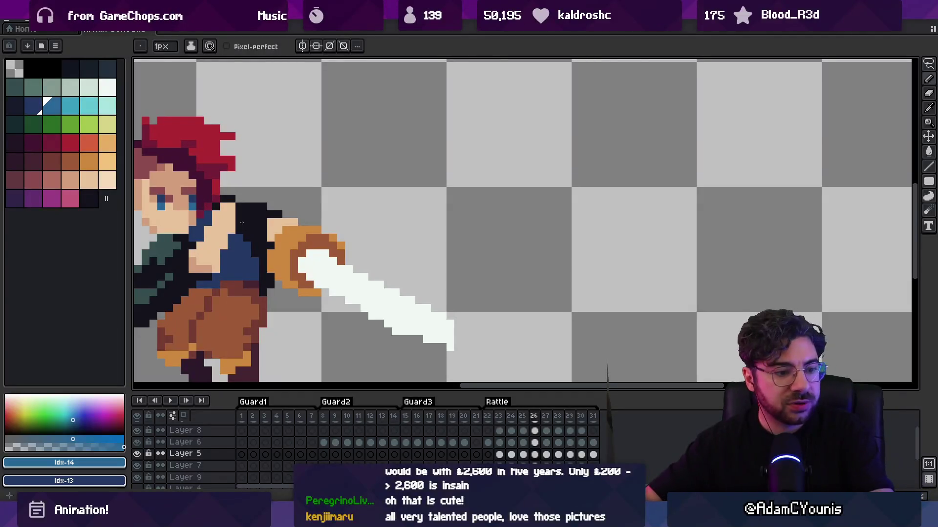
# Launch Chrome from the Windows search to reach the 'exok games' results
pyautogui.press('super')
pyautogui.write('chrome')
pyautogui.press('Return')
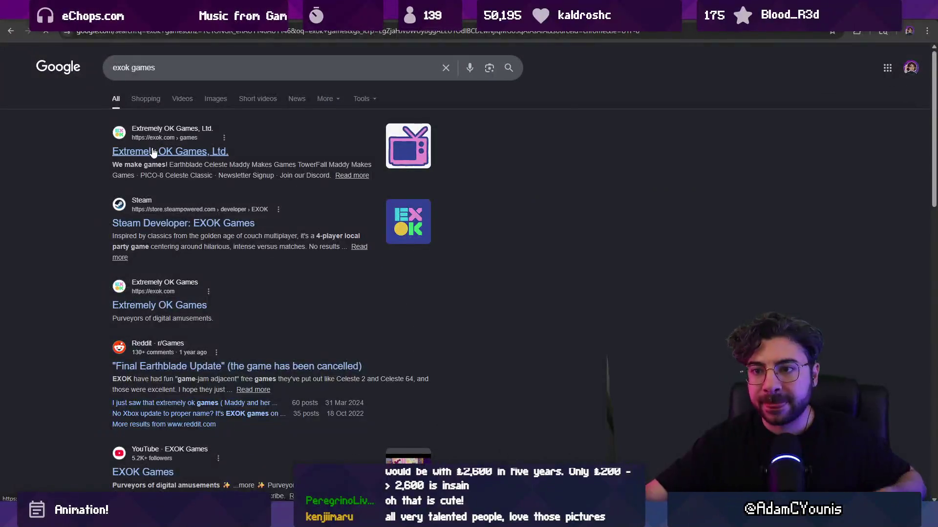
# Open the Extremely OK Games site and go to the City of None game page
pyautogui.click(152, 149)
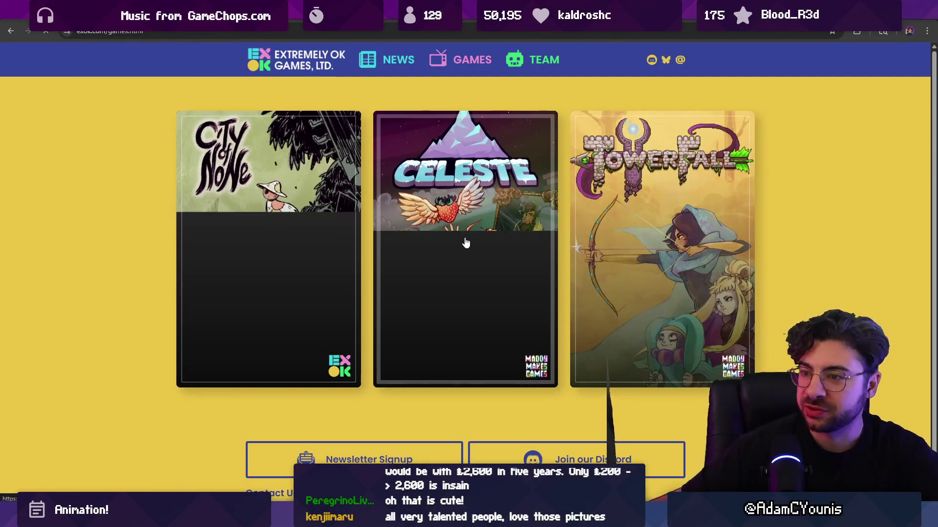
pyautogui.click(352, 280)
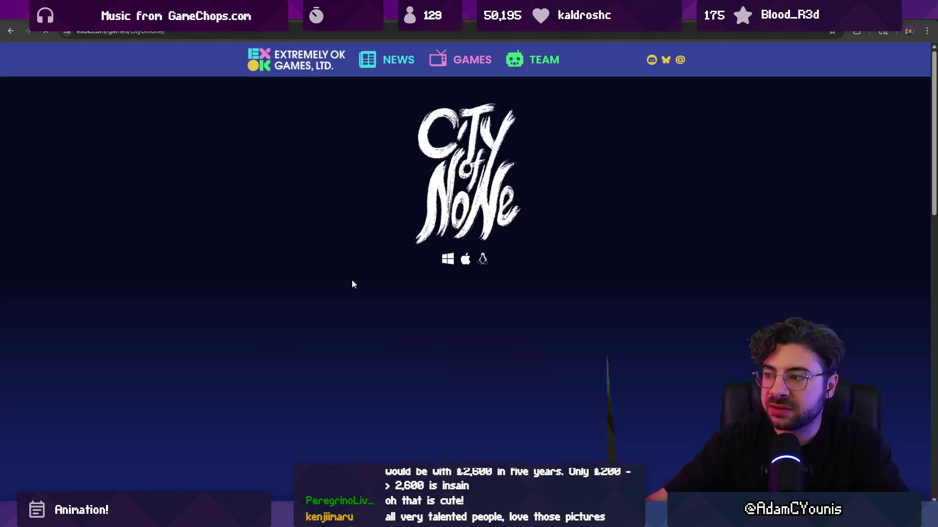
pyautogui.scroll(-5, 346, 283)
pyautogui.scroll(-3, 346, 282)
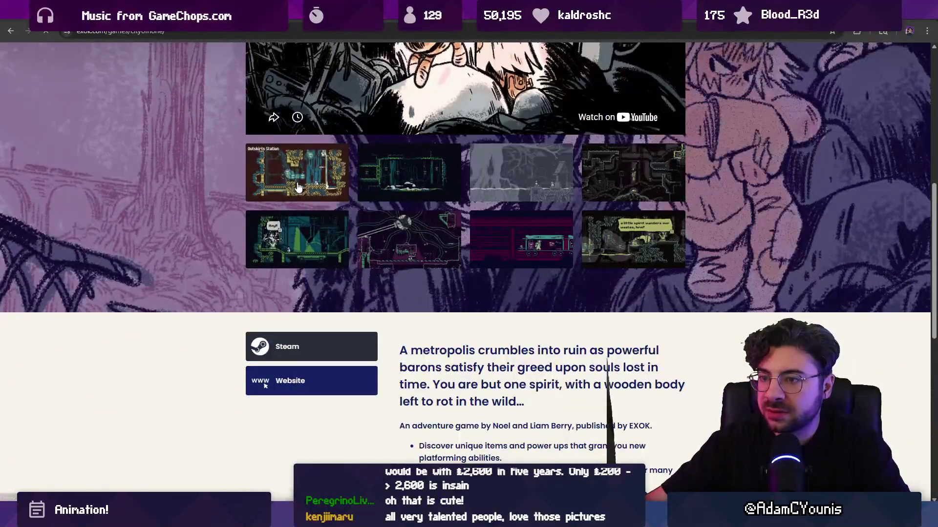
# View the Outskirts Station and second screenshots full size, then play the reveal trailer fullscreen
pyautogui.click(314, 183)
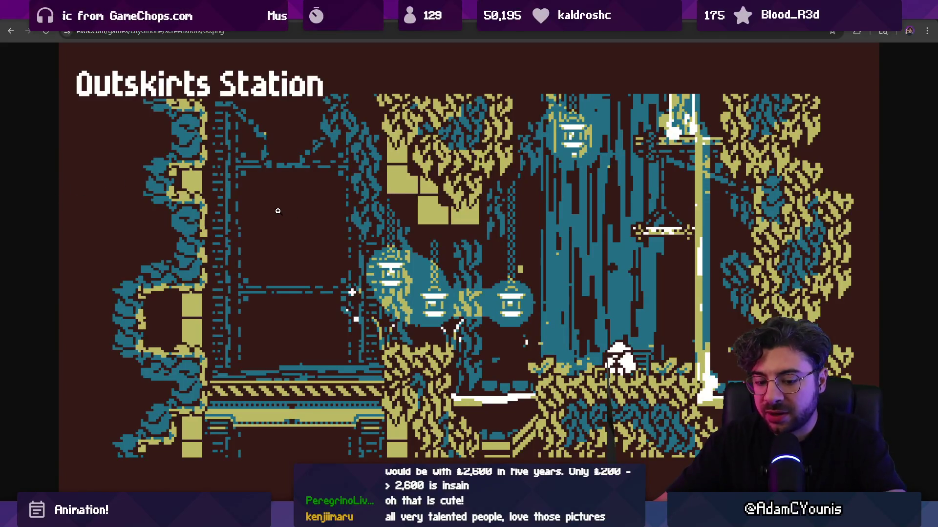
pyautogui.click(10, 30)
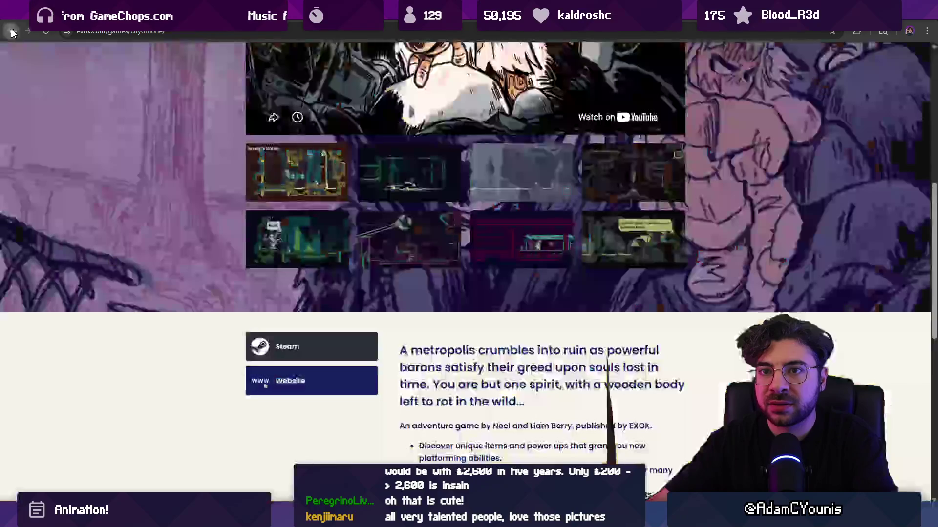
pyautogui.scroll(2, 430, 263)
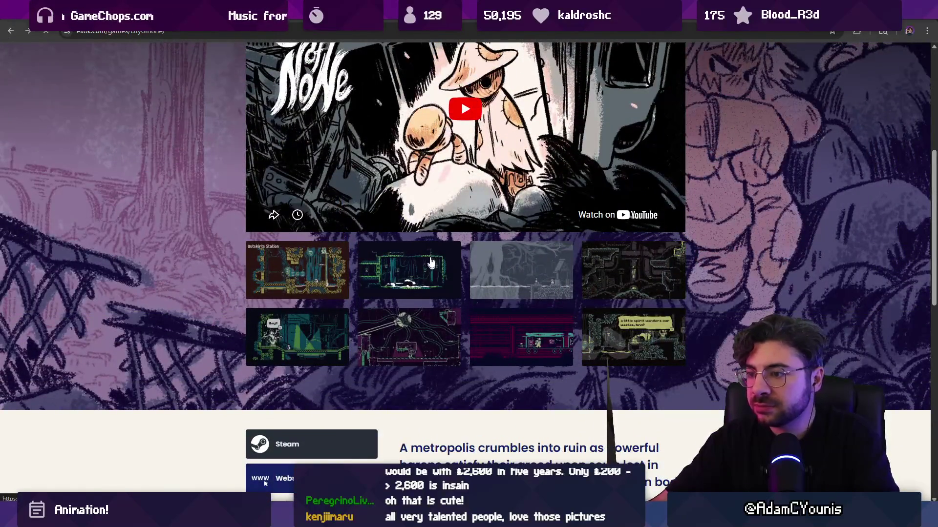
pyautogui.click(431, 263)
pyautogui.hotkey('alt', 'Left')
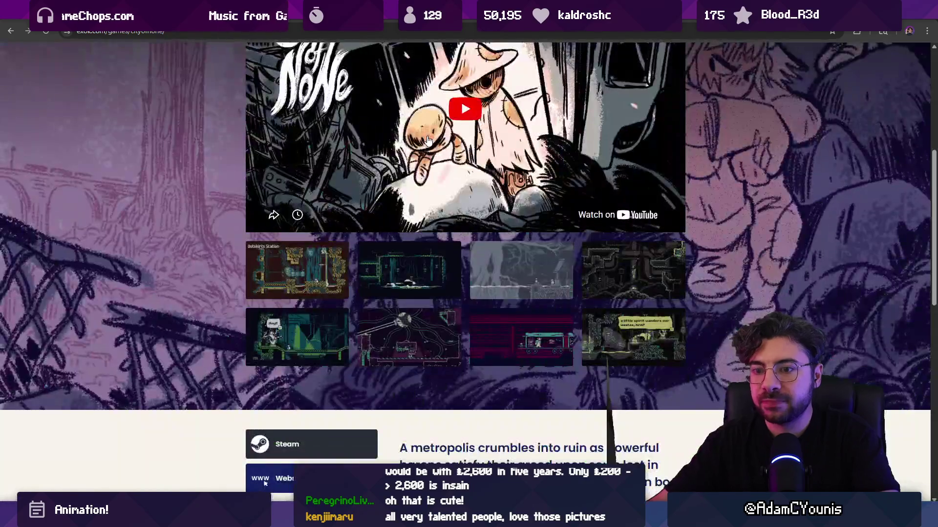
pyautogui.click(476, 124)
pyautogui.click(660, 182)
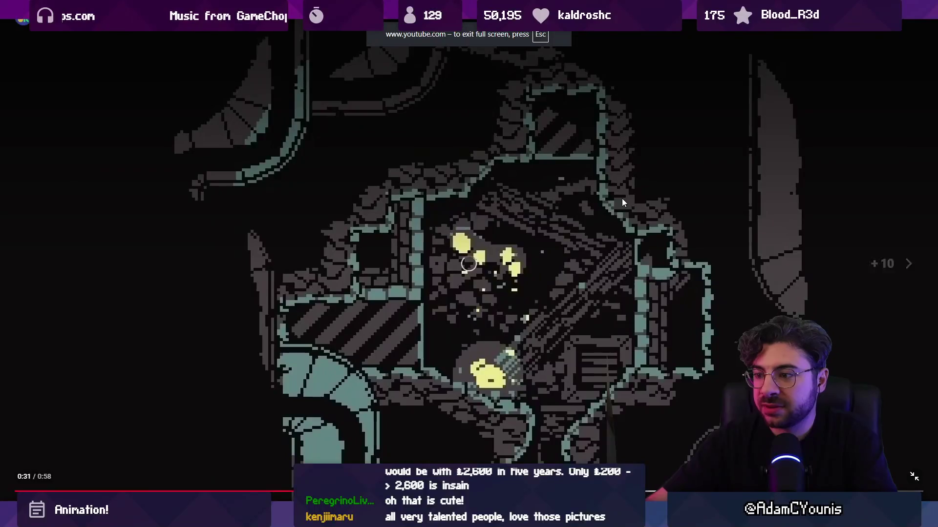
# Play the City of None trailer, skip ahead ten seconds, and exit fullscreen
pyautogui.press('k')
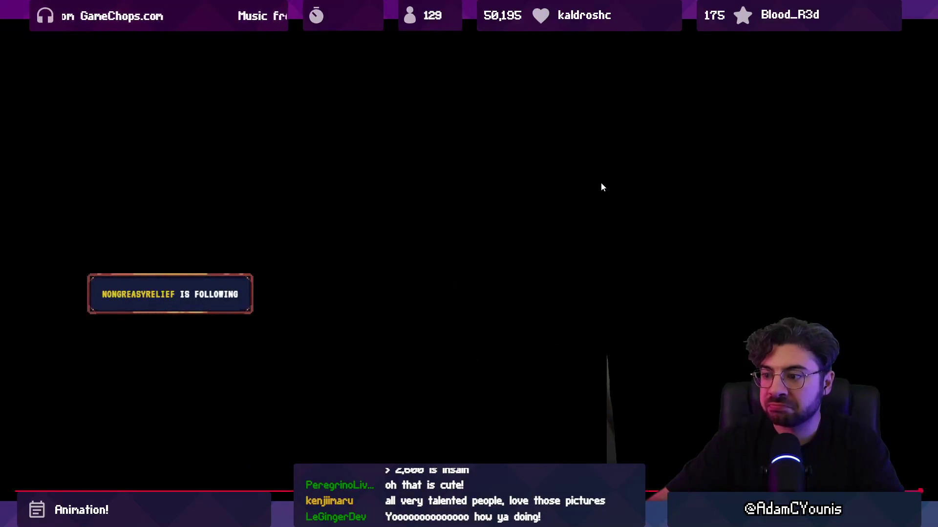
pyautogui.press('l')
pyautogui.press('Escape')
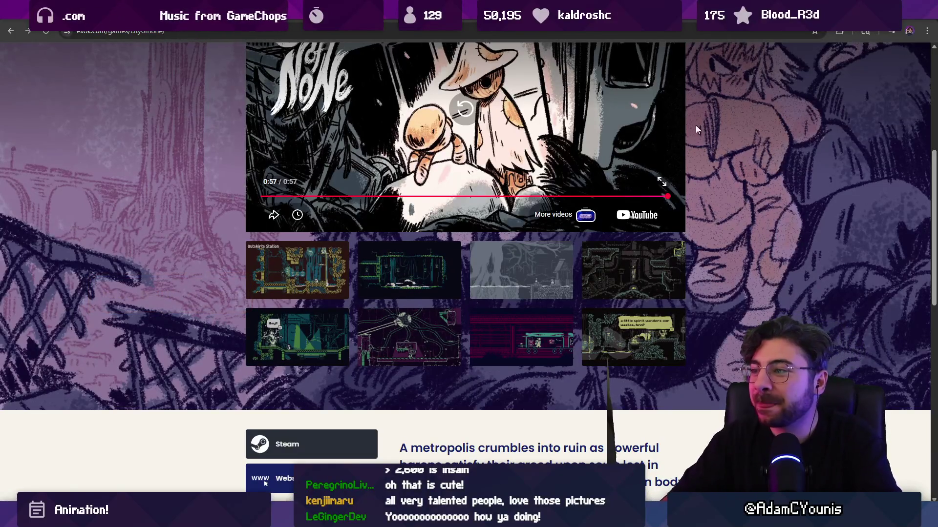
# Back in Aseprite, recentre the swordsman and play the attack animation
pyautogui.hotkey('alt', 'Tab')
pyautogui.scroll(-5, 486, 210)
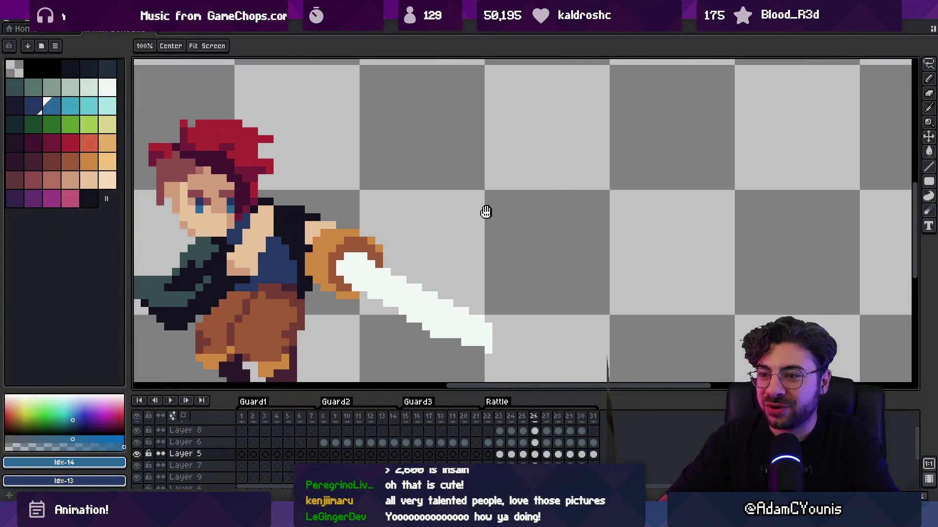
pyautogui.moveTo(360, 234); pyautogui.dragTo(346, 242)
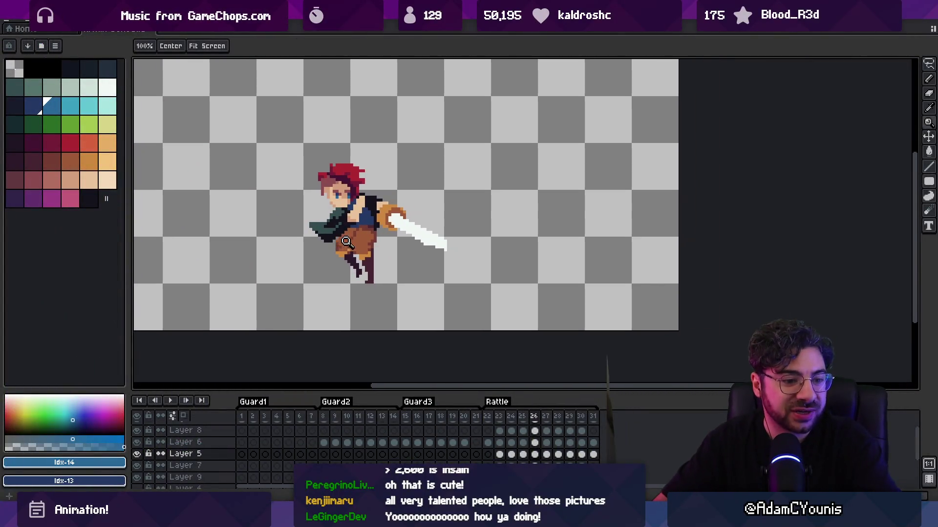
pyautogui.scroll(1, 342, 247)
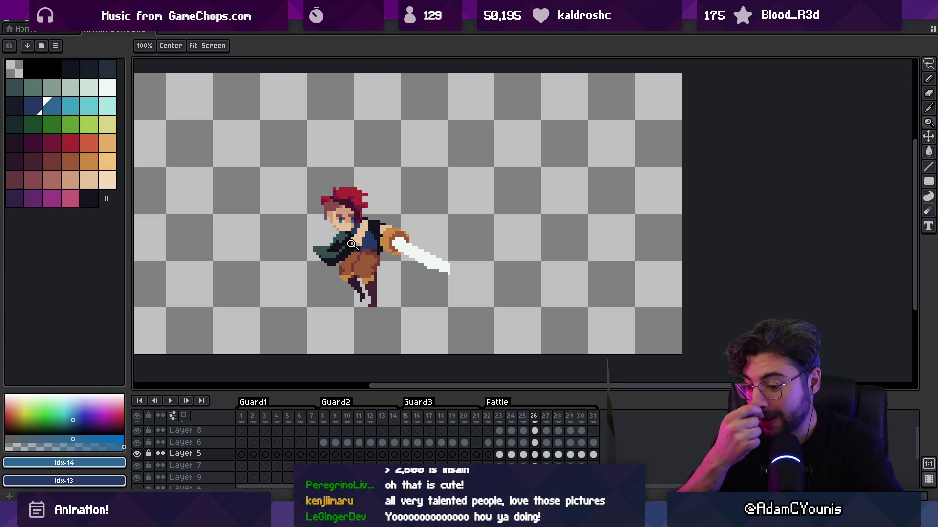
pyautogui.press('Return')
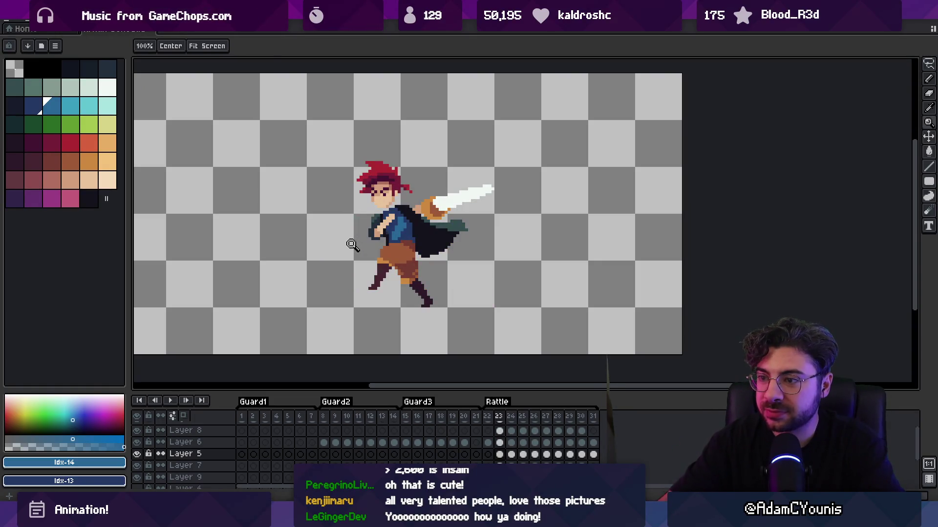
pyautogui.scroll(3, 400, 215)
# Lasso-select the swordsman's head and lower it on this frame
pyautogui.press('b')
pyautogui.keyDown('alt'); pyautogui.click(408, 203); pyautogui.keyUp('alt')
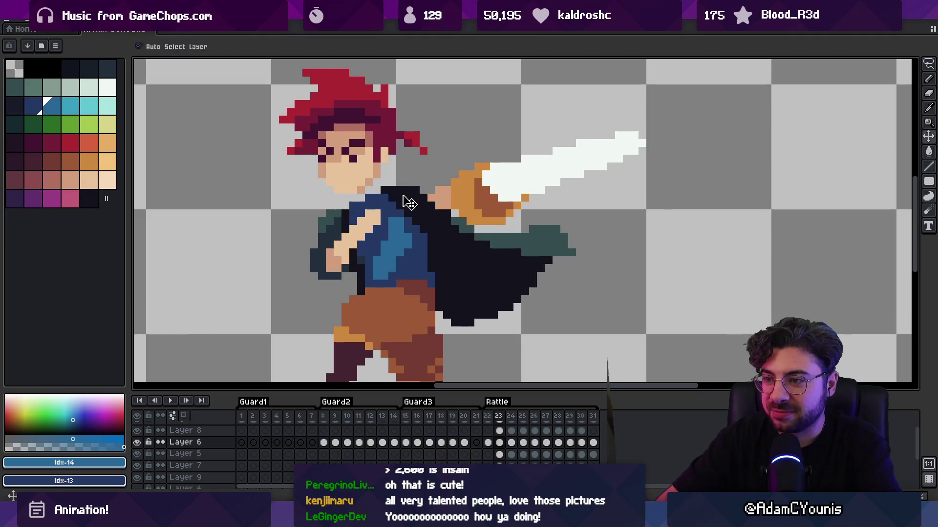
pyautogui.press('m')
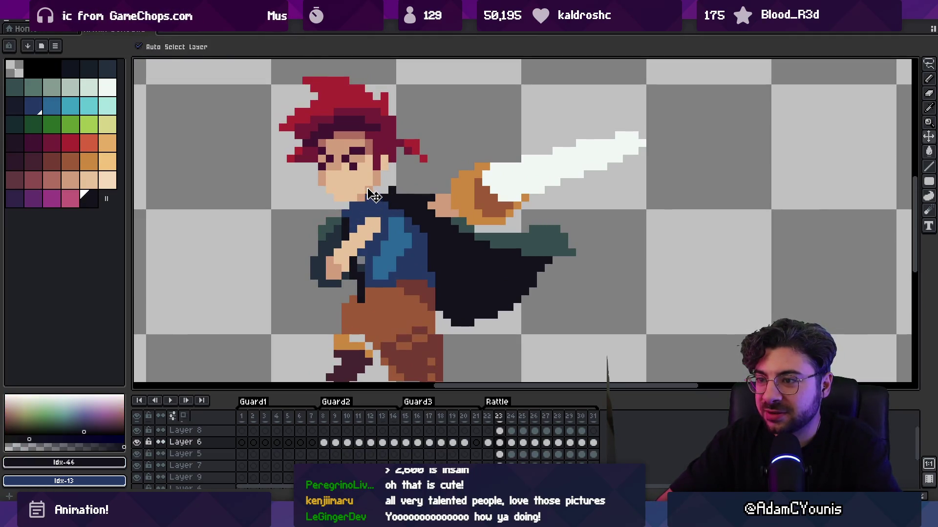
pyautogui.moveTo(376, 175)
pyautogui.mouseDown()
pyautogui.moveTo(420, 74)
pyautogui.moveTo(372, 184)
pyautogui.moveTo(365, 167)
pyautogui.mouseUp()
pyautogui.press('Return')
# Paint skin pixels on the neck and darker skin shading under the chin
pyautogui.scroll(-2, 365, 167)
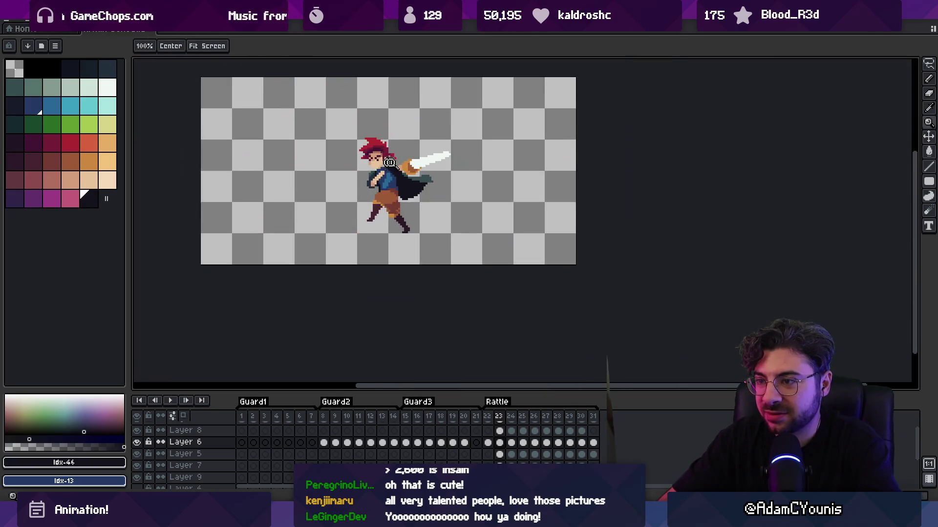
pyautogui.scroll(3, 386, 142)
pyautogui.keyDown('alt'); pyautogui.click(388, 138); pyautogui.keyUp('alt')
pyautogui.click(366, 160)
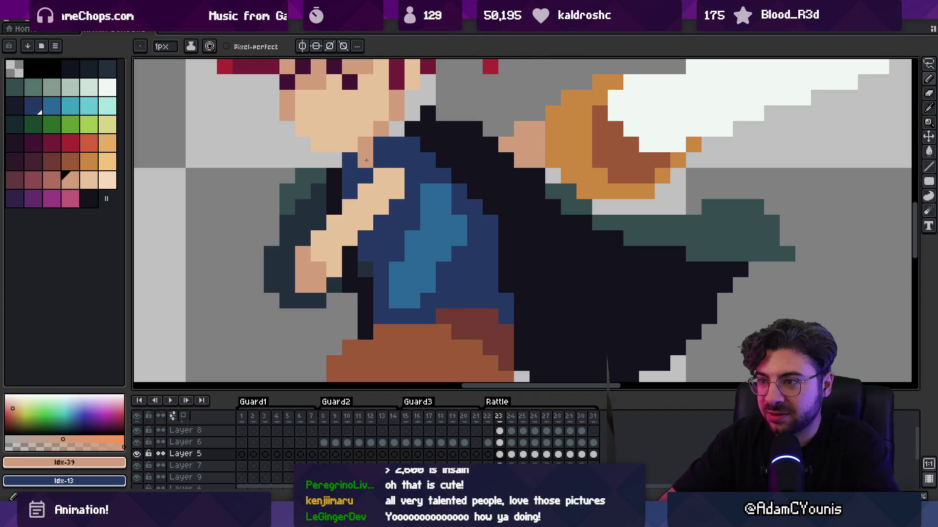
pyautogui.moveTo(356, 140); pyautogui.dragTo(412, 220)
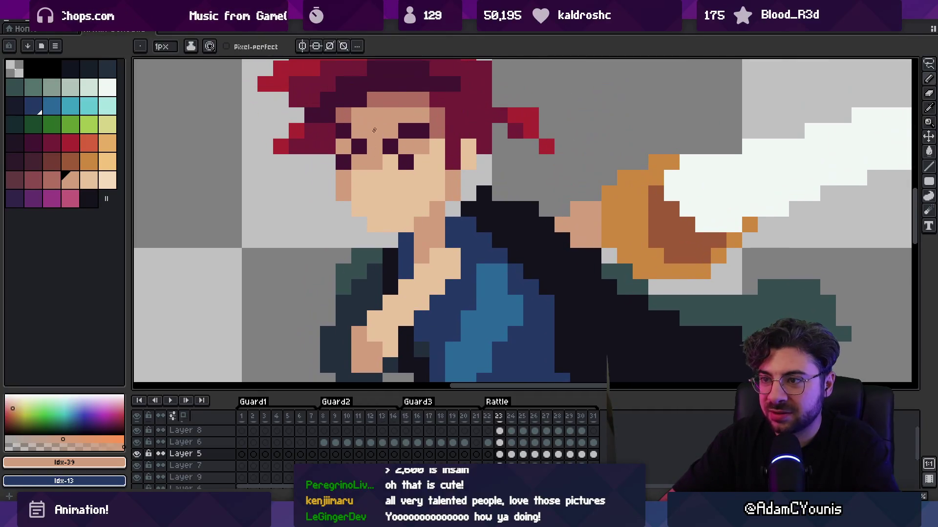
pyautogui.keyDown('alt'); pyautogui.click(394, 106); pyautogui.keyUp('alt')
pyautogui.click(418, 235)
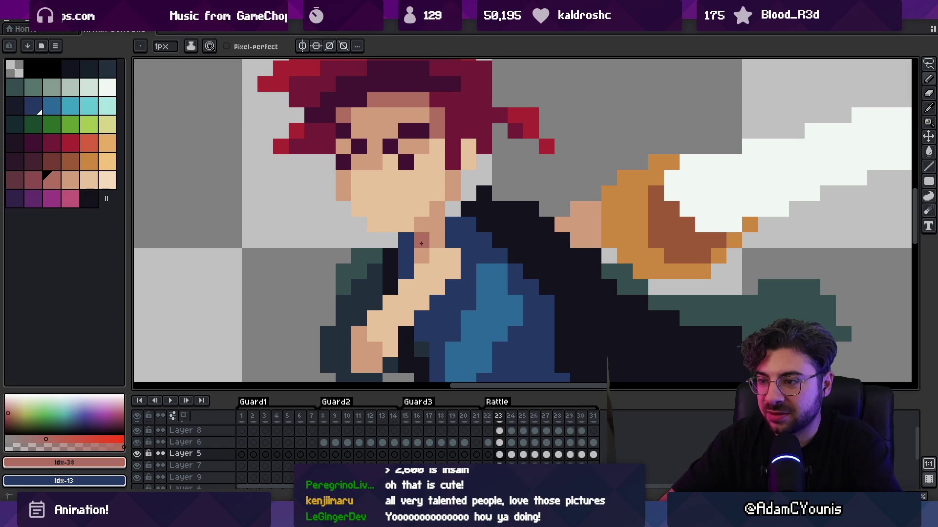
pyautogui.click(437, 225)
pyautogui.press('z')
pyautogui.scroll(-4, 420, 181)
# On the next frame, repaint the neck pixels in dark blue
pyautogui.press('Right')
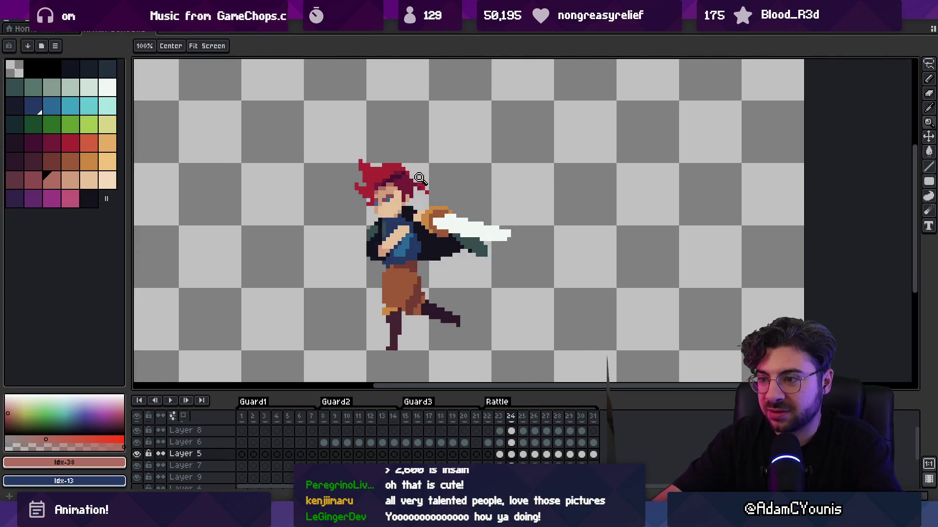
pyautogui.scroll(4, 398, 211)
pyautogui.press('b')
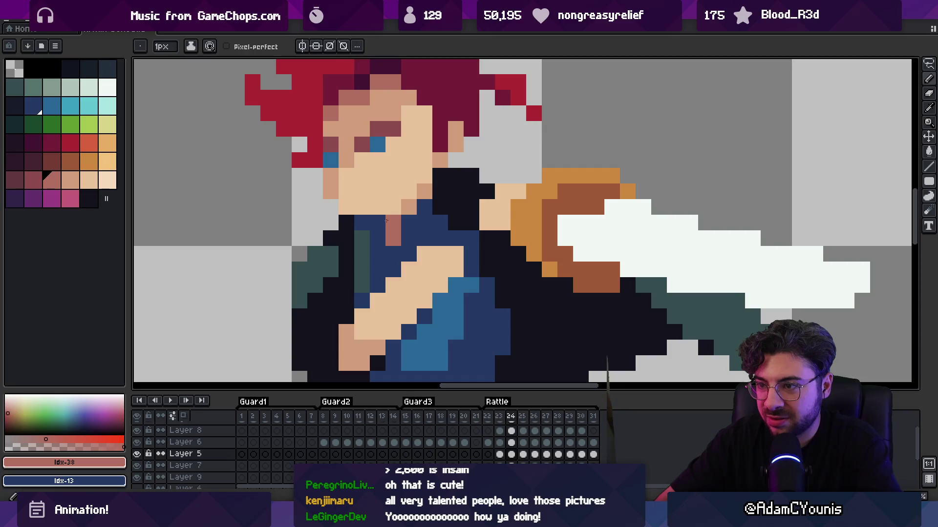
pyautogui.rightClick(393, 238)
pyautogui.rightClick(394, 223)
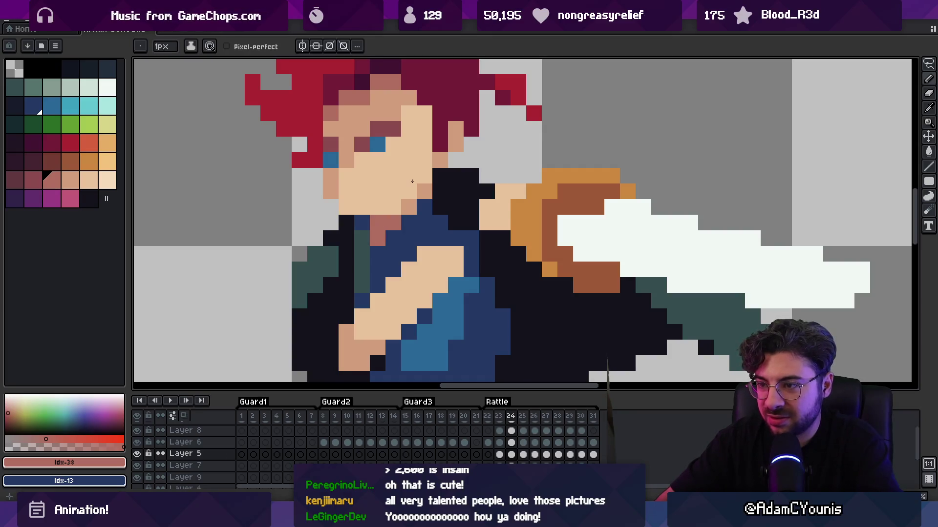
pyautogui.press('.')
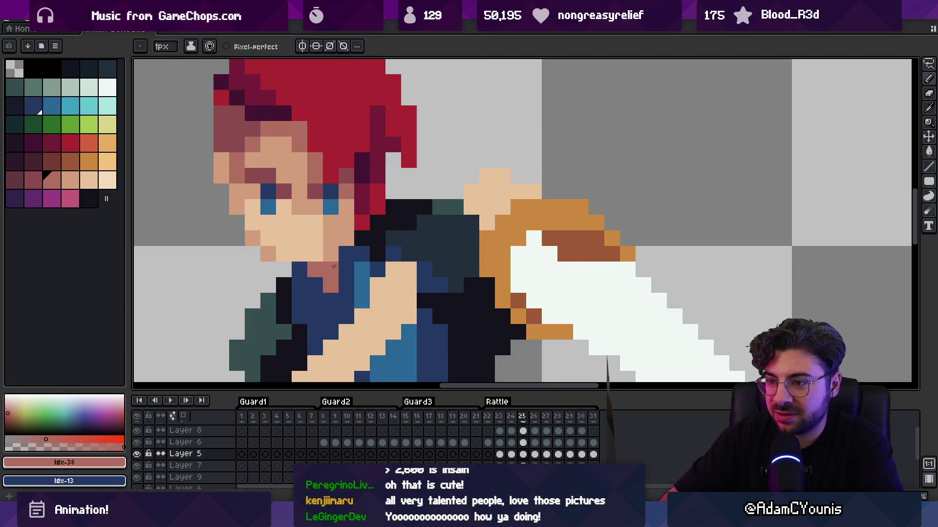
pyautogui.press('z')
# Move to frame 27, recentre the sprite, and undo the stray dark pixels beside the neck
pyautogui.scroll(-4, 334, 266)
pyautogui.press('Right')
pyautogui.press('Right')
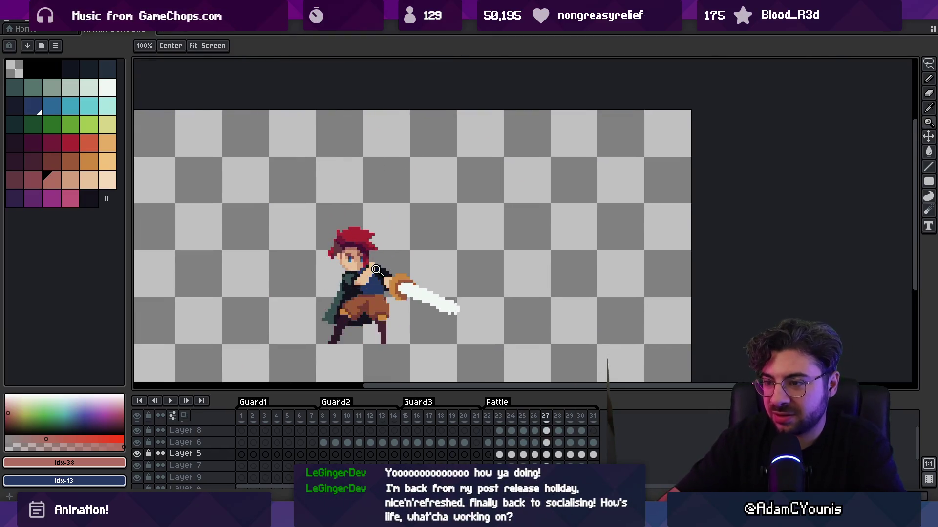
pyautogui.press('Right')
pyautogui.press('Right')
pyautogui.scroll(3, 345, 231)
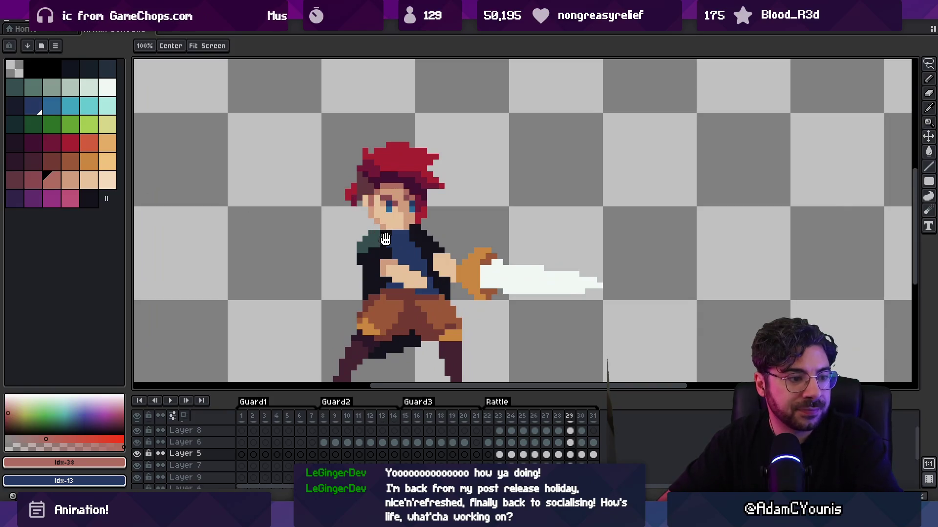
pyautogui.moveTo(385, 239); pyautogui.dragTo(364, 218)
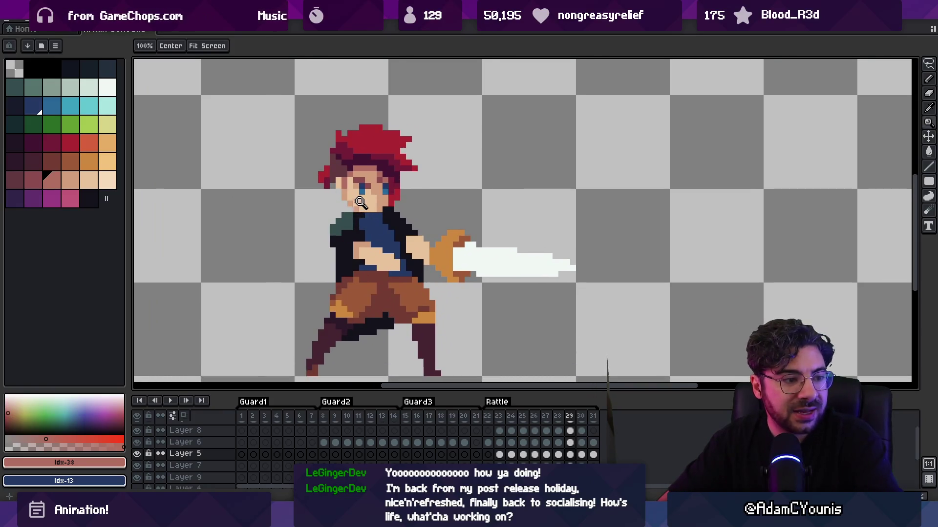
pyautogui.scroll(2, 369, 210)
pyautogui.press('b')
pyautogui.hotkey('ctrl', 'z')
pyautogui.hotkey('ctrl', 'z')
pyautogui.hotkey('ctrl', 'z')
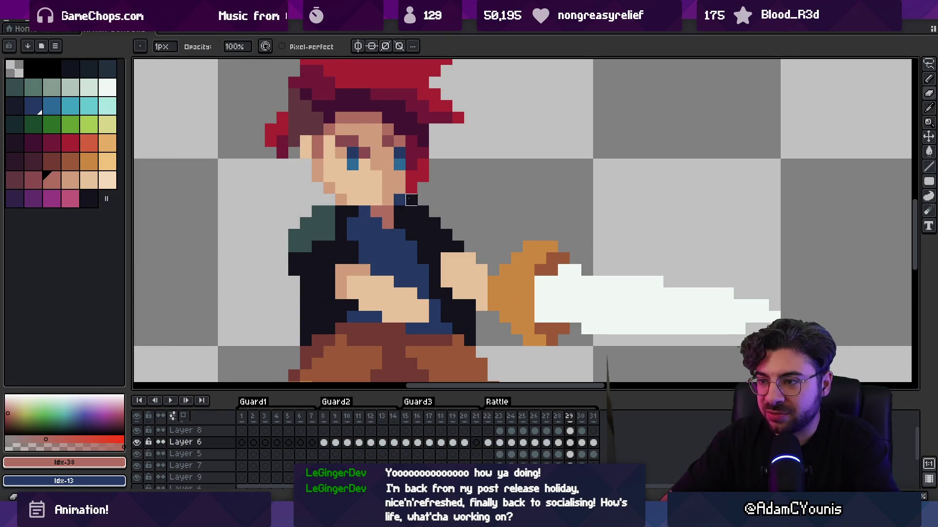
# Paint dark pixels back onto the sprite and an Idx-6 teal pixel on the collar
pyautogui.keyDown('alt'); pyautogui.click(417, 222); pyautogui.keyUp('alt')
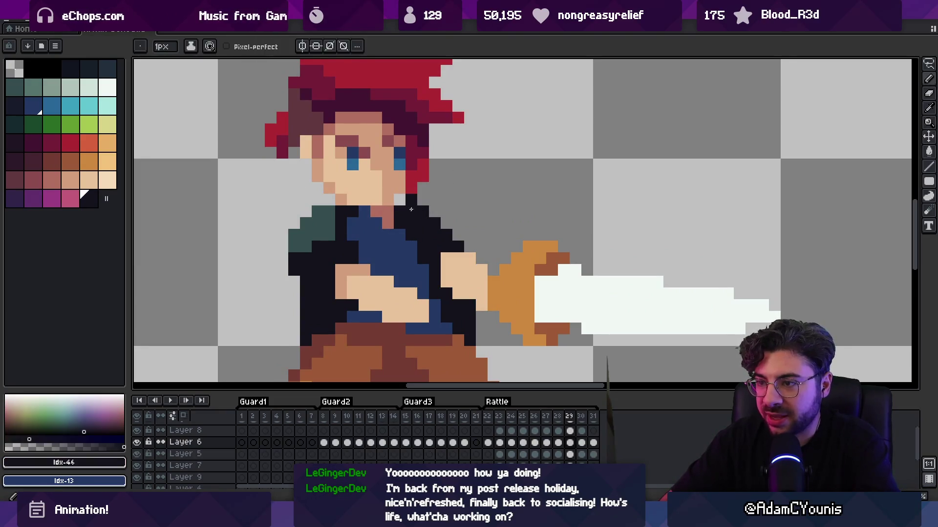
pyautogui.click(402, 201)
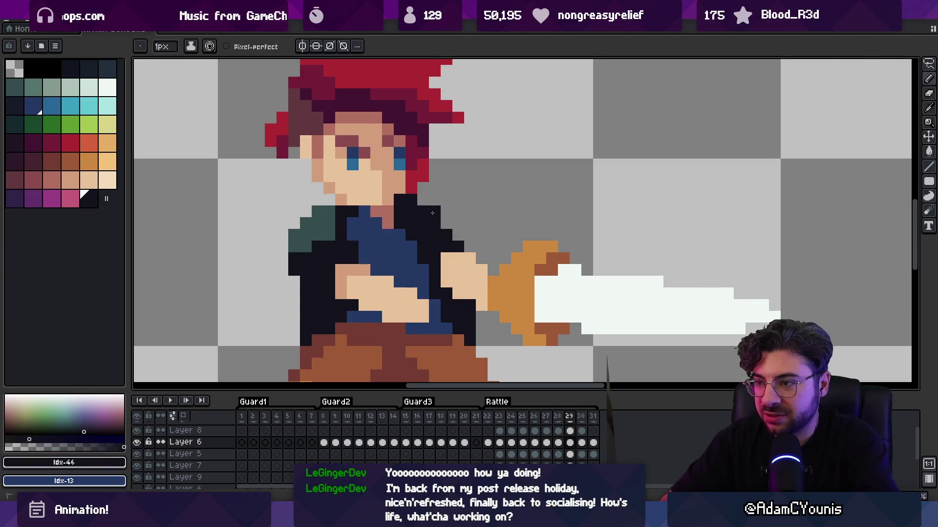
pyautogui.keyDown('alt'); pyautogui.click(350, 211); pyautogui.keyUp('alt')
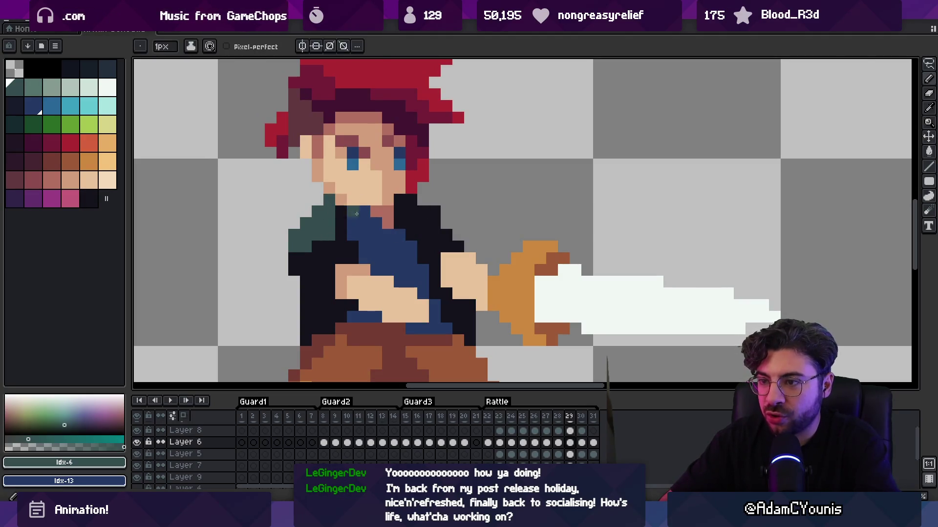
pyautogui.scroll(-4, 379, 200)
pyautogui.scroll(4, 379, 200)
pyautogui.click(444, 198)
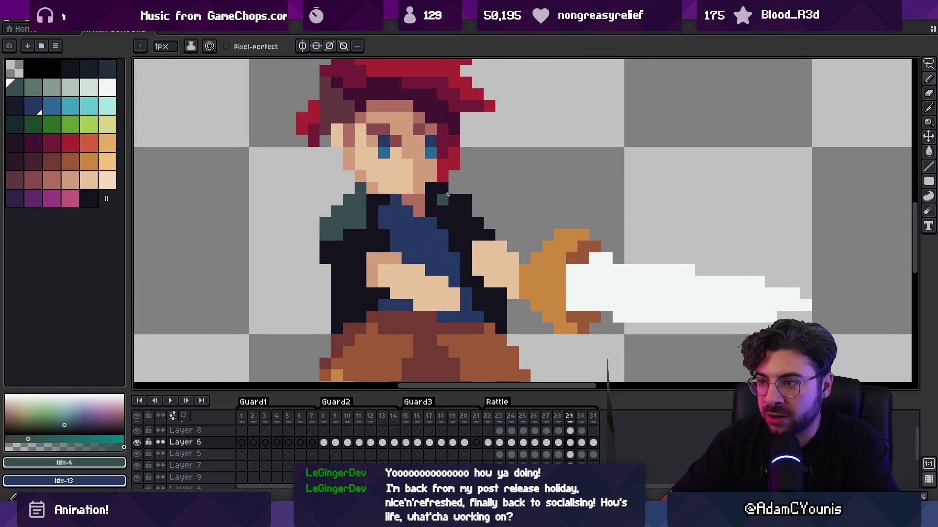
pyautogui.scroll(-4, 450, 190)
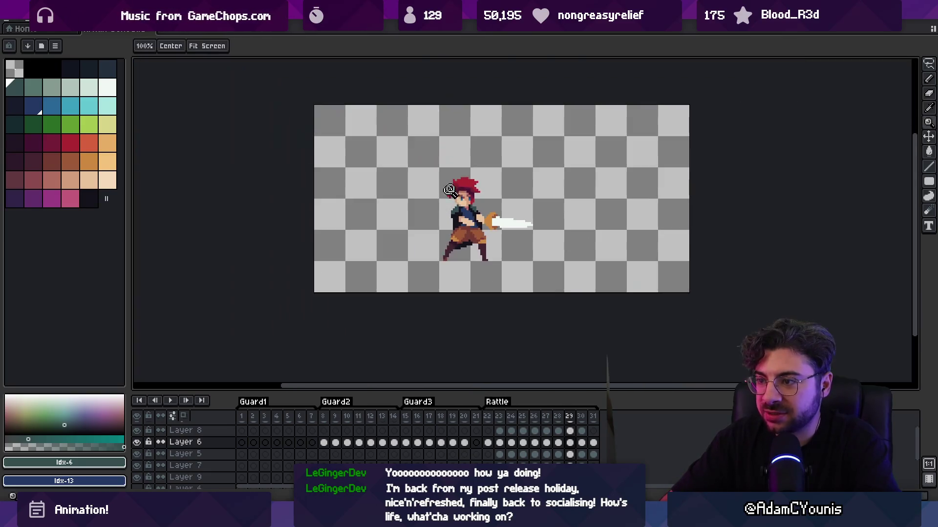
pyautogui.scroll(4, 462, 185)
# Sample the dark outline and teal collar colours, recentring on the character
pyautogui.keyDown('alt'); pyautogui.click(491, 219); pyautogui.keyUp('alt')
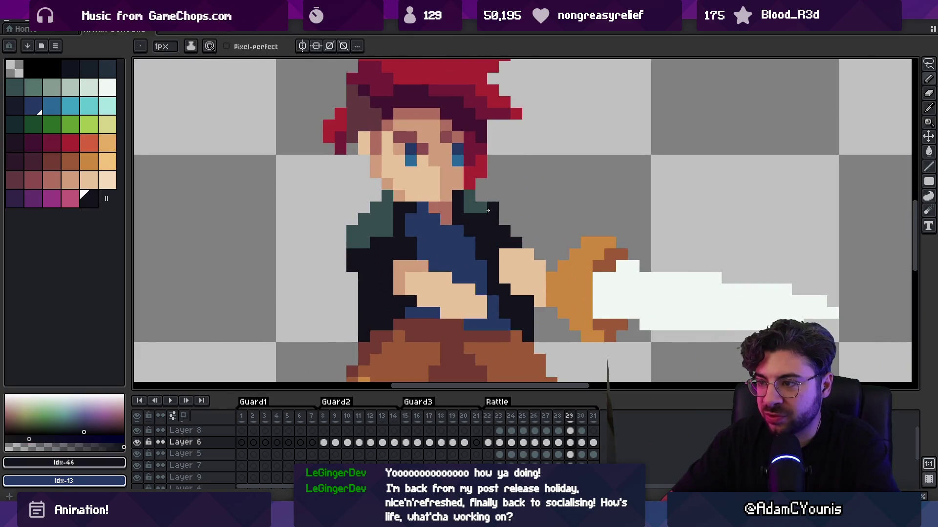
pyautogui.keyDown('alt'); pyautogui.click(488, 210); pyautogui.keyUp('alt')
pyautogui.scroll(-4, 459, 173)
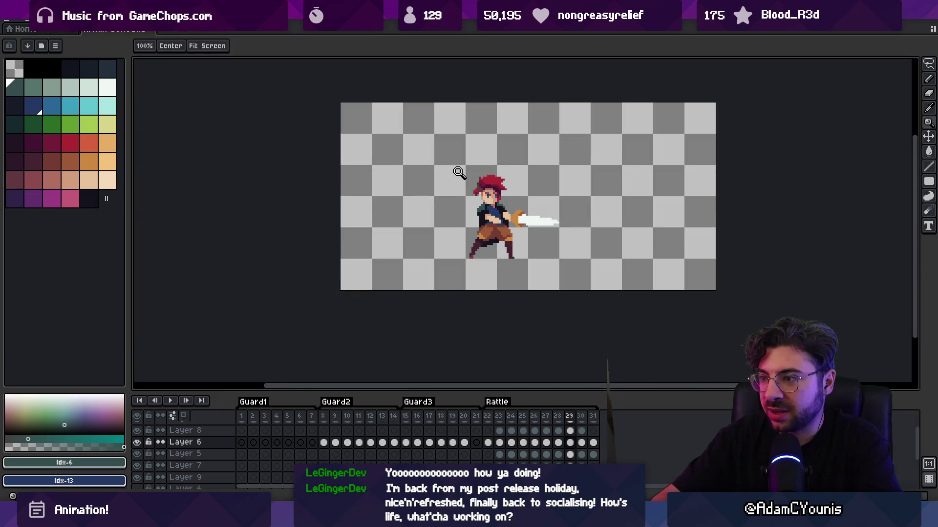
pyautogui.press('m')
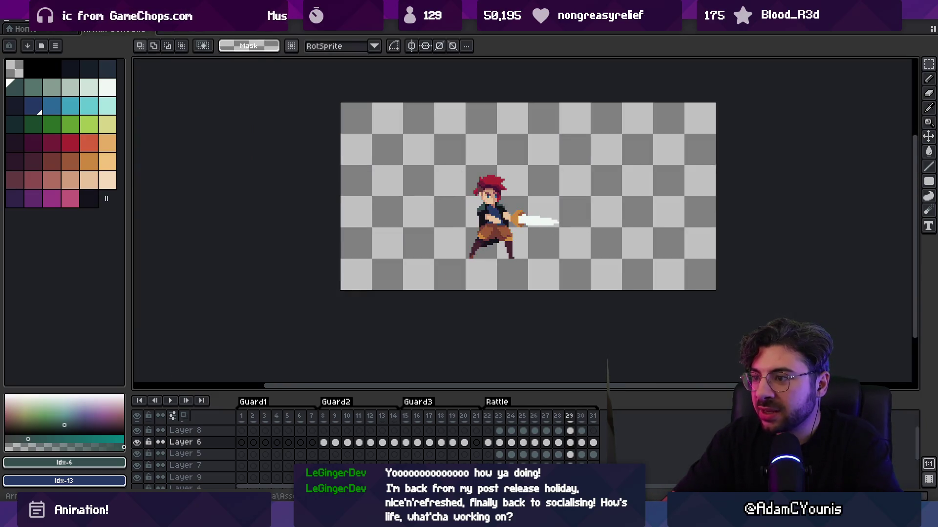
pyautogui.scroll(3, 507, 202)
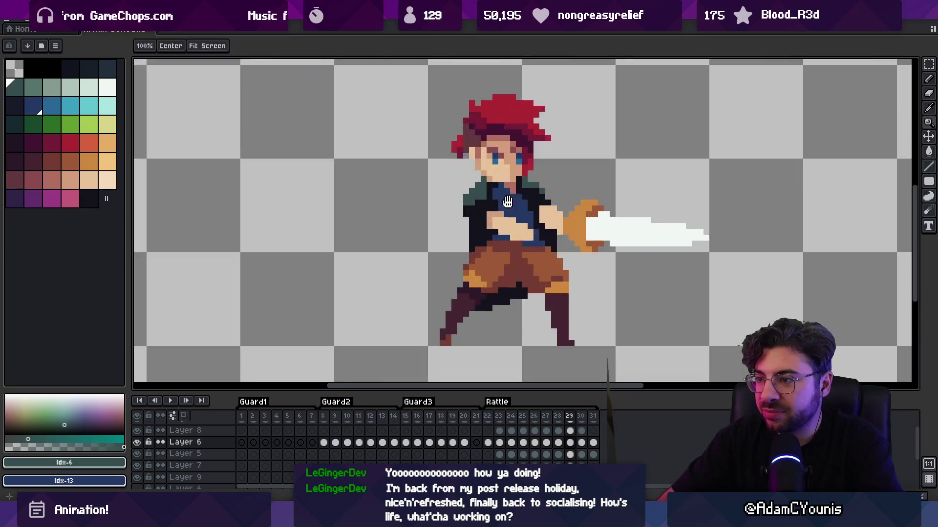
pyautogui.moveTo(507, 202); pyautogui.dragTo(431, 223)
pyautogui.press('b')
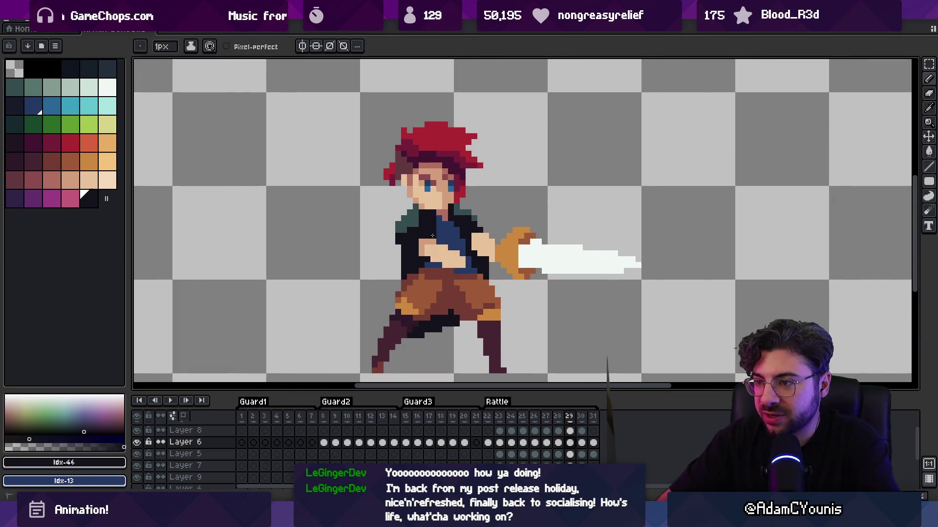
pyautogui.keyDown('alt'); pyautogui.click(419, 216); pyautogui.keyUp('alt')
# Pick the jacket's dark blue, Idx-46 near-black and teal colours for the collar
pyautogui.press('z')
pyautogui.scroll(-3, 406, 139)
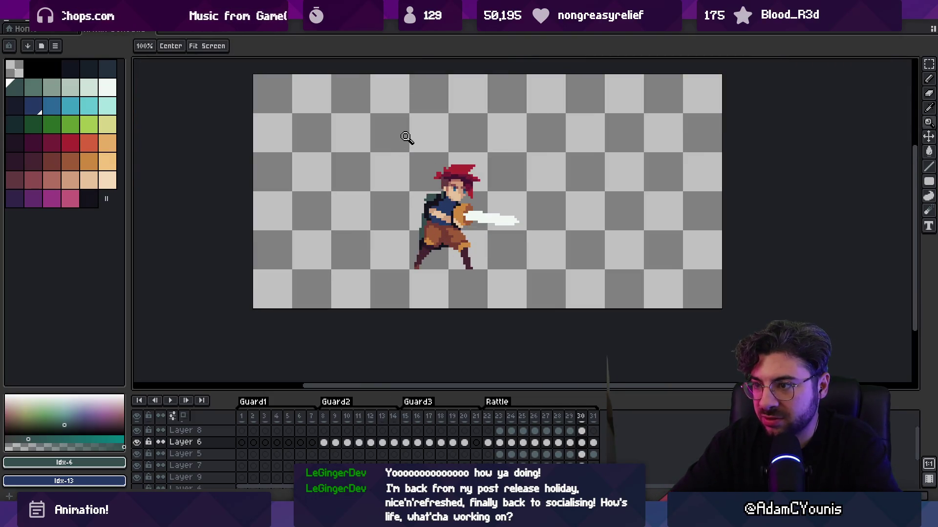
pyautogui.scroll(3, 465, 201)
pyautogui.scroll(1, 465, 201)
pyautogui.keyDown('alt'); pyautogui.click(435, 215); pyautogui.keyUp('alt')
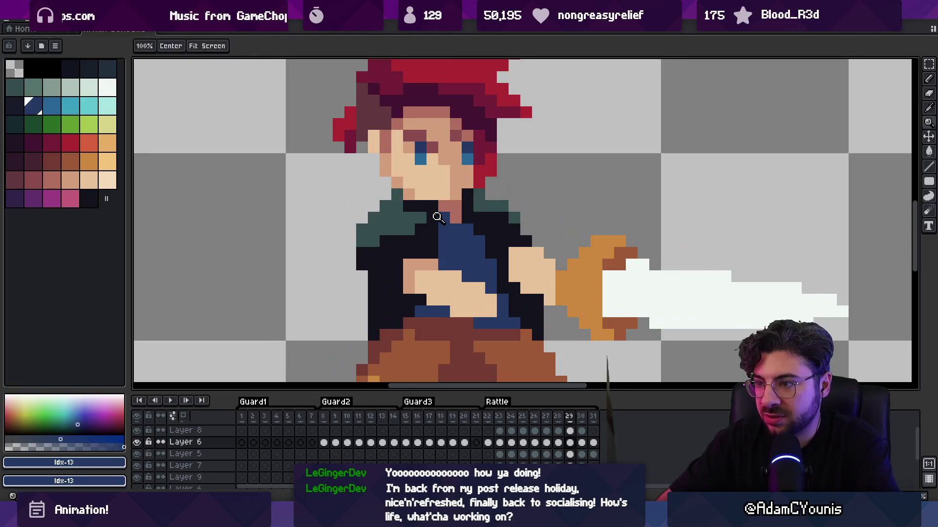
pyautogui.press('b')
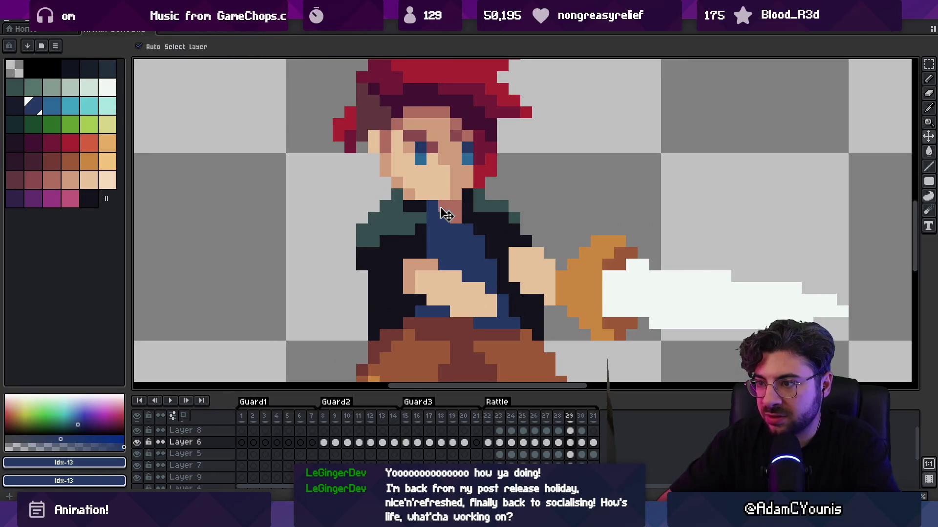
pyautogui.keyDown('alt'); pyautogui.click(415, 211); pyautogui.keyUp('alt')
pyautogui.keyDown('alt'); pyautogui.click(414, 205); pyautogui.keyUp('alt')
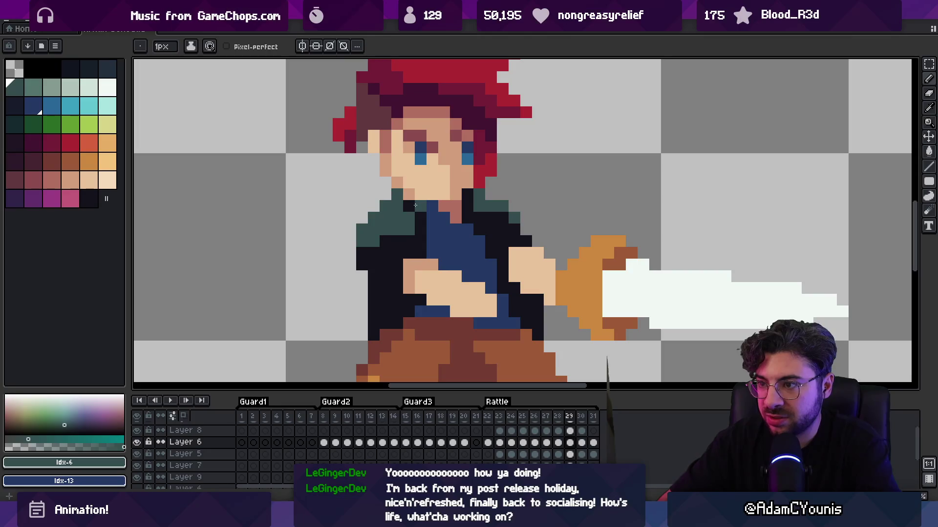
pyautogui.press('z')
# Paint near-black pixels around the collar and pick the Idx-13 jacket blue
pyautogui.scroll(-4, 430, 188)
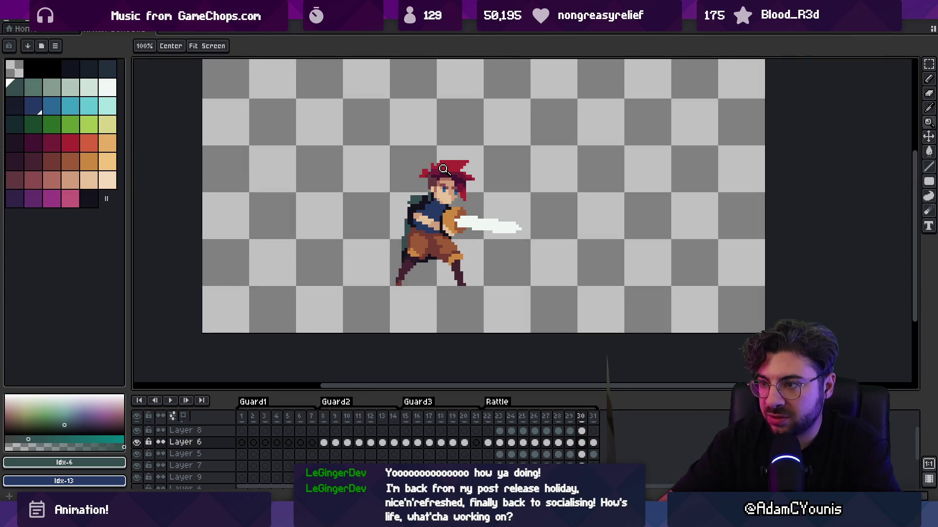
pyautogui.scroll(3, 440, 196)
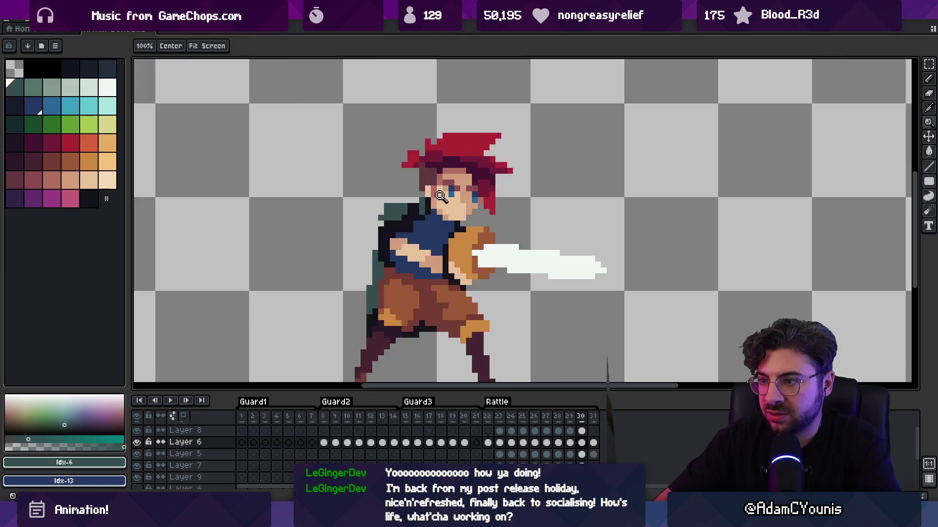
pyautogui.scroll(1, 440, 195)
pyautogui.press('m')
pyautogui.hotkey('ctrl', 'shift', 'd')
pyautogui.hotkey('ctrl', 'z')
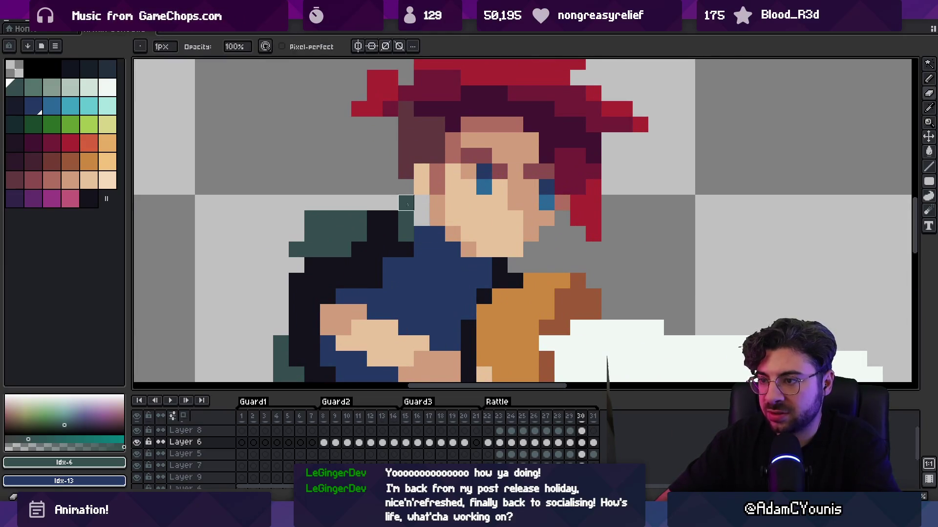
pyautogui.press('i')
pyautogui.click(403, 221)
pyautogui.press('b')
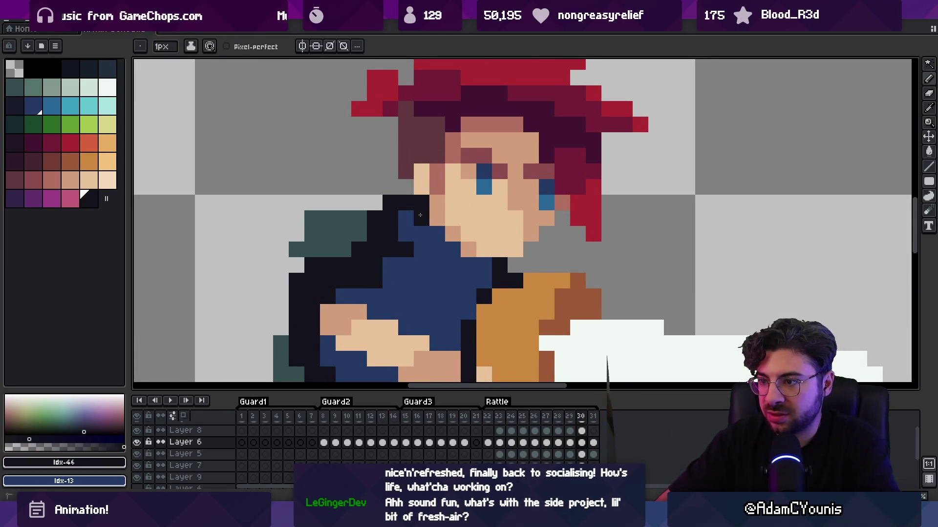
pyautogui.keyDown('alt'); pyautogui.click(408, 238); pyautogui.keyUp('alt')
# Zoom out and play the attack animation to review the whole pose, then stop it
pyautogui.press('z')
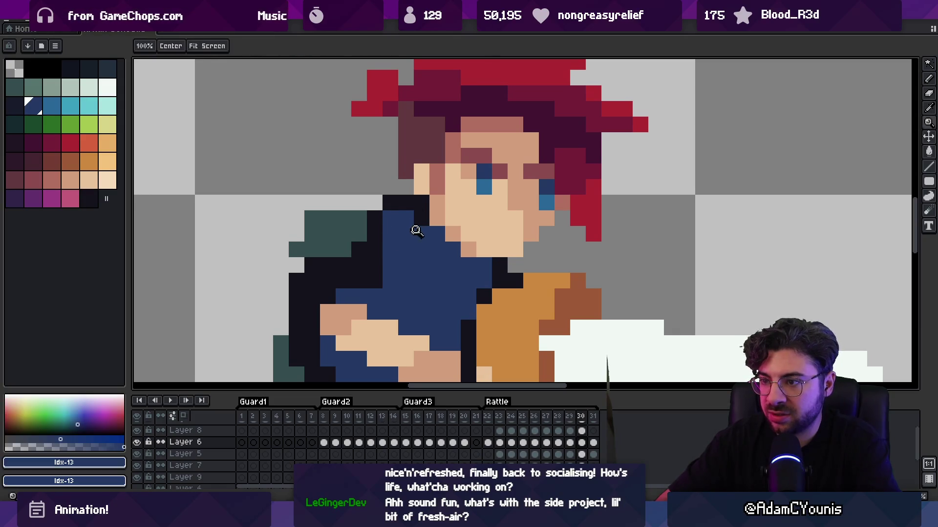
pyautogui.press('1')
pyautogui.press('Return')
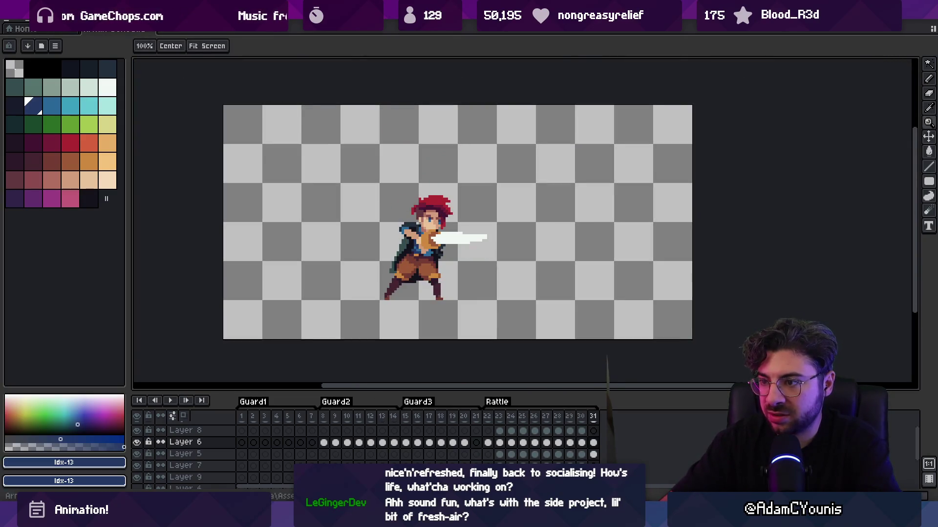
pyautogui.scroll(-2, 399, 160)
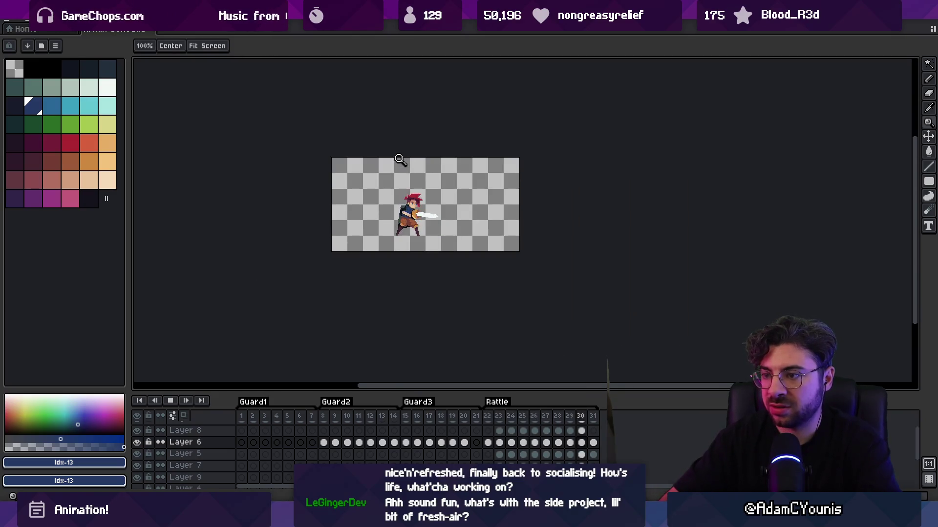
pyautogui.click(426, 178)
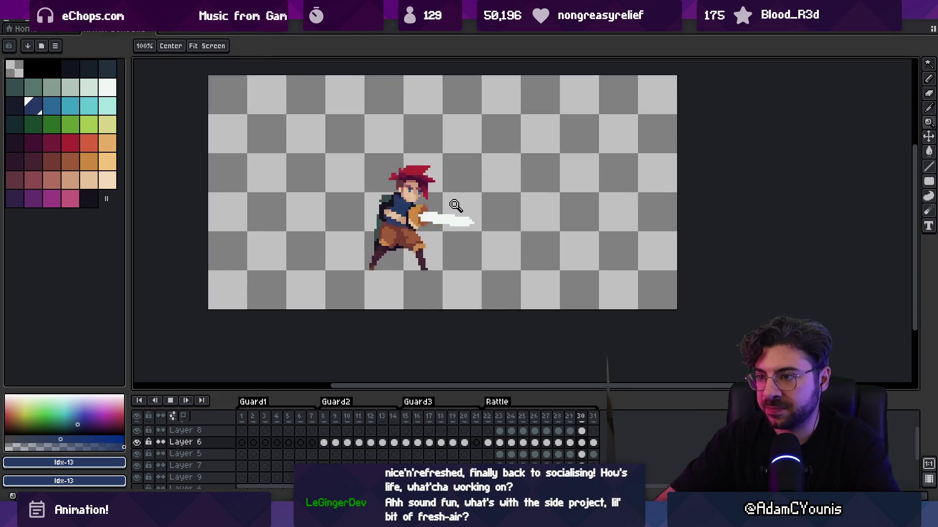
pyautogui.press('m')
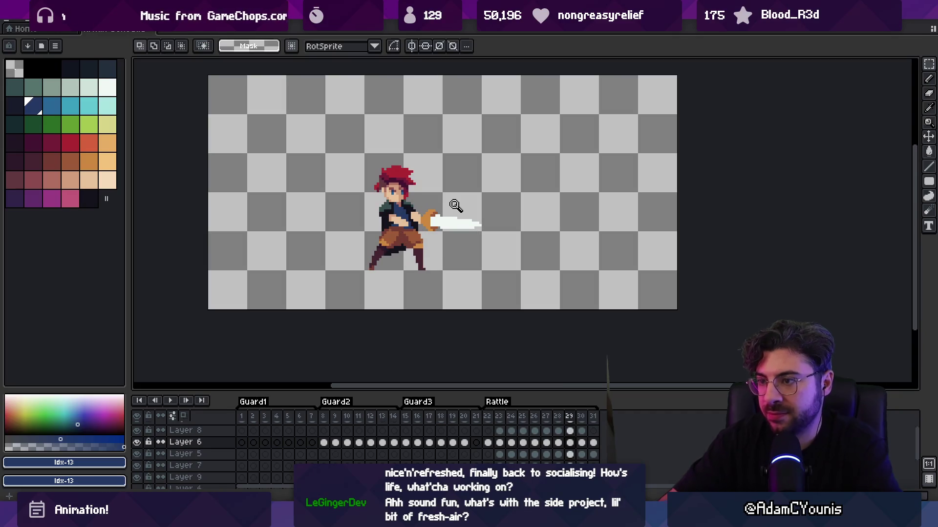
# Marquee-select the swordsman's head and nudge it into its new position
pyautogui.click(456, 206)
pyautogui.press('v')
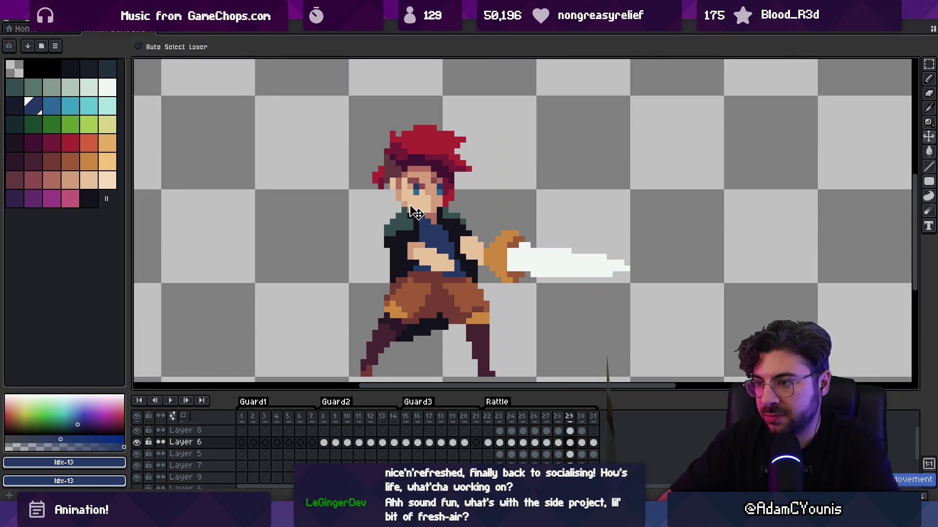
pyautogui.press('m')
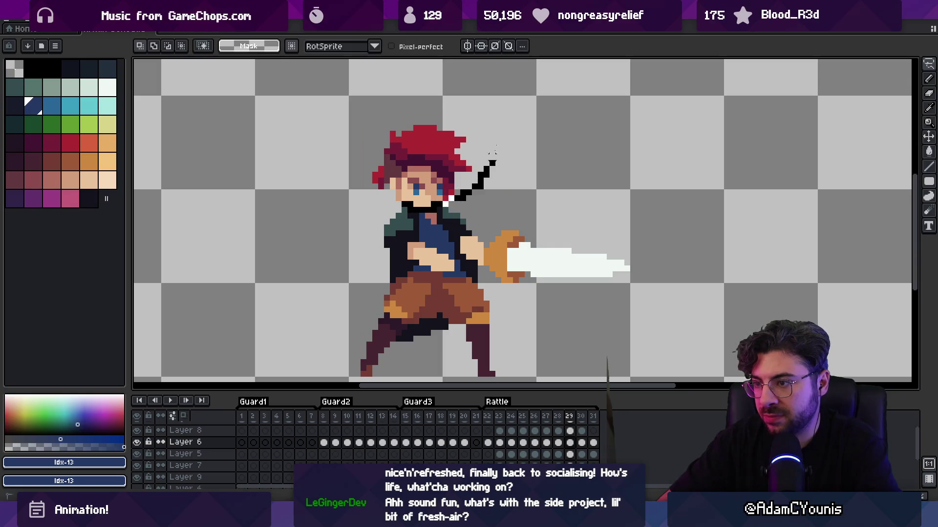
pyautogui.moveTo(429, 163); pyautogui.dragTo(442, 162)
pyautogui.press('Return')
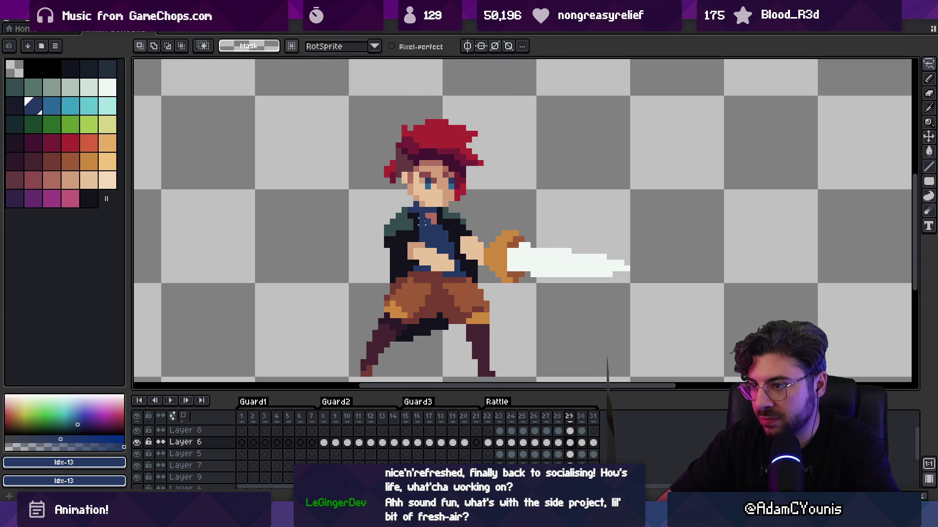
pyautogui.press('v')
pyautogui.click(437, 224)
# Select and delete the white patch from the swordsman's chest
pyautogui.press('m')
pyautogui.moveTo(421, 203); pyautogui.dragTo(441, 225)
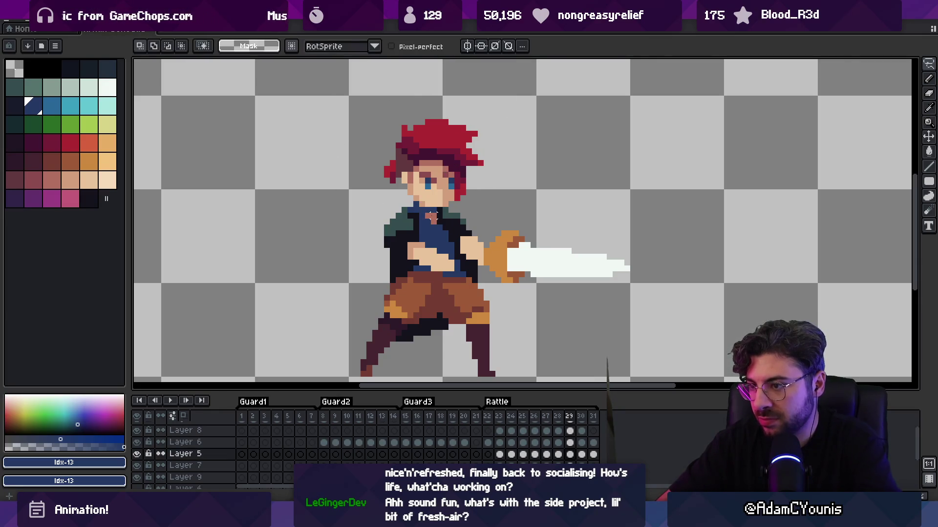
pyautogui.press('Delete')
pyautogui.press('v')
pyautogui.keyDown('alt'); pyautogui.click(398, 214); pyautogui.keyUp('alt')
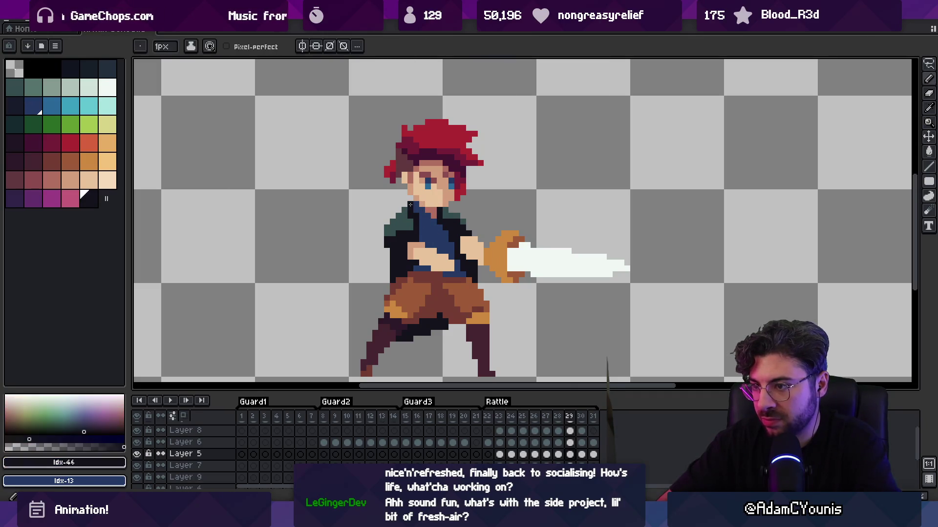
pyautogui.press('b')
# Preview the attack animation, then switch to the Unity editor
pyautogui.scroll(-5, 399, 211)
pyautogui.press('Return')
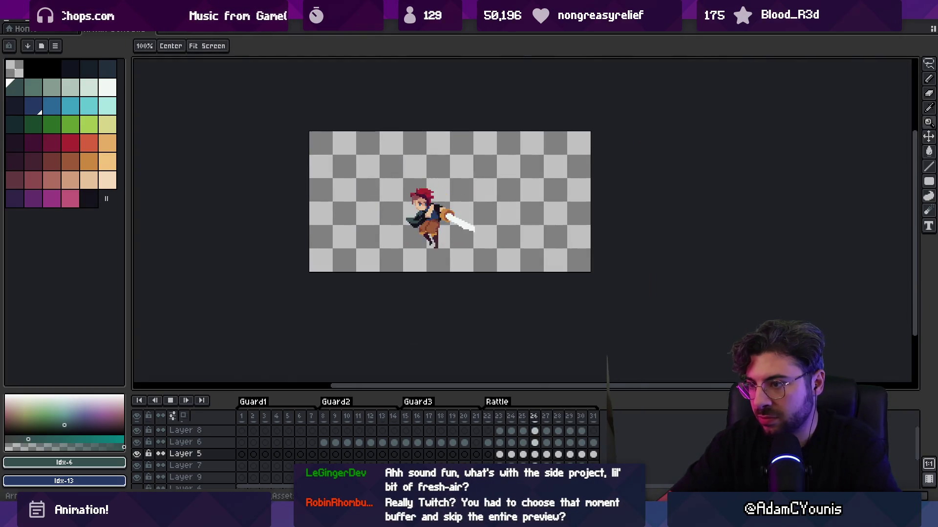
pyautogui.press('Return')
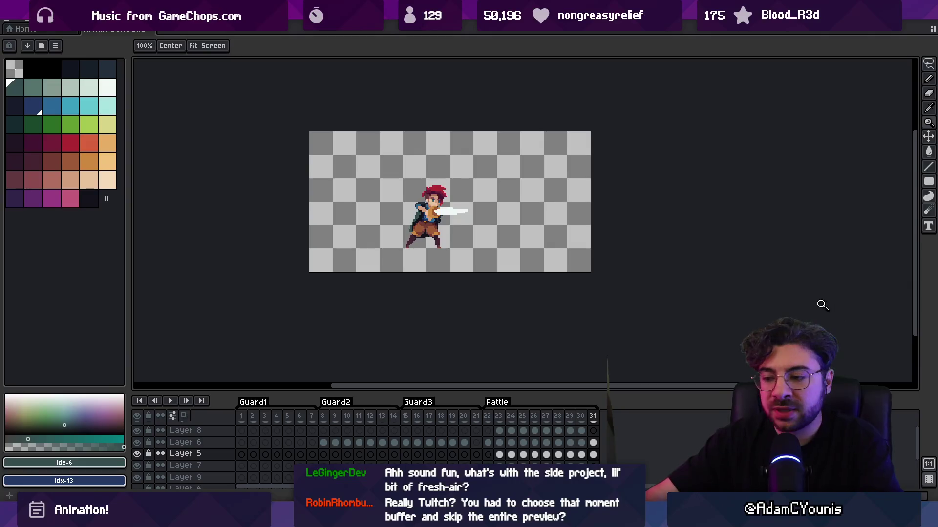
pyautogui.hotkey('alt', 'Tab')
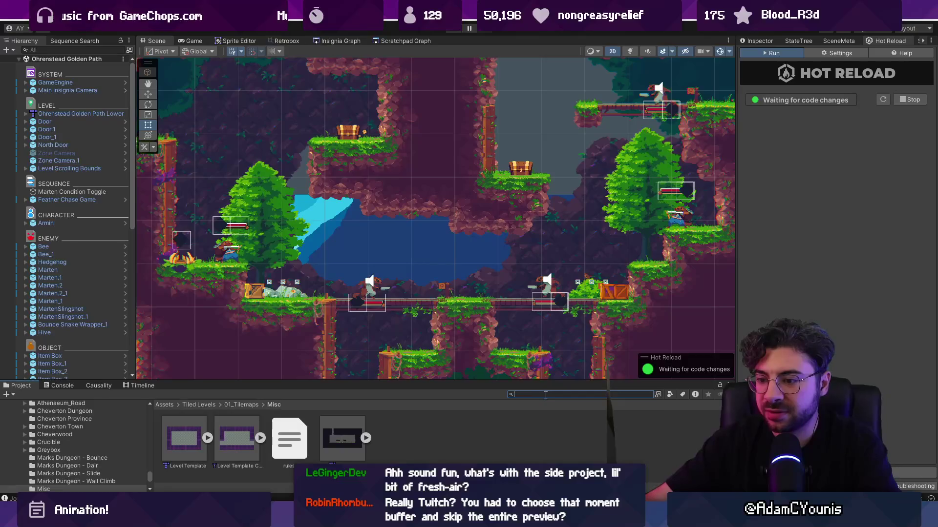
# Search the project for 'arminele', dismiss Unity Hub, and play-test the deflect attack
pyautogui.write('armin')
pyautogui.write('el')
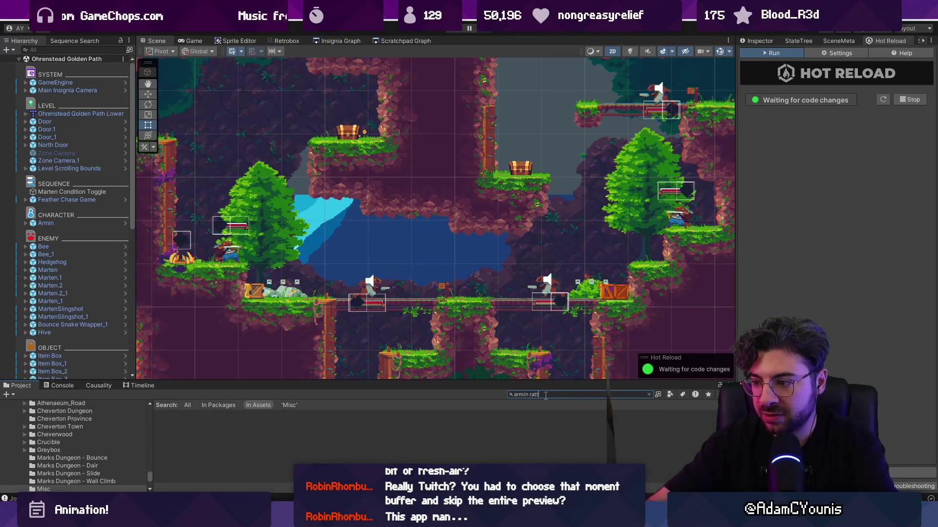
pyautogui.write('e')
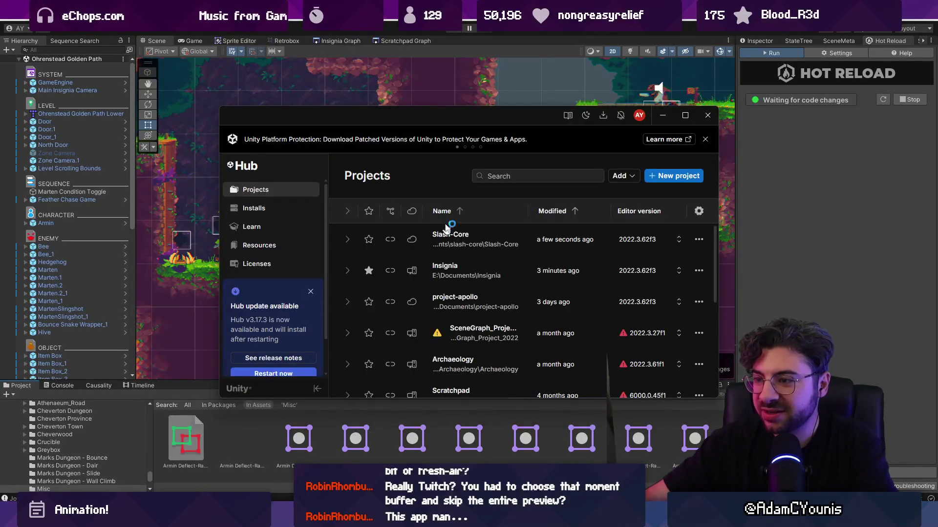
pyautogui.click(517, 31)
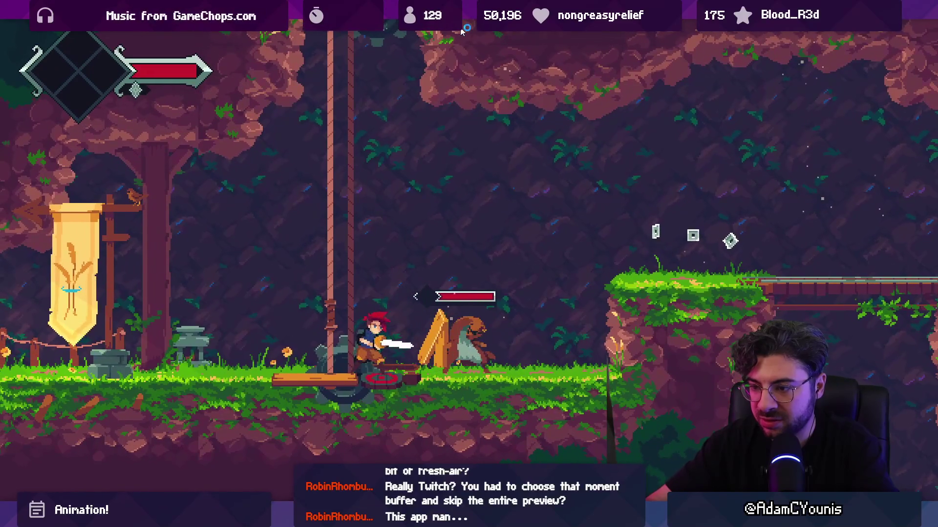
pyautogui.hotkey('shift', 'space')
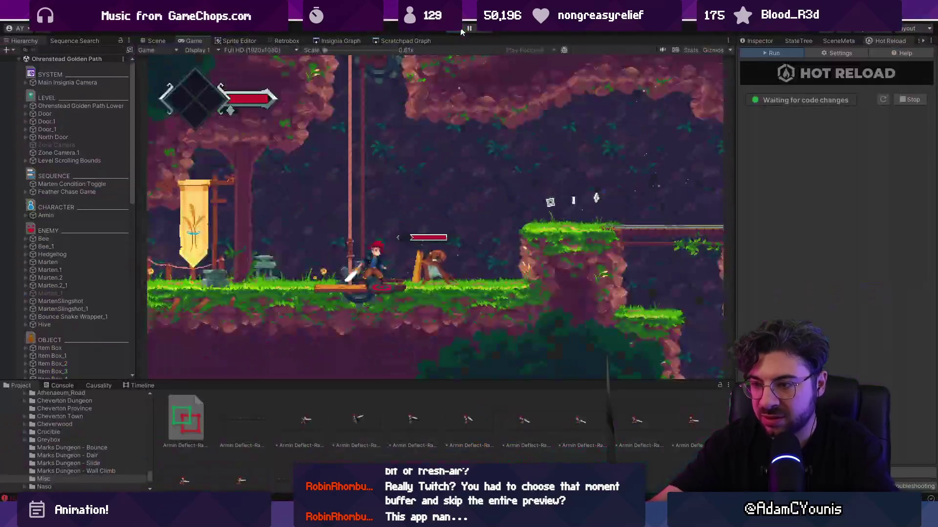
pyautogui.hotkey('ctrl', 'p')
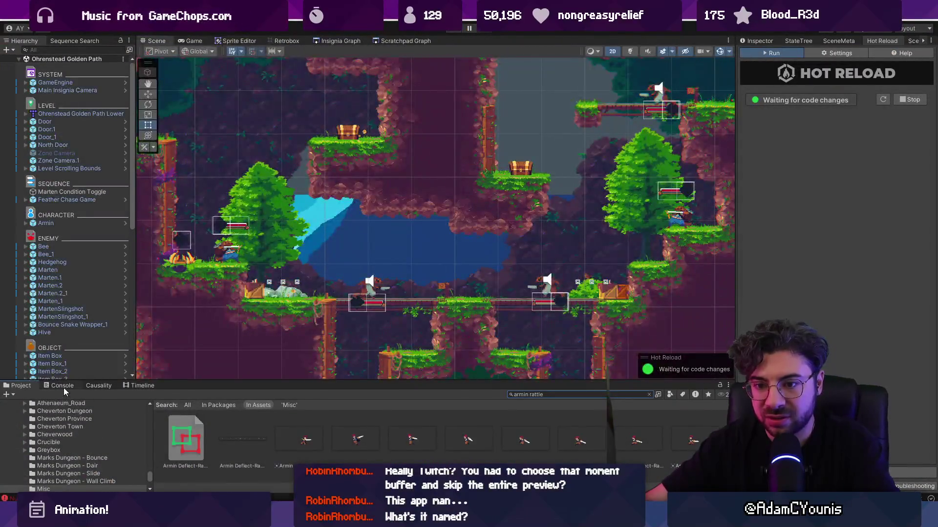
pyautogui.click(63, 385)
# Open the Armin Deflect-Rattle sprite sheet in the Sprite Editor to inspect its frames
pyautogui.click(9, 395)
pyautogui.click(22, 385)
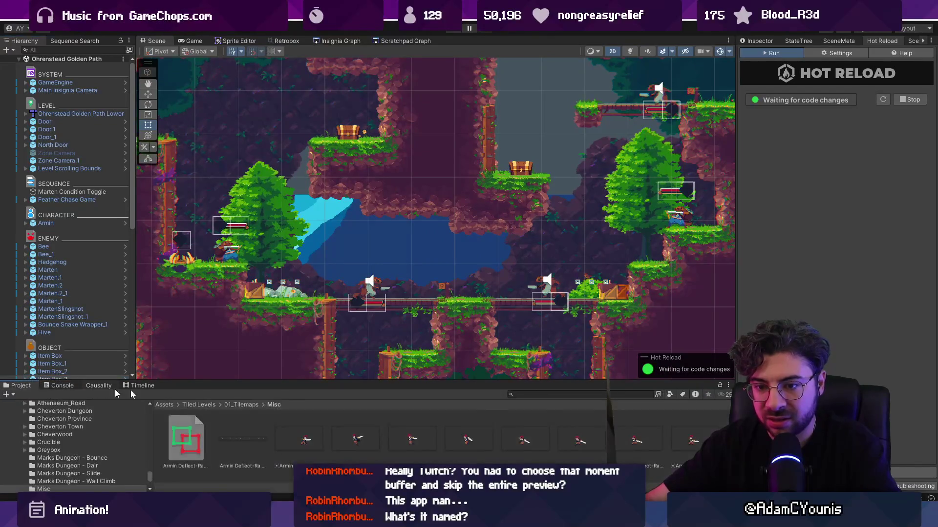
pyautogui.click(220, 454)
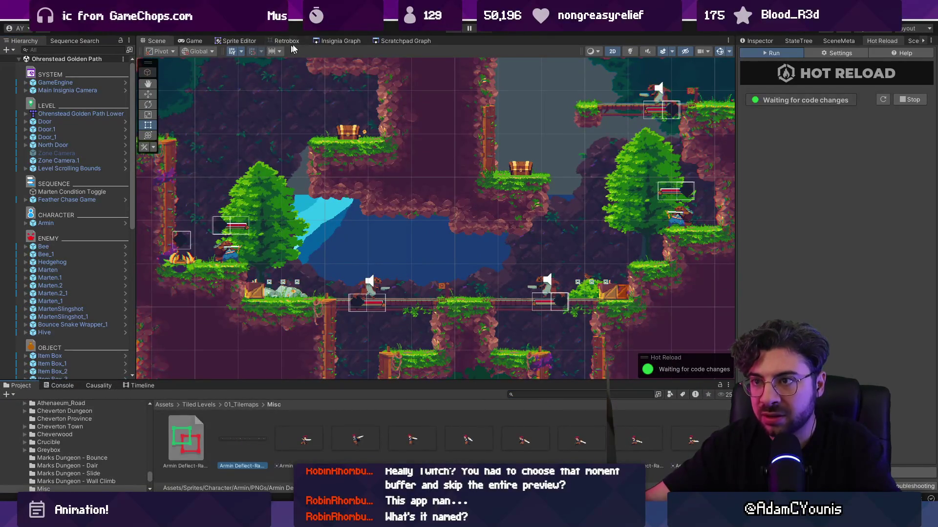
pyautogui.click(233, 42)
pyautogui.scroll(5, 318, 171)
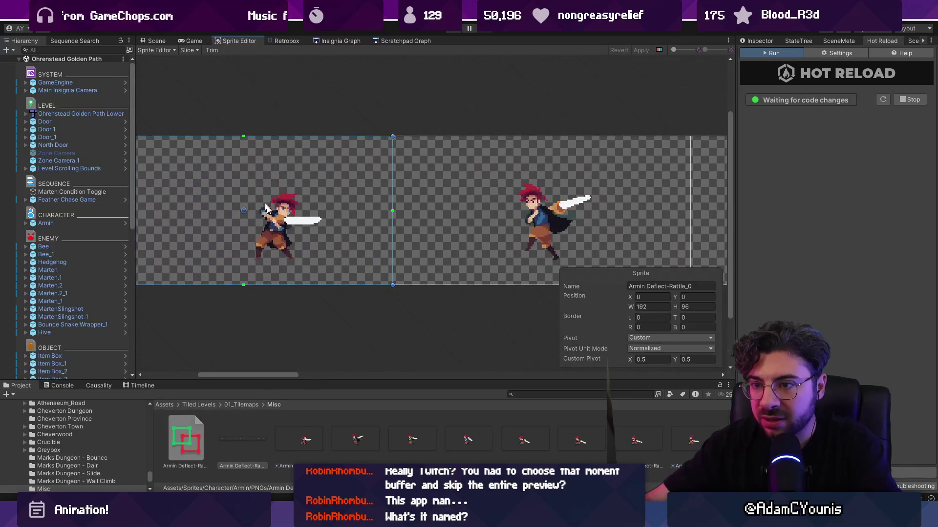
pyautogui.hotkey('alt', 'Tab')
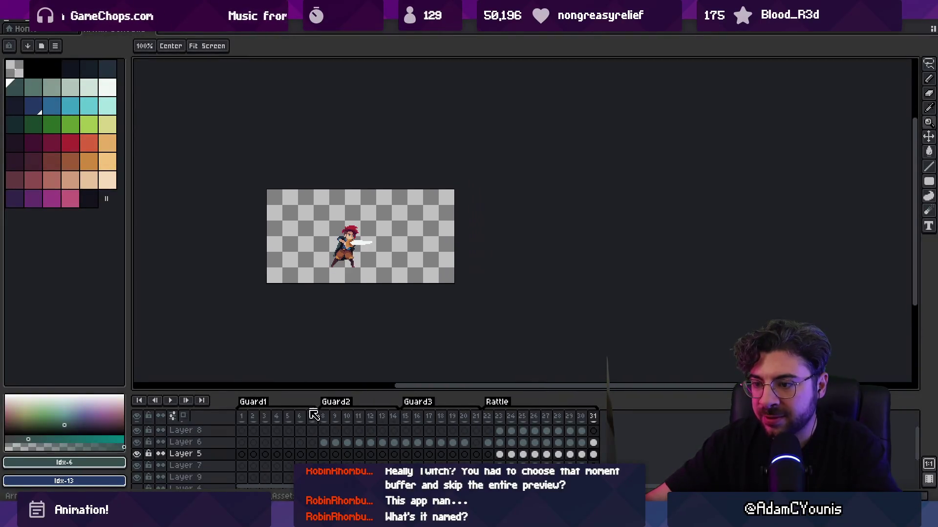
# Jump to the first Rattle frame (22) and step through the Rattle frames
pyautogui.click(487, 416)
pyautogui.scroll(-3, 488, 429)
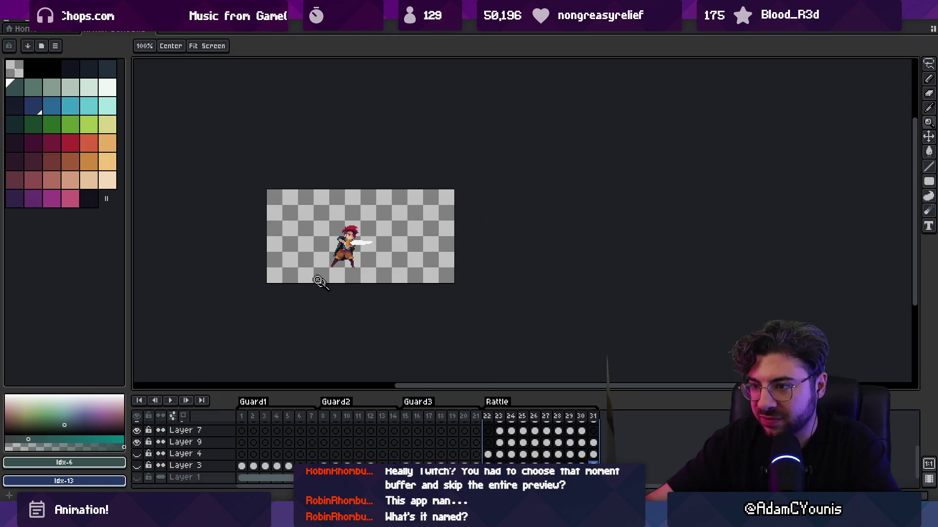
pyautogui.scroll(3, 318, 278)
pyautogui.press('Return')
pyautogui.press('space')
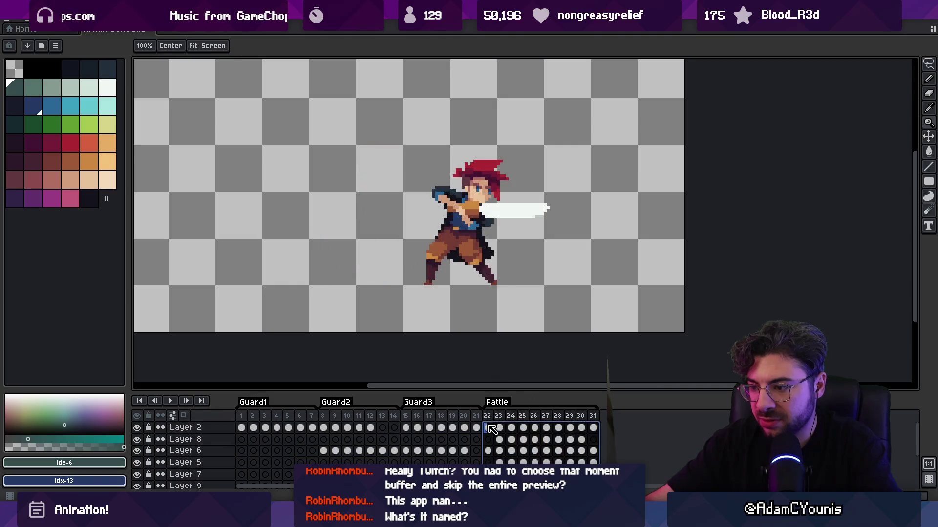
# Export the sprite sheet with Ctrl+Shift+X, overwriting the existing file, and return to Unity
pyautogui.press('v')
pyautogui.hotkey('ctrl', 'shift', 'x')
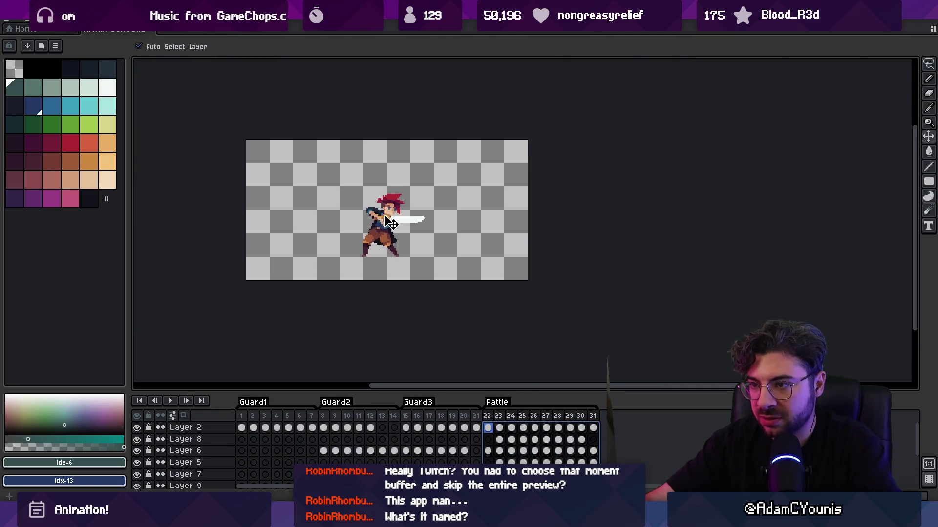
pyautogui.press('Return')
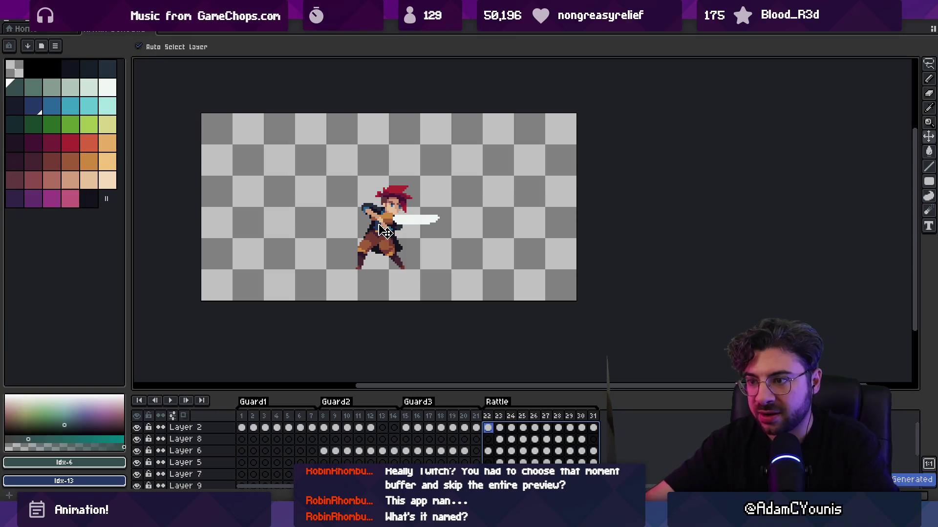
pyautogui.click(371, 452)
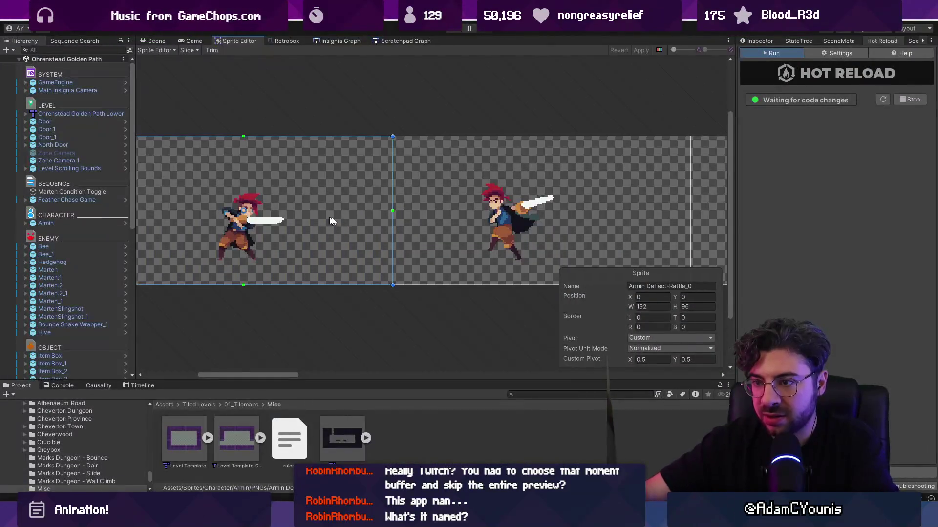
# Play-test the re-exported deflect attack from the Scene view, then stop the game
pyautogui.click(153, 41)
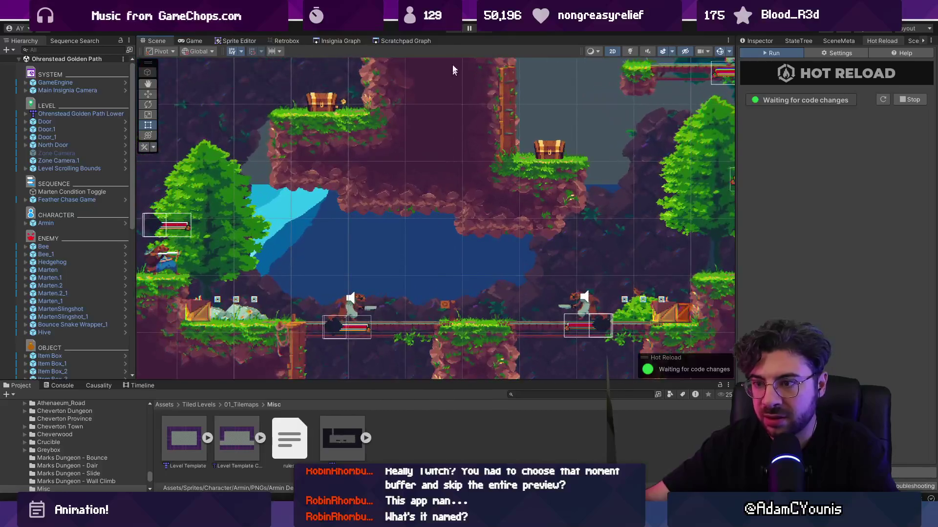
pyautogui.click(455, 29)
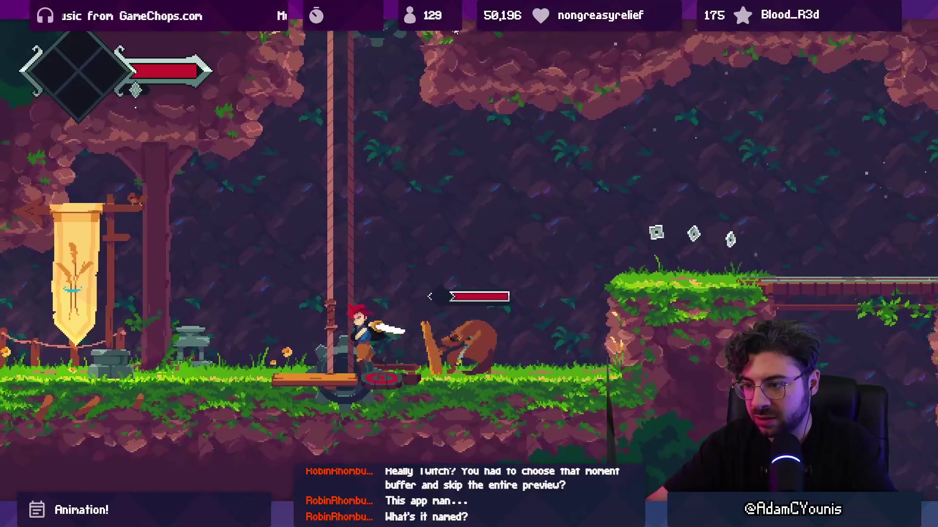
pyautogui.press('Left')
pyautogui.click(455, 28)
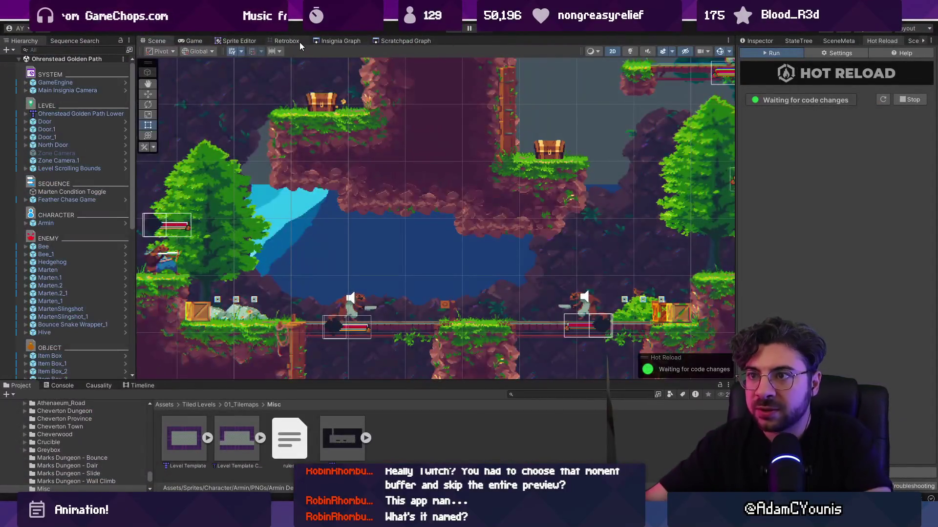
# In Retrobox, search the project for 'armin rattle' and load the Armin Deflect-Rattle animation
pyautogui.click(299, 42)
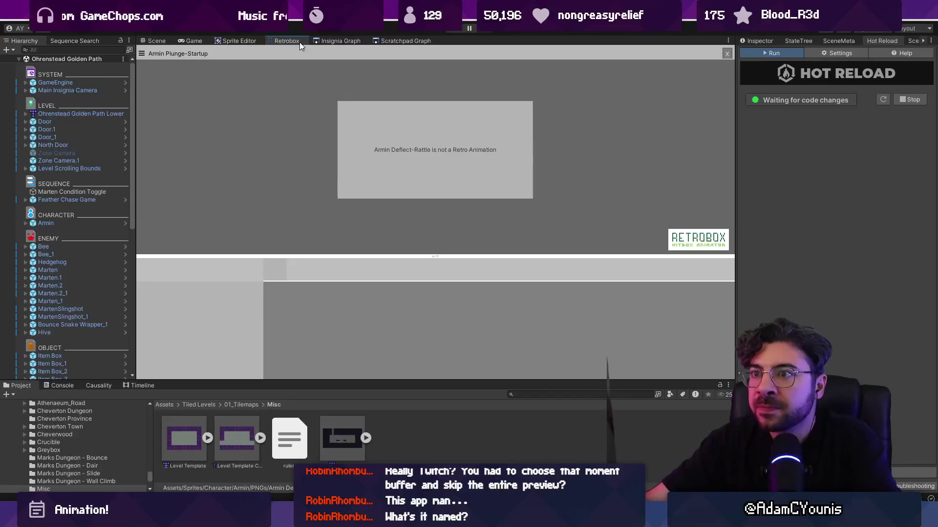
pyautogui.click(541, 394)
pyautogui.write('armin rattle')
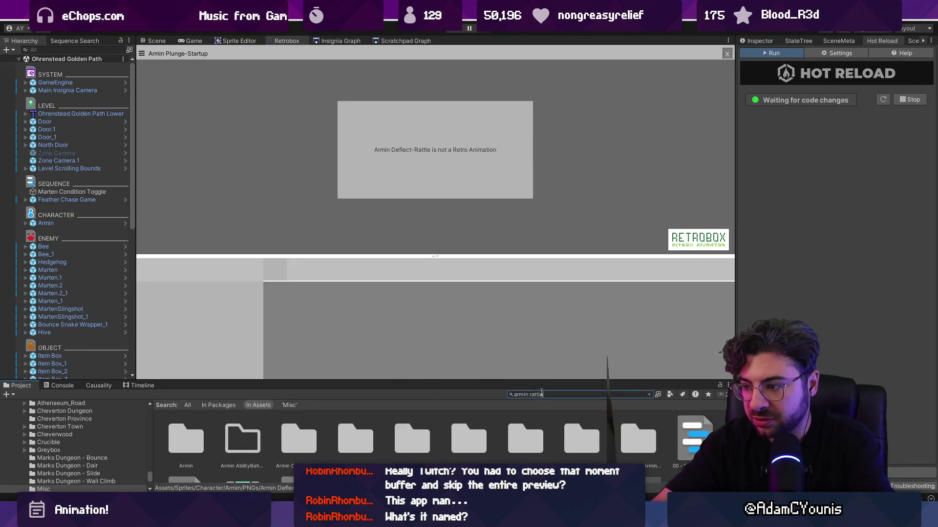
pyautogui.click(186, 438)
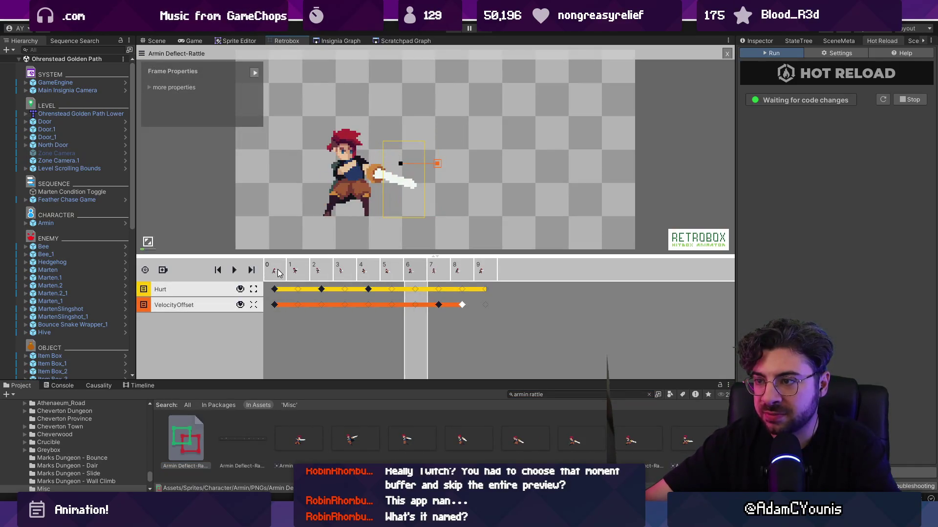
# Add a VelocityOffset keyframe at frame 9 and move the frame 7 velocity keyframe to frame 8
pyautogui.click(275, 306)
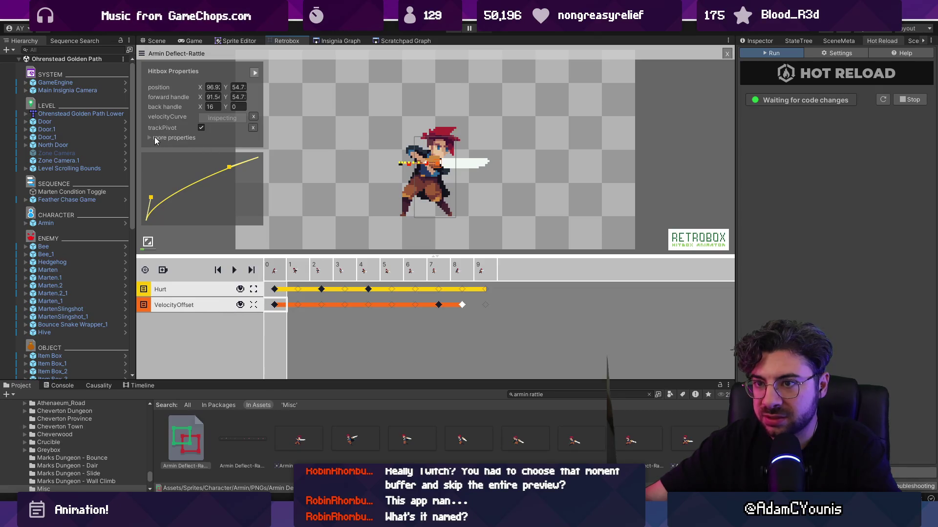
pyautogui.click(318, 266)
pyautogui.press('Right')
pyautogui.press('Right')
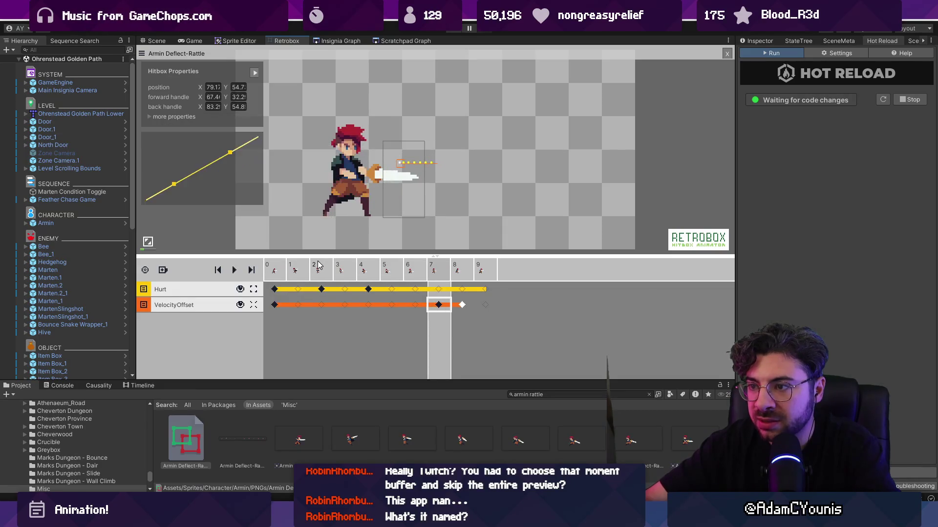
pyautogui.click(486, 304)
pyautogui.moveTo(447, 307); pyautogui.dragTo(463, 307)
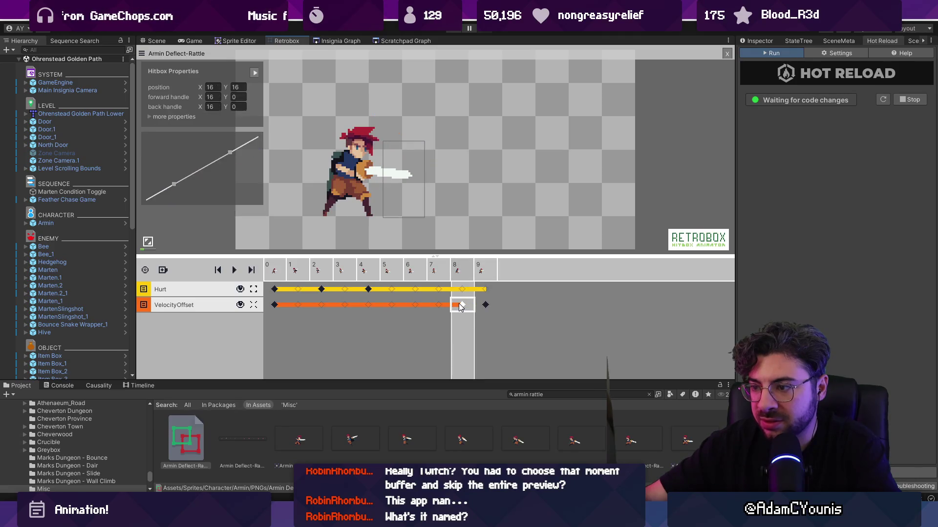
pyautogui.click(275, 305)
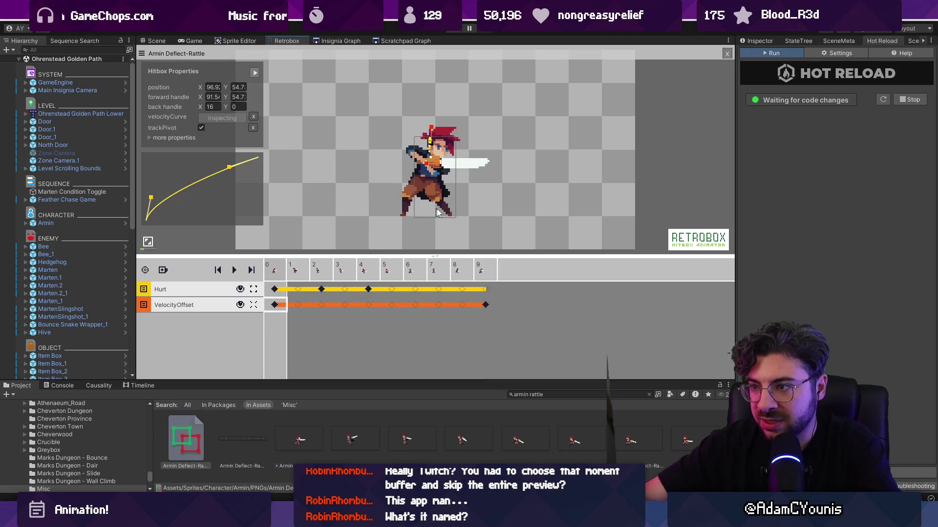
pyautogui.click(483, 305)
pyautogui.click(273, 306)
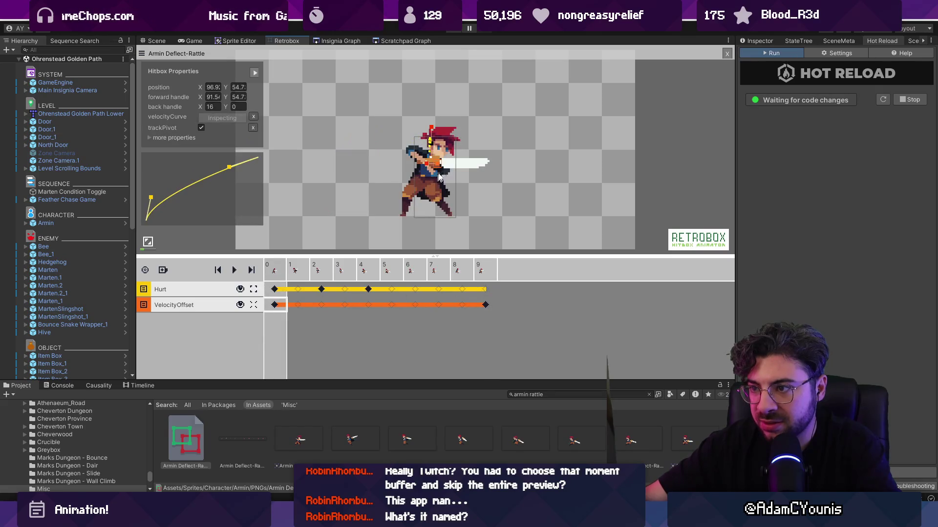
# Step through the Deflect-Rattle frames to preview the velocity keyframes
pyautogui.click(325, 271)
pyautogui.press('Right')
pyautogui.press('Right')
pyautogui.press('Right')
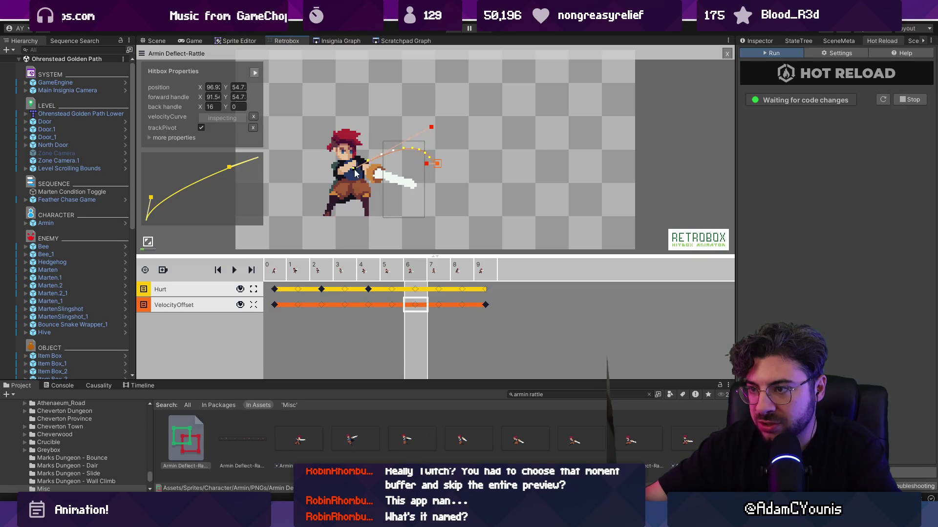
pyautogui.press('Right')
pyautogui.press('Right')
pyautogui.press('Right')
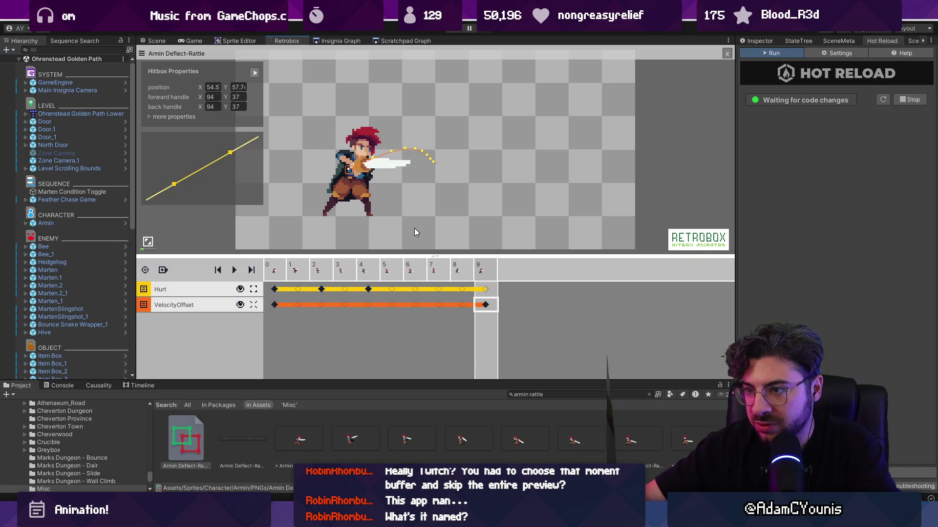
pyautogui.press('Right')
pyautogui.press('Right')
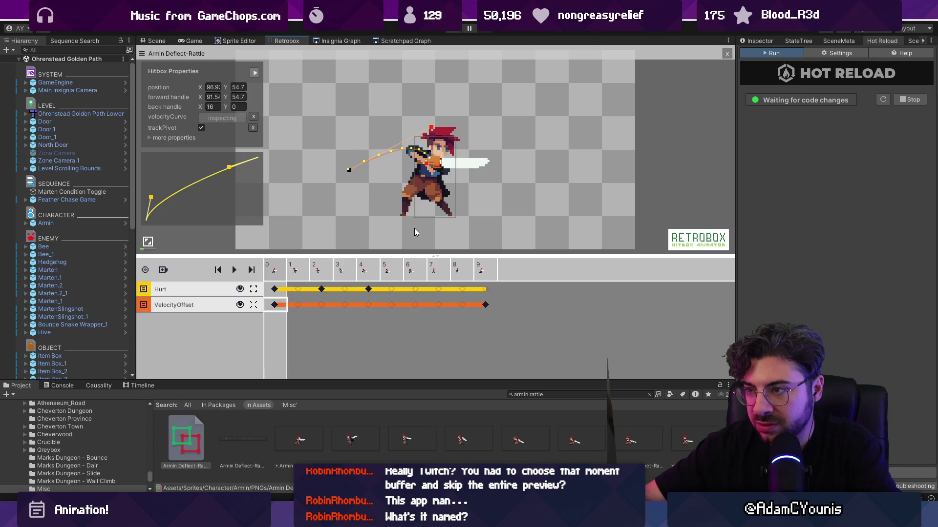
pyautogui.press('Left')
pyautogui.scroll(2, 371, 188)
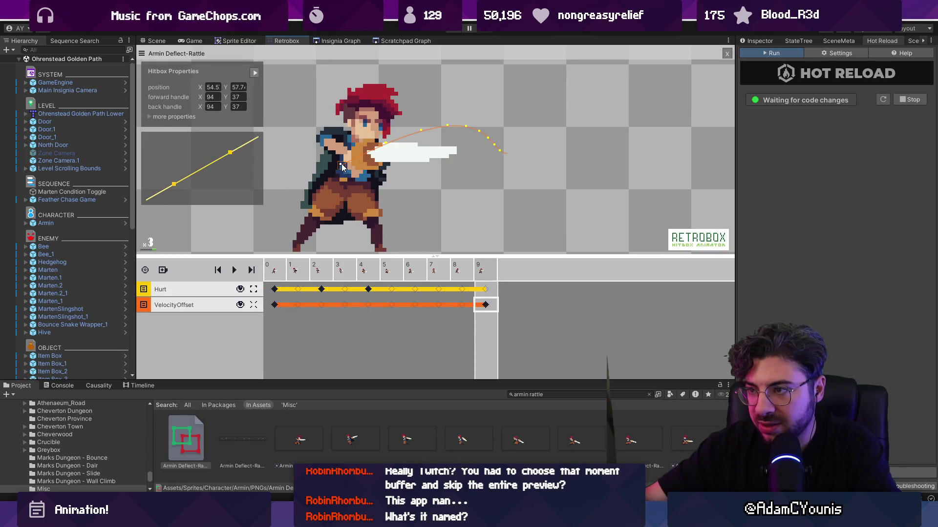
# Flatten the frame 8 velocity path into a horizontal line, then play-test the attack
pyautogui.click(461, 305)
pyautogui.moveTo(341, 168); pyautogui.dragTo(348, 159)
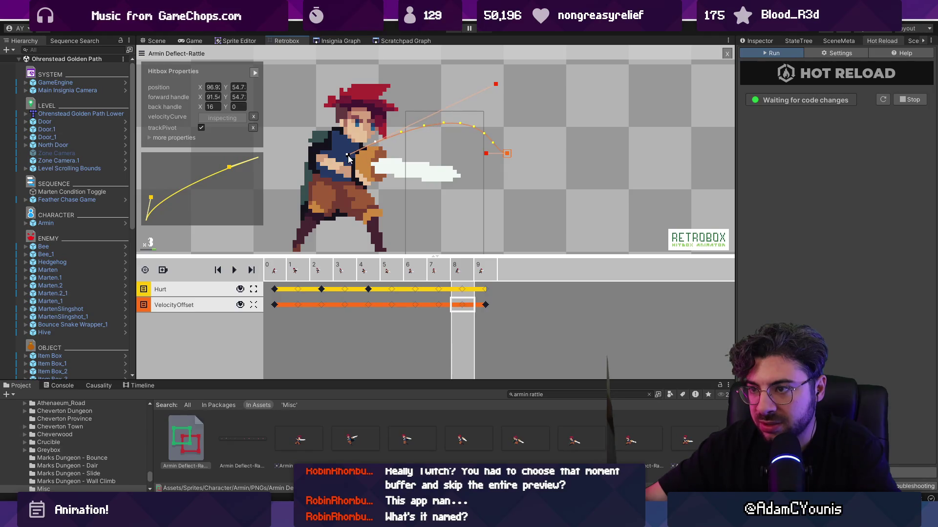
pyautogui.moveTo(496, 84); pyautogui.dragTo(459, 157)
pyautogui.click(275, 272)
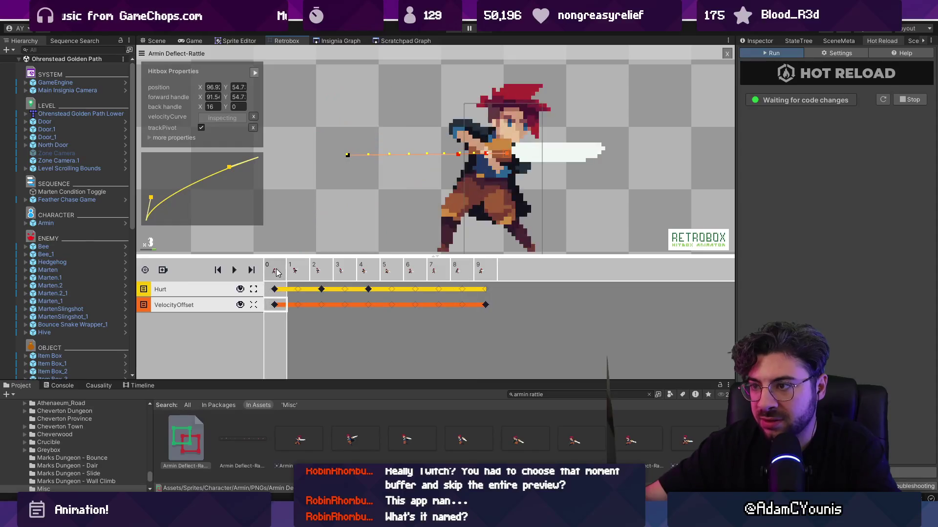
pyautogui.click(454, 272)
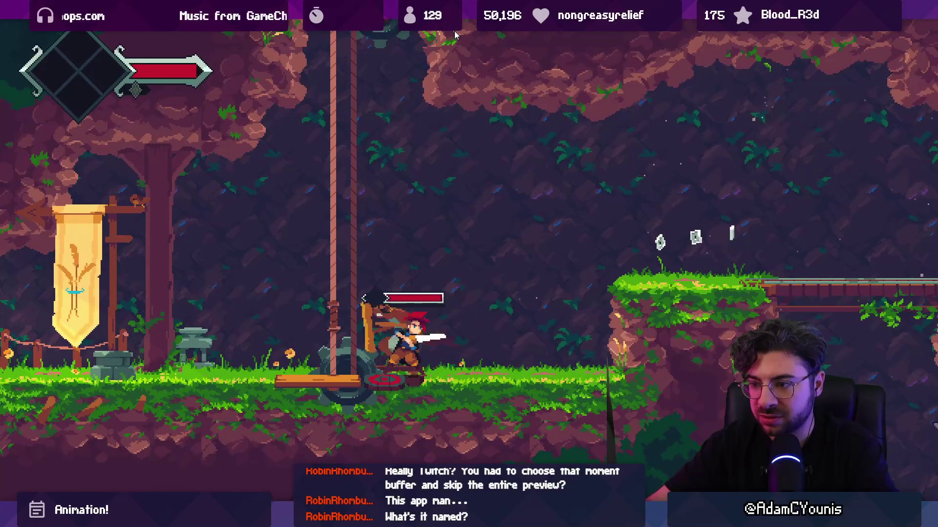
pyautogui.click(455, 30)
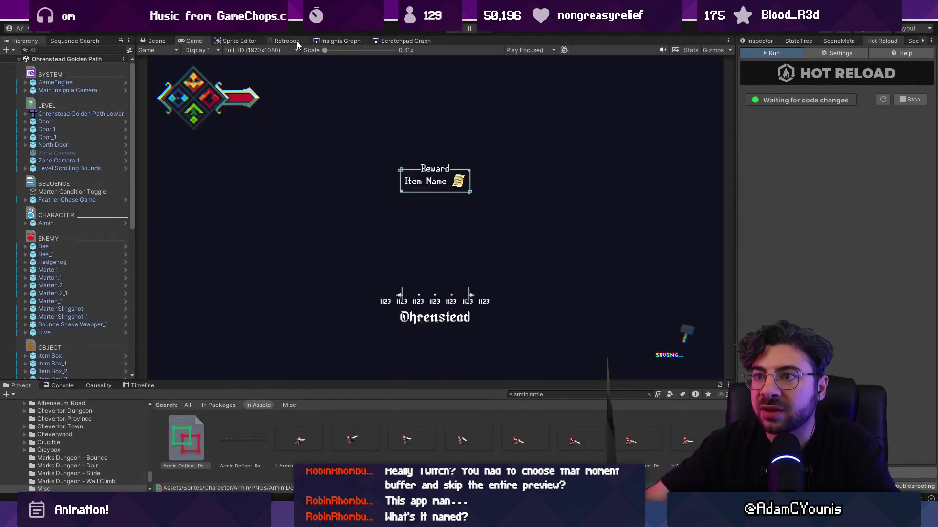
# Bend the Deflect-Rattle velocity curve upward so it rises steeply from the start
pyautogui.click(297, 41)
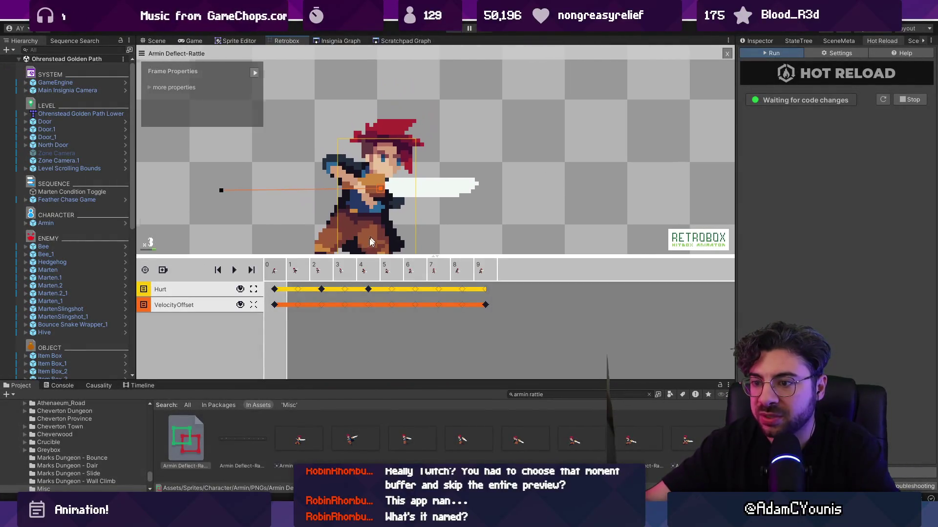
pyautogui.click(363, 188)
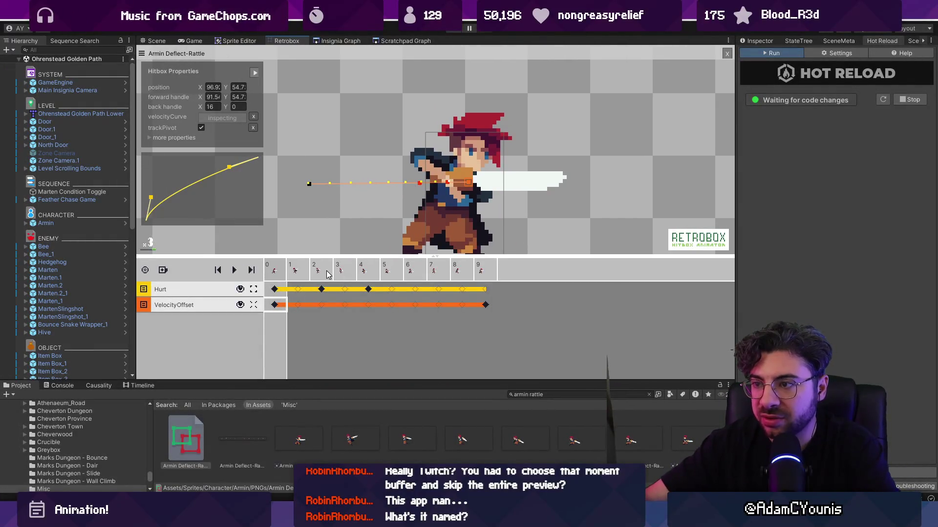
pyautogui.click(298, 272)
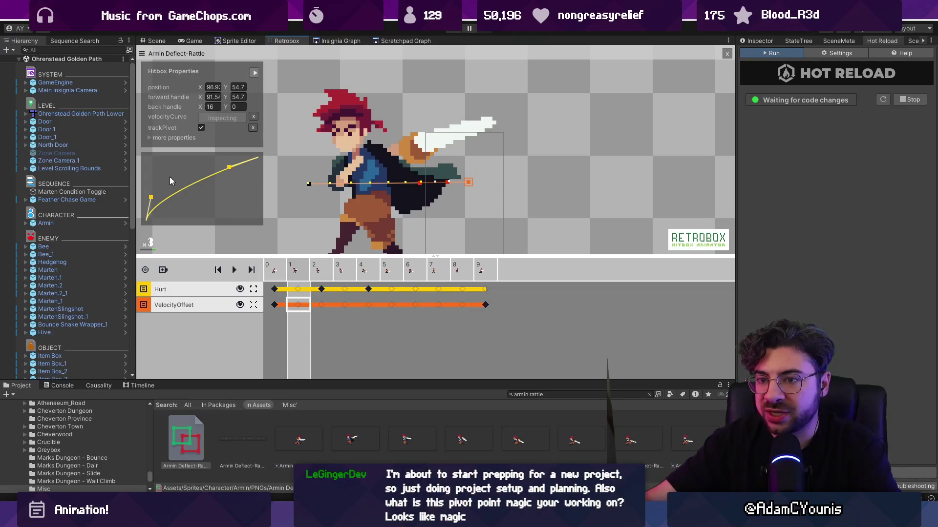
pyautogui.moveTo(229, 167); pyautogui.dragTo(210, 157)
pyautogui.moveTo(152, 197)
pyautogui.mouseDown()
pyautogui.moveTo(143, 153)
pyautogui.moveTo(150, 167)
pyautogui.mouseUp()
# Scrub through attack frames 0–9 to check the new easing
pyautogui.click(279, 272)
pyautogui.press('Right')
pyautogui.press('Right')
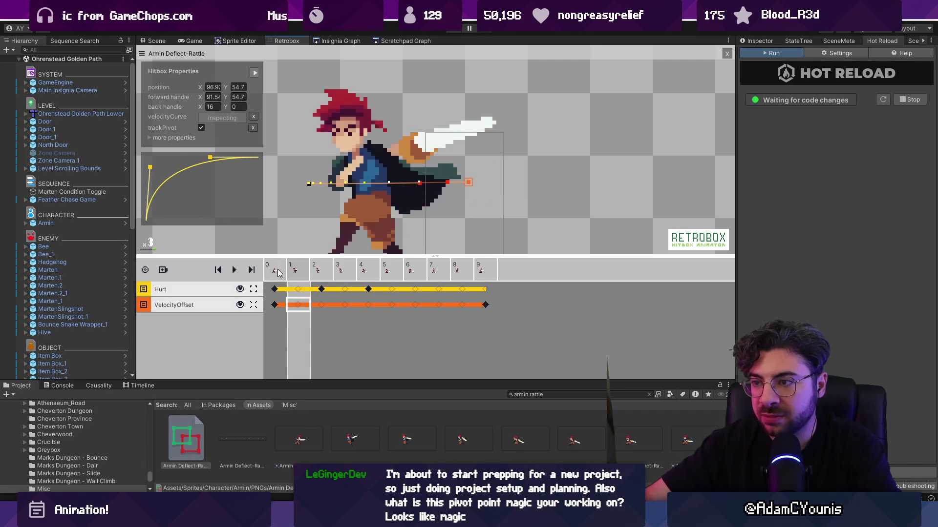
pyautogui.press('Right')
pyautogui.press('Right')
pyautogui.press('Right')
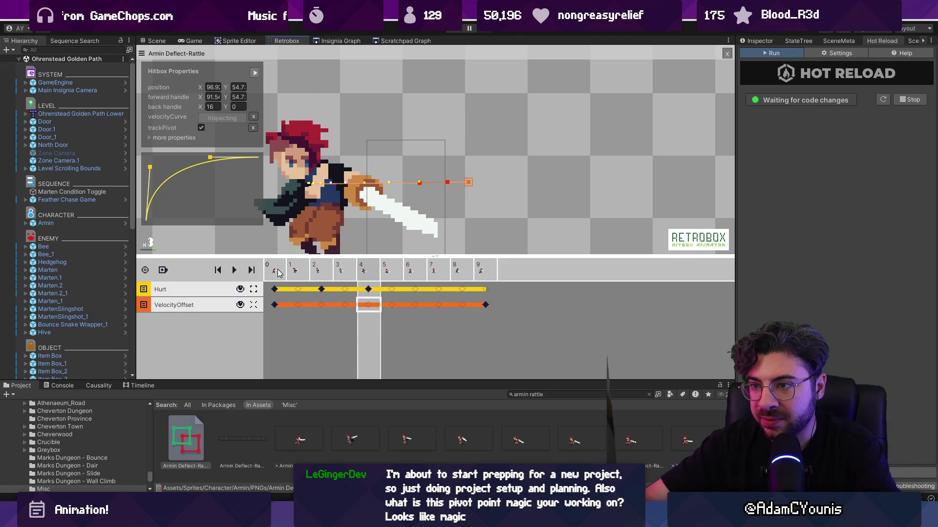
pyautogui.press('Right')
pyautogui.press('Right')
pyautogui.press('Right')
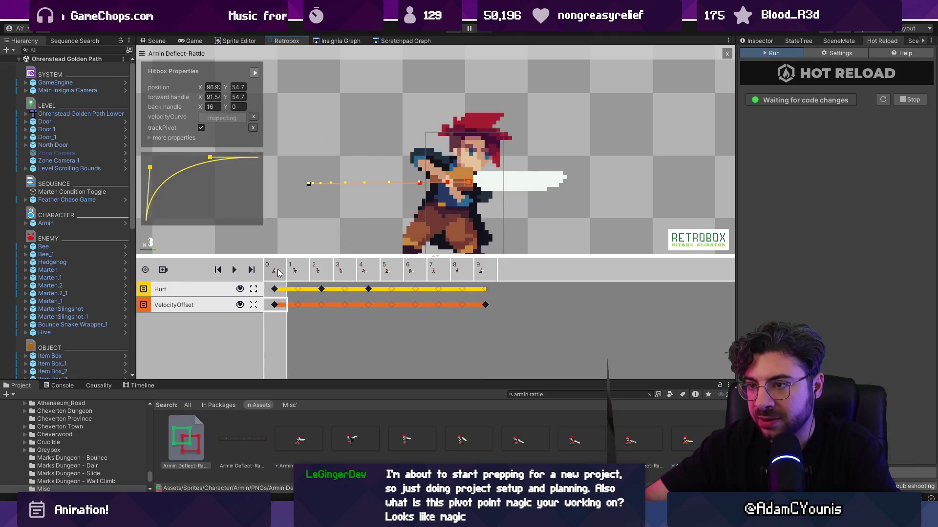
pyautogui.press('Left')
pyautogui.press('Left')
pyautogui.press('Left')
pyautogui.press('Left')
pyautogui.press('Right')
pyautogui.press('Right')
pyautogui.press('Right')
pyautogui.press('Left')
pyautogui.press('Left')
pyautogui.press('Left')
pyautogui.press('Left')
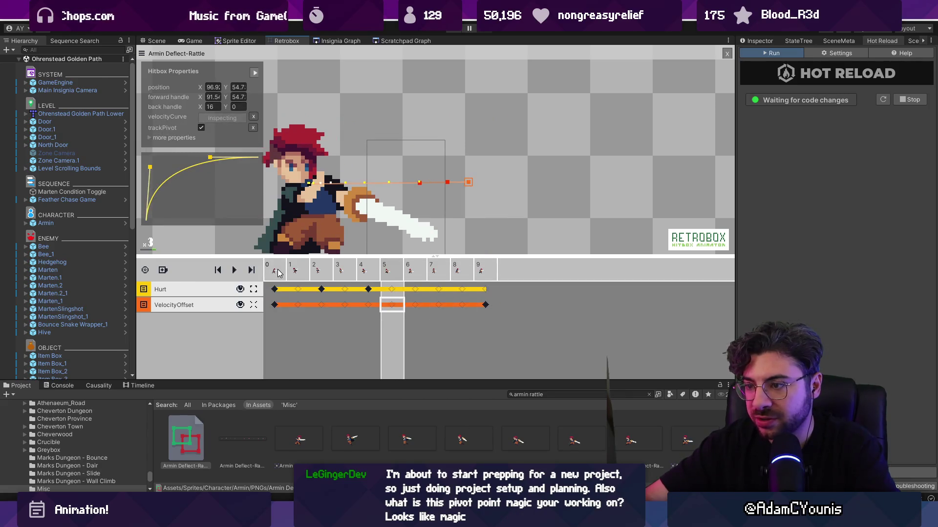
pyautogui.click(418, 304)
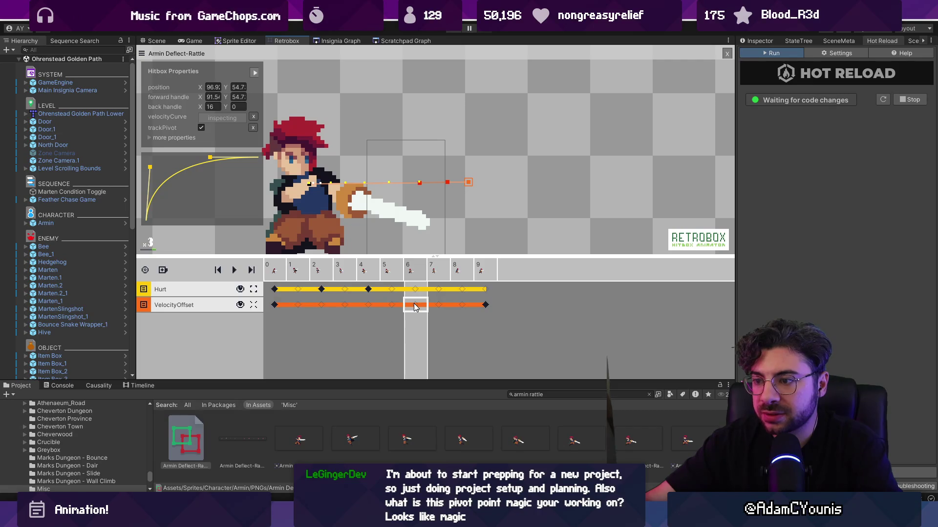
# Pull the frame 1 trajectory's forward point left to about 89.6, 54.4, then start a test run
pyautogui.click(274, 271)
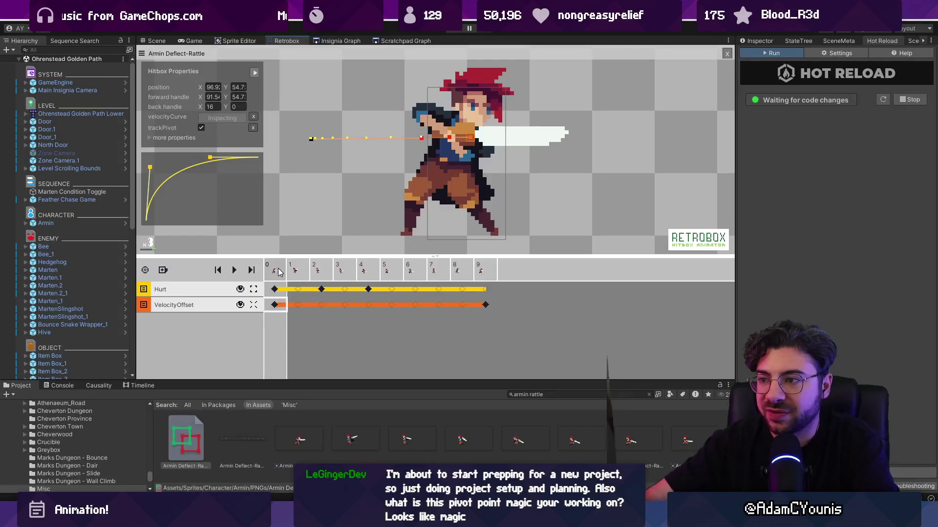
pyautogui.click(295, 271)
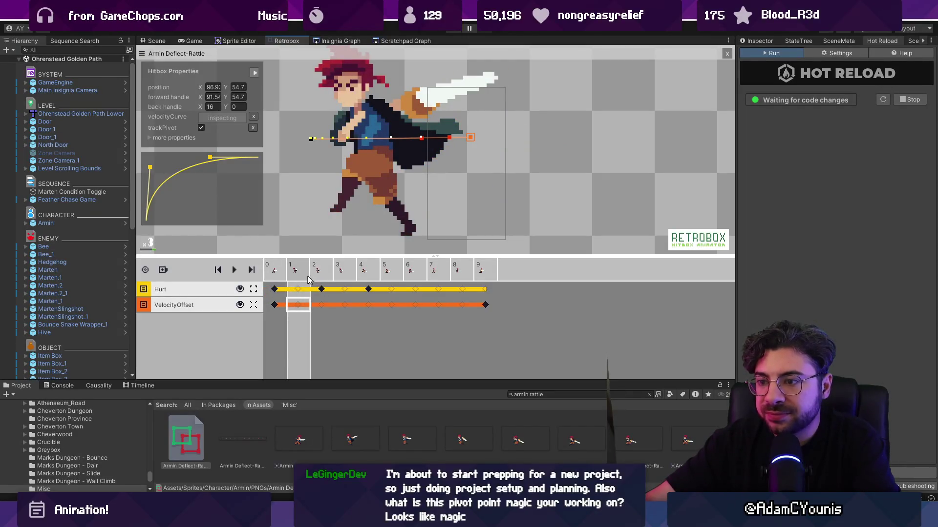
pyautogui.moveTo(421, 138); pyautogui.dragTo(335, 140)
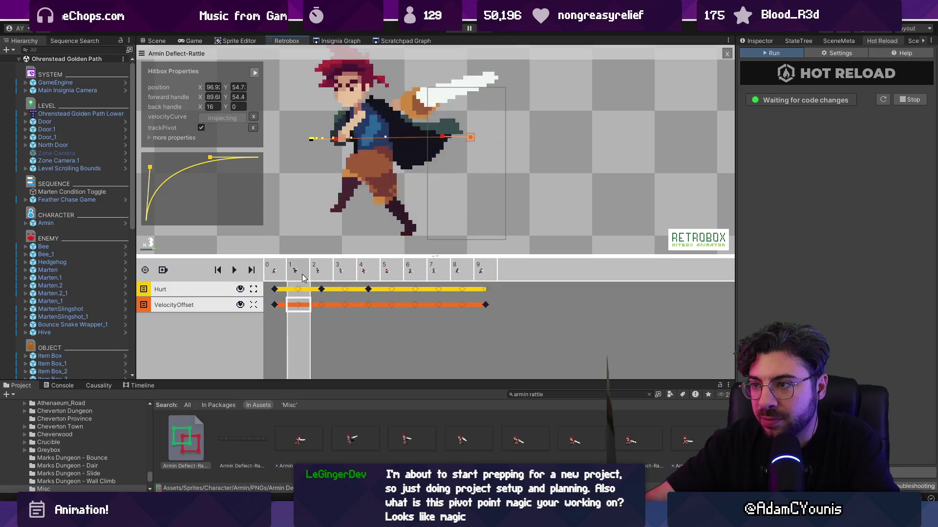
pyautogui.press('Right')
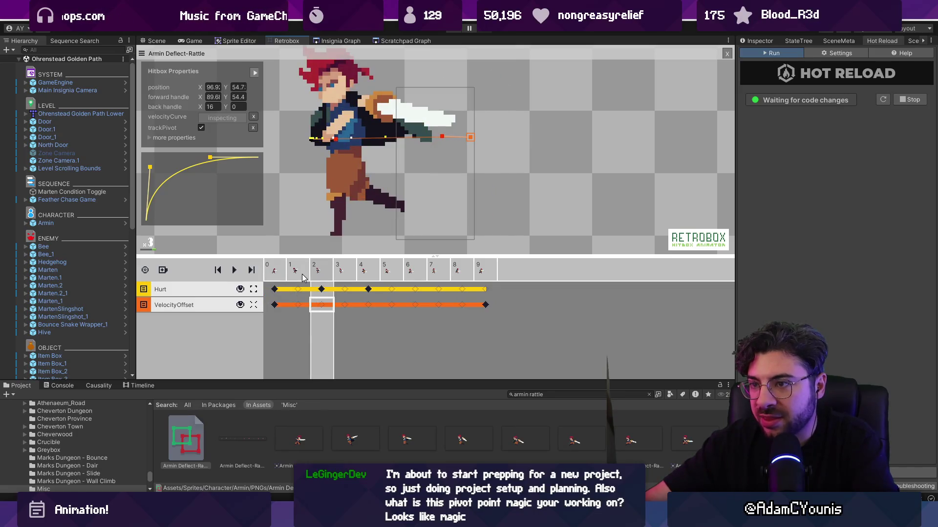
pyautogui.press('Right')
pyautogui.press('Right')
pyautogui.press('Right')
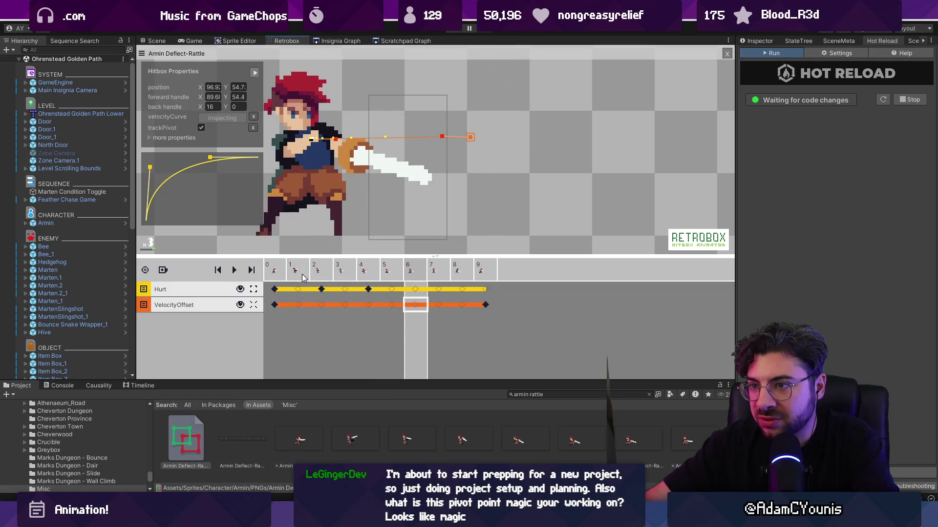
pyautogui.press('Right')
pyautogui.press('Right')
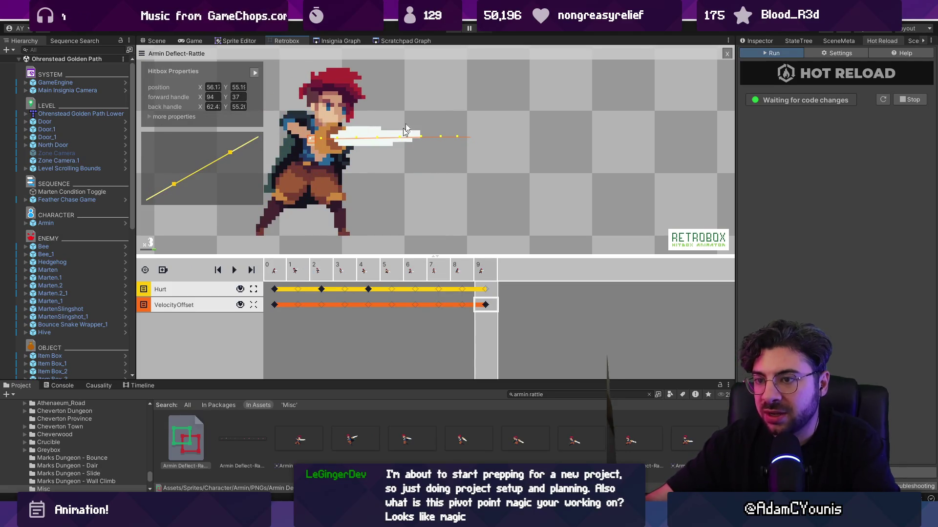
pyautogui.click(454, 31)
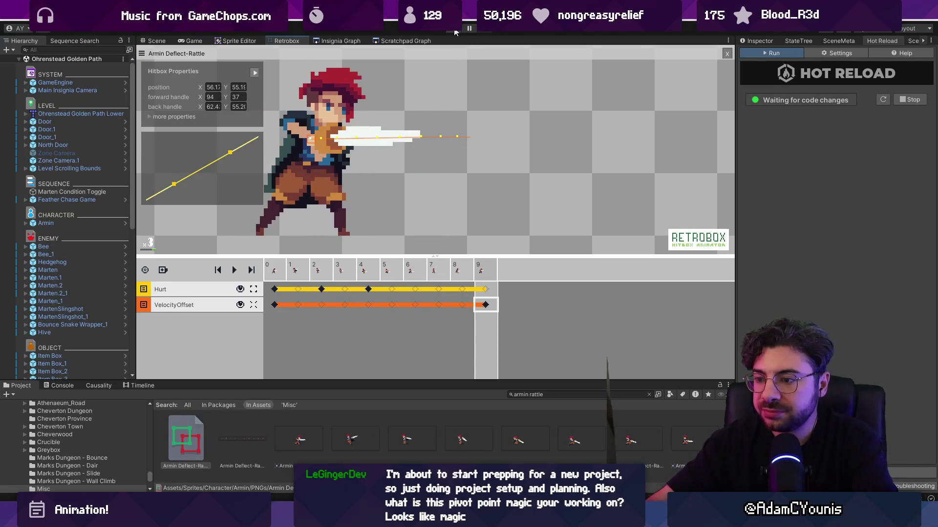
# Slash and defeat the brown creature, cross the bridge, and reach the Crimson Cravat chest
pyautogui.press('Right')
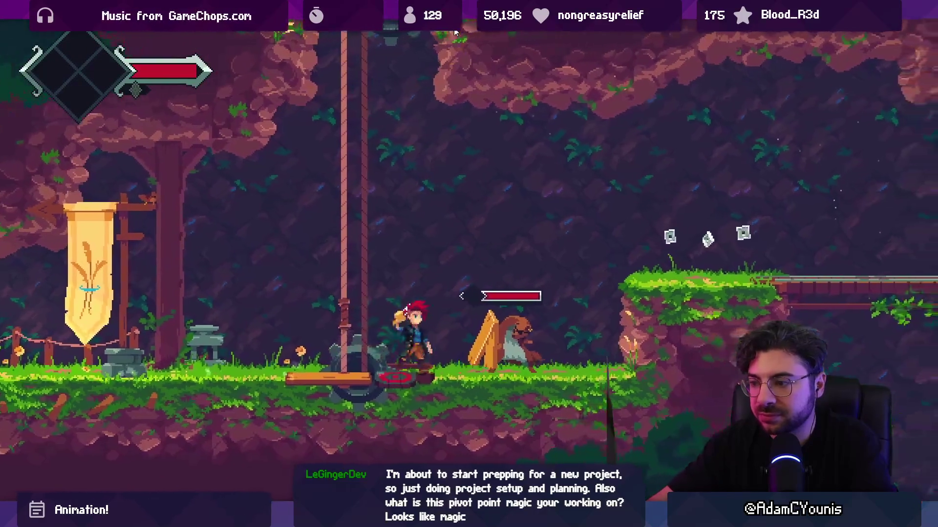
pyautogui.press('x')
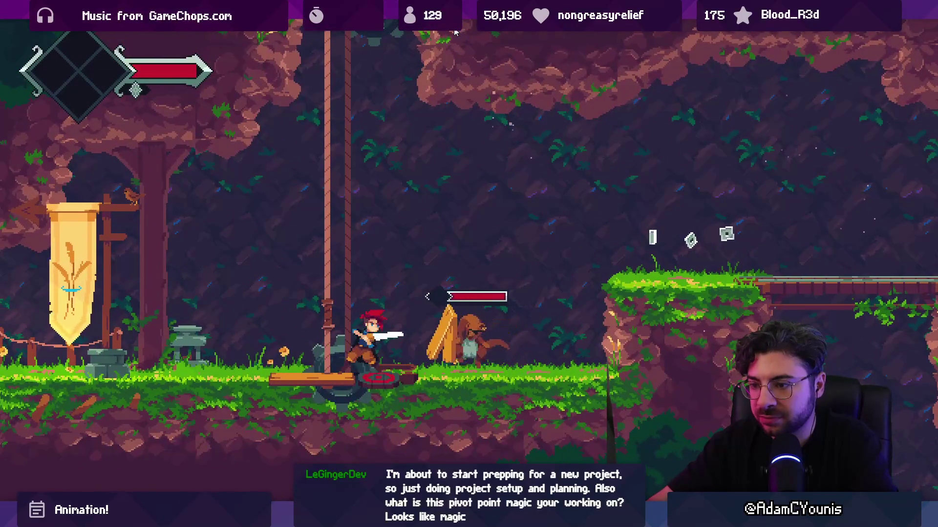
pyautogui.press('Left')
pyautogui.press('x')
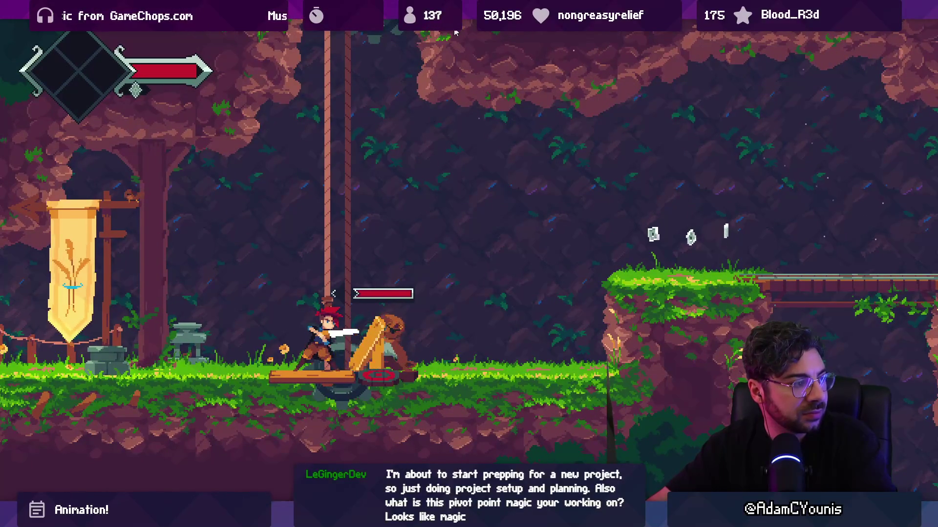
pyautogui.press('Left')
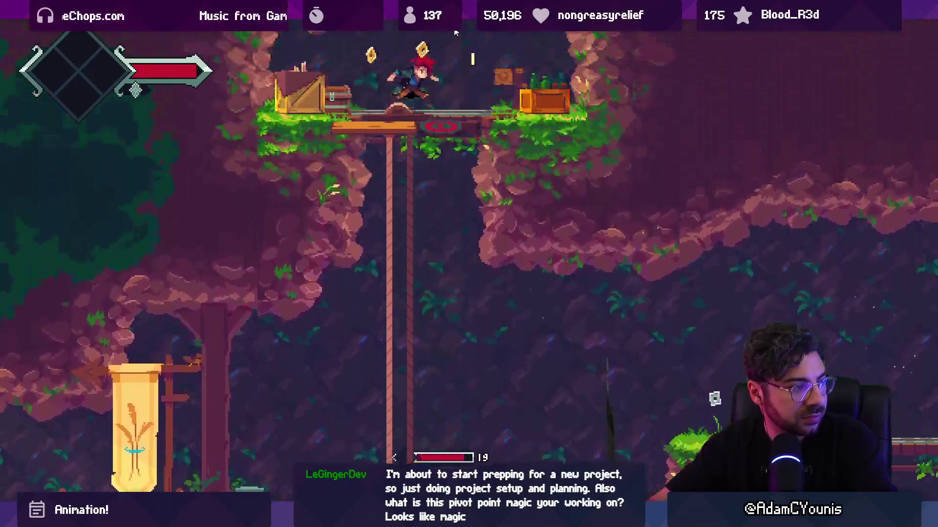
pyautogui.press('space')
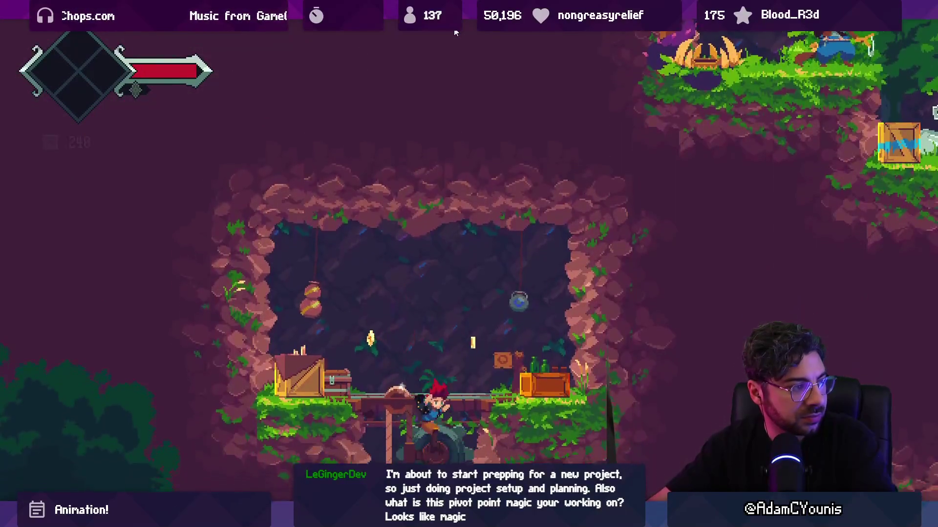
pyautogui.press('space')
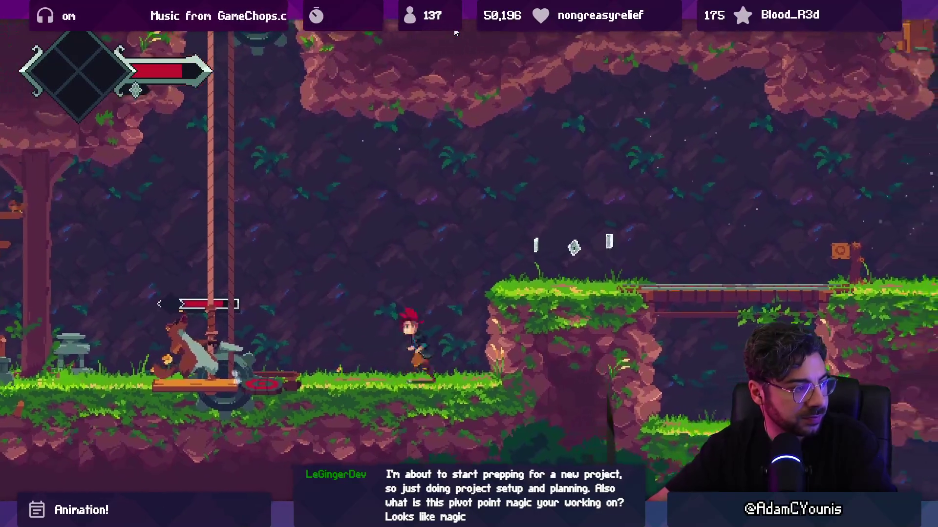
pyautogui.press('x')
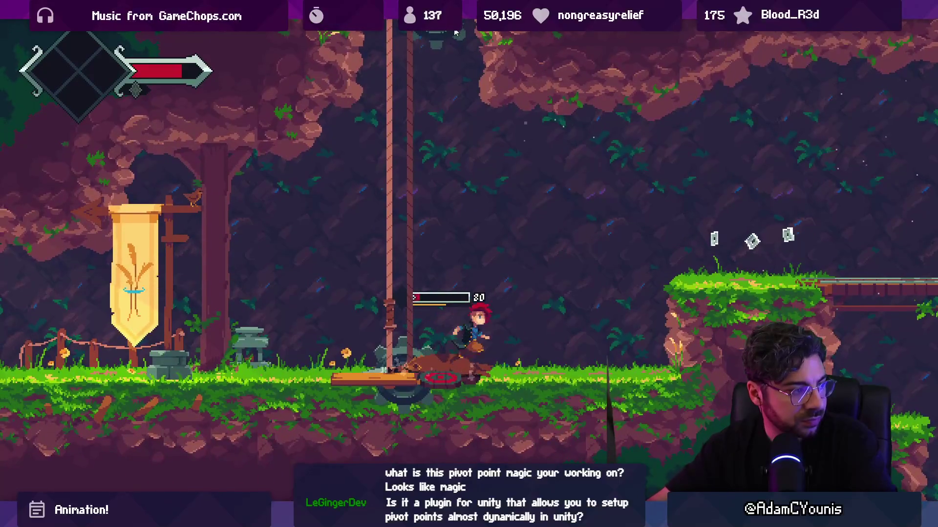
pyautogui.press('x')
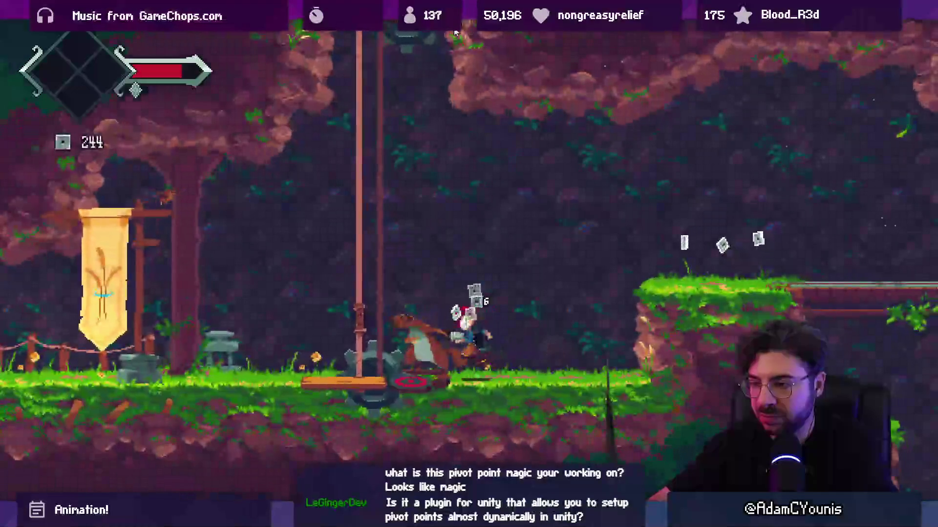
pyautogui.press('Right')
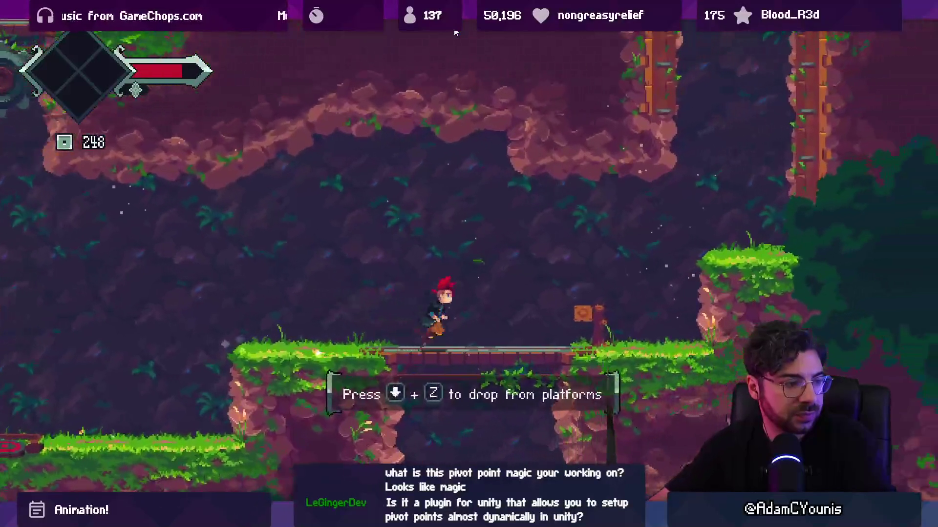
pyautogui.press('x')
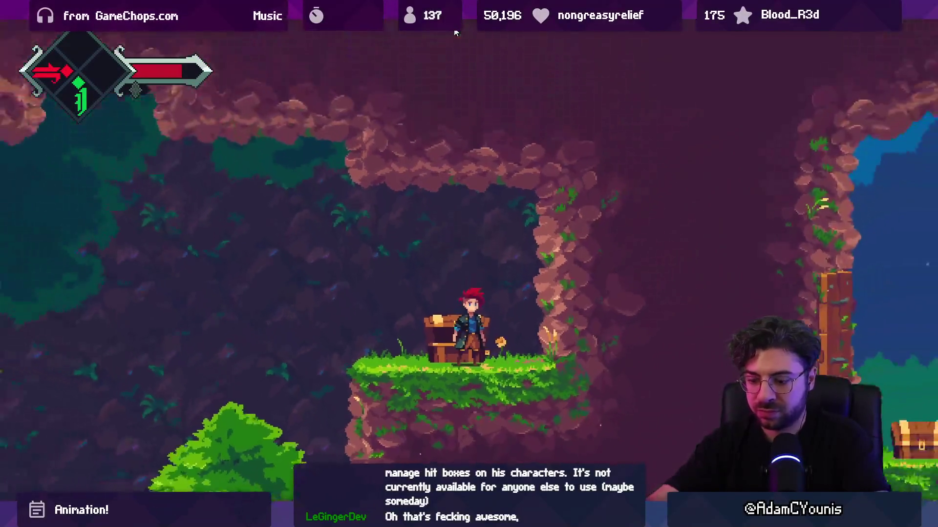
pyautogui.click(455, 33)
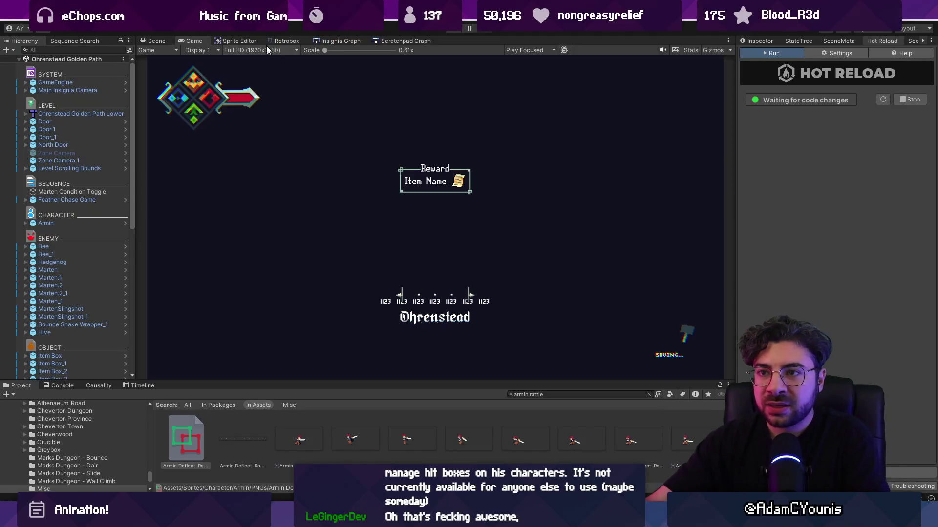
# Zoom into the level in the Scene view, then bring up Armin Deflect-Rattle in Retrobox
pyautogui.click(165, 42)
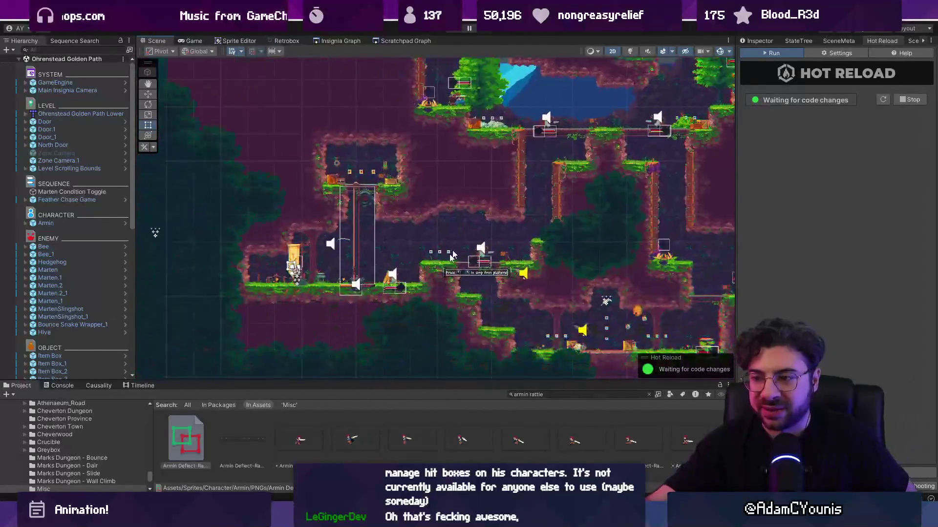
pyautogui.scroll(5, 369, 276)
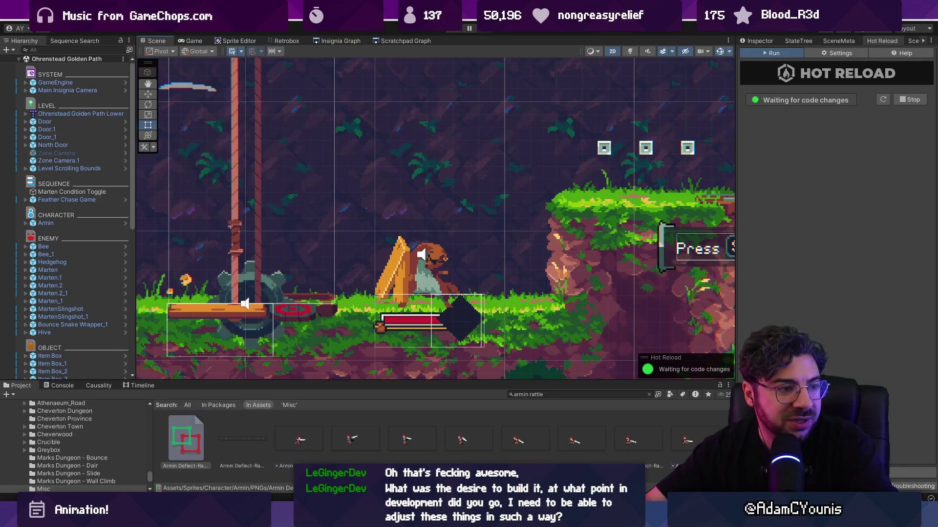
pyautogui.click(286, 41)
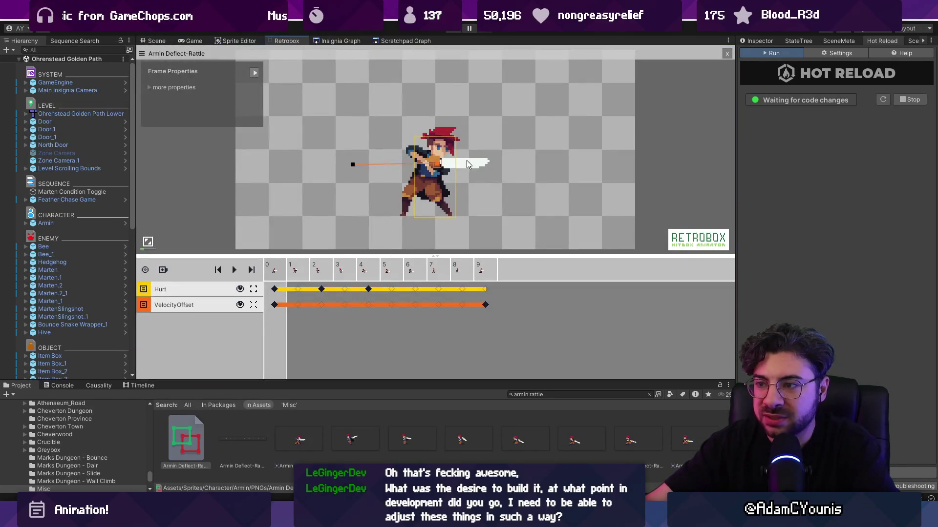
# Select the frame 0 VelocityOffset key of Armin Deflect-Rattle to inspect its offset
pyautogui.scroll(1, 467, 164)
pyautogui.click(275, 305)
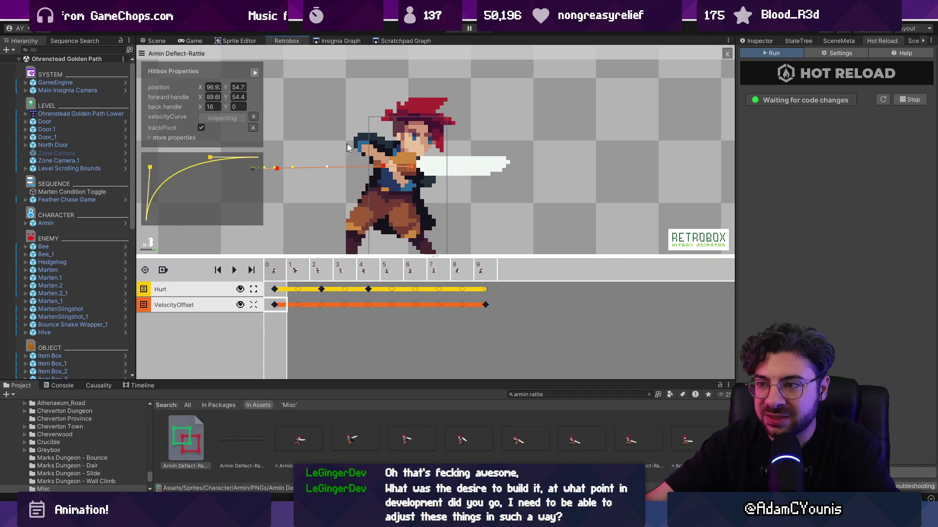
pyautogui.scroll(-2, 375, 170)
pyautogui.scroll(2, 354, 176)
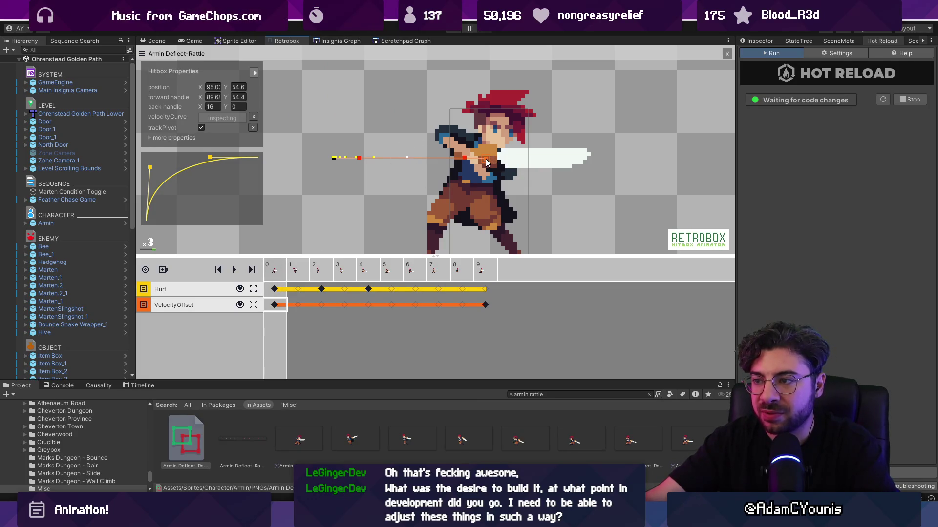
# Step through frames 1–8, play-test the attack, then return to the hitbox editor
pyautogui.click(289, 271)
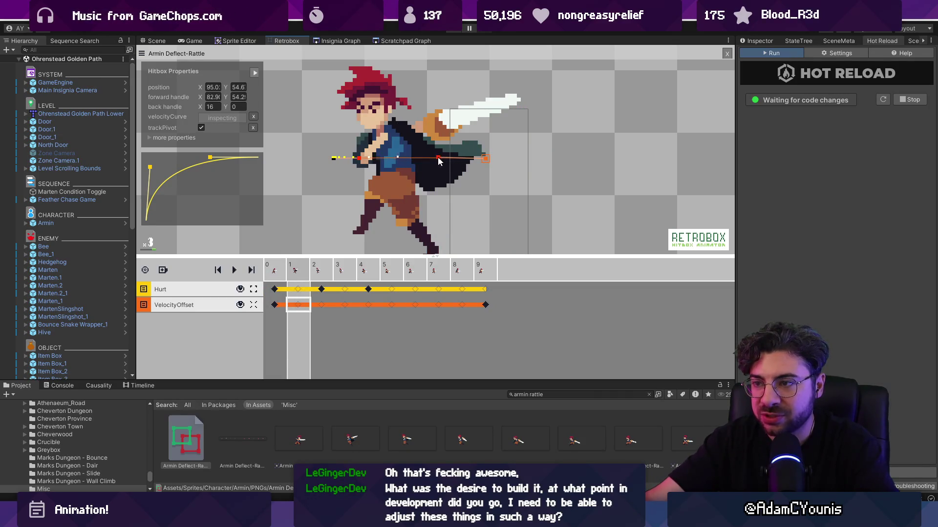
pyautogui.press('Right')
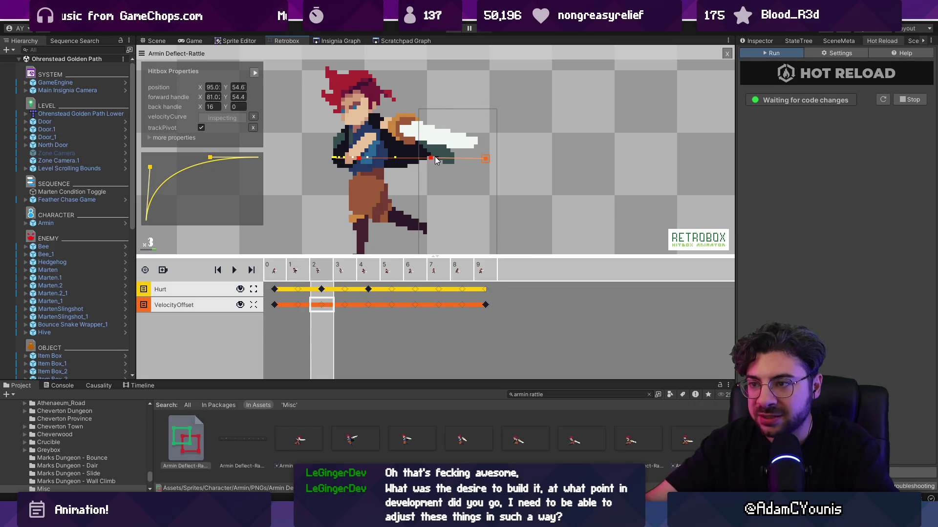
pyautogui.press('Right')
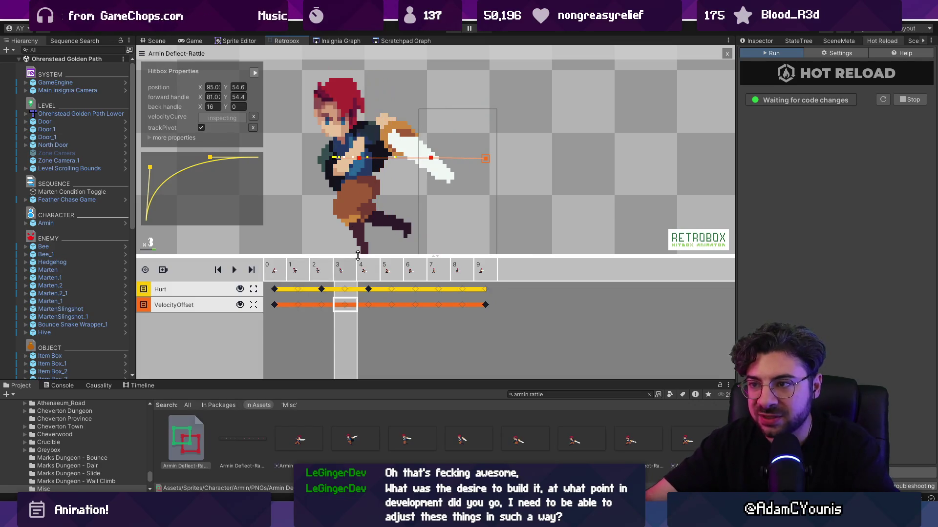
pyautogui.press('Right')
pyautogui.press('Right')
pyautogui.press('Right')
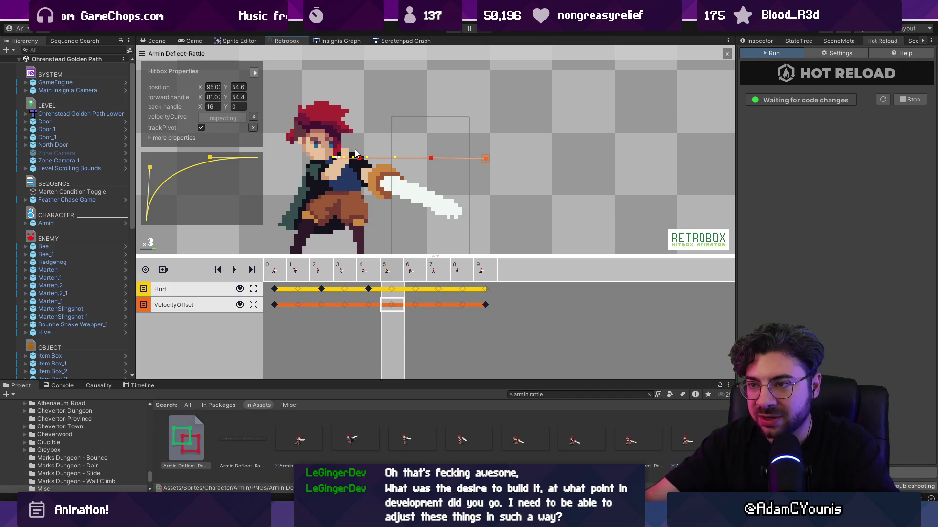
pyautogui.press('Right')
pyautogui.press('Left')
pyautogui.press('Left')
pyautogui.press('Left')
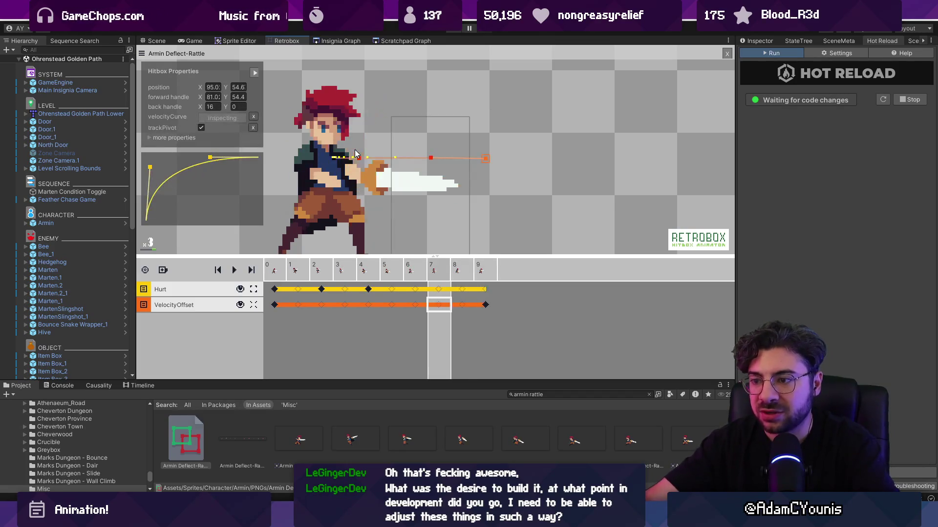
pyautogui.press('Right')
pyautogui.press('Right')
pyautogui.press('Right')
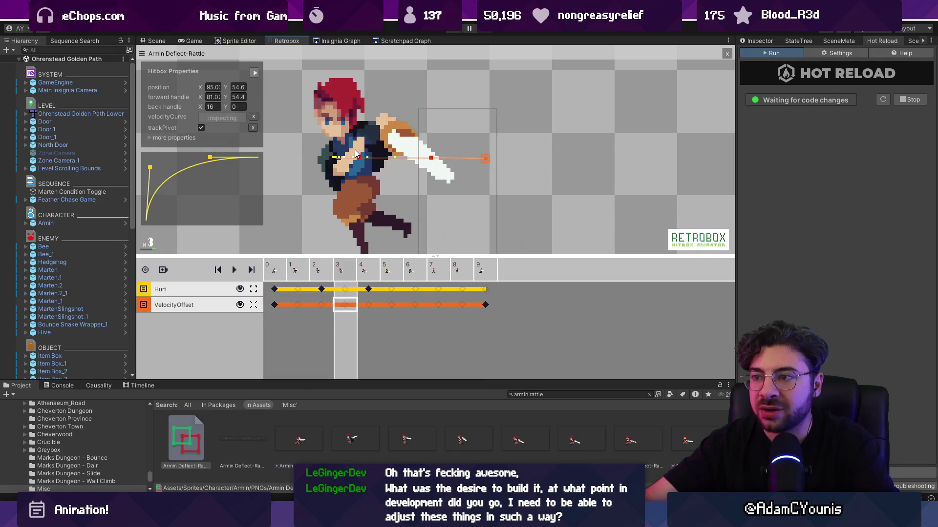
pyautogui.click(454, 31)
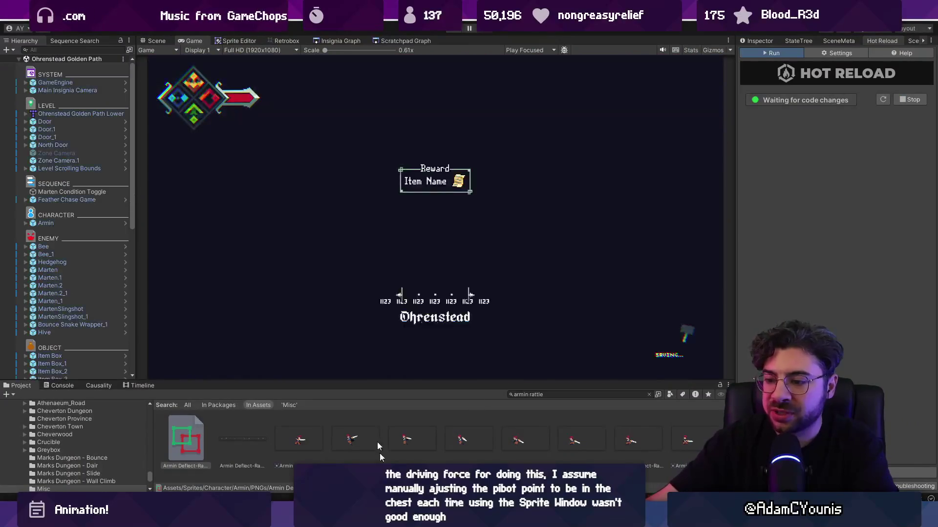
pyautogui.click(291, 42)
# Check the frame 0 velocity key, then search the Project for 'backflip' and load Wall Kick Backflip Wider
pyautogui.click(274, 305)
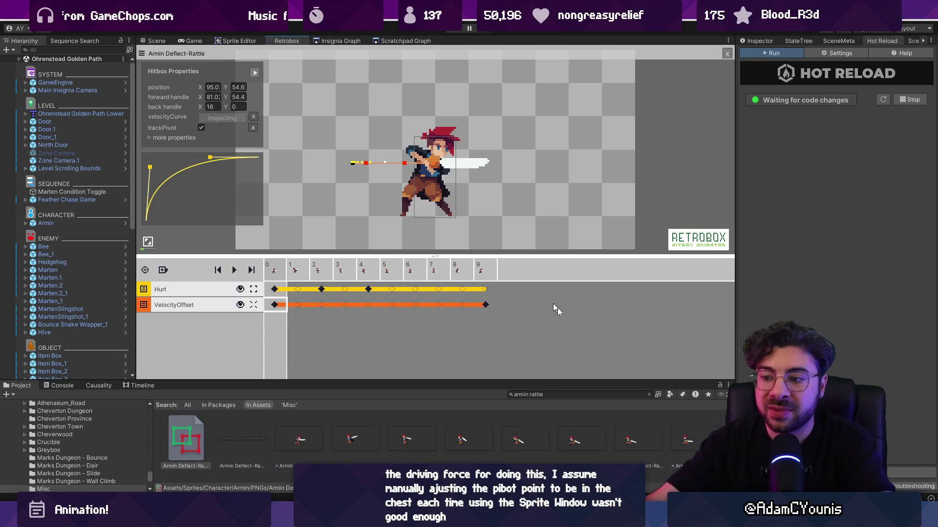
pyautogui.click(587, 394)
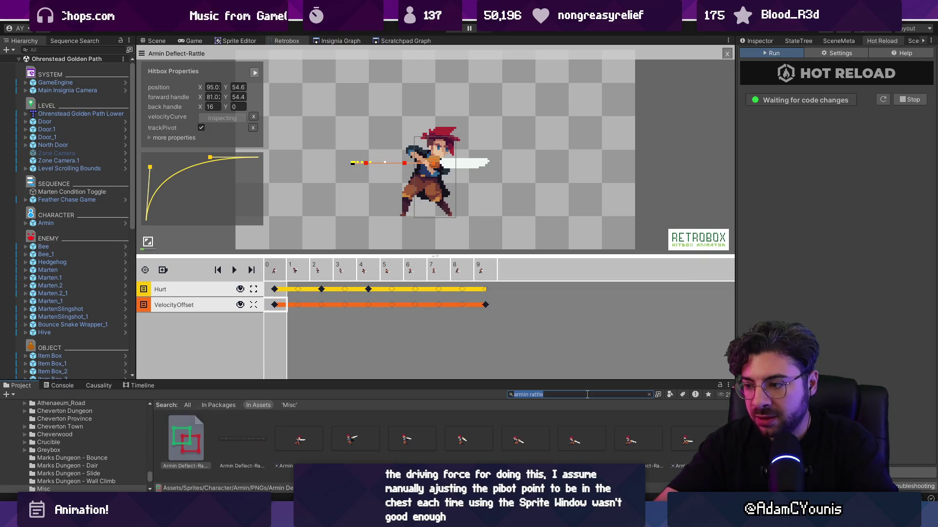
pyautogui.write('backflip')
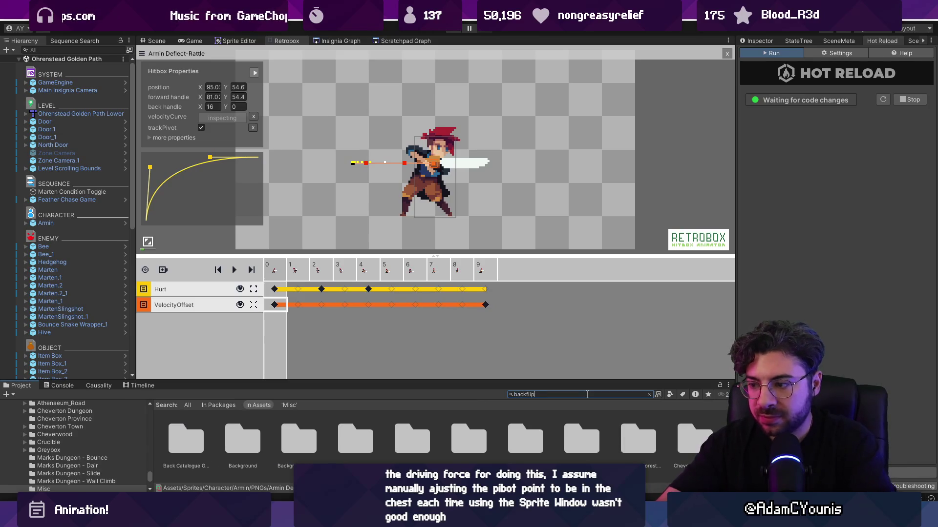
pyautogui.click(228, 434)
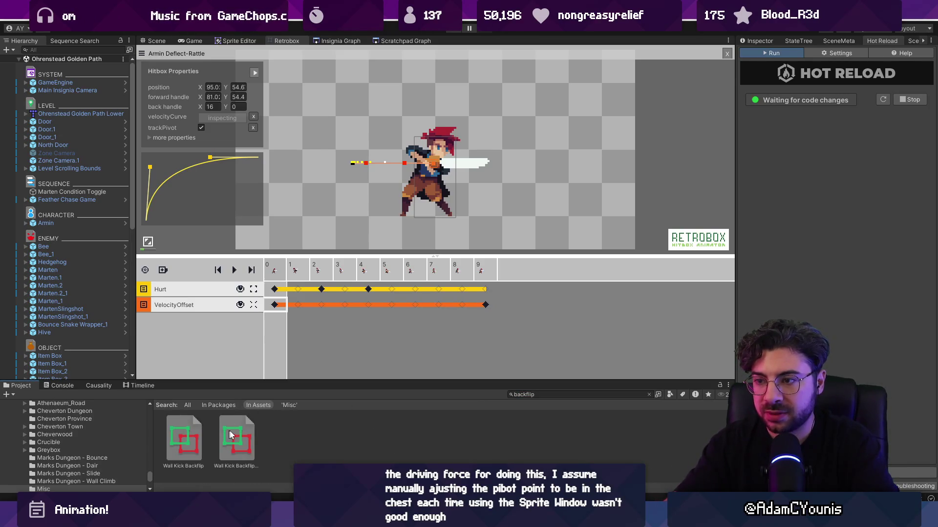
# Preview Wall Kick Backflip Wider and inspect its VelocityOffset keys at frames 0 and 2
pyautogui.press('space')
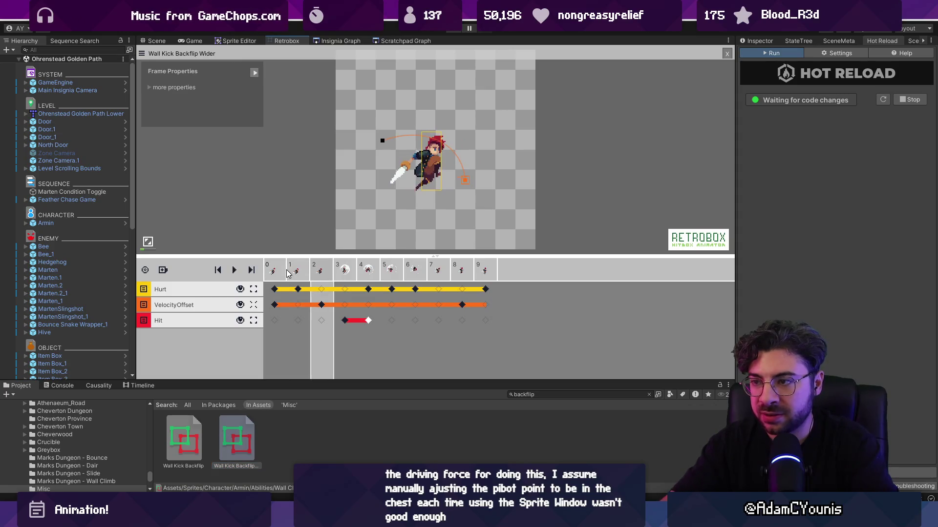
pyautogui.click(293, 279)
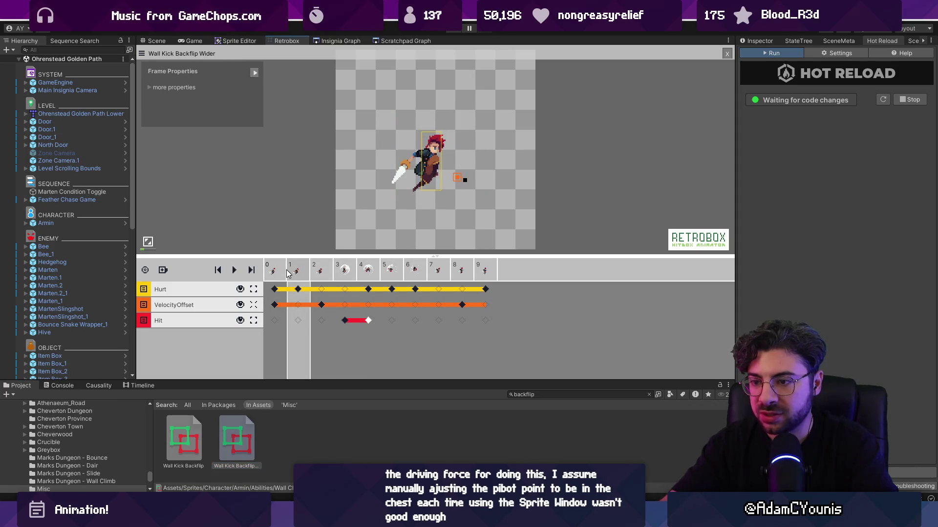
pyautogui.click(278, 305)
pyautogui.click(322, 305)
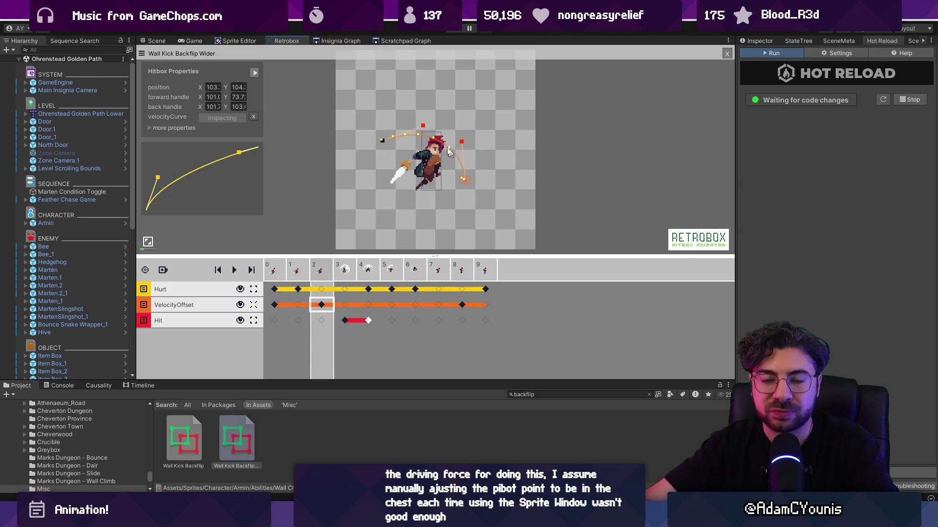
pyautogui.scroll(1, 437, 164)
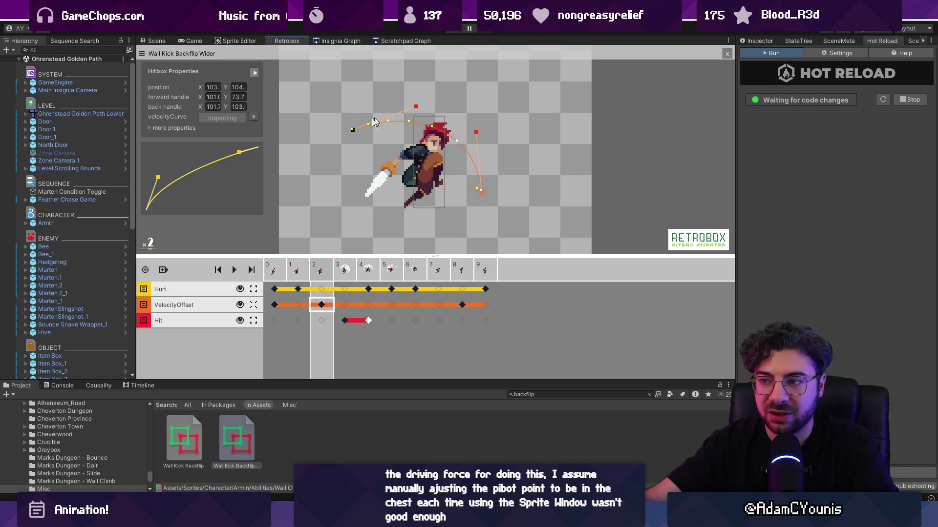
# Play-test the wall kick in the game, stop play mode, and open Wall Kick Backflip
pyautogui.click(191, 41)
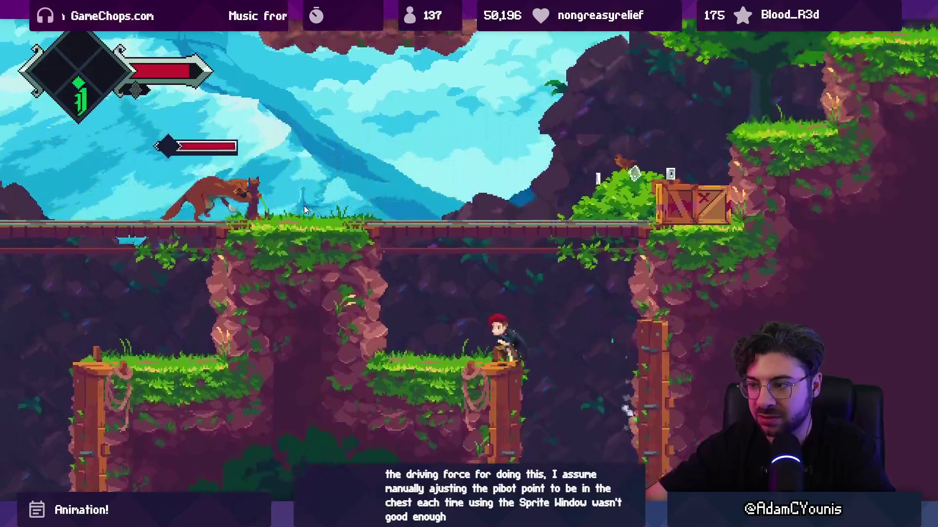
pyautogui.hotkey('shift', 'space')
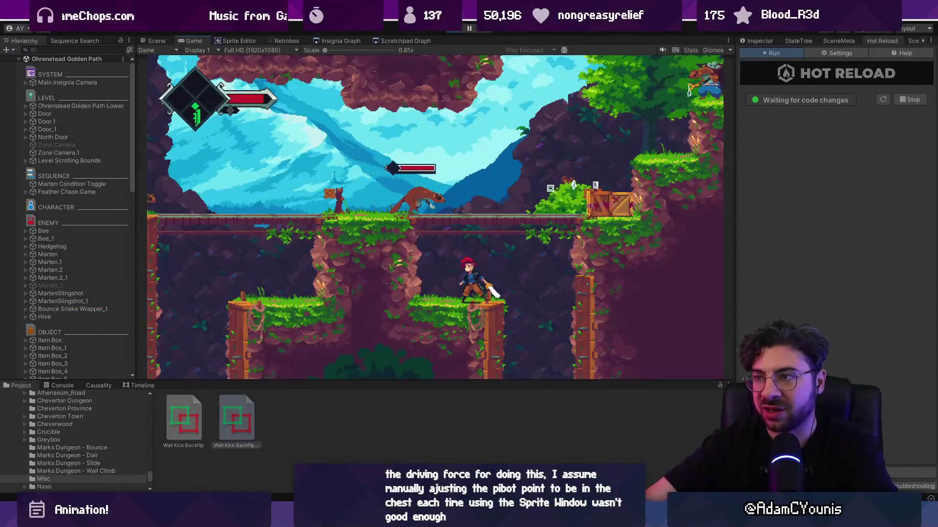
pyautogui.hotkey('ctrl', 'p')
pyautogui.doubleClick(220, 457)
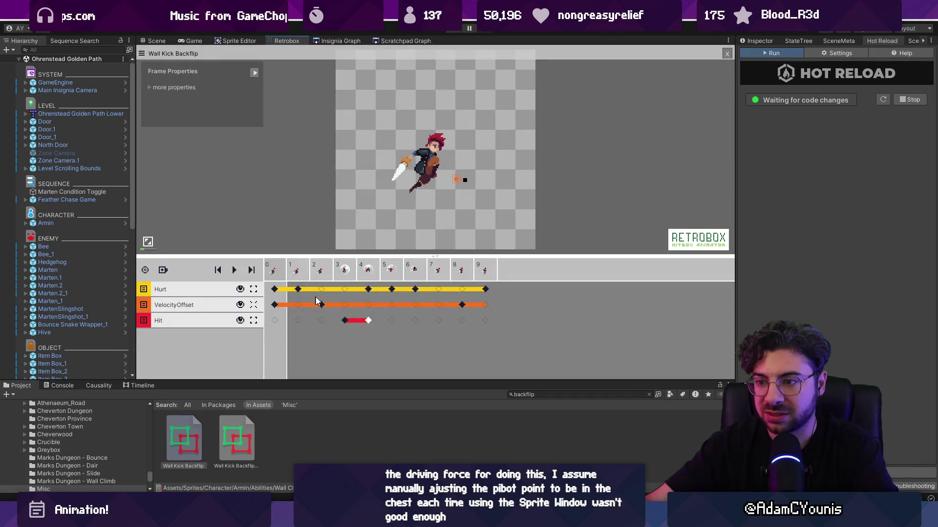
# Check the frame 2 velocity key and frame 3 hit box: 75×78, damage 20, knockback 5, Up
pyautogui.click(321, 305)
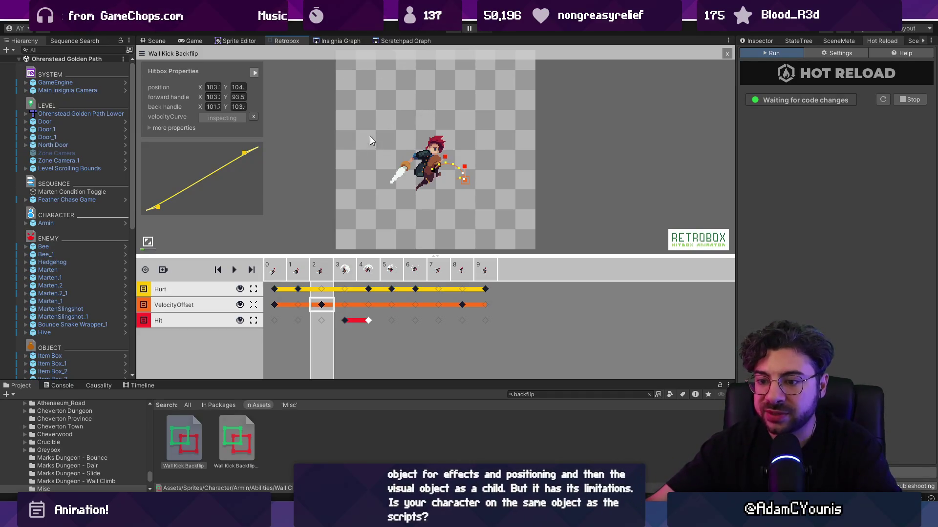
pyautogui.click(535, 396)
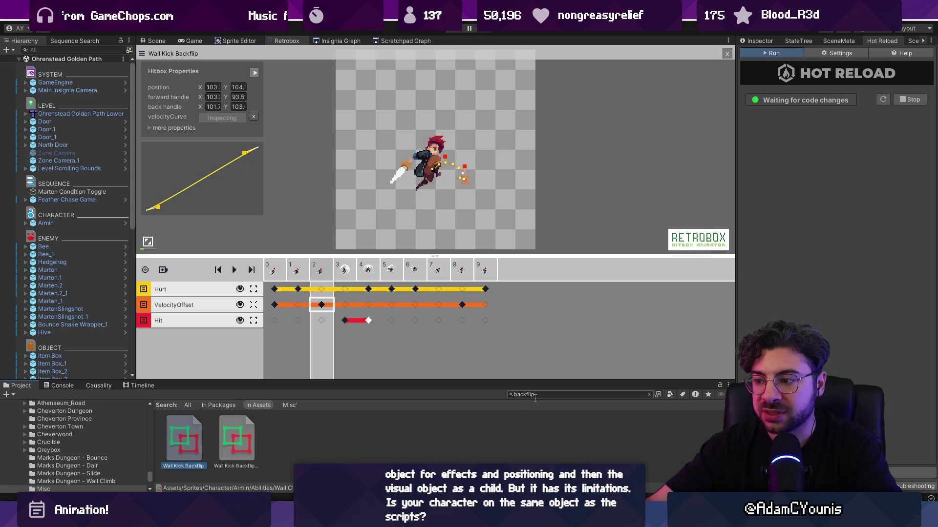
pyautogui.click(346, 322)
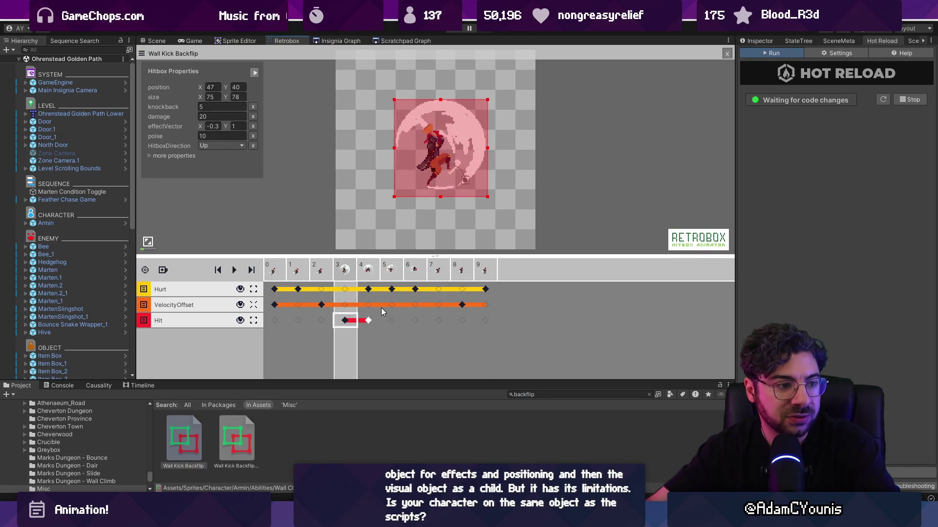
pyautogui.scroll(1, 483, 114)
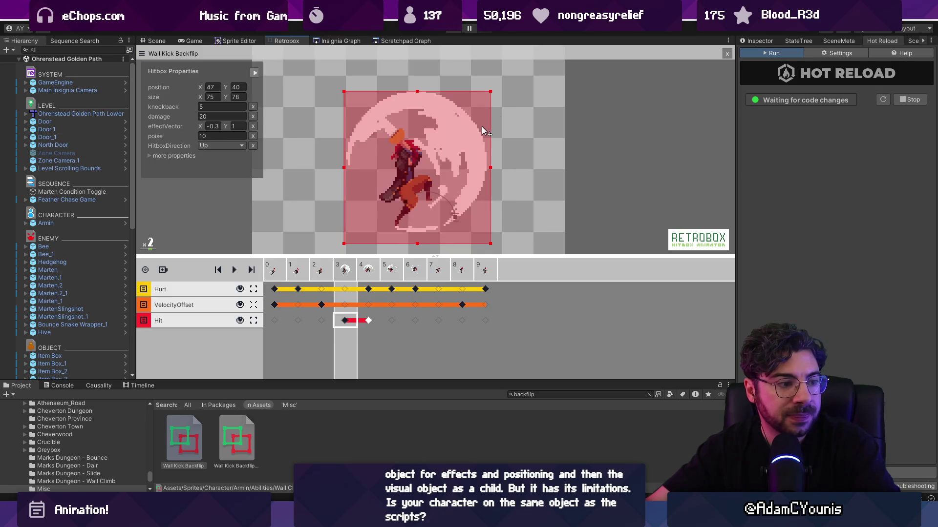
pyautogui.scroll(-1, 469, 142)
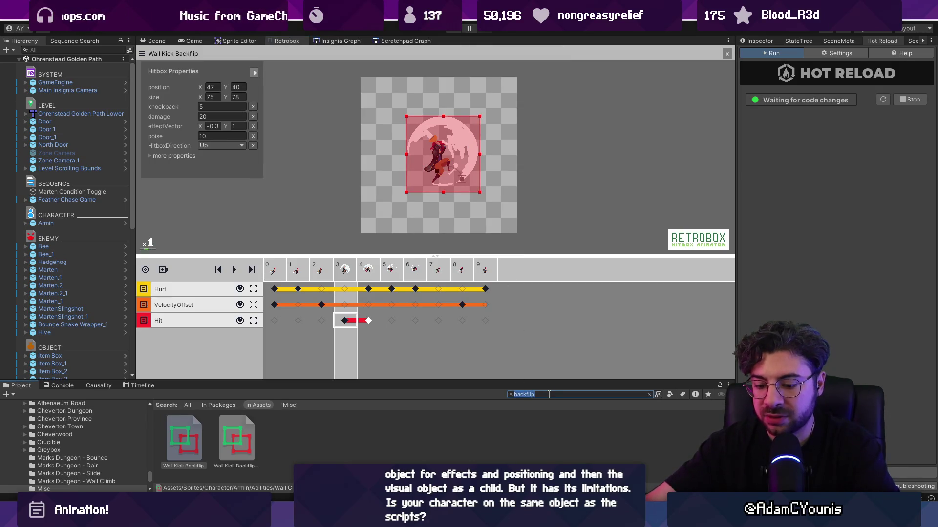
# Search for 'sword combo' and inspect Armin Sword Combo 7 1's frame 3 hitbox and hurtbox
pyautogui.press('BackSpace')
pyautogui.press('BackSpace')
pyautogui.press('BackSpace')
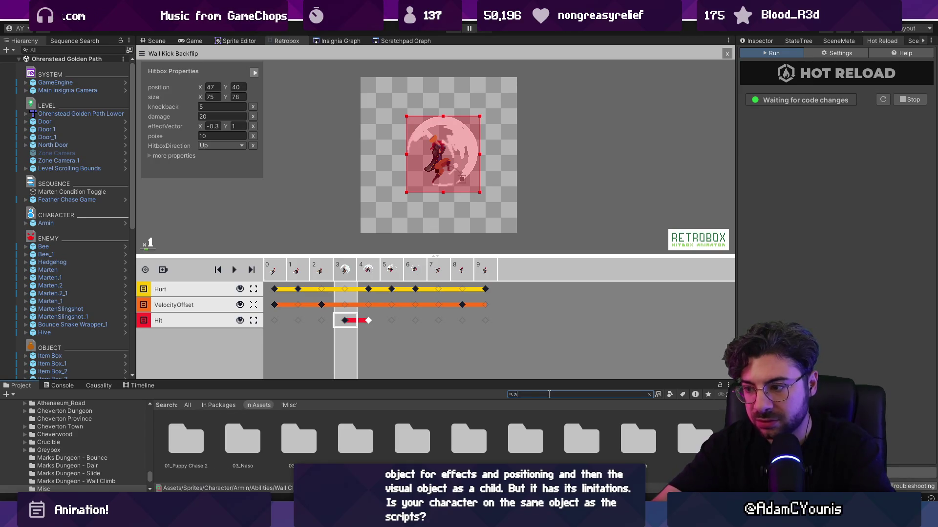
pyautogui.write('word com')
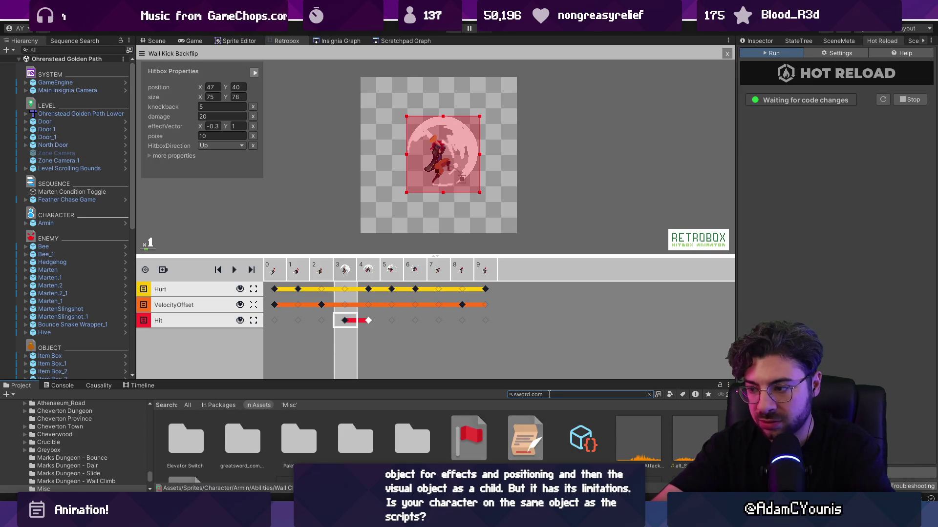
pyautogui.press('BackSpace')
pyautogui.press('BackSpace')
pyautogui.press('BackSpace')
pyautogui.write('o 7')
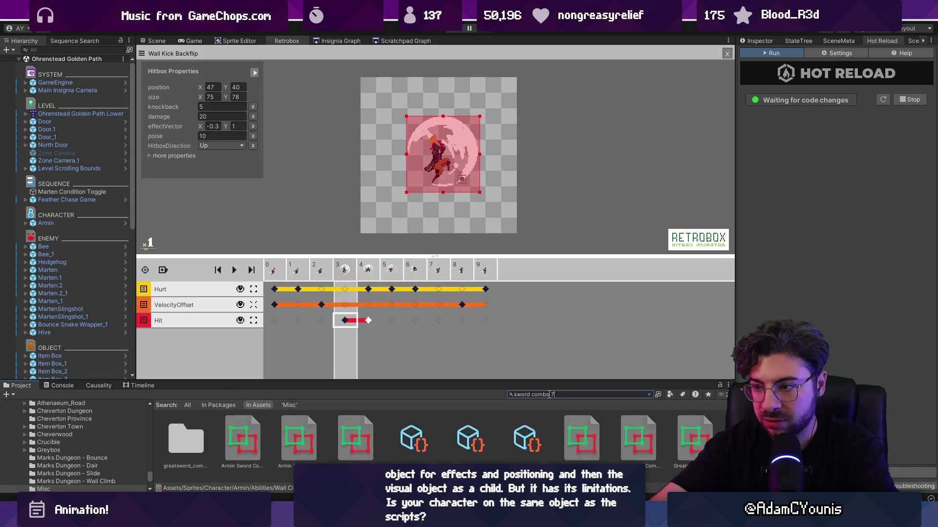
pyautogui.click(190, 443)
pyautogui.click(303, 276)
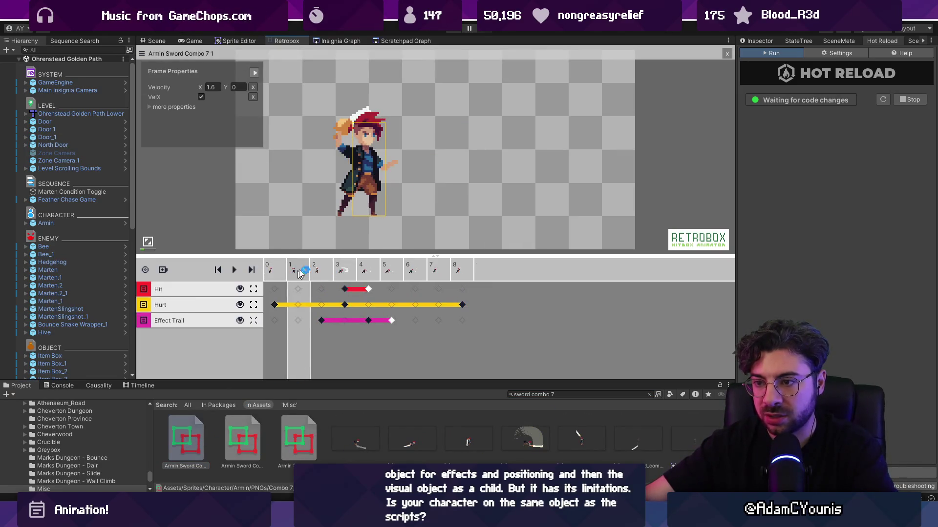
pyautogui.press('Right')
pyautogui.press('Right')
pyautogui.press('Left')
pyautogui.press('Right')
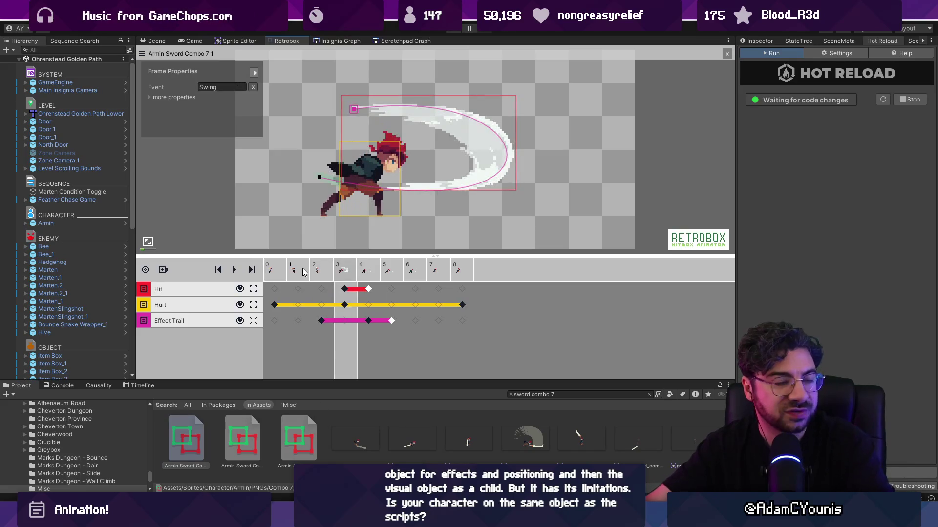
pyautogui.click(346, 290)
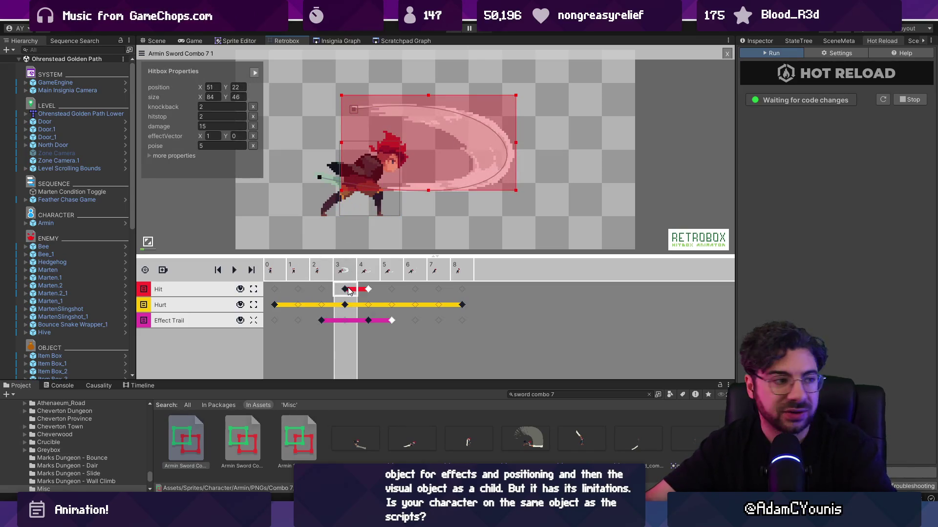
pyautogui.click(285, 305)
pyautogui.press('Right')
pyautogui.press('Right')
pyautogui.press('Right')
pyautogui.press('Right')
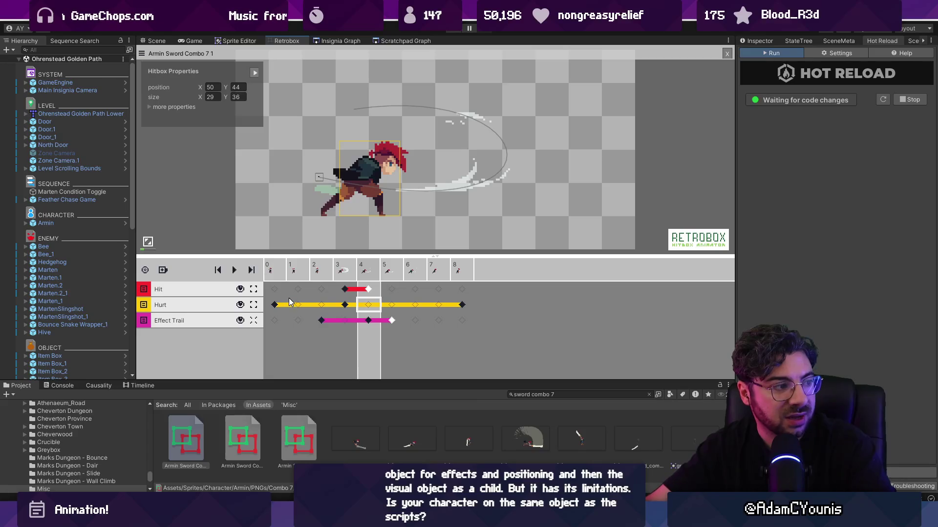
# Review frame 3 hitboxes of Combo 7 2 and 7 3 (102×45, damage 25, knockback 3)
pyautogui.click(253, 442)
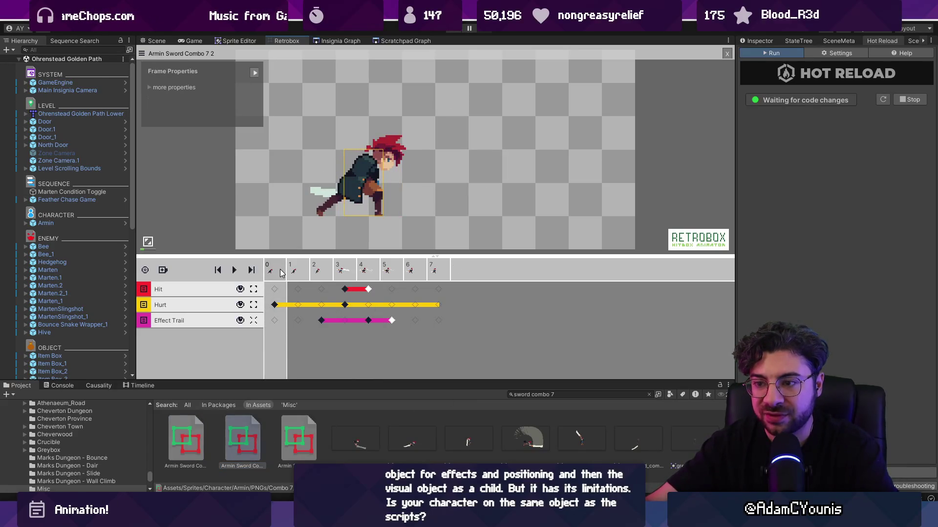
pyautogui.press('Right')
pyautogui.press('Right')
pyautogui.press('Right')
pyautogui.click(345, 289)
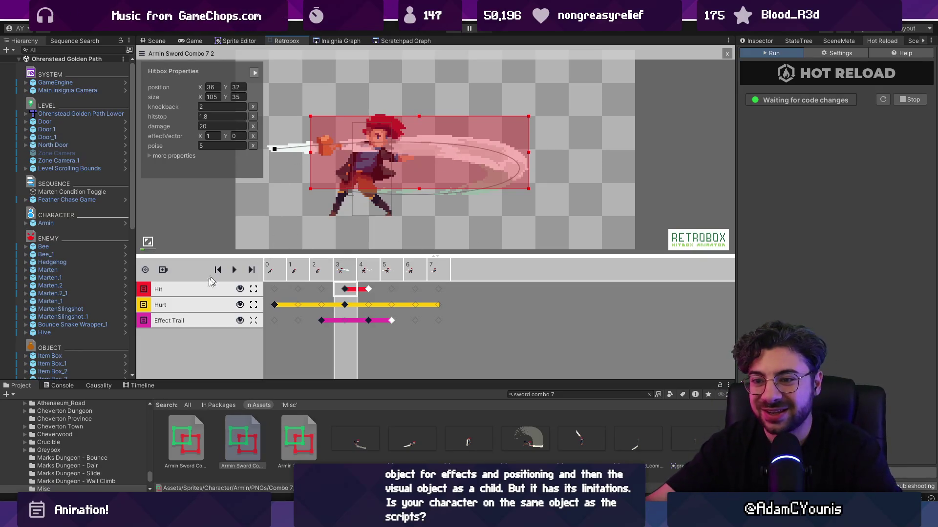
pyautogui.click(234, 272)
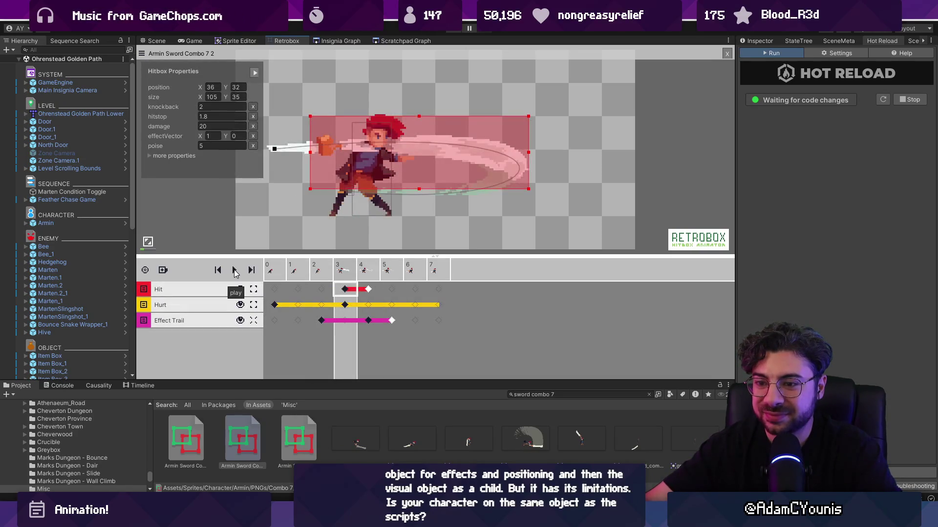
pyautogui.click(312, 434)
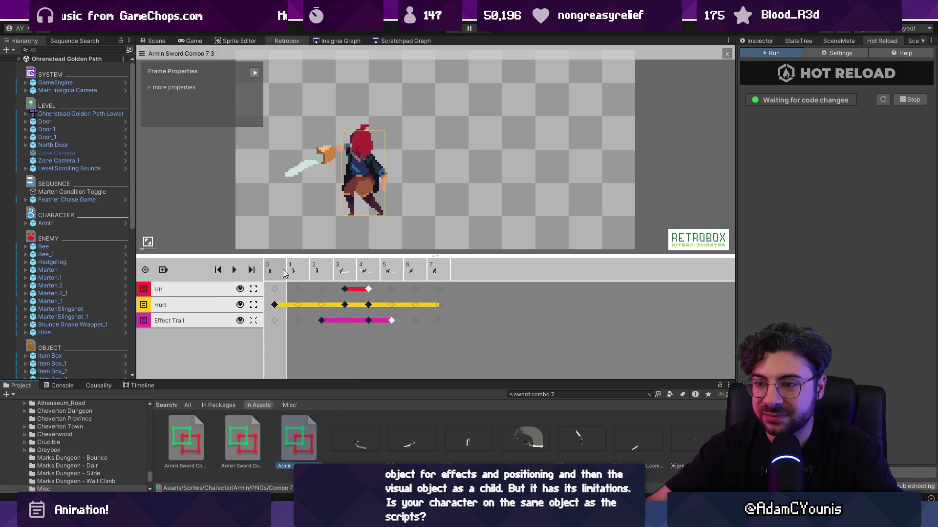
pyautogui.click(344, 289)
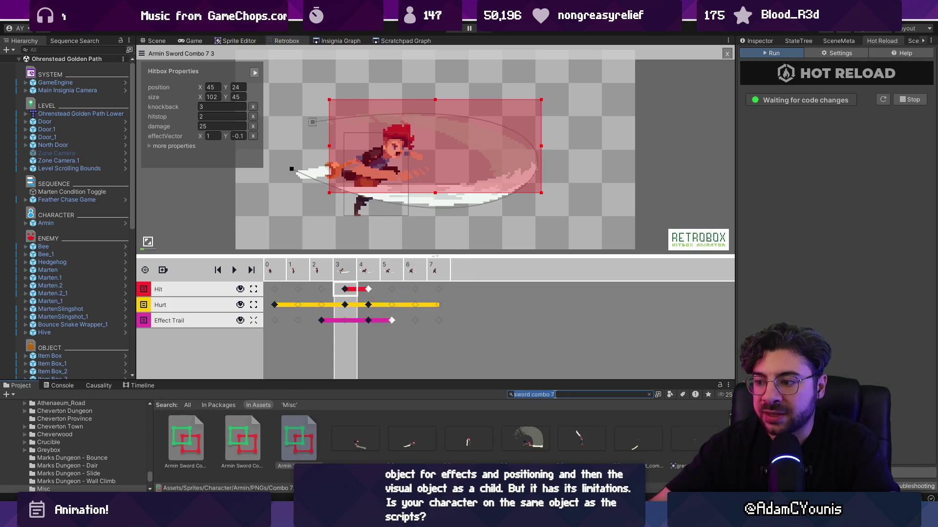
pyautogui.write('upper')
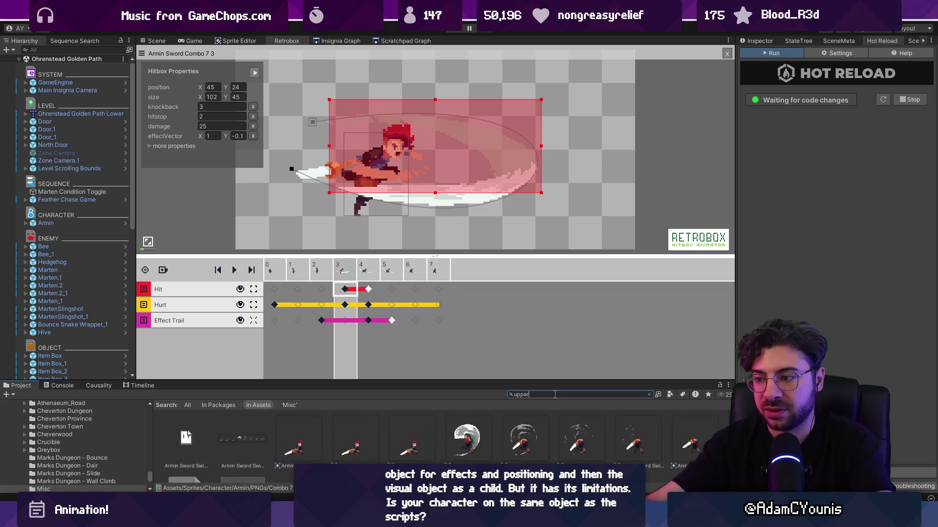
# Open Armin Upper Swing and compare its frame 0 and frame 3 hurtboxes against the frame 3 hitbox
pyautogui.click(185, 439)
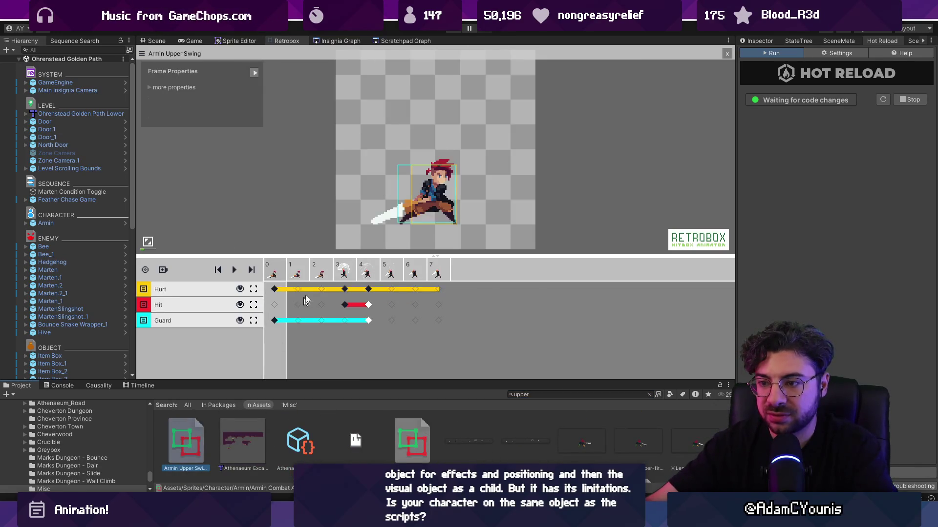
pyautogui.click(345, 275)
pyautogui.click(347, 304)
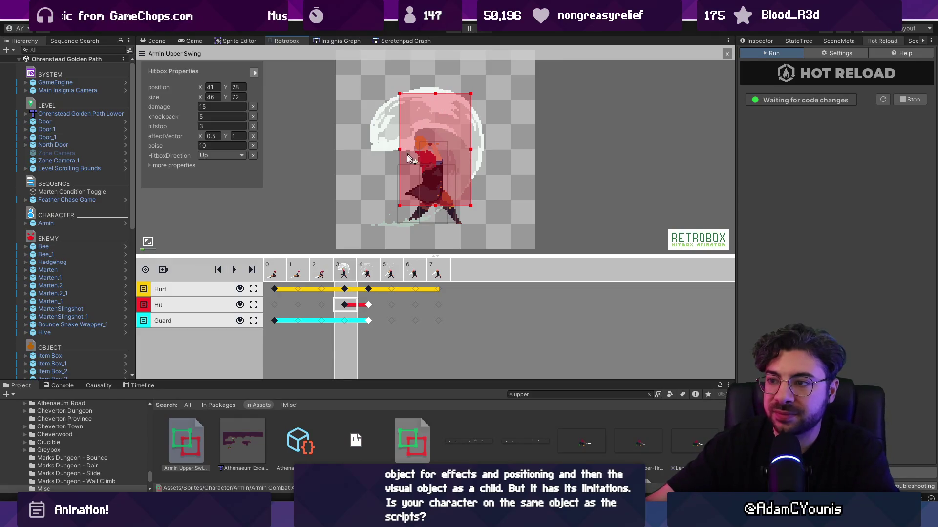
pyautogui.click(275, 290)
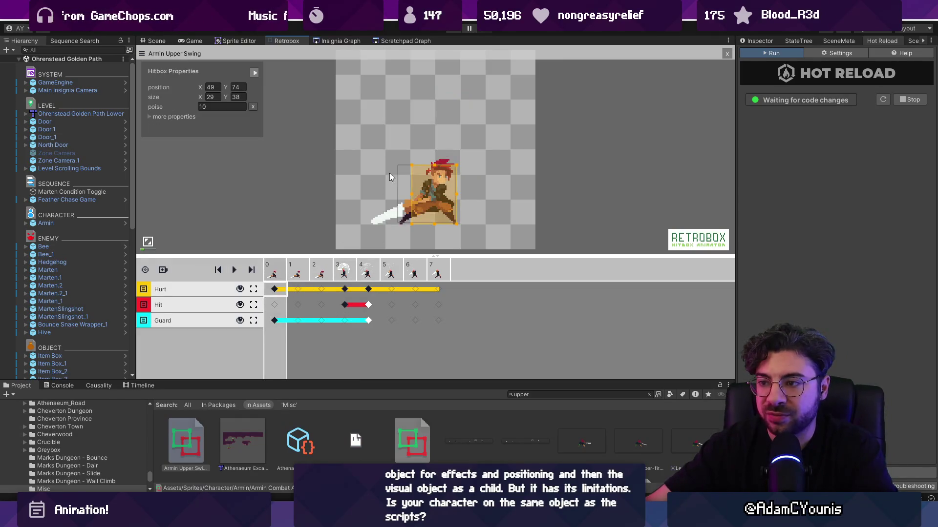
pyautogui.scroll(1, 438, 198)
pyautogui.click(346, 290)
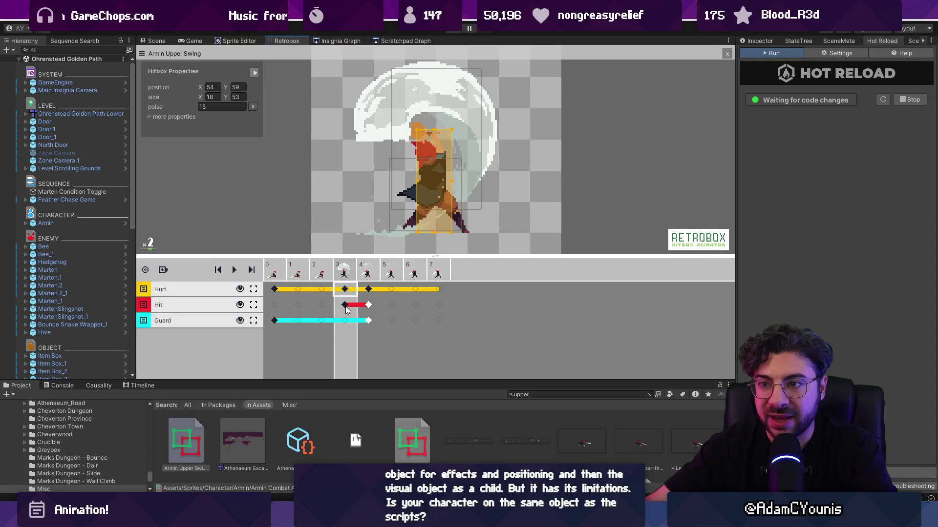
pyautogui.click(345, 305)
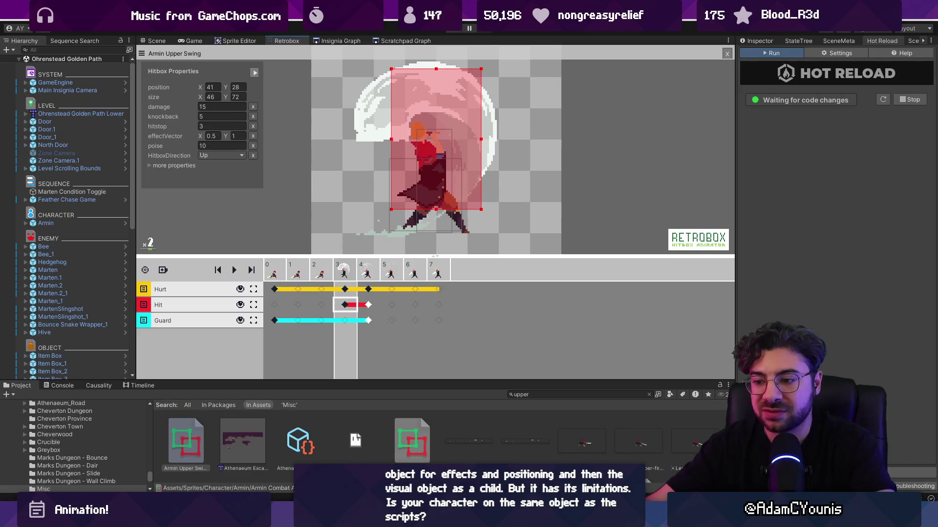
# Switch to the Basic Physics Prototype project, widen its Scene view, and return to Aseprite
pyautogui.click(384, 442)
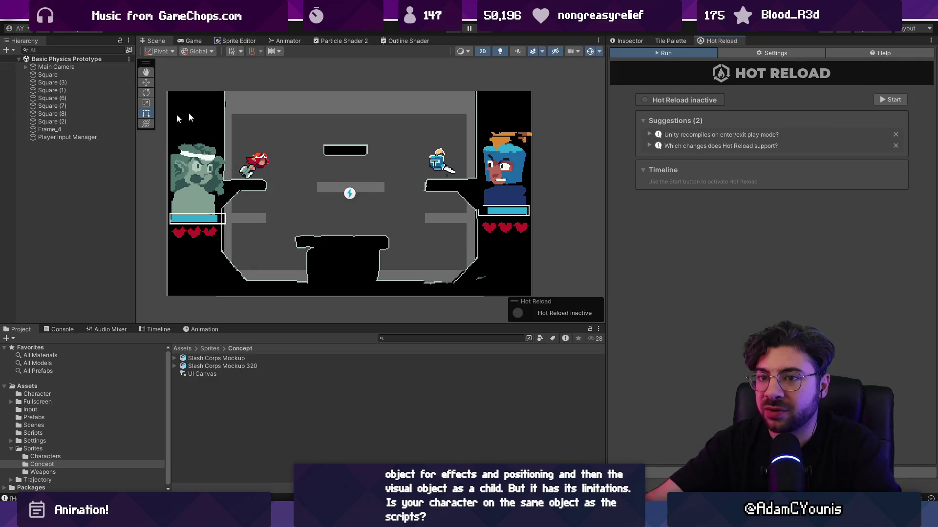
pyautogui.scroll(3, 339, 175)
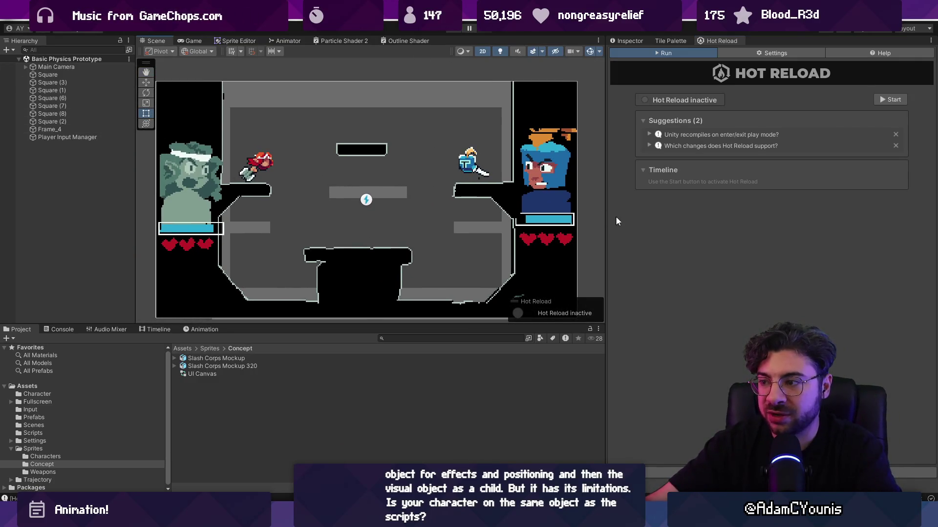
pyautogui.moveTo(608, 216); pyautogui.dragTo(733, 216)
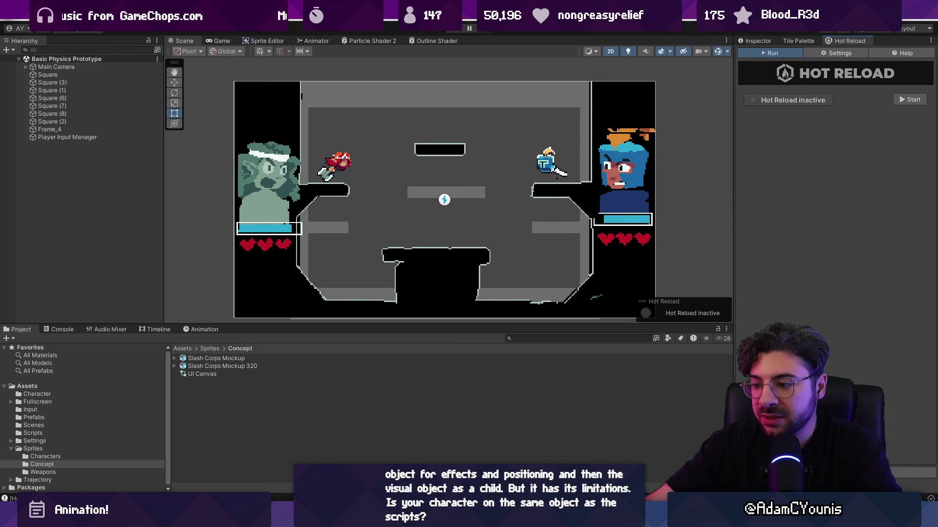
pyautogui.hotkey('alt', 'Tab')
pyautogui.click(15, 23)
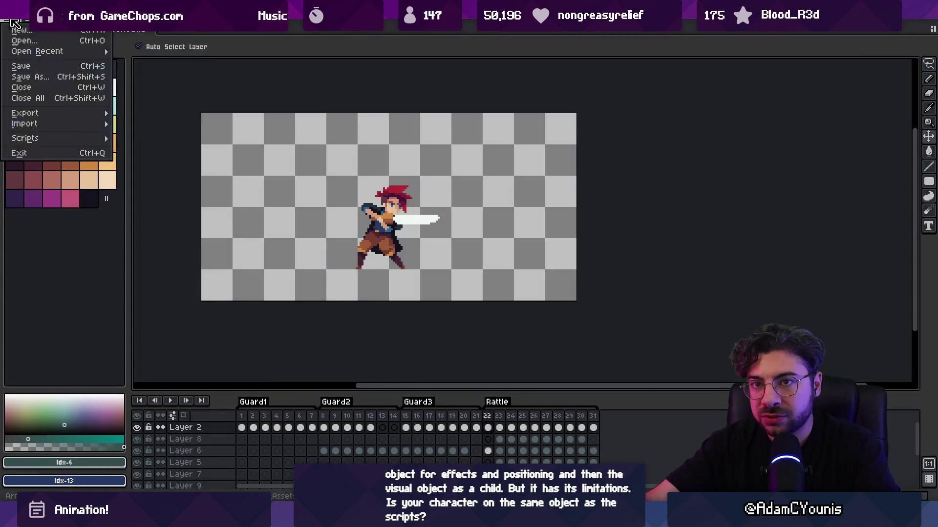
# Open Slash Corps Mockup 320 from recent files, zoom around its canvas, then return to Unity
pyautogui.moveTo(39, 53)
pyautogui.click(186, 90)
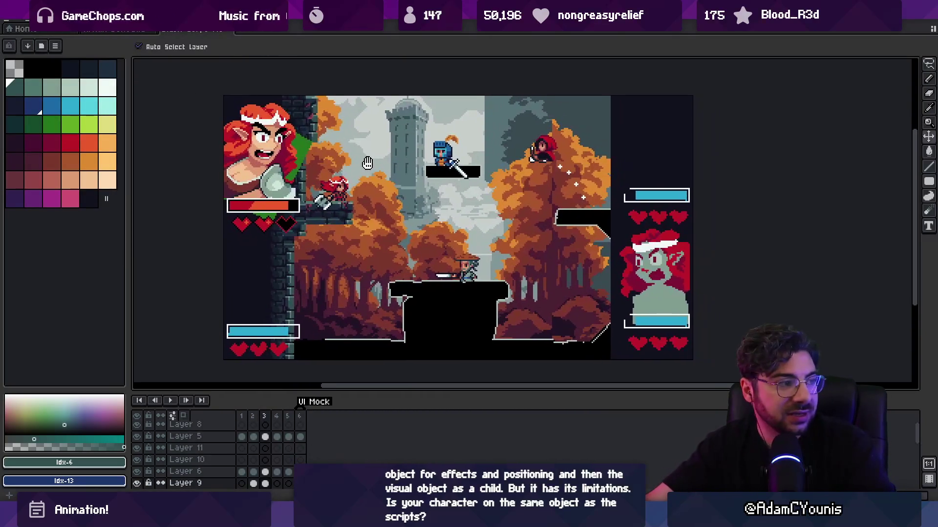
pyautogui.scroll(1, 398, 176)
pyautogui.scroll(1, 399, 176)
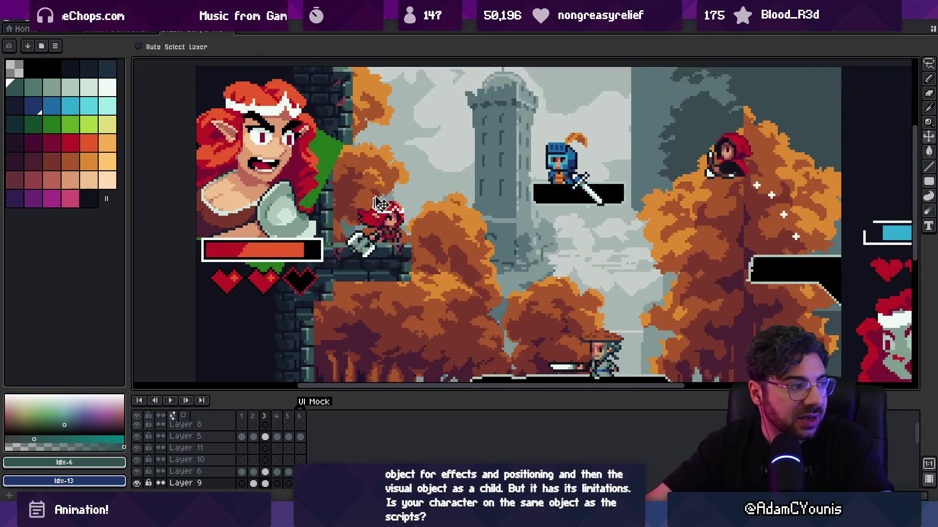
pyautogui.scroll(-2, 430, 166)
pyautogui.scroll(1, 465, 174)
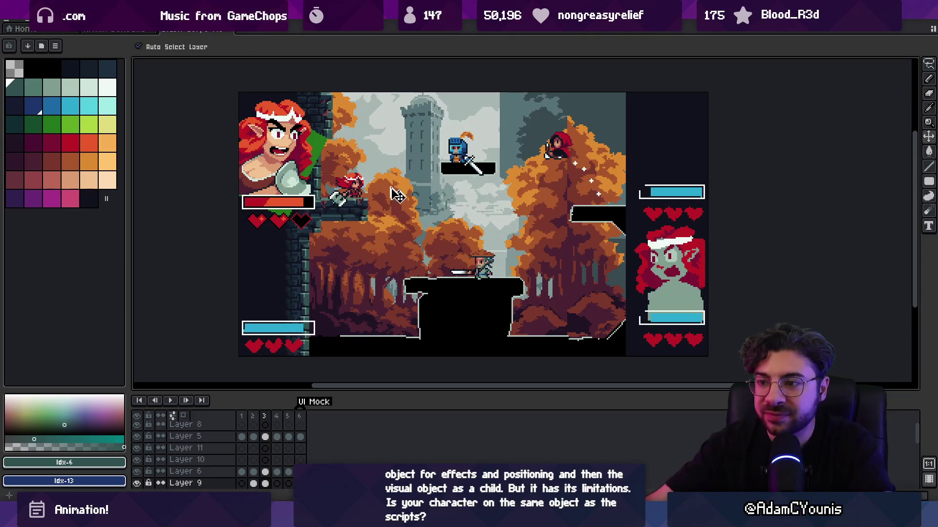
pyautogui.hotkey('alt', 'Tab')
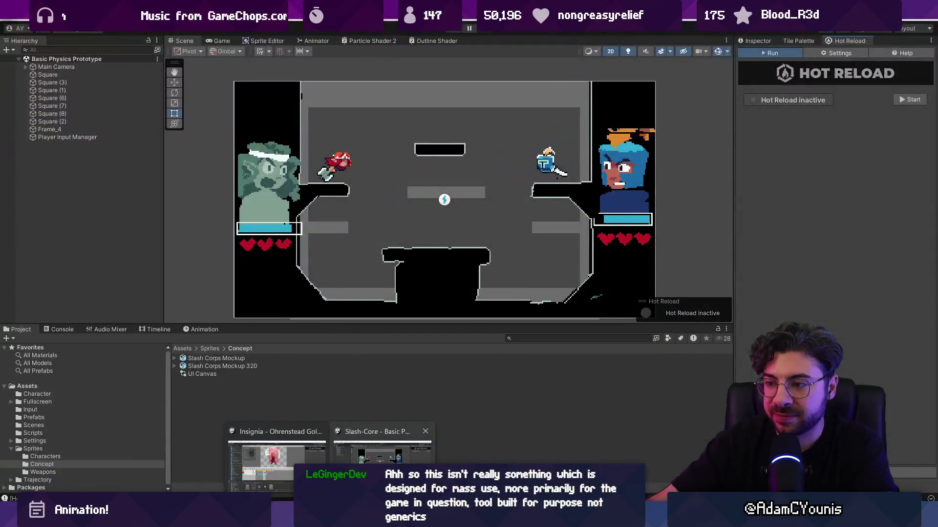
# Deactivate the Frame_4 overlay object, then start Play mode with collider and hitbox outlines shown
pyautogui.click(85, 138)
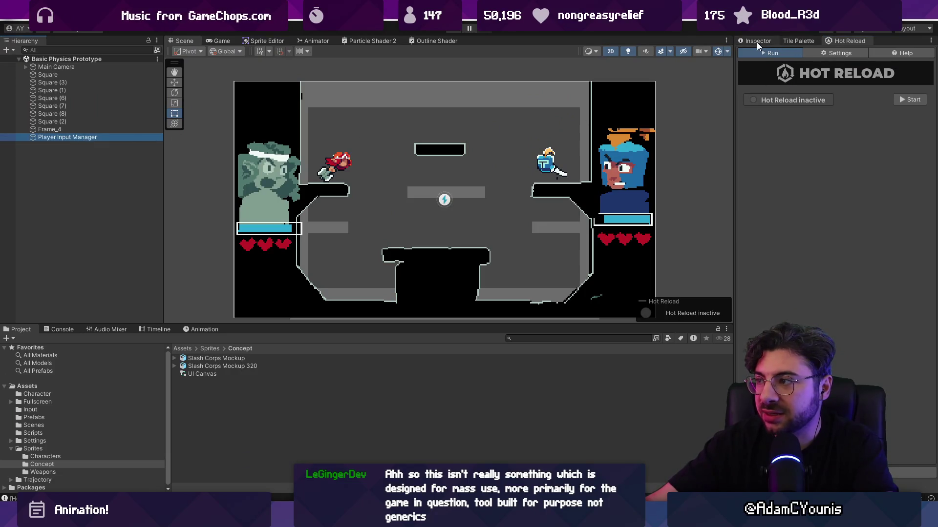
pyautogui.click(758, 43)
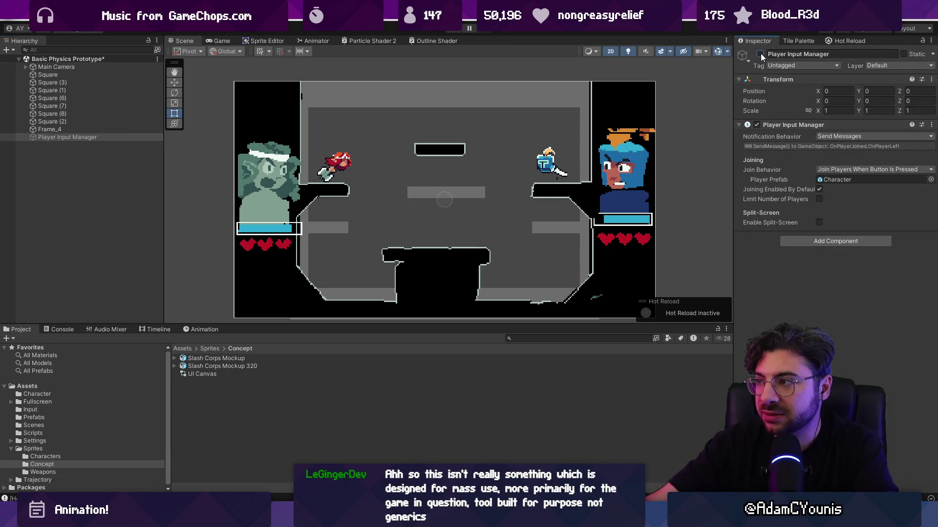
pyautogui.click(383, 120)
pyautogui.click(760, 54)
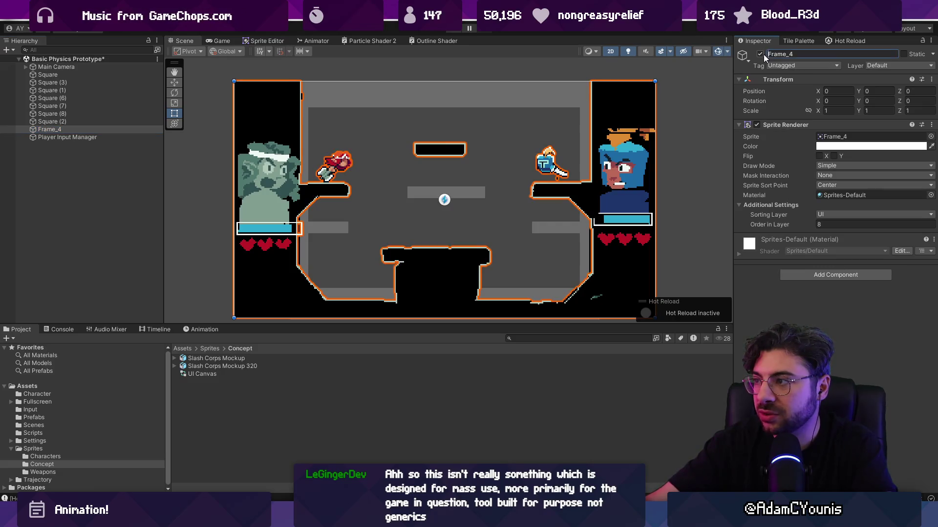
pyautogui.click(454, 32)
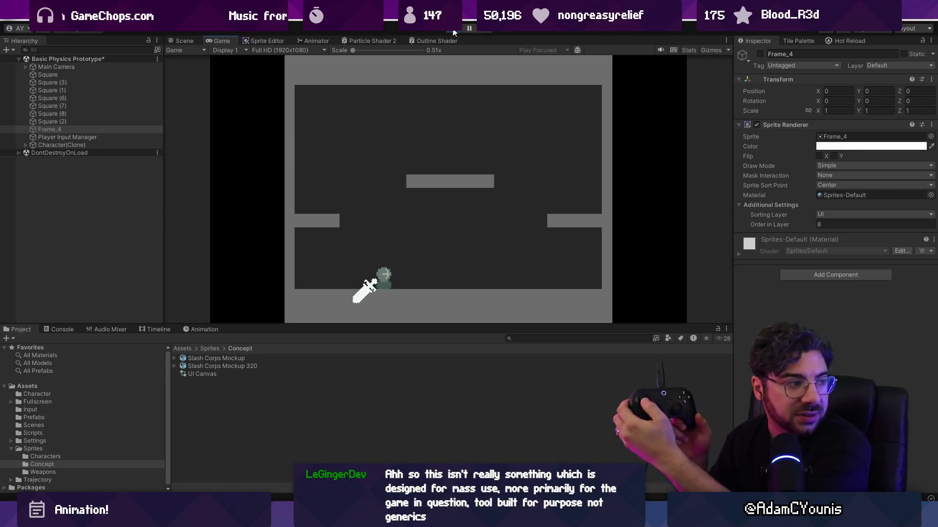
pyautogui.click(714, 49)
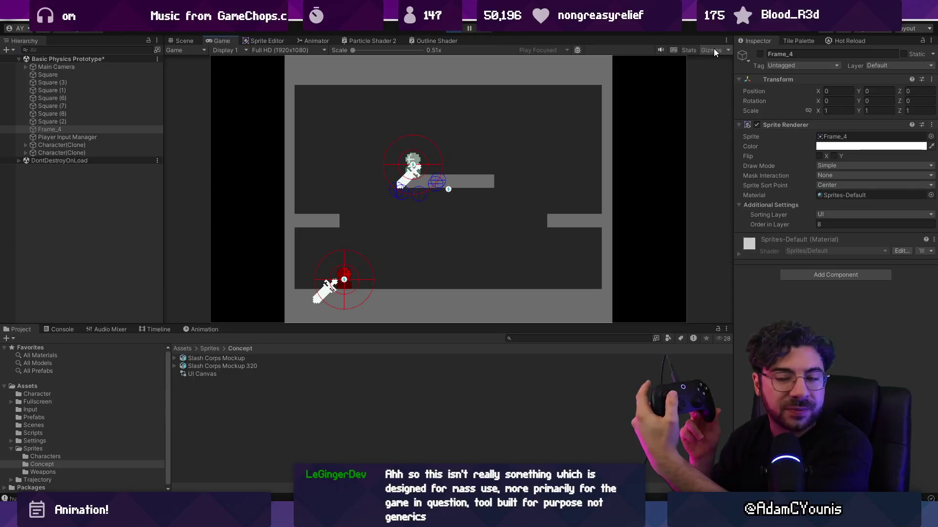
# Play-test the fighters fullscreen with F11, restore the editor layout, and stop Play mode
pyautogui.press('F11')
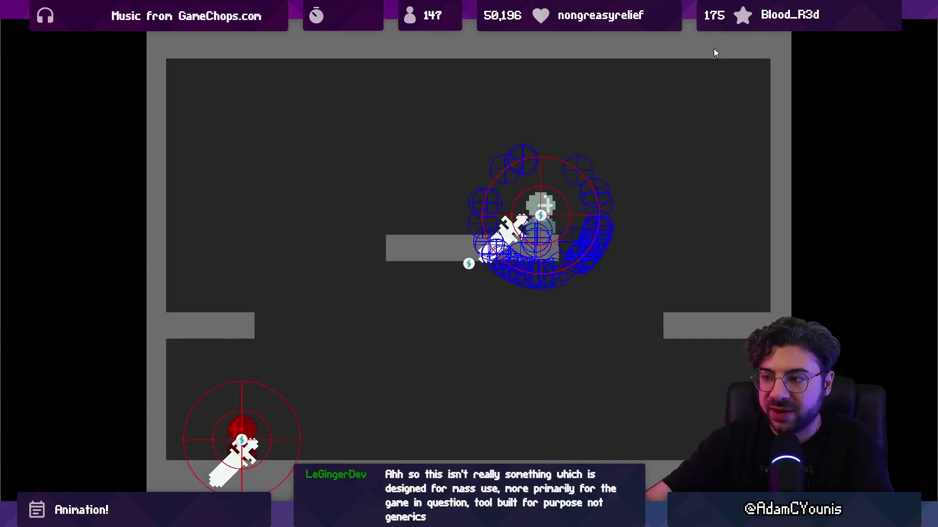
pyautogui.hotkey('shift', 'space')
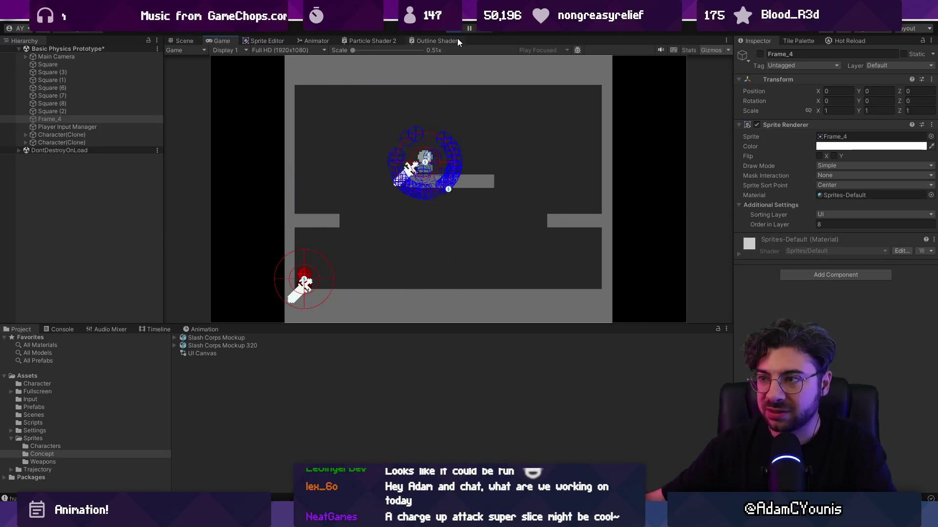
pyautogui.click(450, 31)
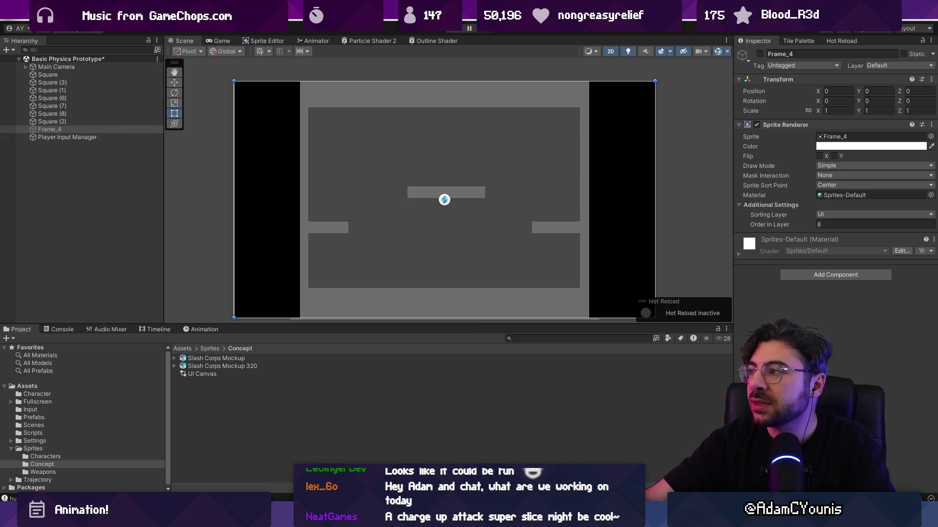
# Save the Unity scene, switch to Aseprite, and bring up the swordsman animation document
pyautogui.click(467, 281)
pyautogui.hotkey('alt', 'Tab')
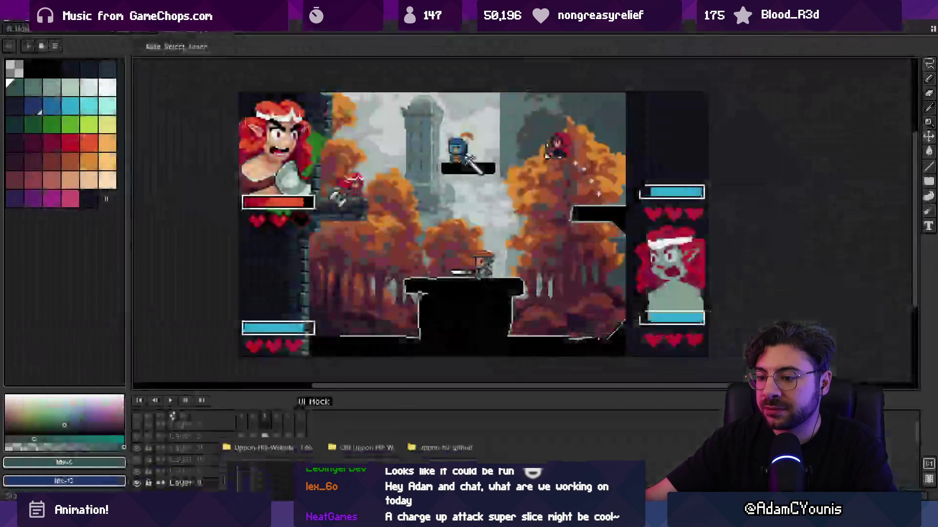
pyautogui.click(330, 454)
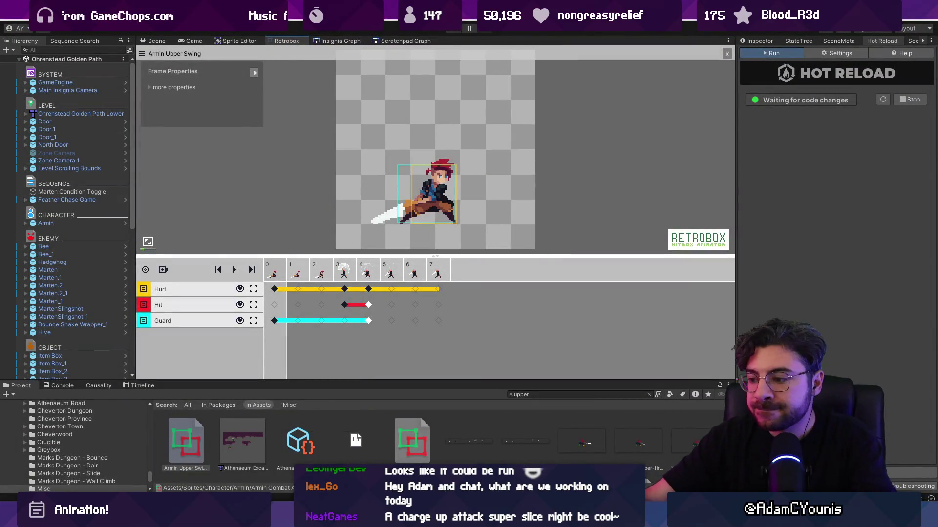
pyautogui.hotkey('alt', 'Tab')
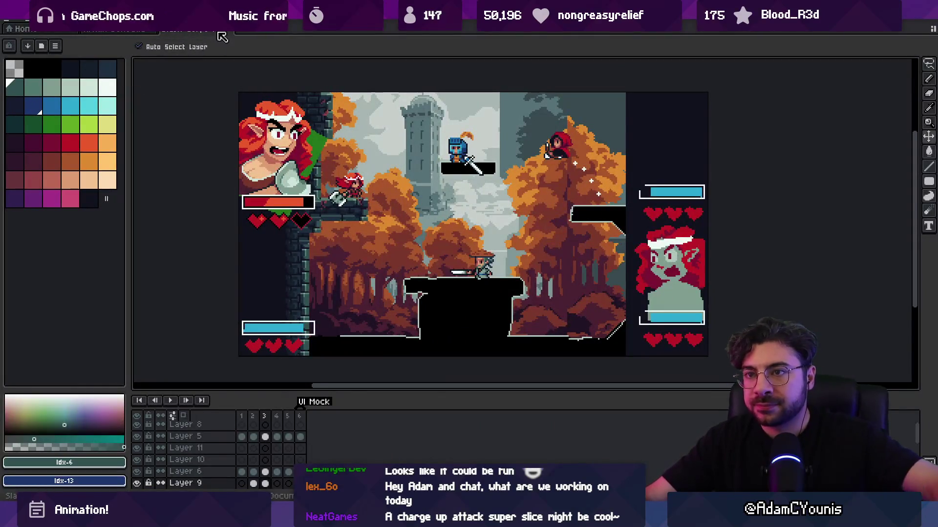
pyautogui.click(227, 31)
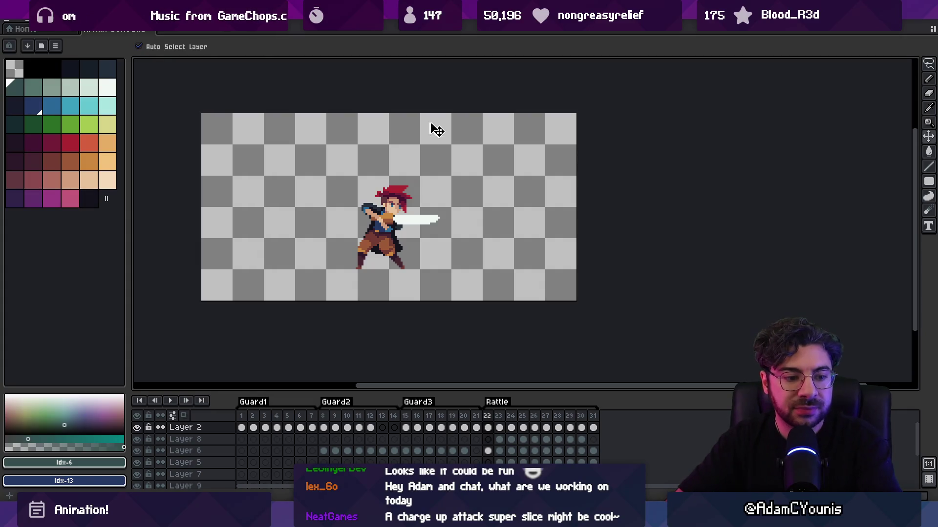
# Zoom into the swordsman's waist, pick the dark colour, and pencil belt pixels on frames 22–23
pyautogui.moveTo(243, 417)
pyautogui.mouseDown()
pyautogui.moveTo(351, 421)
pyautogui.moveTo(575, 375)
pyautogui.moveTo(488, 403)
pyautogui.mouseUp()
pyautogui.press('z')
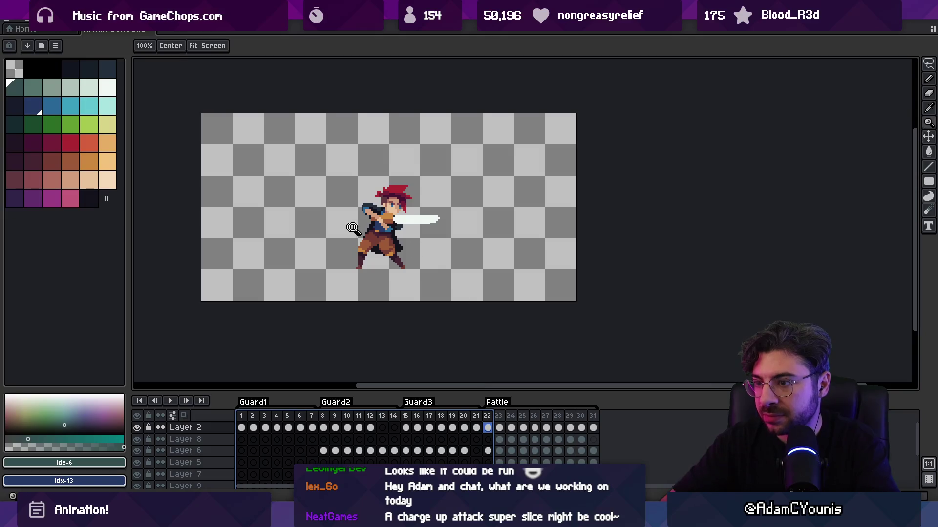
pyautogui.moveTo(351, 229); pyautogui.dragTo(414, 251)
pyautogui.keyDown('alt'); pyautogui.click(386, 241); pyautogui.keyUp('alt')
pyautogui.click(493, 430)
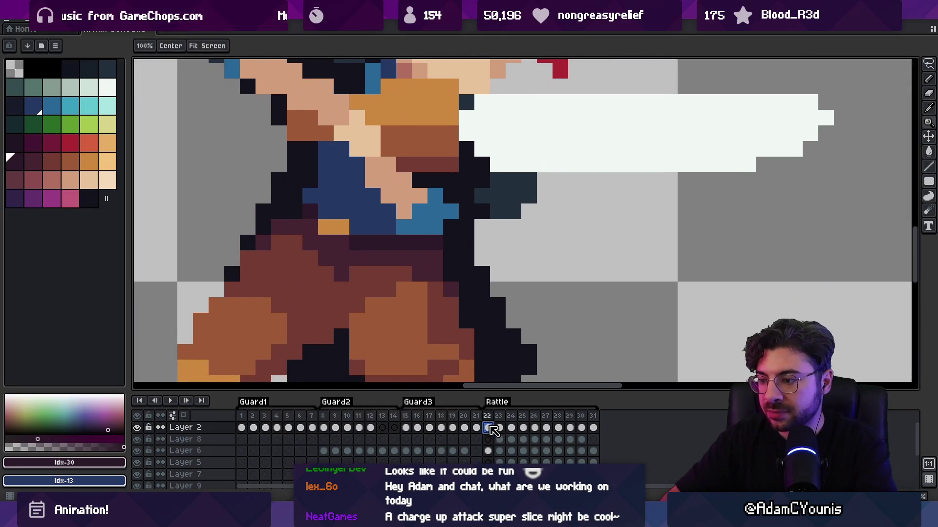
pyautogui.press('b')
pyautogui.click(373, 228)
pyautogui.press('Right')
pyautogui.click(356, 226)
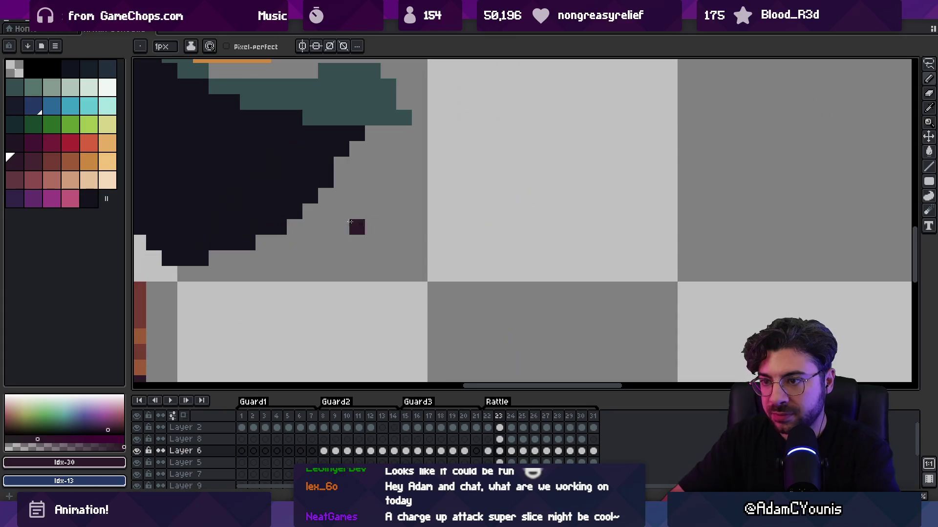
pyautogui.scroll(-5, 351, 222)
pyautogui.scroll(4, 561, 241)
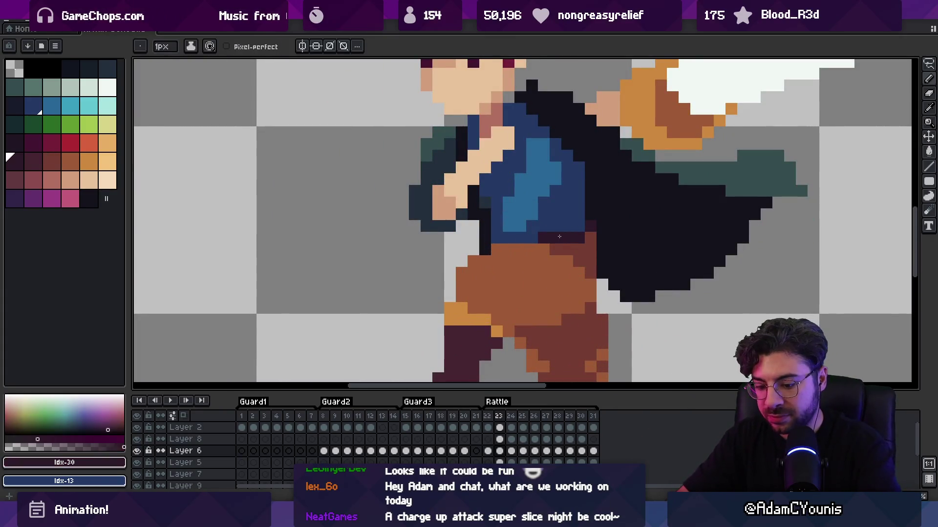
pyautogui.press('Right')
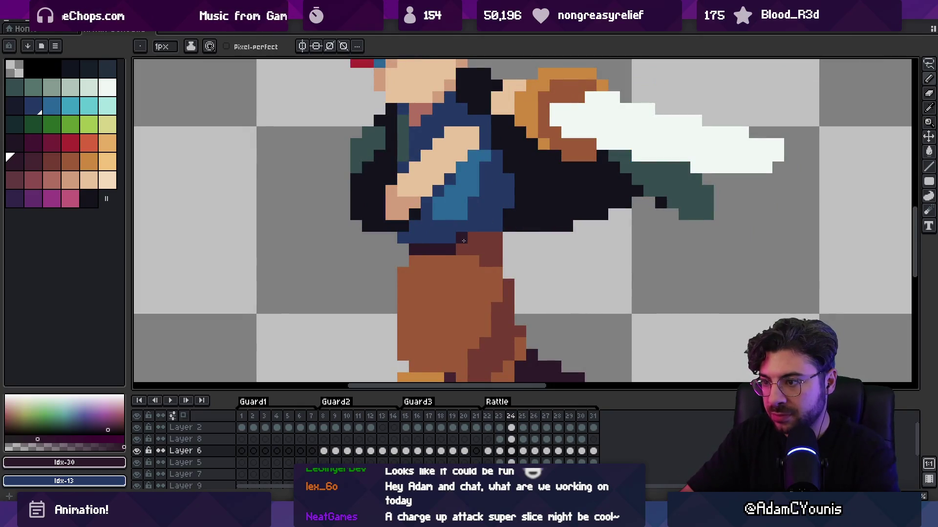
# Sample the dark purple belt colour and add dark maroon belt pixels through frames 24–31
pyautogui.keyDown('alt'); pyautogui.click(497, 246); pyautogui.keyUp('alt')
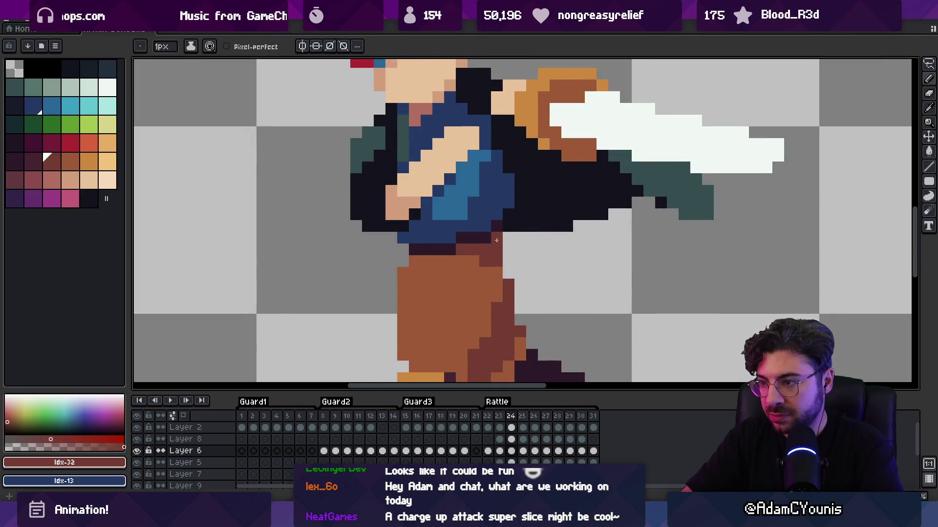
pyautogui.press('alt')
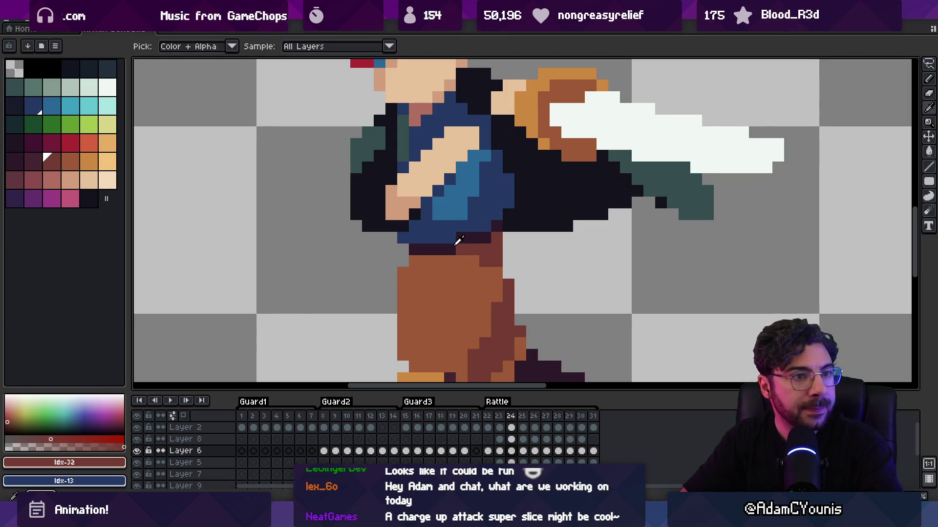
pyautogui.keyDown('alt'); pyautogui.click(452, 247); pyautogui.keyUp('alt')
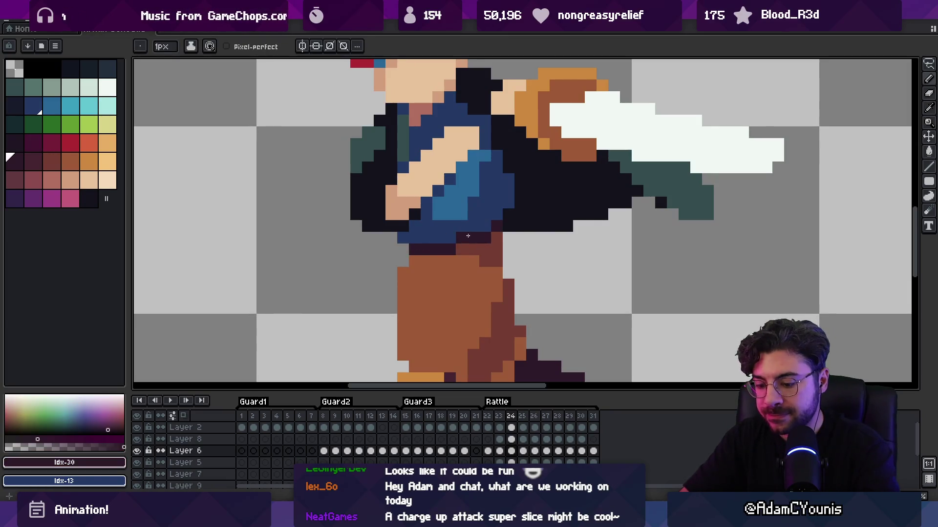
pyautogui.press('Right')
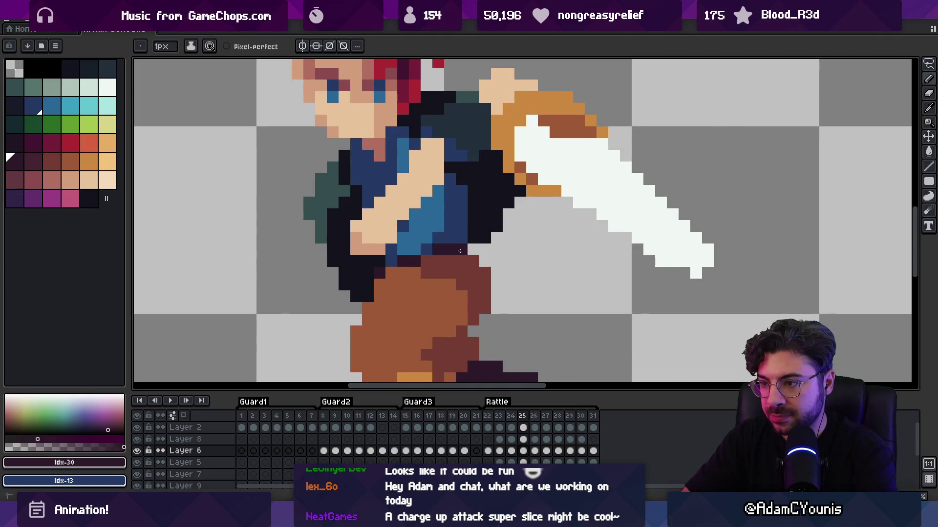
pyautogui.press('Right')
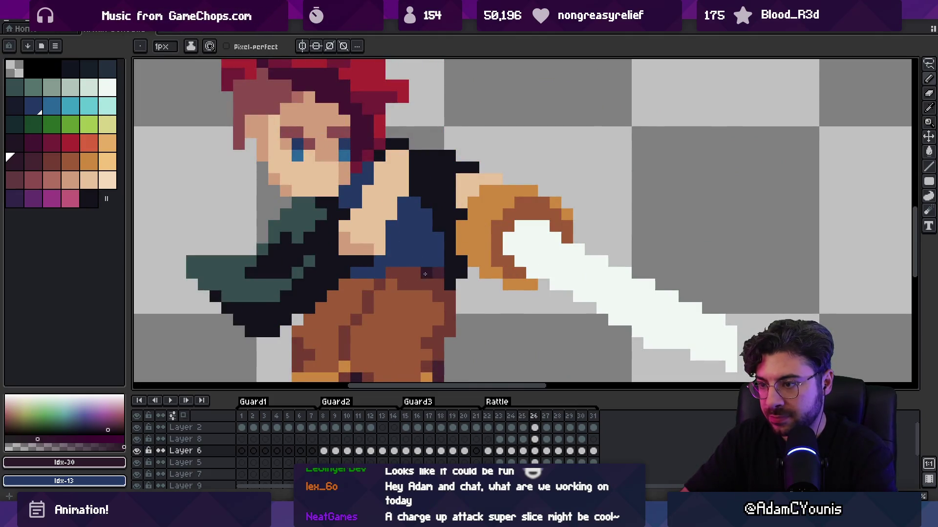
pyautogui.press('Right')
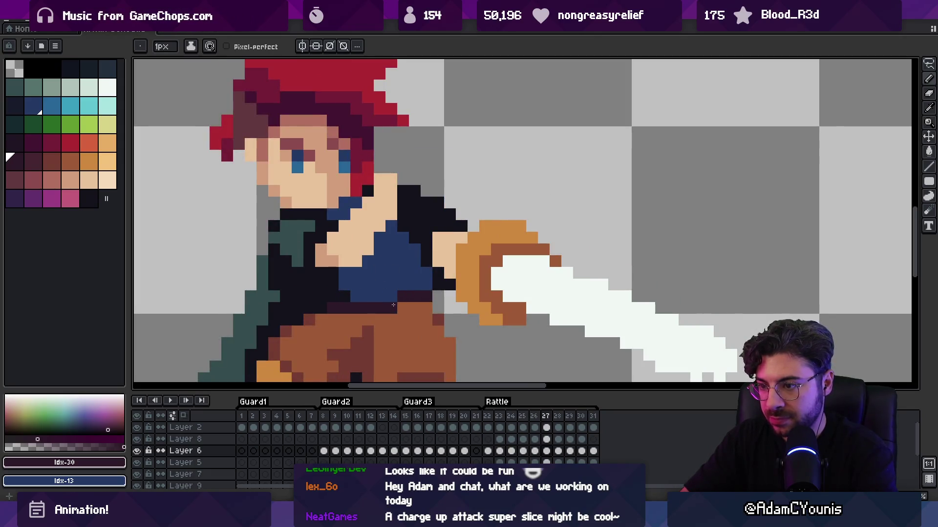
pyautogui.press('Right')
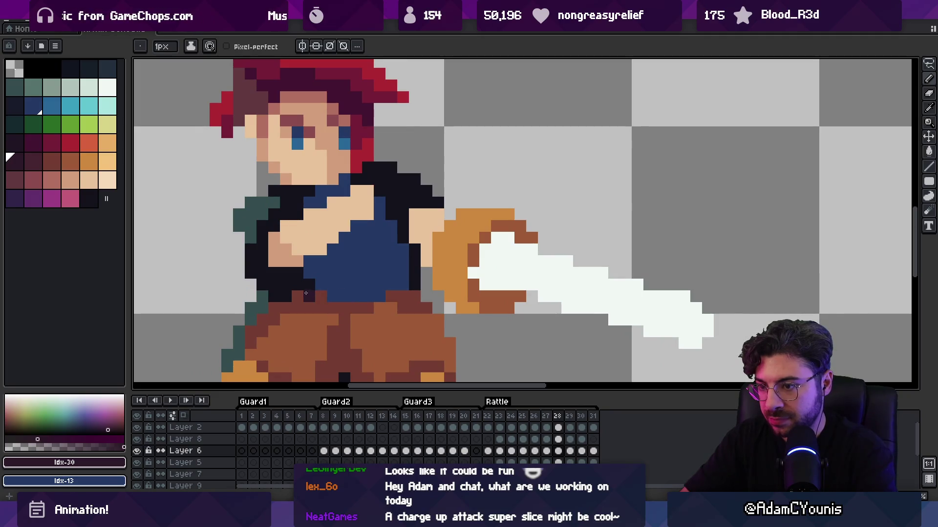
pyautogui.press('Right')
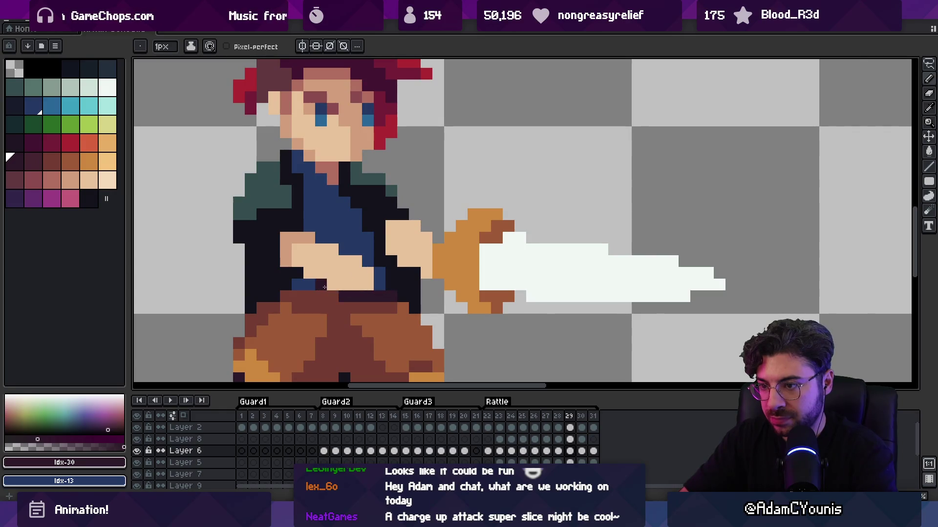
pyautogui.press('Right')
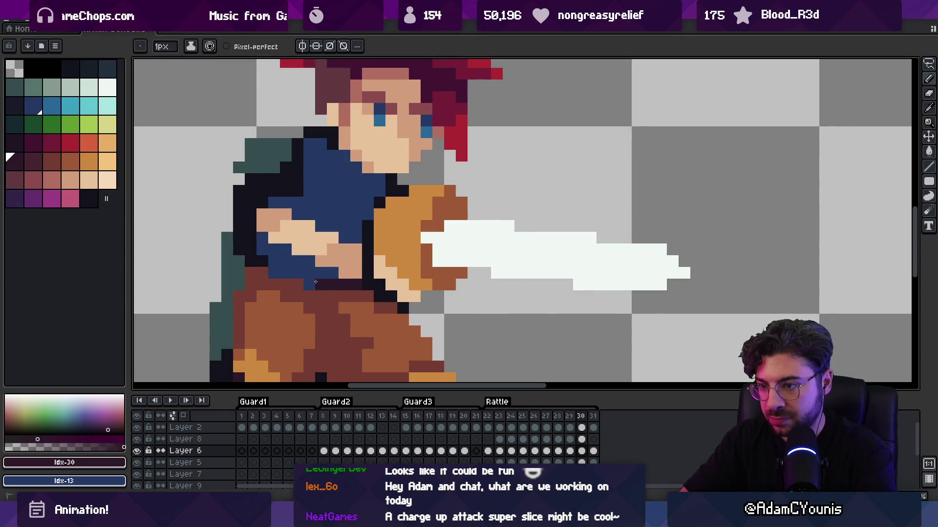
pyautogui.press('b')
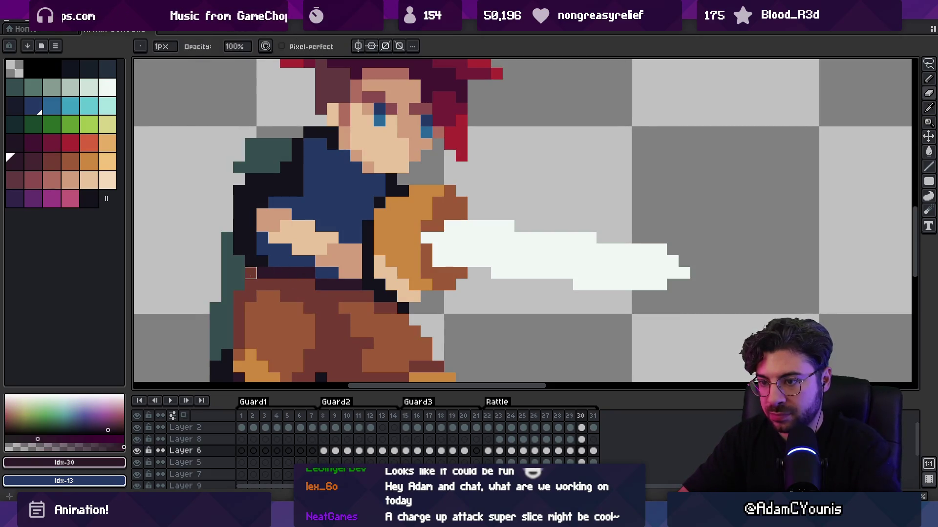
pyautogui.click(321, 273)
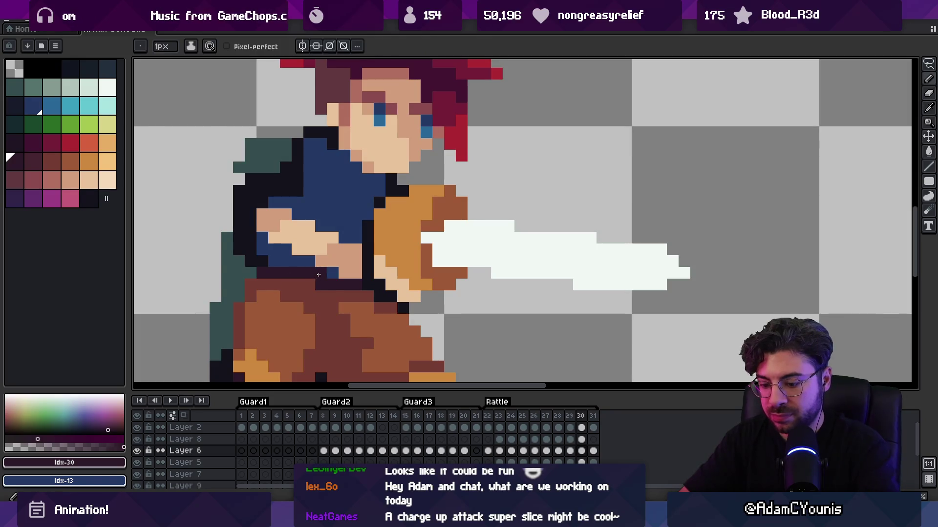
pyautogui.press('Right')
pyautogui.keyDown('alt'); pyautogui.click(334, 285); pyautogui.keyUp('alt')
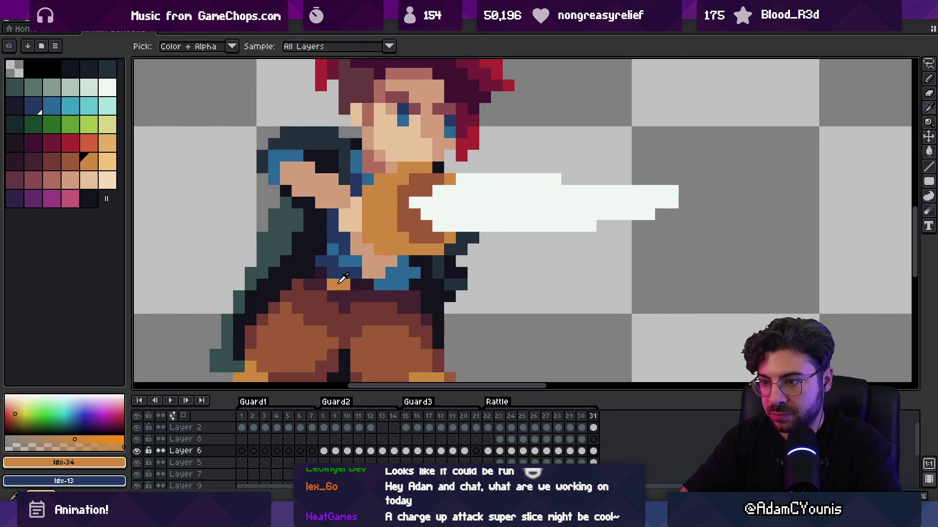
# Add orange buckle pixels to the belt across frames 25–31, then preview the Rattle animation
pyautogui.press('Left')
pyautogui.press('Left')
pyautogui.press('Left')
pyautogui.press('Left')
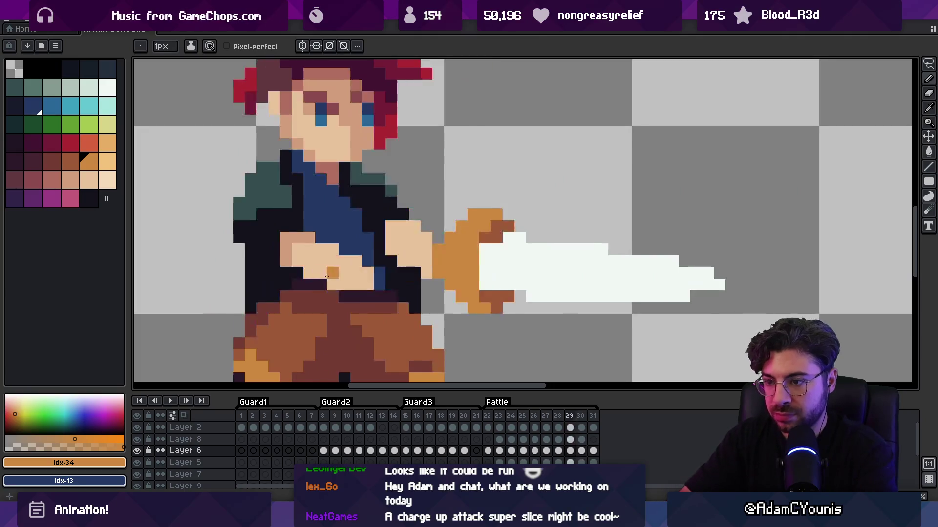
pyautogui.click(424, 263)
pyautogui.press('Right')
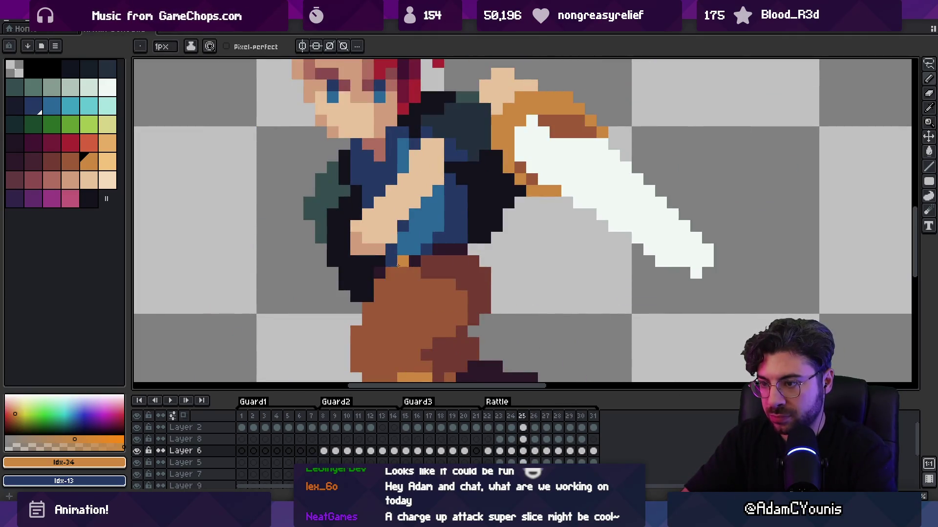
pyautogui.press('Right')
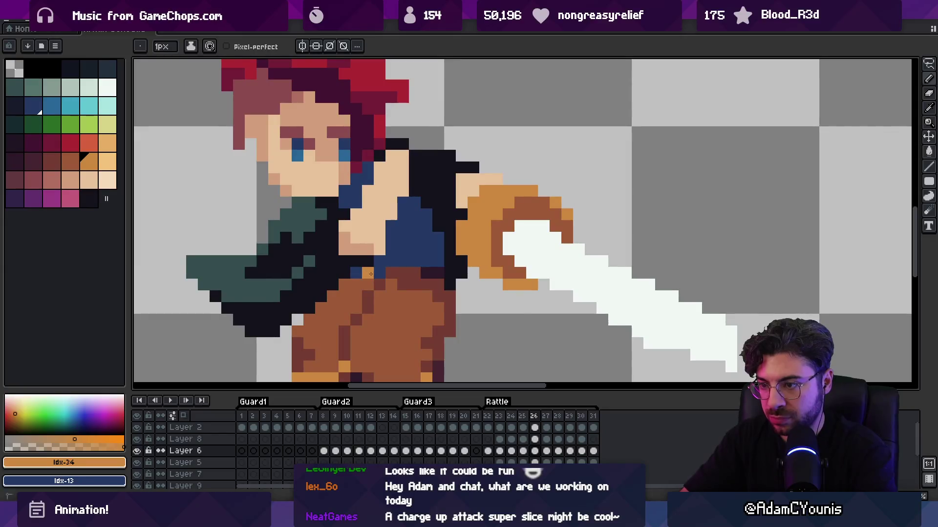
pyautogui.press('Right')
pyautogui.click(358, 285)
pyautogui.press('Right')
pyautogui.click(342, 301)
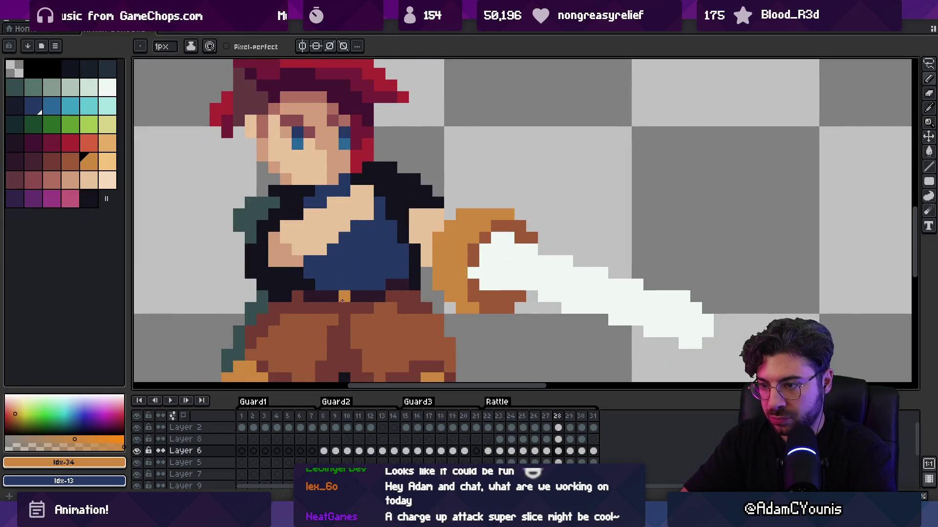
pyautogui.click(344, 296)
pyautogui.press('Right')
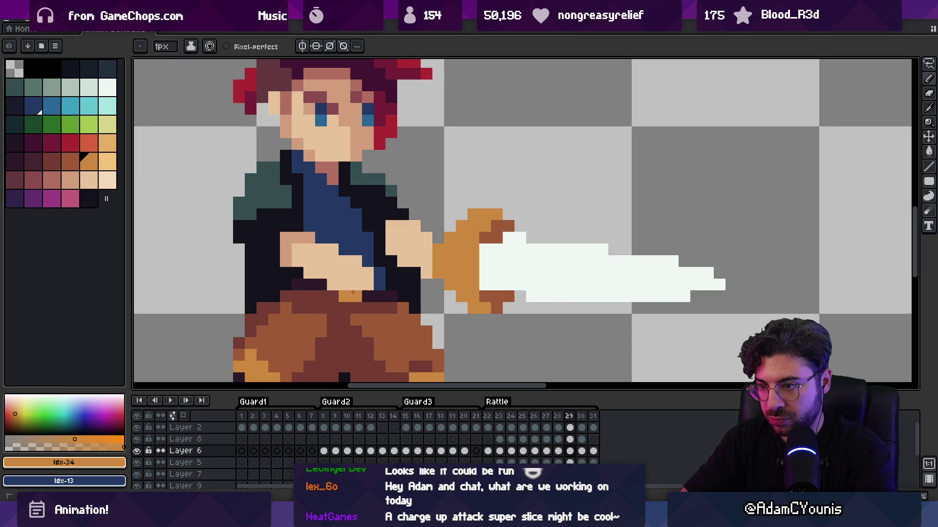
pyautogui.press('Right')
pyautogui.click(358, 302)
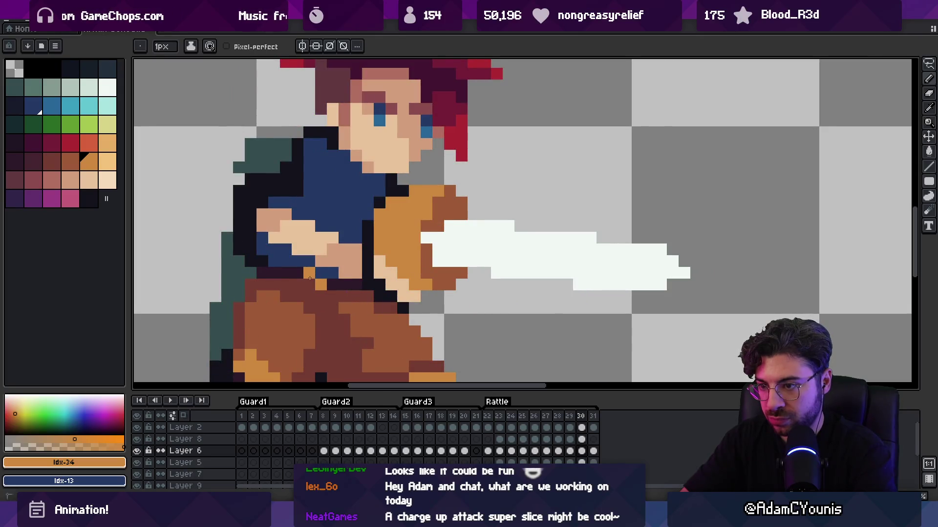
pyautogui.press('Right')
pyautogui.click(335, 287)
pyautogui.press('Return')
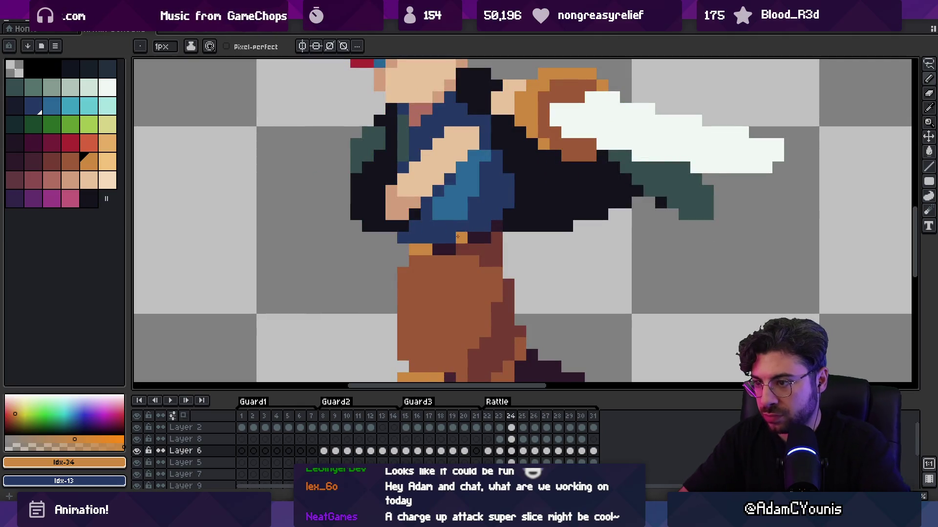
# Add maroon waist shading and orange belt pixels on Layer 5
pyautogui.scroll(-5, 467, 218)
pyautogui.scroll(3, 466, 215)
pyautogui.press('alt')
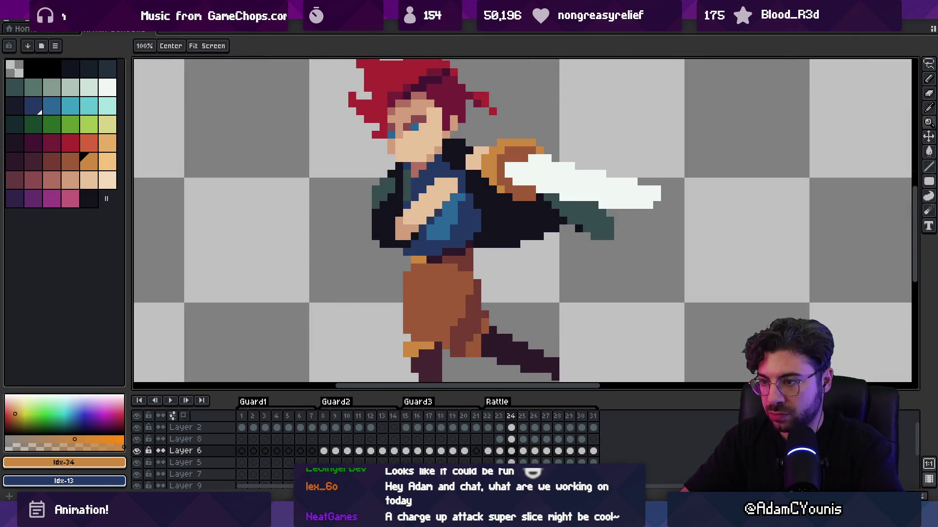
pyautogui.keyDown('alt'); pyautogui.click(438, 255); pyautogui.keyUp('alt')
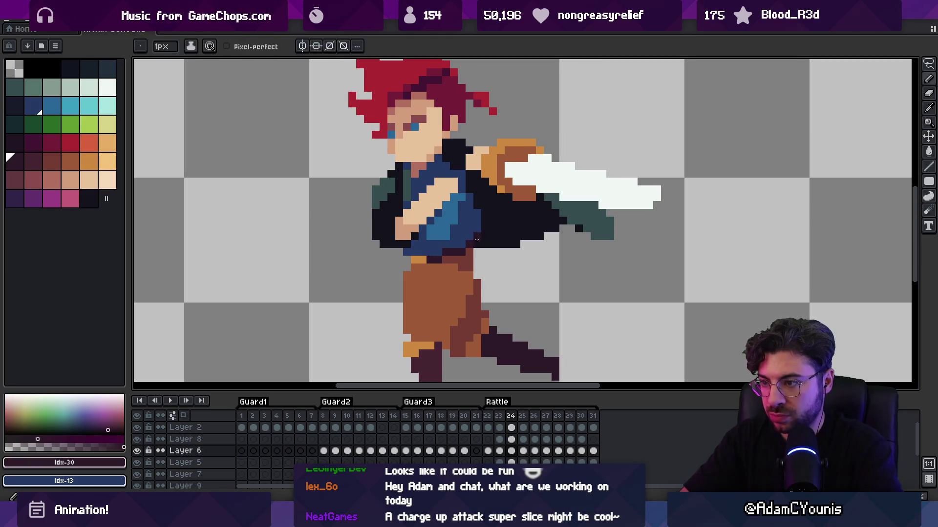
pyautogui.keyDown('alt'); pyautogui.click(476, 250); pyautogui.keyUp('alt')
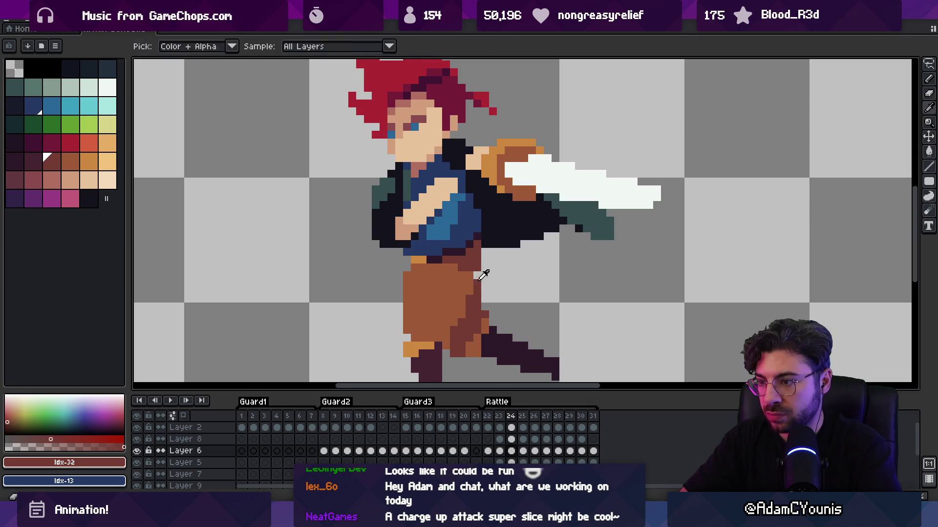
pyautogui.keyDown('ctrl'); pyautogui.click(477, 266); pyautogui.keyUp('ctrl')
pyautogui.click(477, 267)
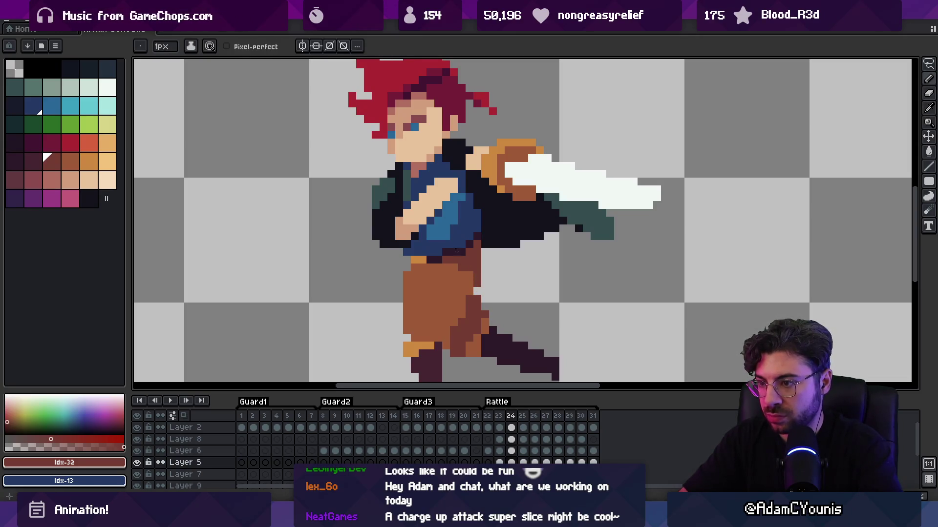
pyautogui.keyDown('alt'); pyautogui.click(416, 251); pyautogui.keyUp('alt')
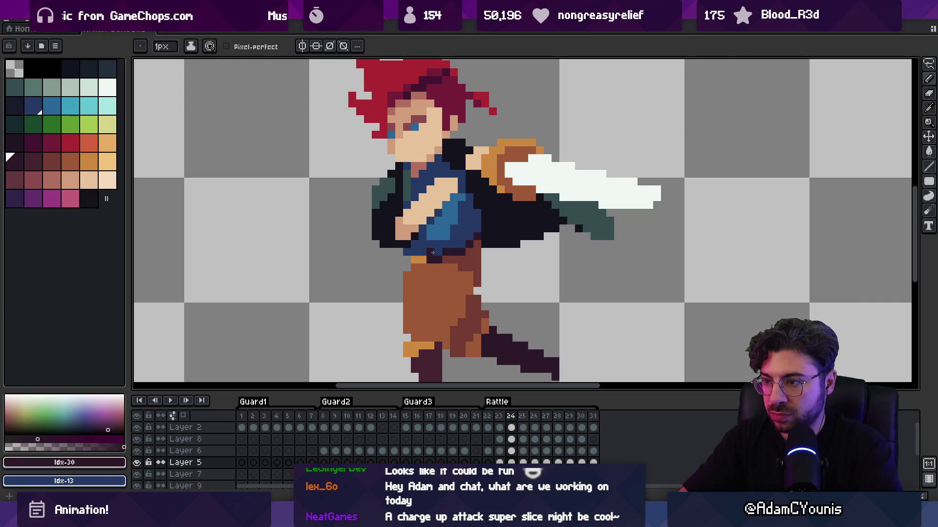
pyautogui.keyDown('alt'); pyautogui.click(420, 260); pyautogui.keyUp('alt')
pyautogui.click(418, 252)
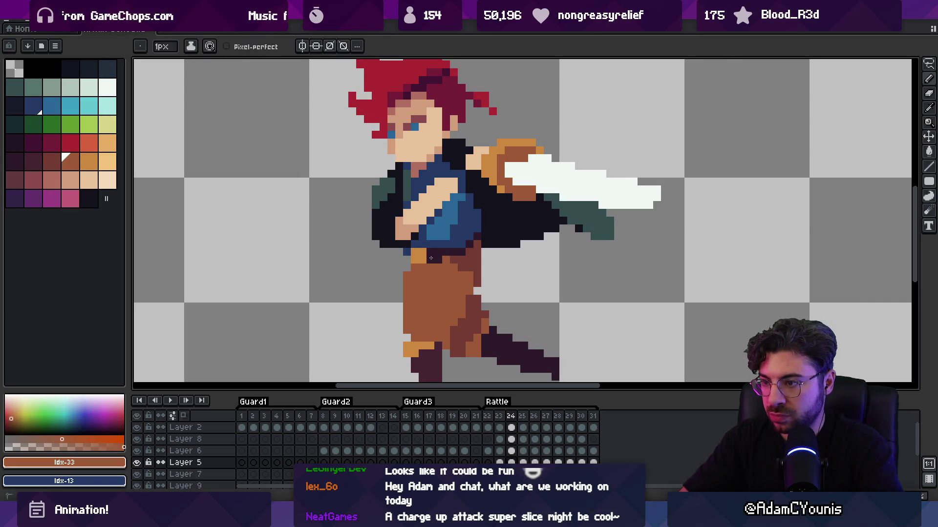
pyautogui.keyDown('ctrl'); pyautogui.click(442, 262); pyautogui.keyUp('ctrl')
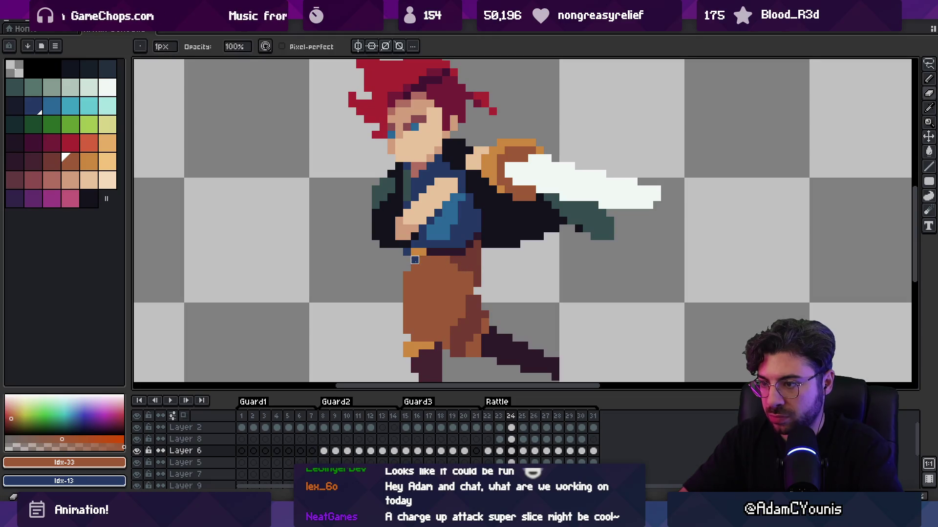
# Sample the dark, red-brown and pants-brown shades at the waist, then replay the animation to review
pyautogui.keyDown('ctrl'); pyautogui.click(421, 268); pyautogui.keyUp('ctrl')
pyautogui.keyDown('alt'); pyautogui.click(422, 269); pyautogui.keyUp('alt')
pyautogui.keyDown('alt'); pyautogui.click(420, 266); pyautogui.keyUp('alt')
pyautogui.keyDown('alt'); pyautogui.click(419, 264); pyautogui.keyUp('alt')
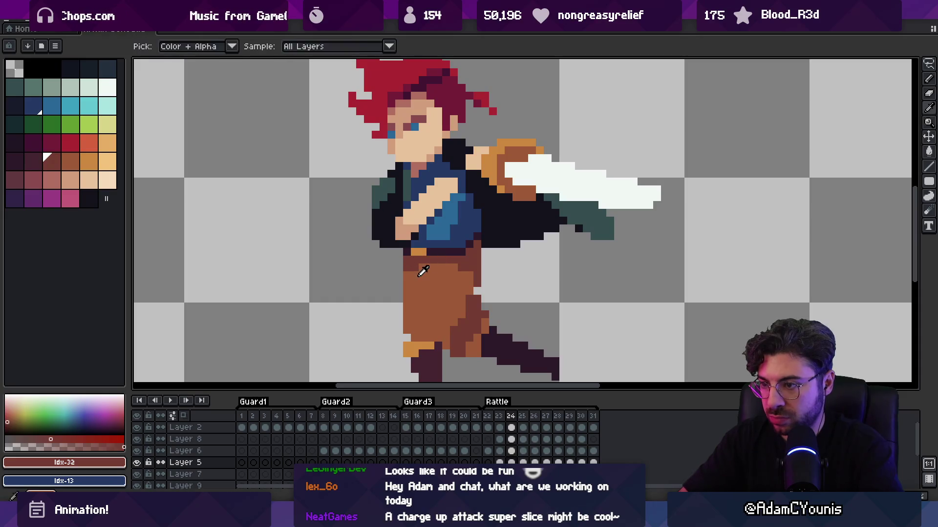
pyautogui.keyDown('alt'); pyautogui.click(435, 263); pyautogui.keyUp('alt')
pyautogui.press('z')
pyautogui.scroll(-5, 450, 249)
pyautogui.press('Return')
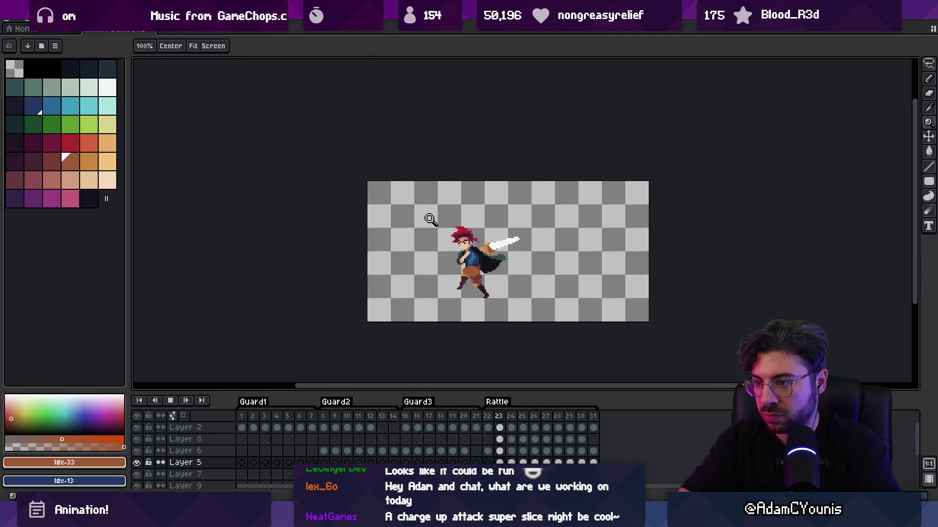
pyautogui.press('Return')
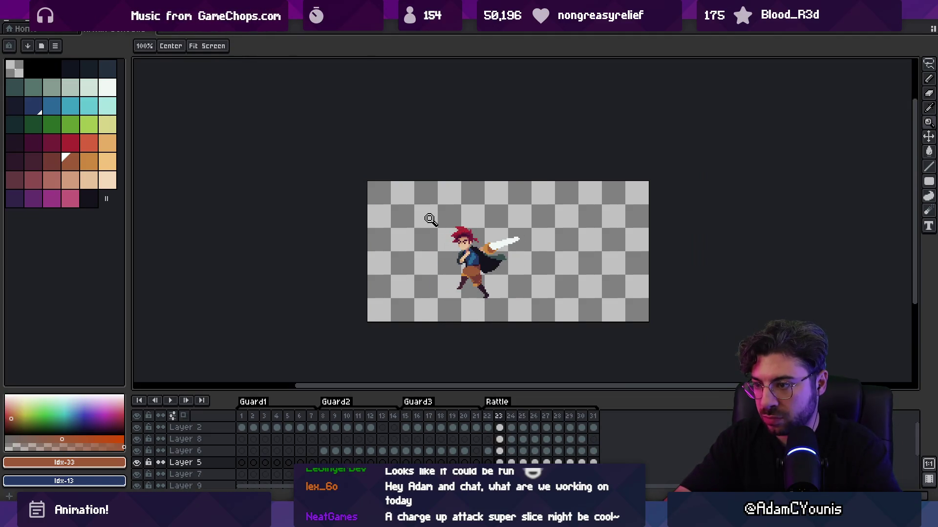
# Undo and repaint dark red waist pixels on frame 24, then zoom out and replay
pyautogui.press('Right')
pyautogui.press('super+z')
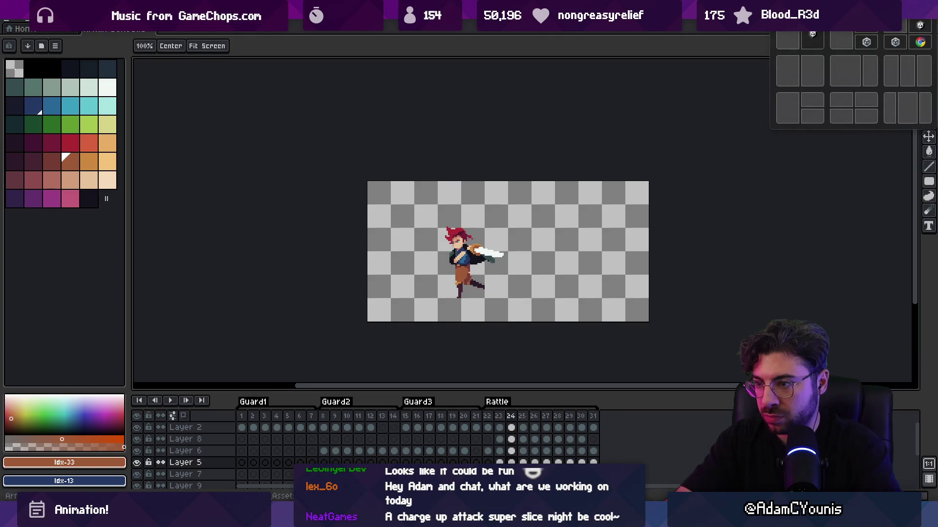
pyautogui.click(499, 238)
pyautogui.press('b')
pyautogui.keyDown('ctrl'); pyautogui.click(508, 255); pyautogui.keyUp('ctrl')
pyautogui.keyDown('alt'); pyautogui.click(509, 256); pyautogui.keyUp('alt')
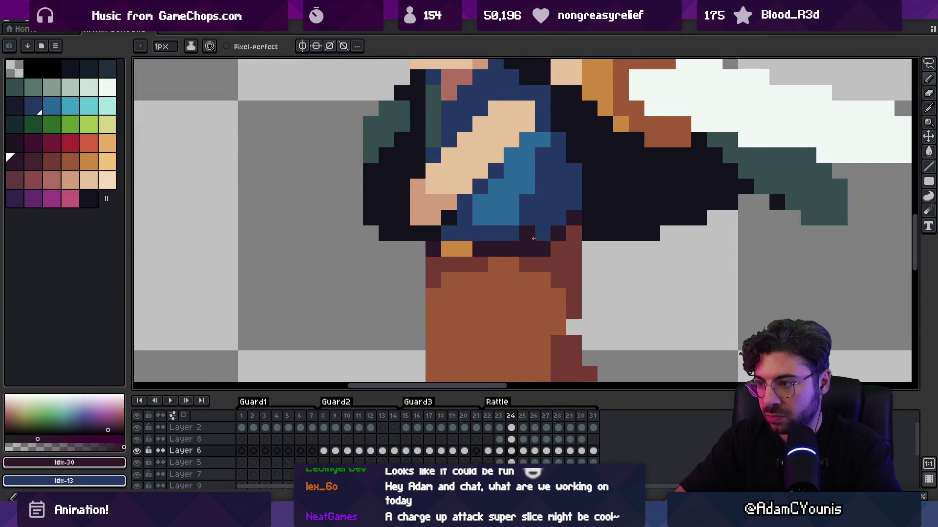
pyautogui.click(532, 250)
pyautogui.hscroll(2, 489, 240)
pyautogui.click(433, 221)
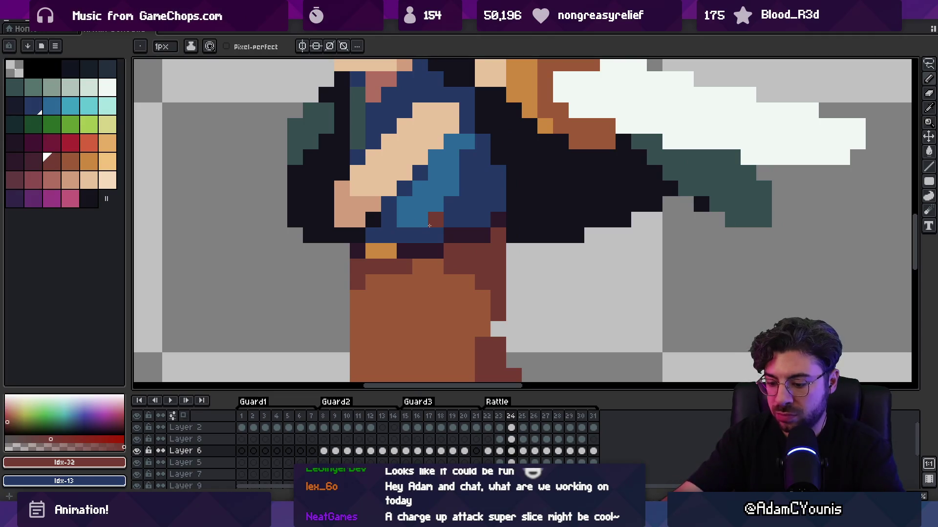
pyautogui.press('Right')
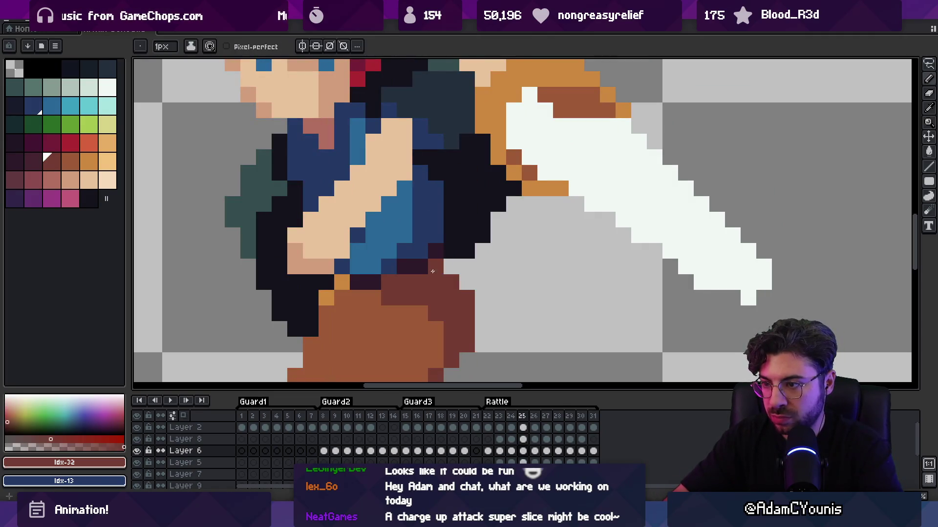
pyautogui.press('z')
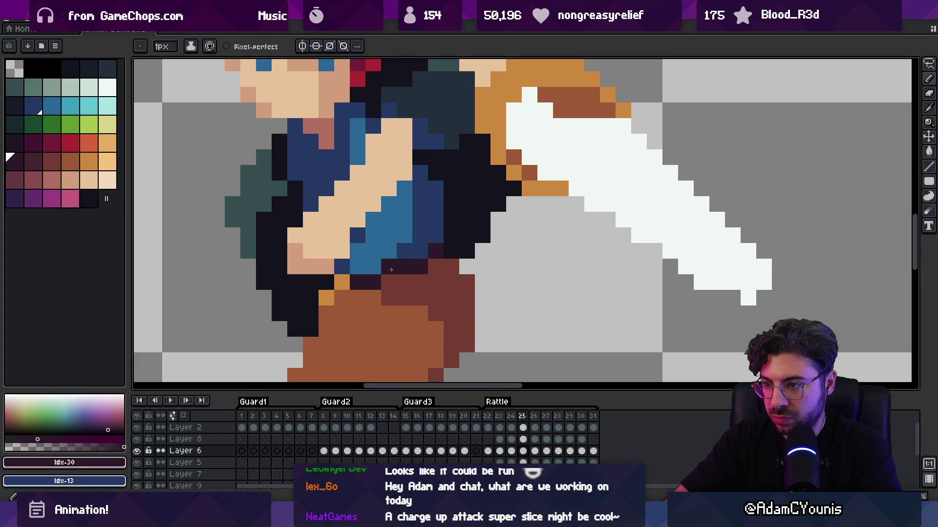
pyautogui.press('1')
pyautogui.press('Return')
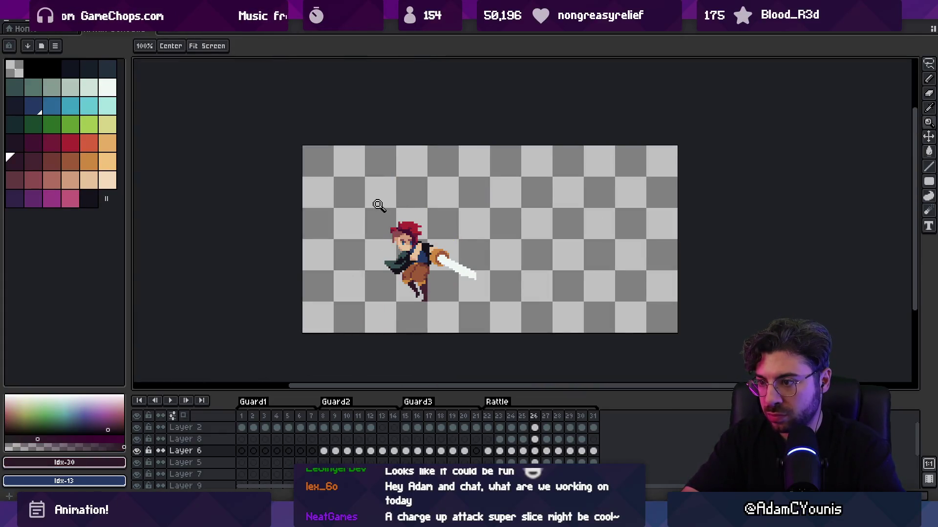
# Paint mid blue shirt pixels through frames 26–31 and play the animation back
pyautogui.click(446, 248)
pyautogui.click(51, 105)
pyautogui.press('b')
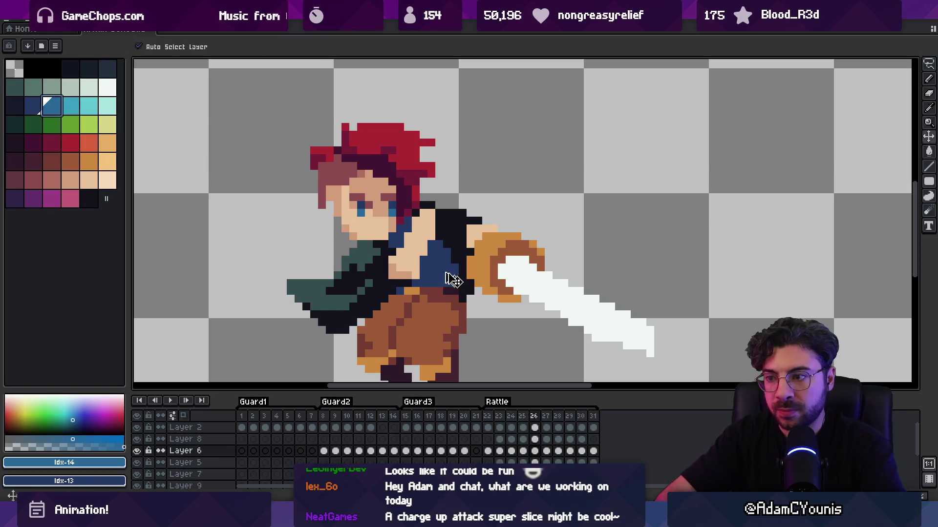
pyautogui.click(423, 264)
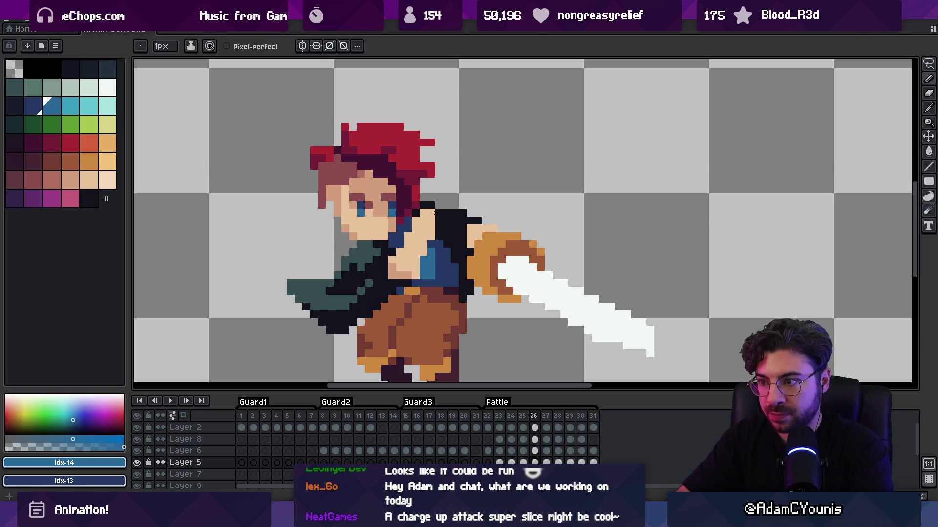
pyautogui.press('Right')
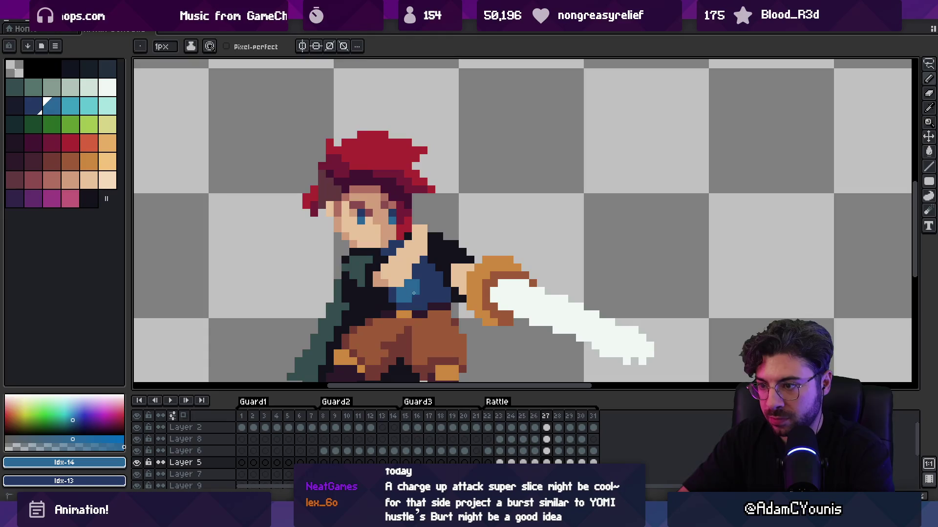
pyautogui.press('Right')
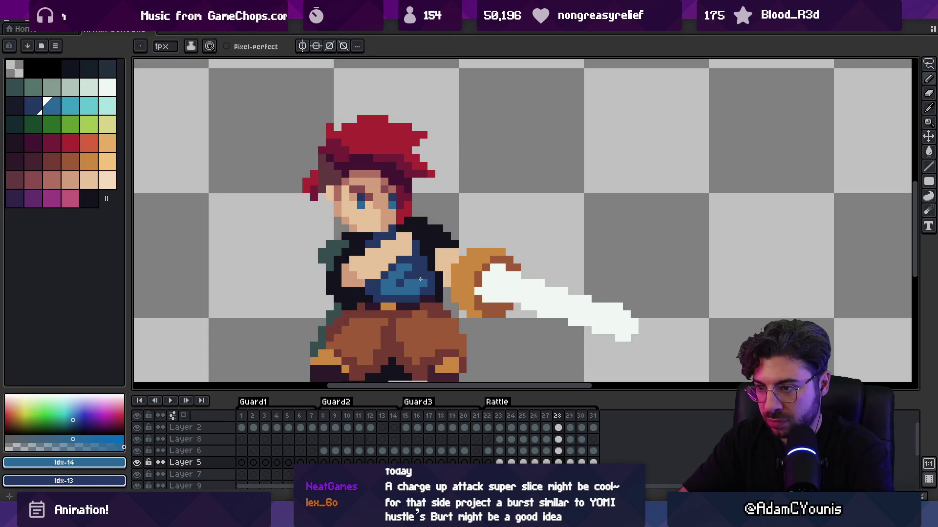
pyautogui.press('Right')
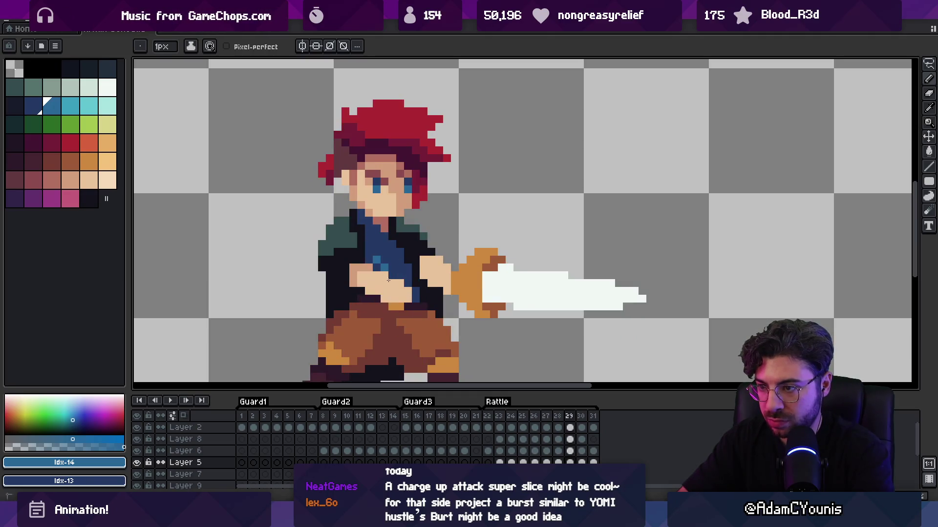
pyautogui.press('Right')
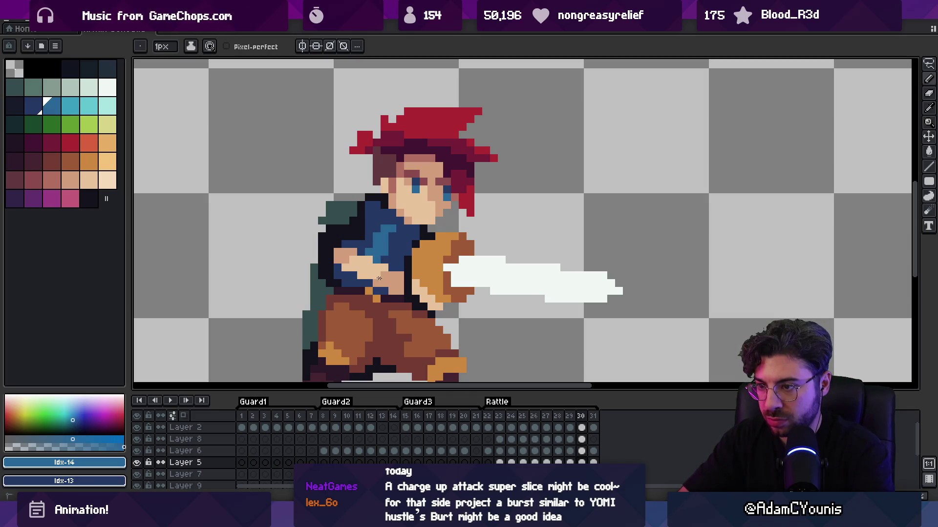
pyautogui.press('Right')
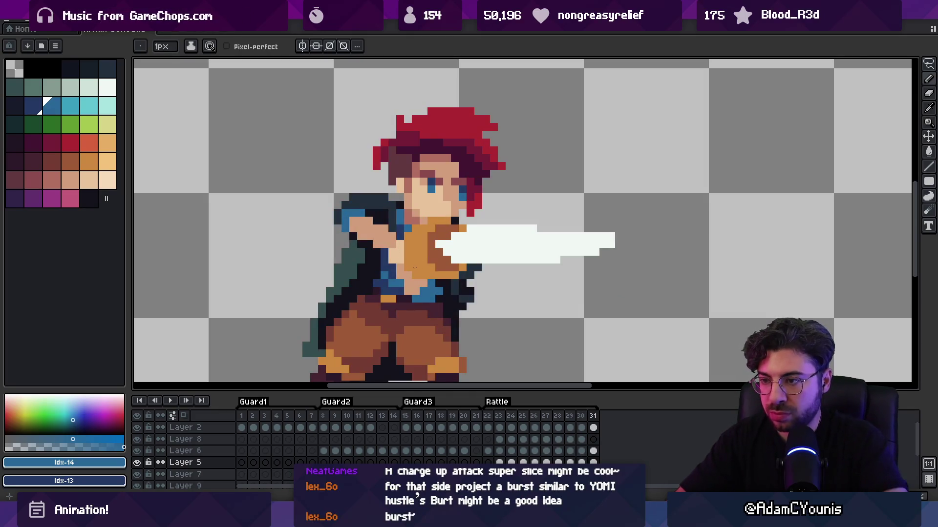
pyautogui.press('z')
pyautogui.scroll(-3, 392, 197)
pyautogui.press('Return')
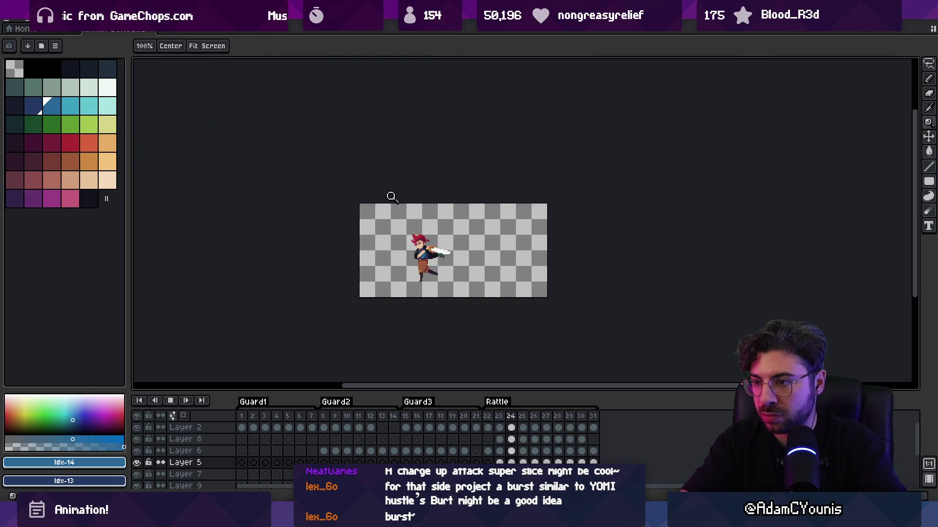
# Stop playback, pick the dark blue, and step through frames 26–30 on Layer 5
pyautogui.press('Return')
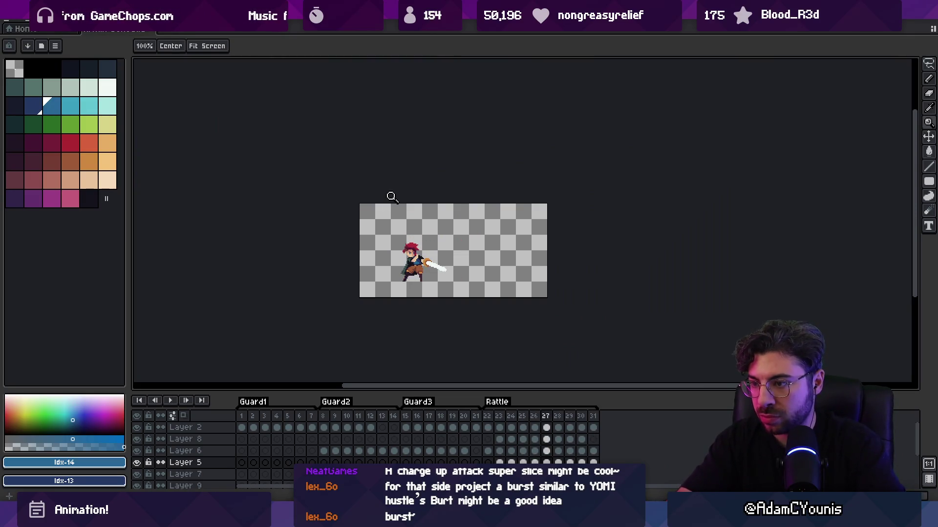
pyautogui.scroll(5, 416, 269)
pyautogui.press('b')
pyautogui.keyDown('alt'); pyautogui.click(433, 241); pyautogui.keyUp('alt')
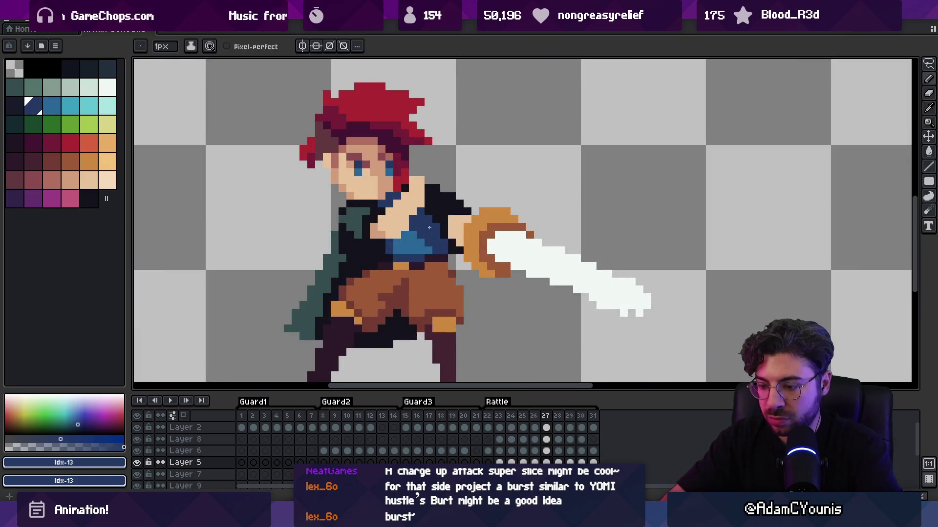
pyautogui.press(',')
pyautogui.press('.')
pyautogui.press('.')
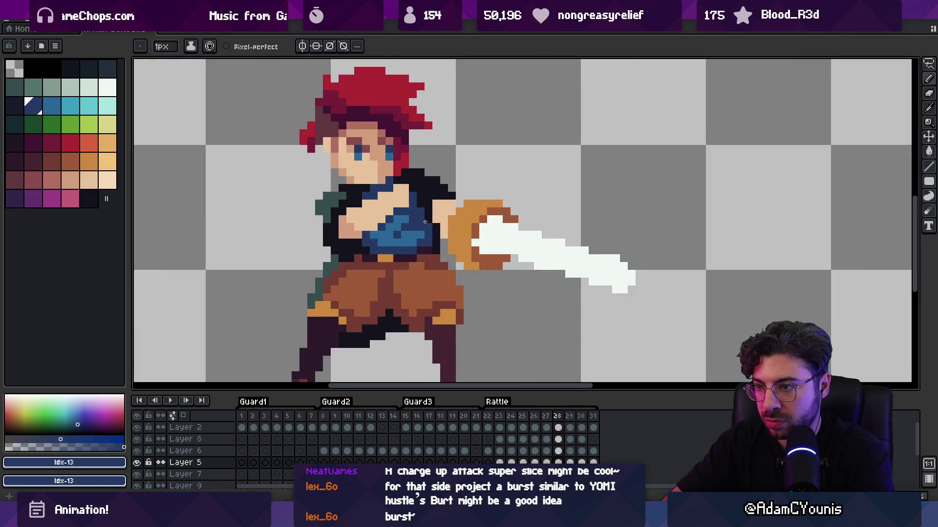
pyautogui.press('.')
pyautogui.press('.')
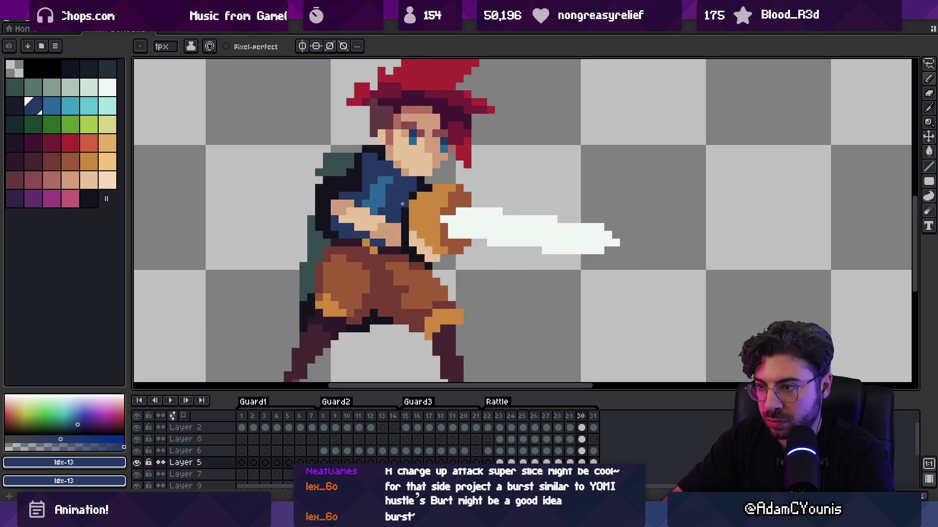
pyautogui.press(']')
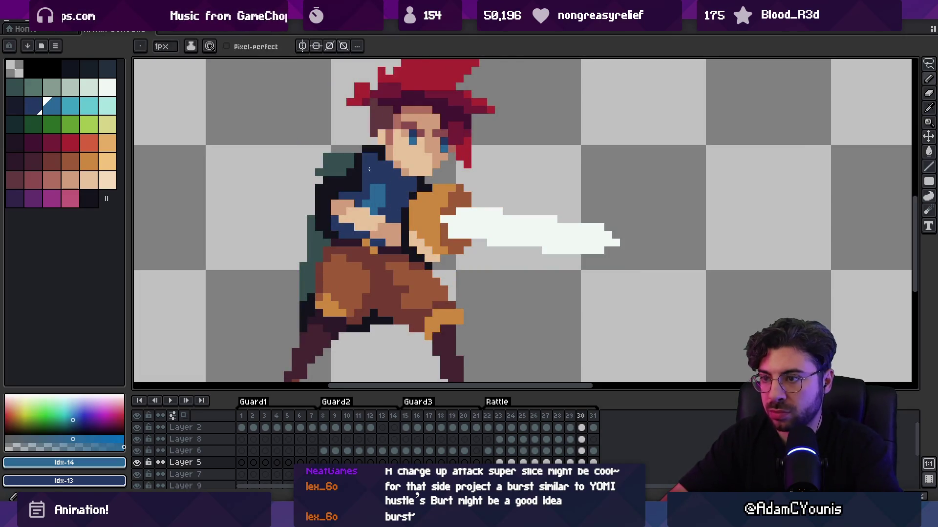
pyautogui.keyDown('ctrl'); pyautogui.click(377, 194); pyautogui.keyUp('ctrl')
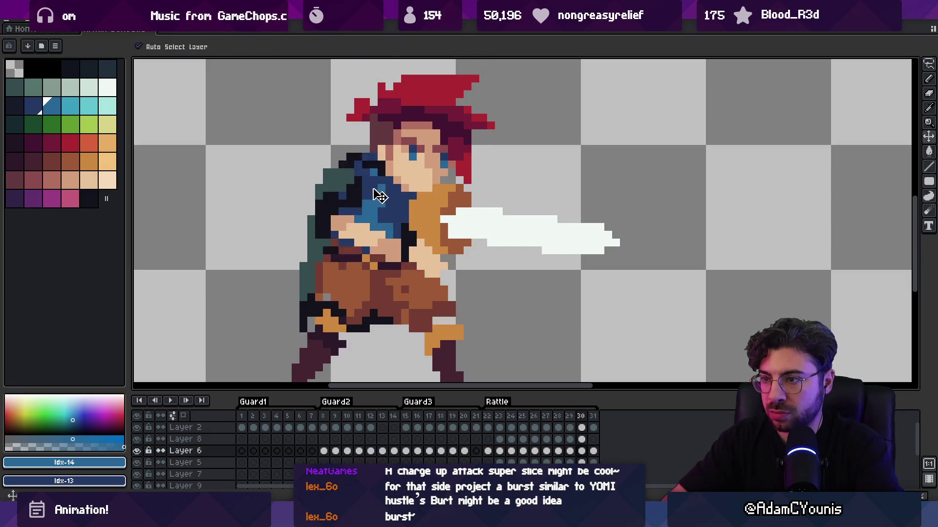
pyautogui.keyDown('ctrl'); pyautogui.click(379, 190); pyautogui.keyUp('ctrl')
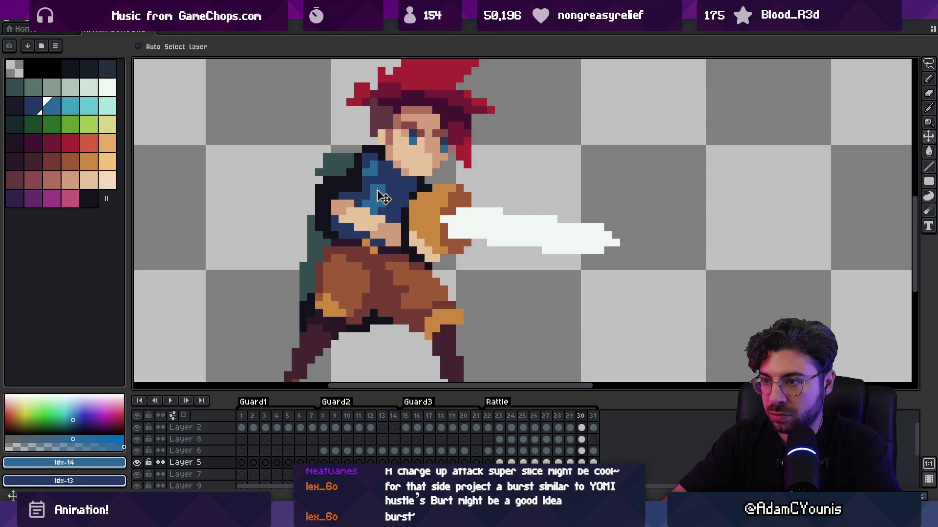
# Sample the face's skin tone (Idx-38) and play the attack at 100% zoom
pyautogui.press('alt')
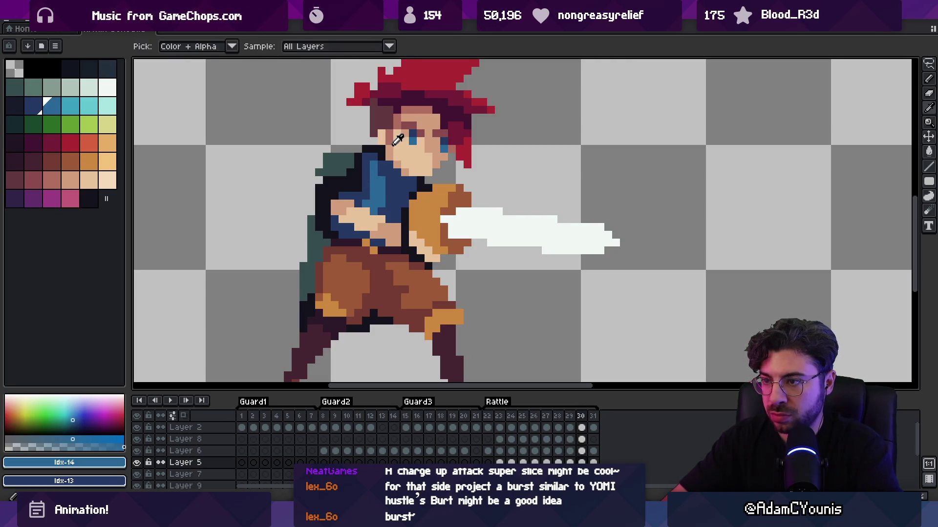
pyautogui.keyDown('alt'); pyautogui.click(397, 140); pyautogui.keyUp('alt')
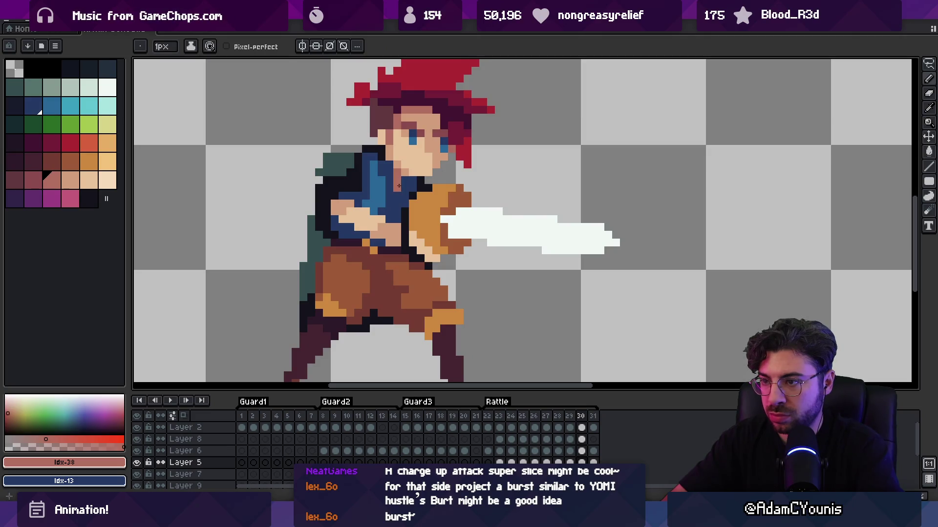
pyautogui.keyDown('ctrl'); pyautogui.click(409, 184); pyautogui.keyUp('ctrl')
pyautogui.press('1')
pyautogui.press('Return')
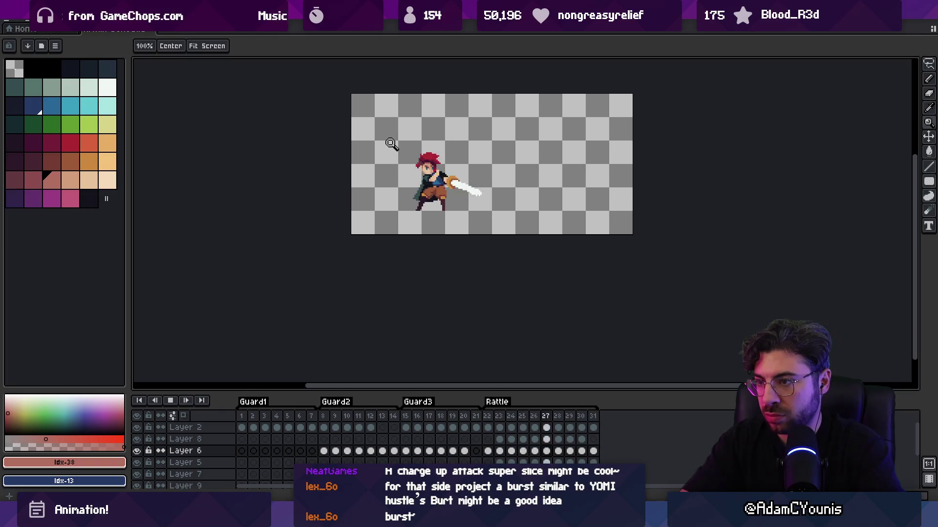
# Stop playback, sample the orange tone, and step forward through the Rattle frames to frame 31
pyautogui.press('Return')
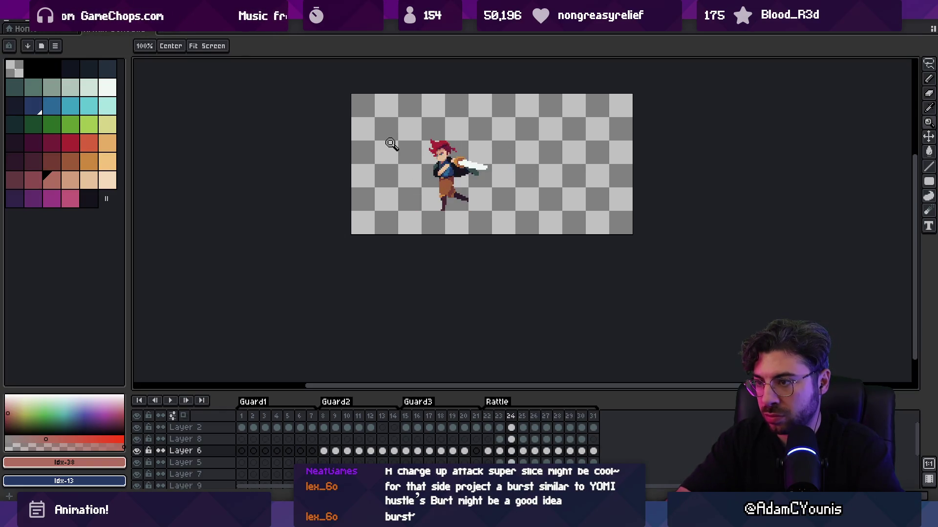
pyautogui.press('Right')
pyautogui.press('Right')
pyautogui.scroll(3, 428, 180)
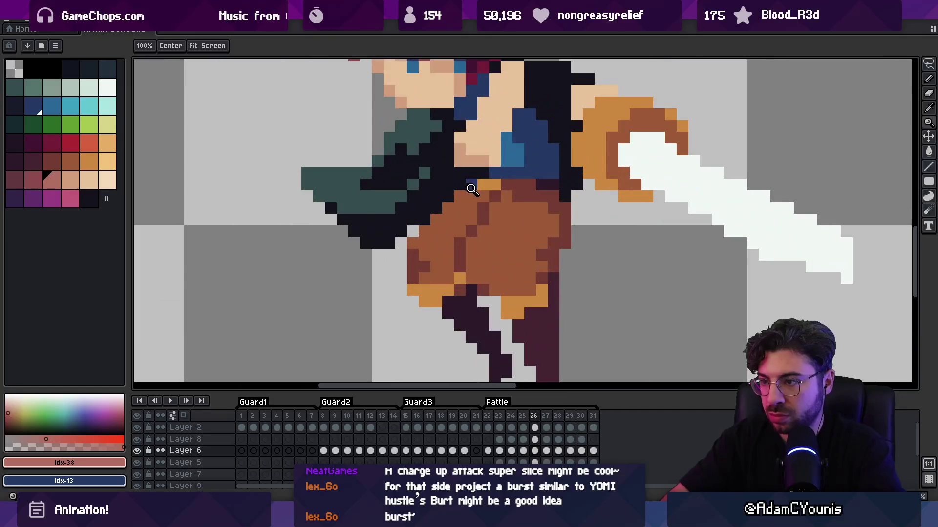
pyautogui.press('b')
pyautogui.keyDown('alt'); pyautogui.click(372, 214); pyautogui.keyUp('alt')
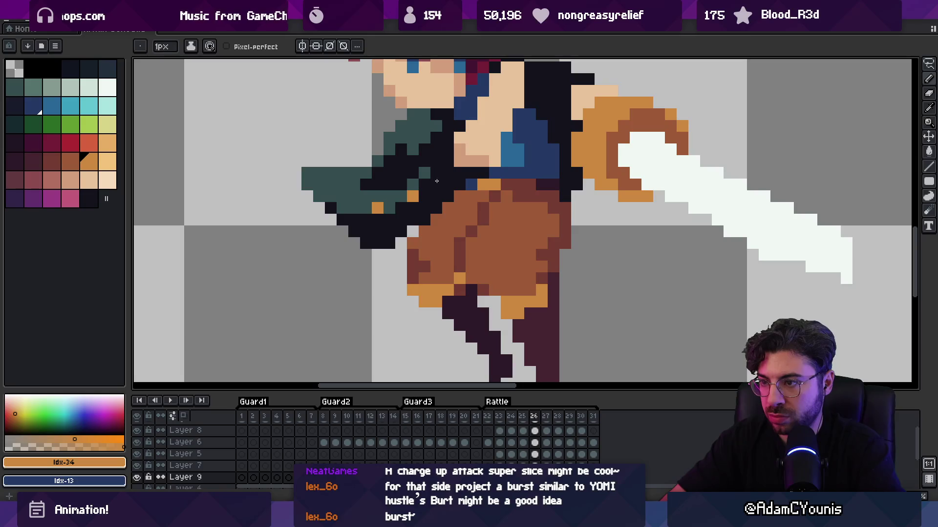
pyautogui.press('Right')
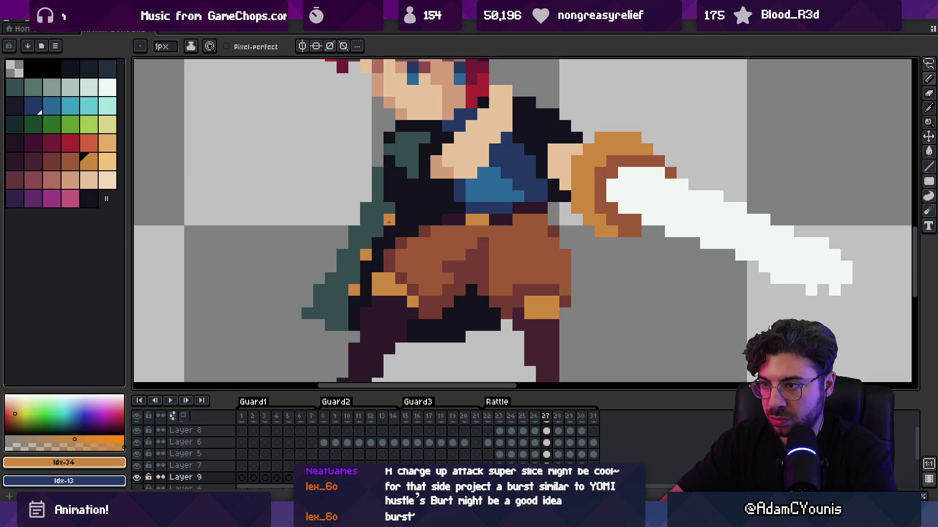
pyautogui.press('Right')
pyautogui.press('Right')
pyautogui.press('Right')
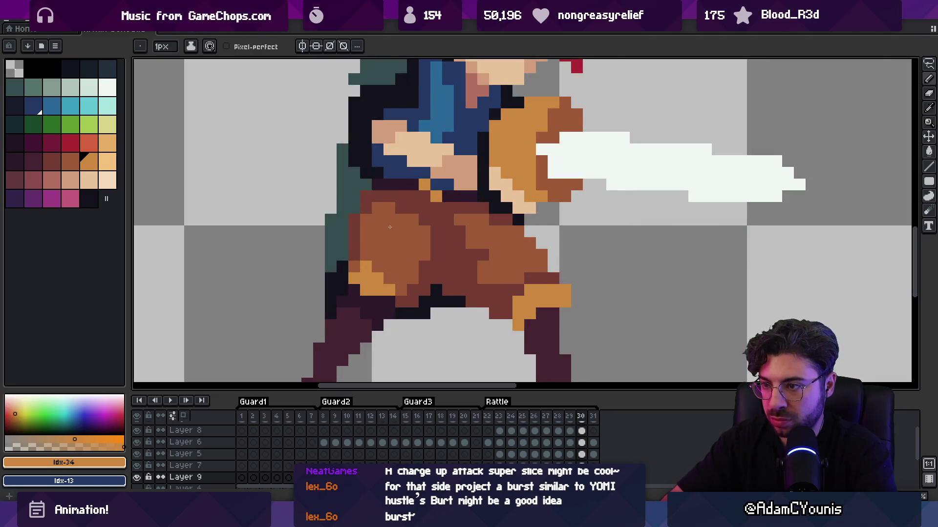
pyautogui.press('Right')
# Paint orange pixels on the head and a dark outline column at the figure's left edge
pyautogui.moveTo(394, 204); pyautogui.dragTo(425, 287)
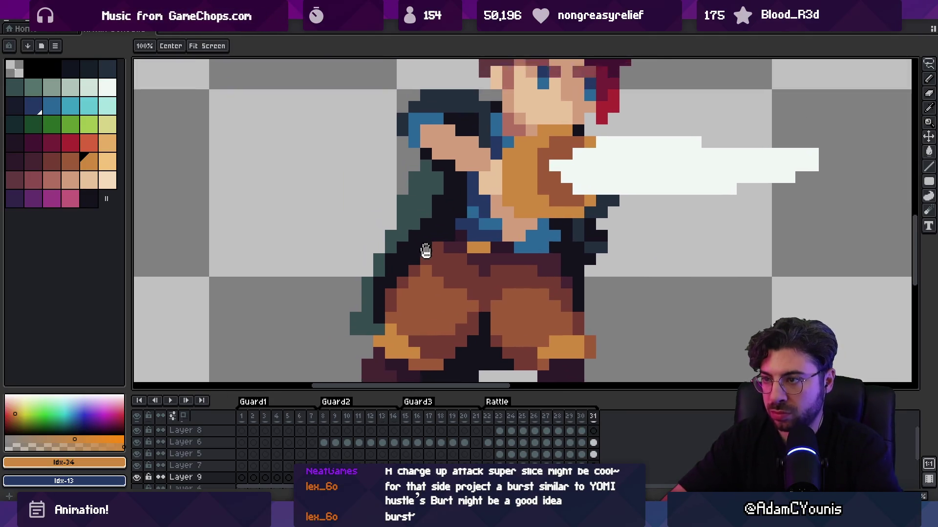
pyautogui.keyDown('ctrl'); pyautogui.click(456, 221); pyautogui.keyUp('ctrl')
pyautogui.click(456, 219)
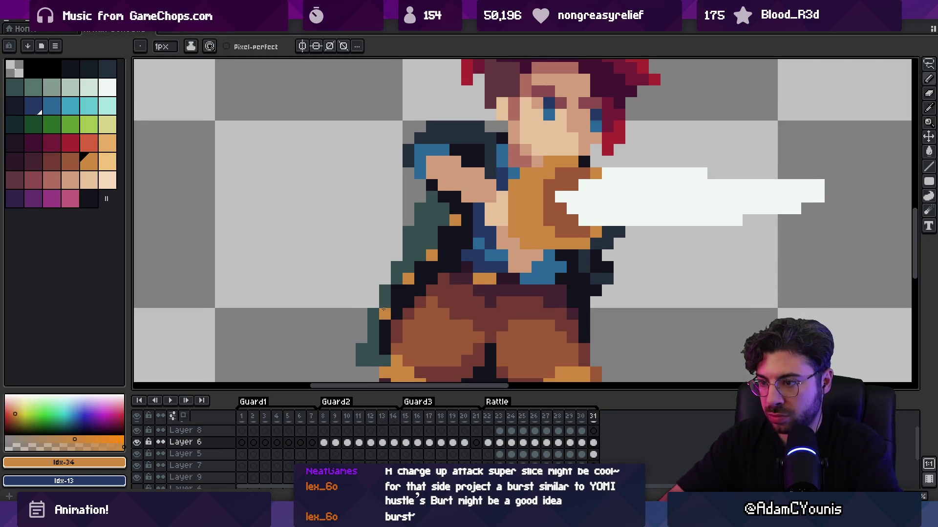
pyautogui.press('Left')
pyautogui.press('Right')
pyautogui.press('Right')
pyautogui.press('Left')
pyautogui.press('Left')
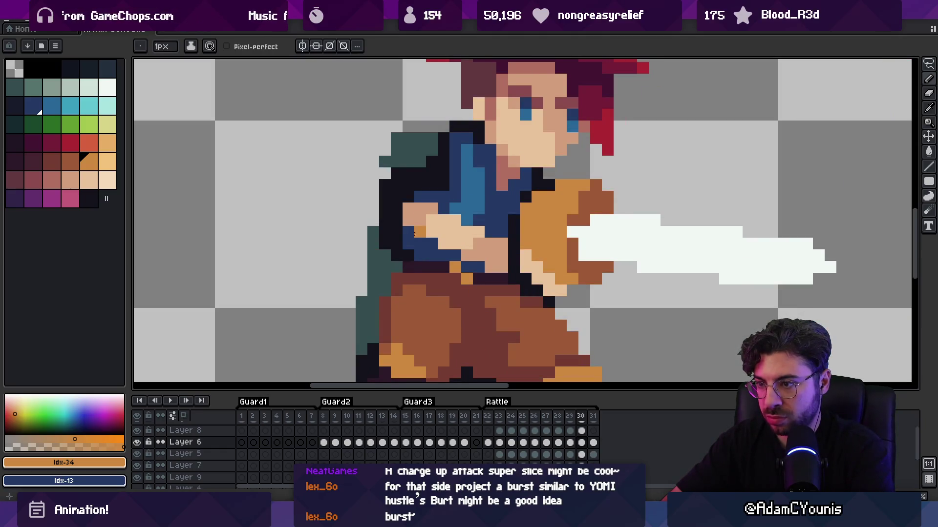
pyautogui.keyDown('ctrl'); pyautogui.keyDown('alt'); pyautogui.click(396, 267); pyautogui.keyUp('alt'); pyautogui.keyUp('ctrl')
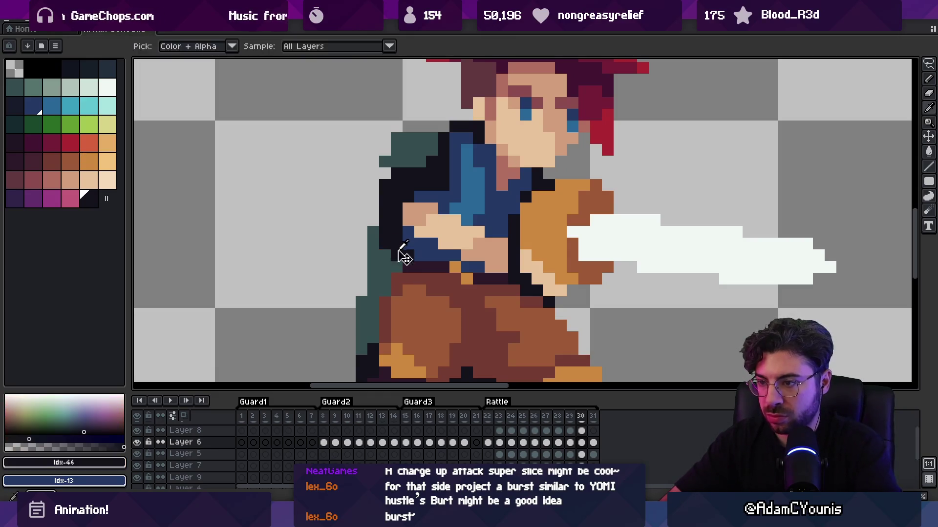
pyautogui.moveTo(385, 255); pyautogui.dragTo(385, 292)
# Pick the blue shirt colour and paint blue pixels at the left of the chest
pyautogui.press('alt')
pyautogui.scroll(-2, 395, 258)
pyautogui.scroll(2, 399, 240)
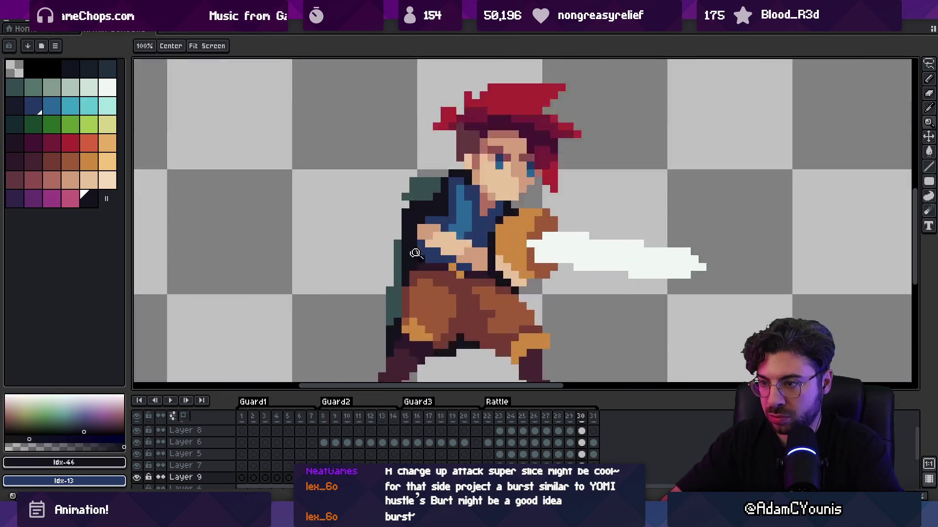
pyautogui.keyDown('alt'); pyautogui.click(397, 237); pyautogui.keyUp('alt')
pyautogui.hotkey('alt', 'Up')
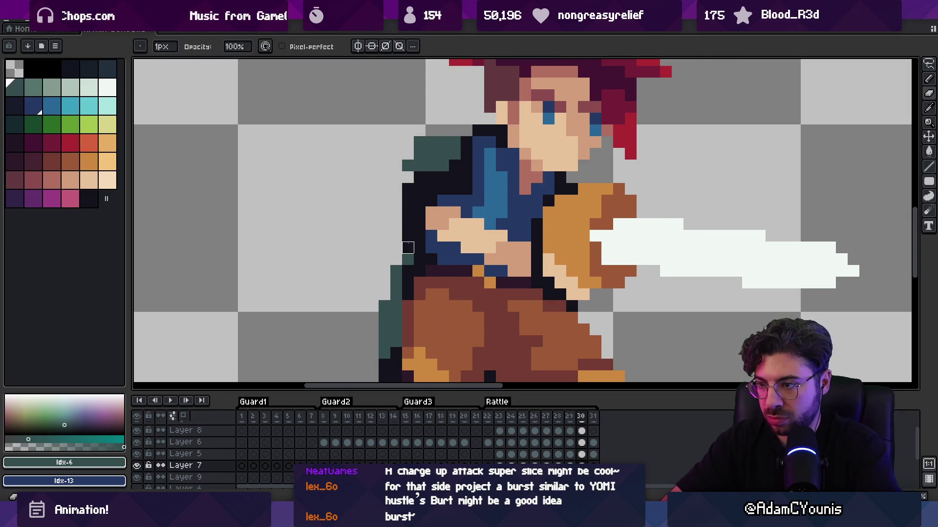
pyautogui.scroll(-1, 418, 255)
pyautogui.scroll(1, 444, 226)
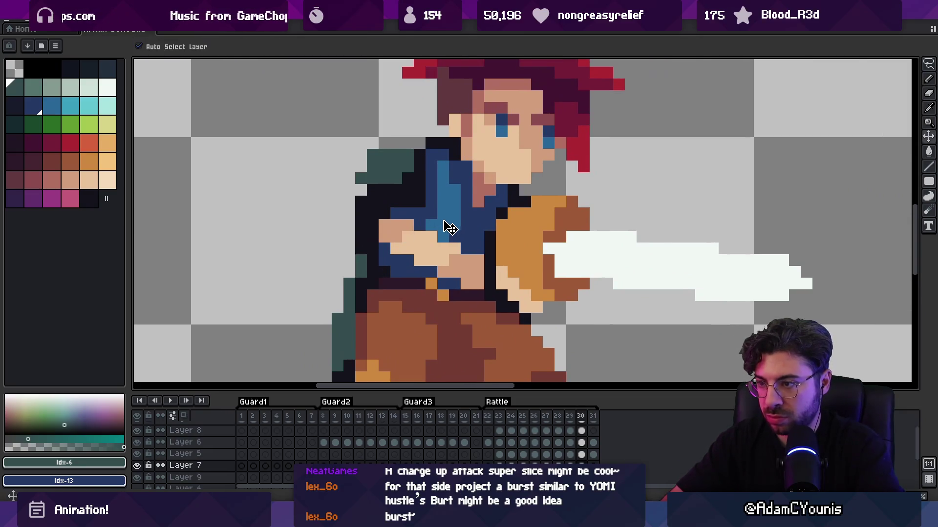
pyautogui.hotkey('alt', 'Up')
pyautogui.keyDown('alt'); pyautogui.click(451, 216); pyautogui.keyUp('alt')
pyautogui.hotkey('alt', 'Up')
pyautogui.moveTo(381, 213)
pyautogui.mouseDown()
pyautogui.moveTo(374, 226)
pyautogui.moveTo(408, 240)
pyautogui.moveTo(394, 262)
pyautogui.moveTo(445, 284)
pyautogui.mouseUp()
# Paint blue chest pixels on earlier frames, then compare the neighbouring poses back to frame 31
pyautogui.press(',')
pyautogui.press(',')
pyautogui.press(',')
pyautogui.press(',')
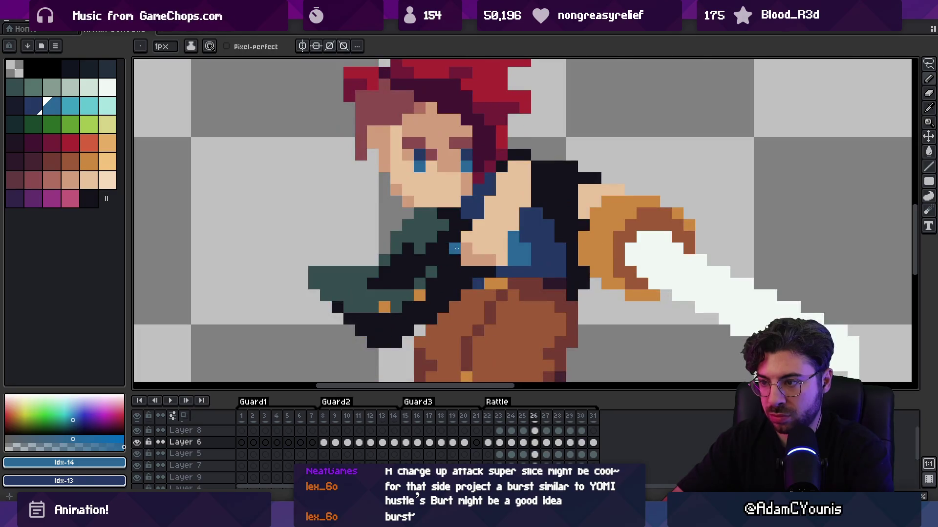
pyautogui.click(472, 267)
pyautogui.press(',')
pyautogui.click(498, 228)
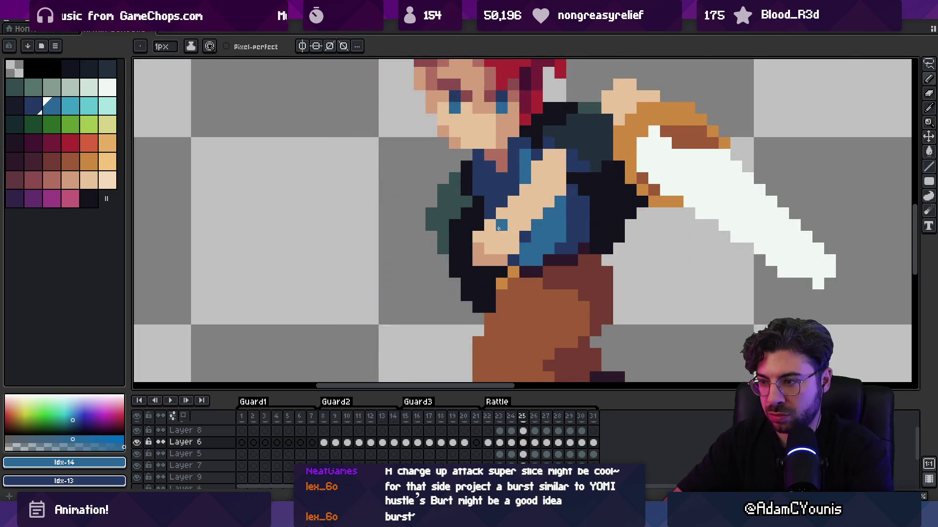
pyautogui.press(',')
pyautogui.press('.')
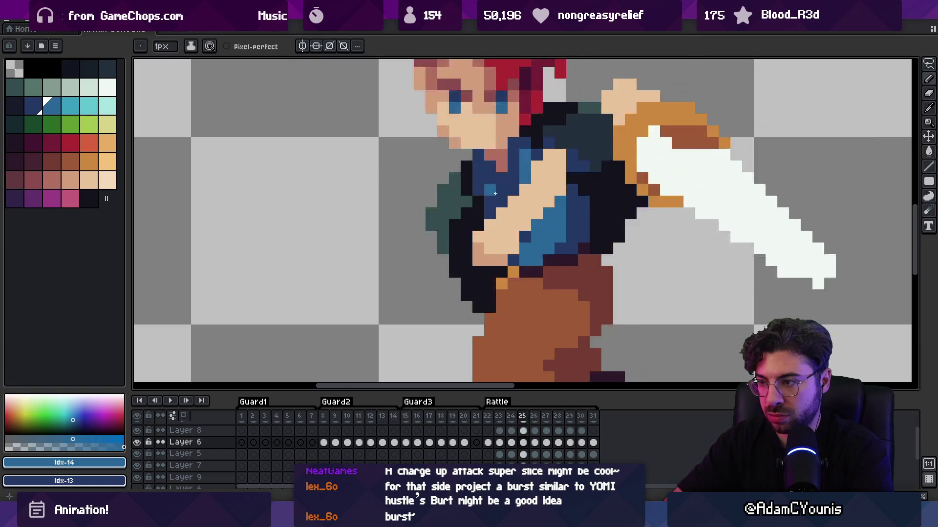
pyautogui.press('.')
pyautogui.press('.')
pyautogui.press('.')
pyautogui.press(',')
pyautogui.press('.')
pyautogui.press('.')
pyautogui.press('.')
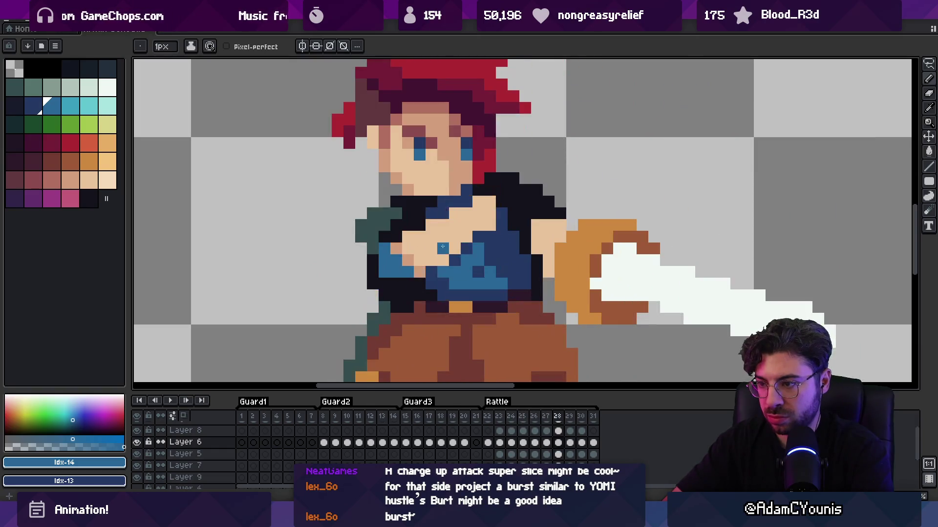
pyautogui.press('.')
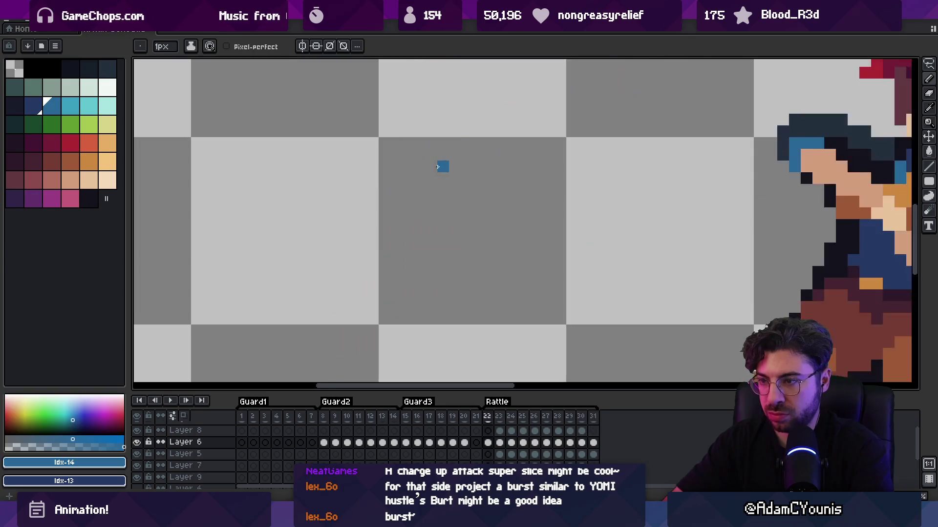
pyautogui.press(',')
# Erase stray pixels near the shoulder and paint blue pixels there
pyautogui.press('e')
pyautogui.click(454, 191)
pyautogui.click(430, 167)
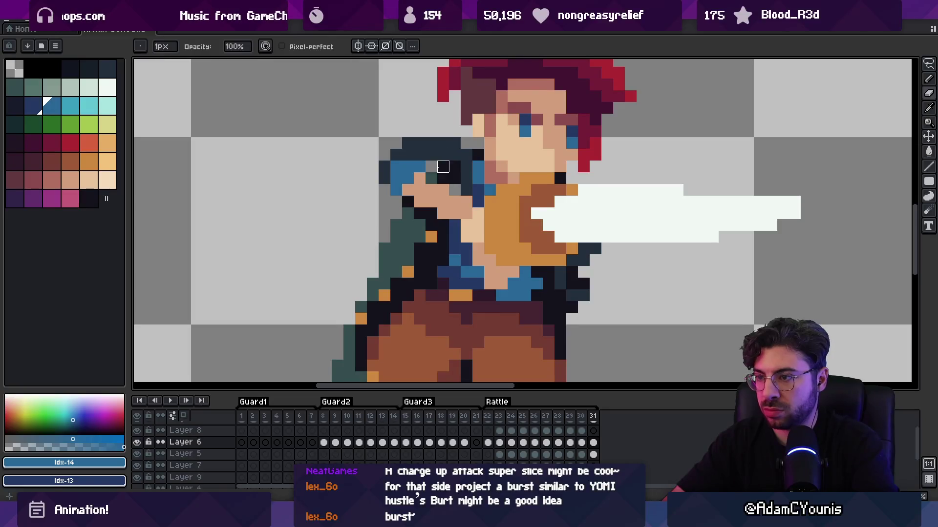
pyautogui.keyDown('alt'); pyautogui.click(443, 167); pyautogui.keyUp('alt')
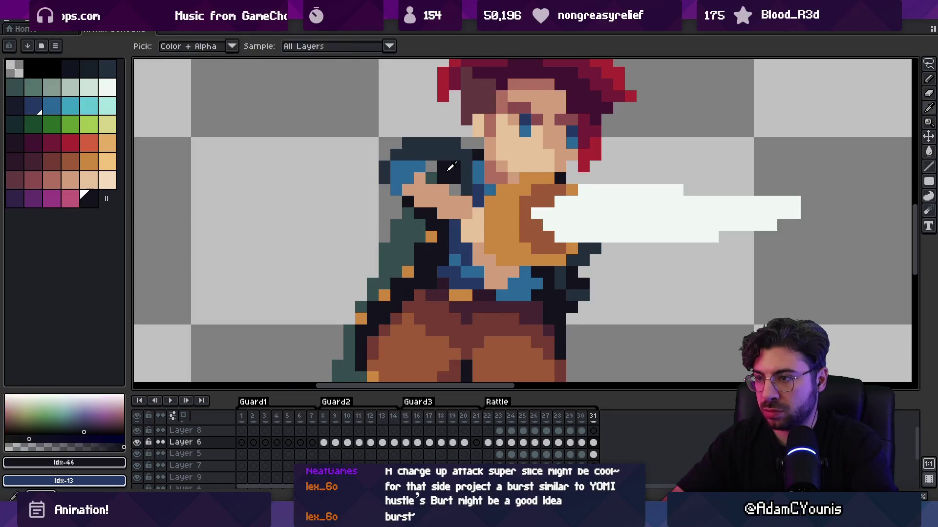
pyautogui.click(456, 147)
pyautogui.press('z')
pyautogui.scroll(-3, 430, 179)
pyautogui.scroll(3, 430, 178)
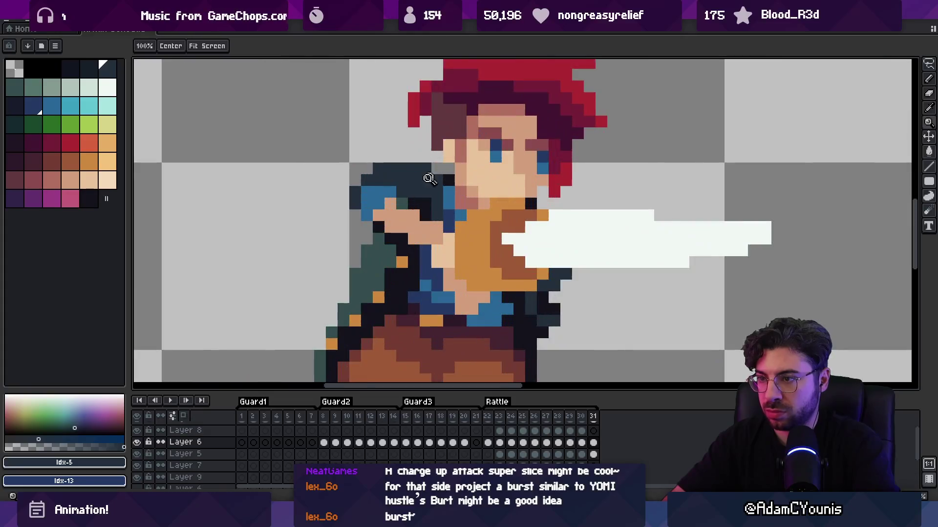
pyautogui.press('b')
pyautogui.keyDown('alt'); pyautogui.click(380, 192); pyautogui.keyUp('alt')
pyautogui.click(386, 183)
# Recolour arm pixels with skin, blue, dark blue-grey and reddish shading tones
pyautogui.keyDown('alt'); pyautogui.click(389, 203); pyautogui.keyUp('alt')
pyautogui.click(402, 204)
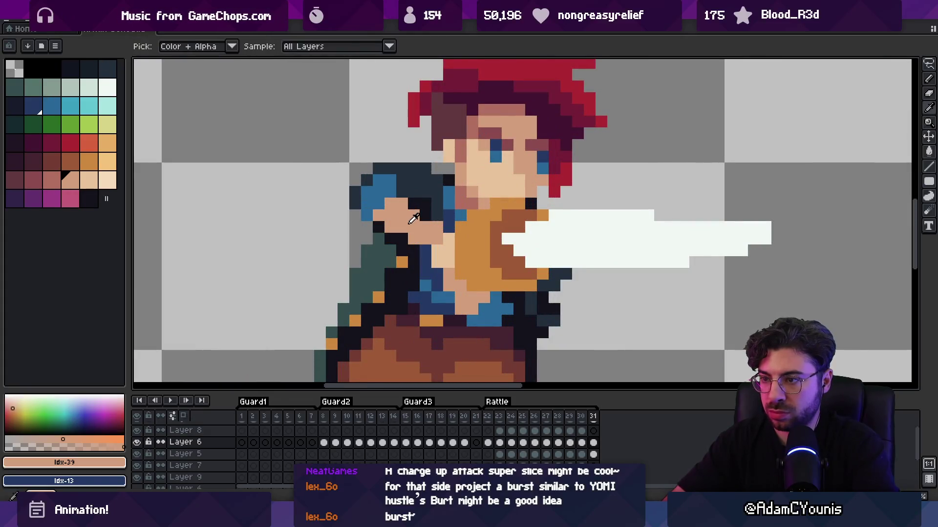
pyautogui.keyDown('alt'); pyautogui.click(370, 210); pyautogui.keyUp('alt')
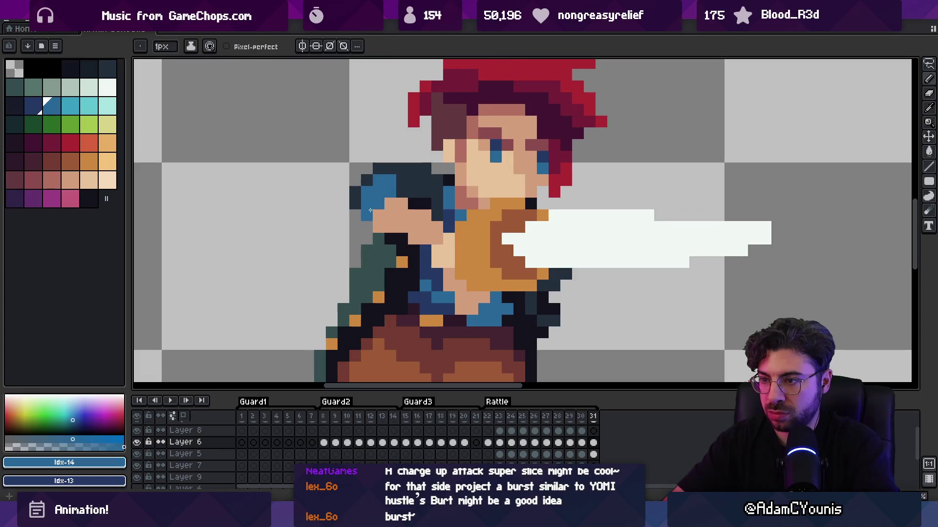
pyautogui.click(356, 215)
pyautogui.keyDown('alt'); pyautogui.click(395, 181); pyautogui.keyUp('alt')
pyautogui.click(390, 192)
pyautogui.click(378, 180)
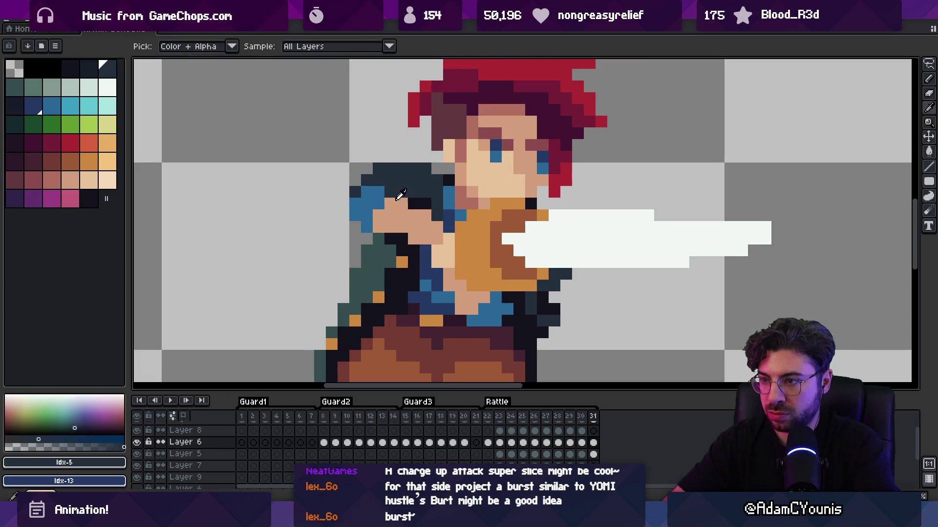
pyautogui.keyDown('alt'); pyautogui.click(458, 267); pyautogui.keyUp('alt')
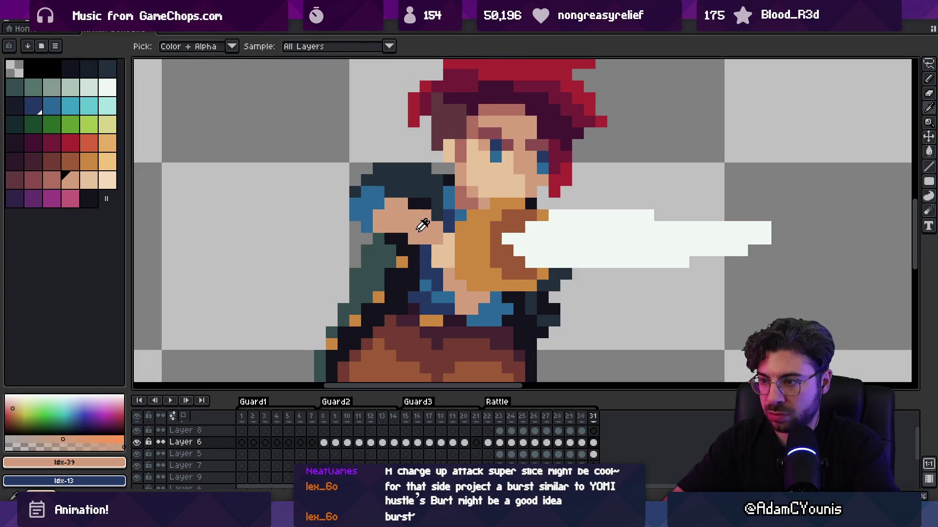
pyautogui.click(379, 224)
# View the sprite at actual size, play the animation to check edits, and save
pyautogui.press('z')
pyautogui.press('1')
pyautogui.press('Return')
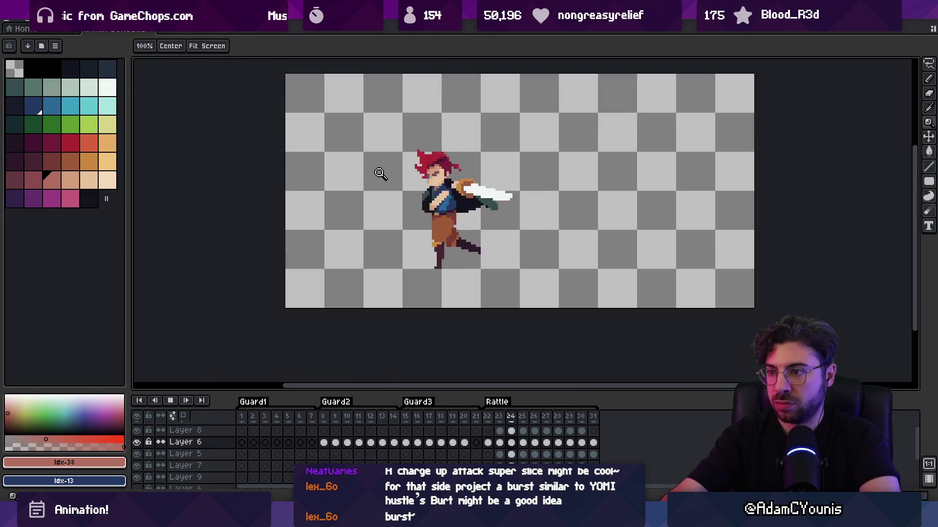
pyautogui.scroll(-3, 433, 120)
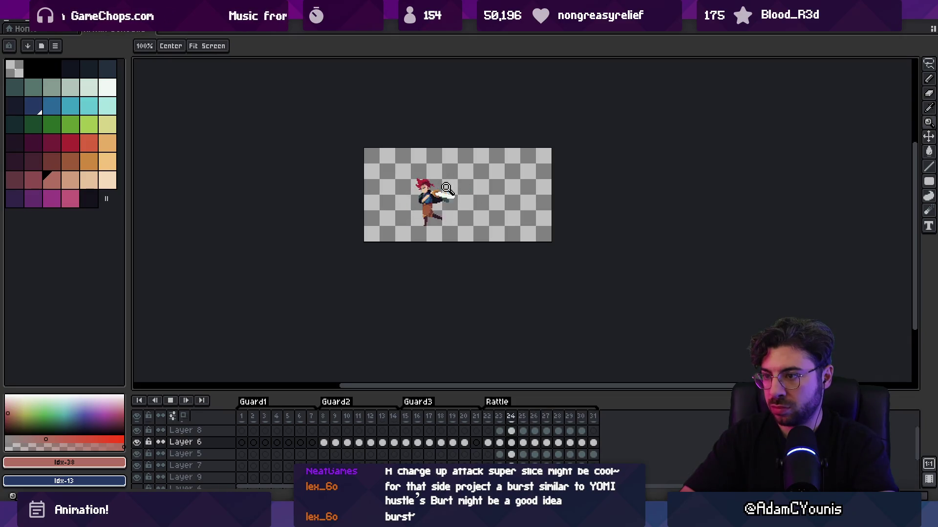
pyautogui.scroll(3, 463, 172)
pyautogui.hotkey('ctrl', 's')
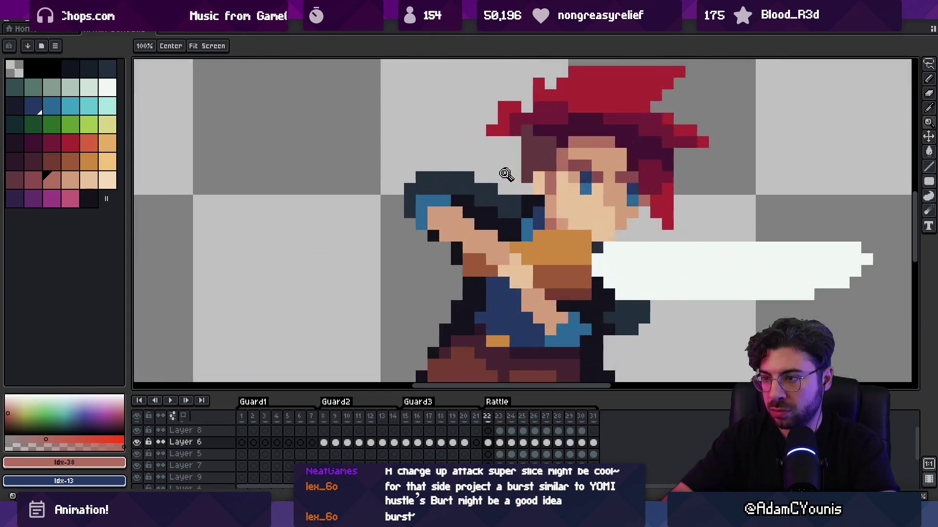
# Paint the blue sleeve colour over the dark pixels above the rear hand and preview the animation
pyautogui.scroll(3, 442, 199)
pyautogui.press('alt')
pyautogui.keyDown('alt'); pyautogui.click(449, 199); pyautogui.keyUp('alt')
pyautogui.moveTo(410, 201)
pyautogui.mouseDown()
pyautogui.moveTo(433, 164)
pyautogui.moveTo(492, 166)
pyautogui.mouseUp()
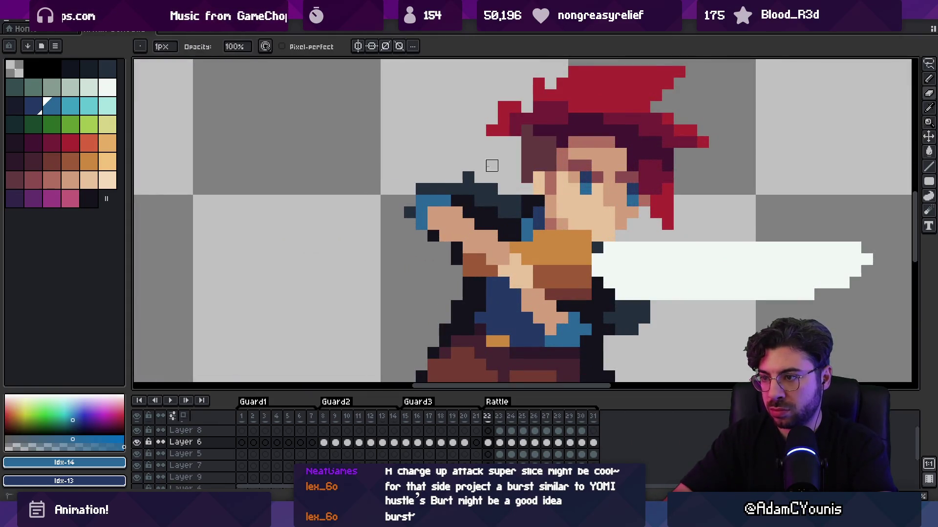
pyautogui.scroll(-3, 492, 166)
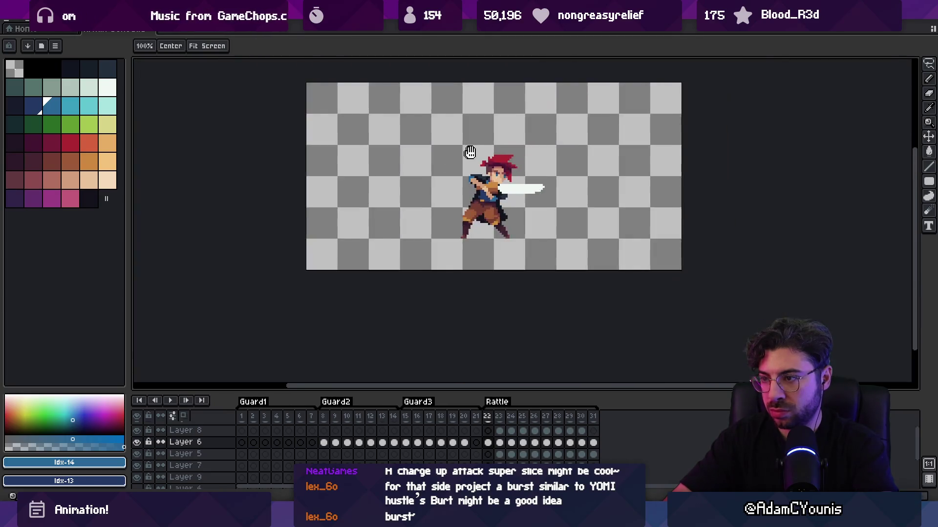
pyautogui.scroll(3, 453, 199)
pyautogui.scroll(-2, 453, 199)
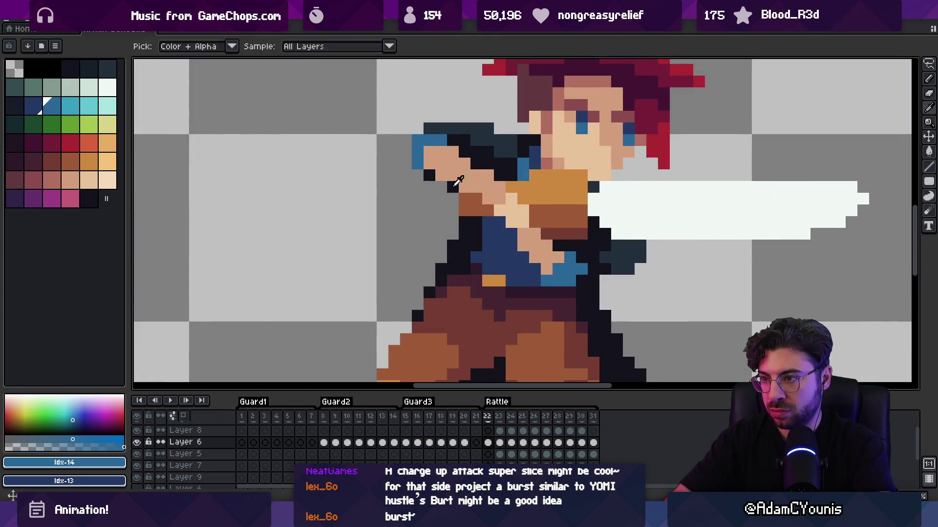
pyautogui.keyDown('alt'); pyautogui.click(452, 192); pyautogui.keyUp('alt')
pyautogui.press('z')
pyautogui.scroll(-2, 419, 188)
pyautogui.press('Return')
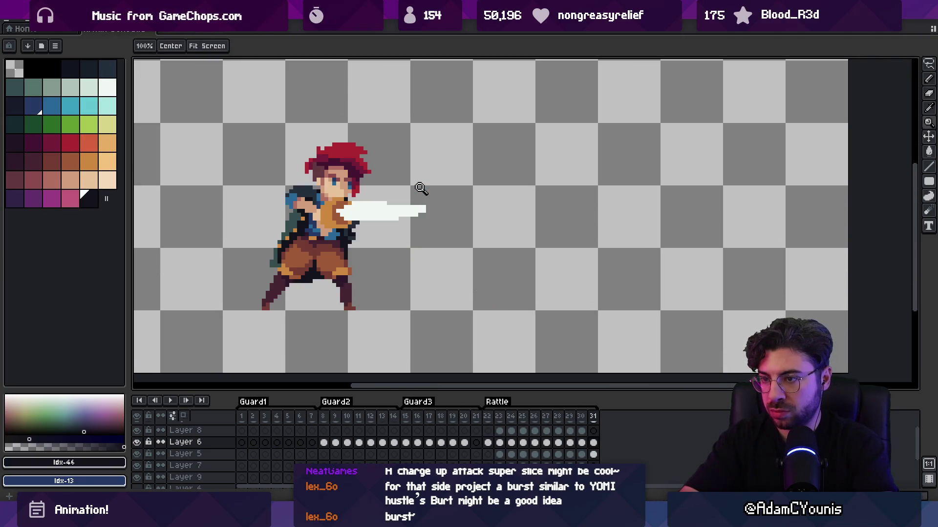
pyautogui.scroll(3, 285, 190)
# Nudge the rear-hand pixels one pixel up-left and darken a skin pixel at its edge
pyautogui.press('v')
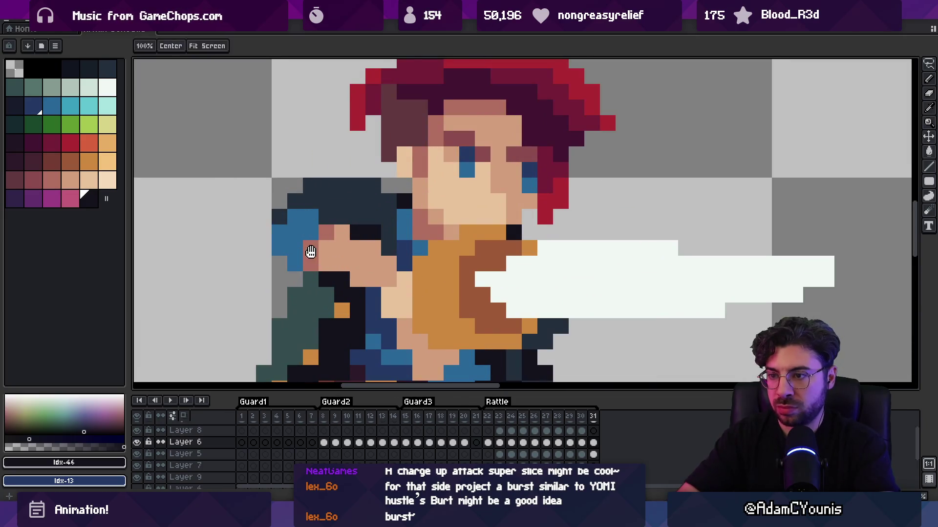
pyautogui.press('m')
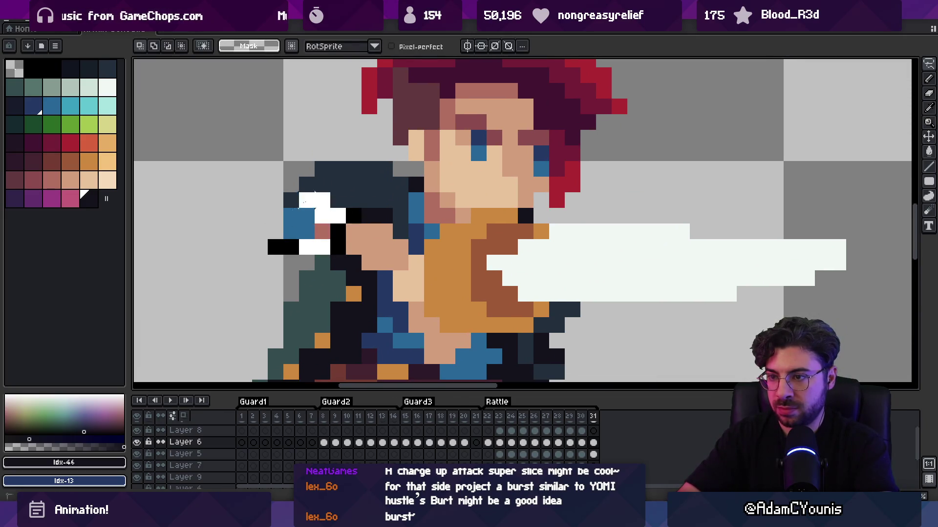
pyautogui.moveTo(314, 226)
pyautogui.mouseDown()
pyautogui.moveTo(299, 209)
pyautogui.moveTo(302, 216)
pyautogui.mouseUp()
pyautogui.press('b')
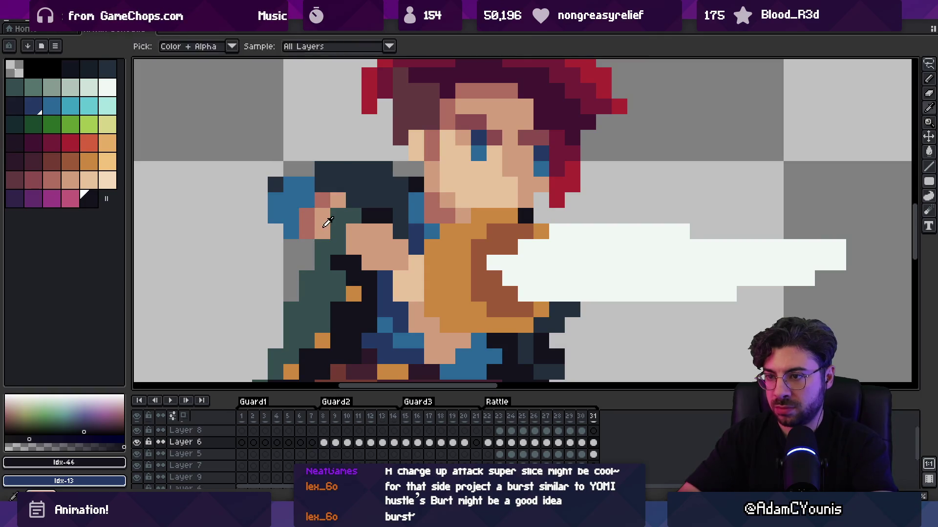
pyautogui.keyDown('alt'); pyautogui.click(337, 227); pyautogui.keyUp('alt')
pyautogui.keyDown('alt'); pyautogui.click(376, 211); pyautogui.keyUp('alt')
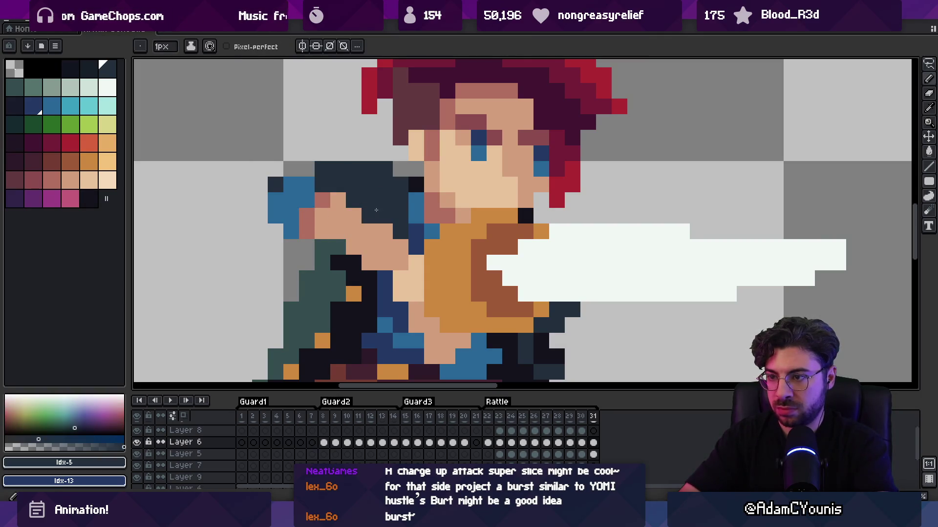
pyautogui.click(338, 200)
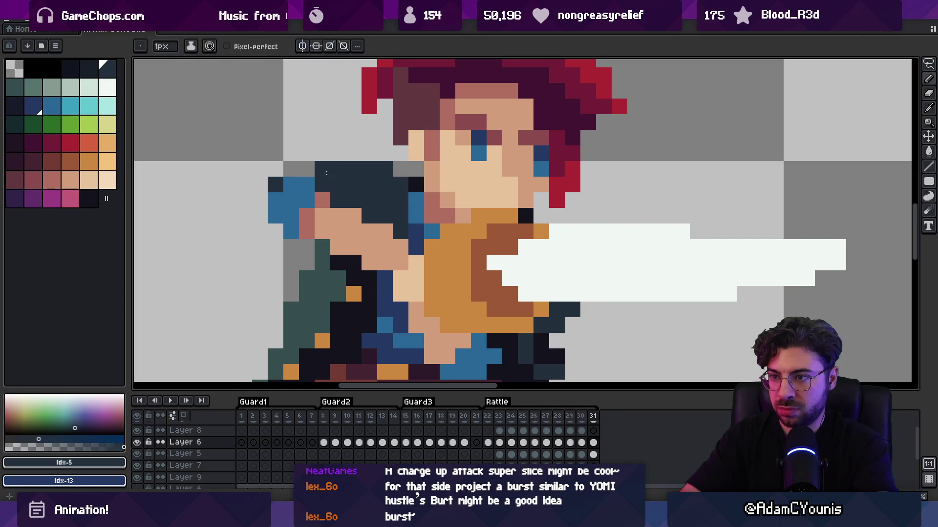
pyautogui.press('z')
pyautogui.press('1')
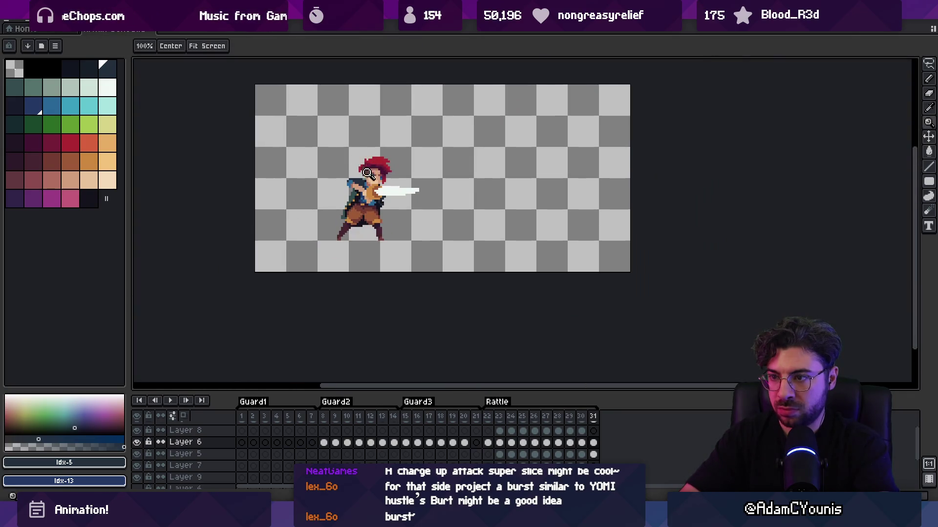
# Add a blue pixel near the hand, repaint pixels left of the arm in skin tones, and return to frame 30
pyautogui.scroll(5, 367, 173)
pyautogui.press('b')
pyautogui.keyDown('alt'); pyautogui.click(316, 175); pyautogui.keyUp('alt')
pyautogui.keyDown('alt'); pyautogui.click(316, 174); pyautogui.keyUp('alt')
pyautogui.click(296, 180)
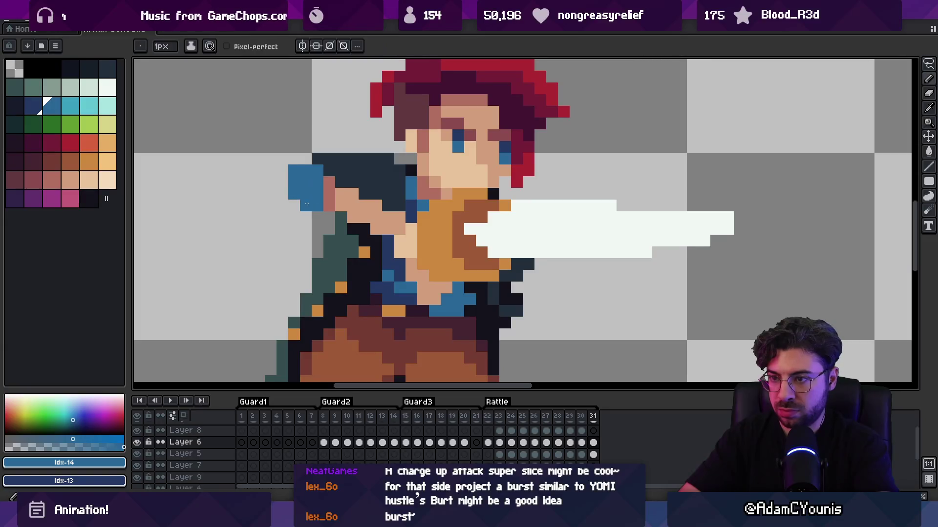
pyautogui.keyDown('alt'); pyautogui.click(326, 196); pyautogui.keyUp('alt')
pyautogui.moveTo(318, 195)
pyautogui.mouseDown()
pyautogui.moveTo(318, 205)
pyautogui.moveTo(330, 204)
pyautogui.mouseUp()
pyautogui.keyDown('alt'); pyautogui.click(337, 198); pyautogui.keyUp('alt')
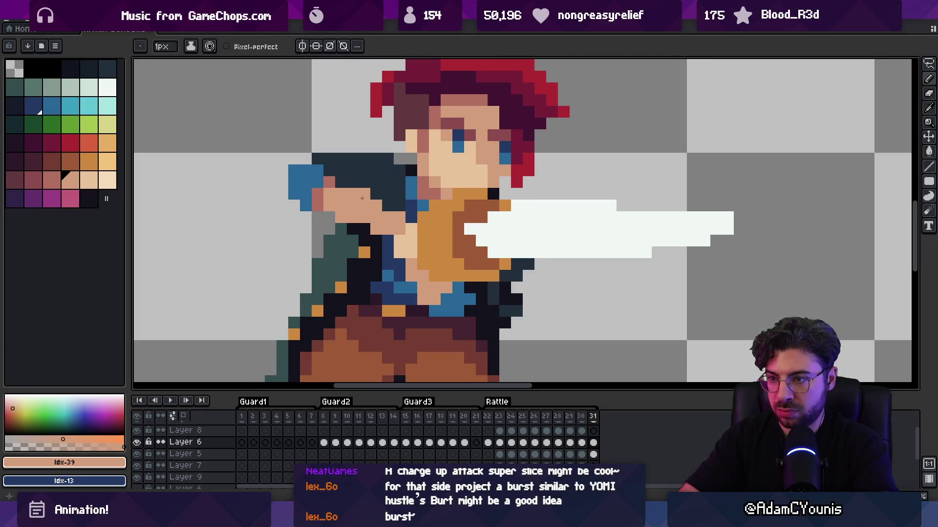
pyautogui.press('z')
pyautogui.scroll(-4, 343, 143)
pyautogui.press('m')
pyautogui.press(',')
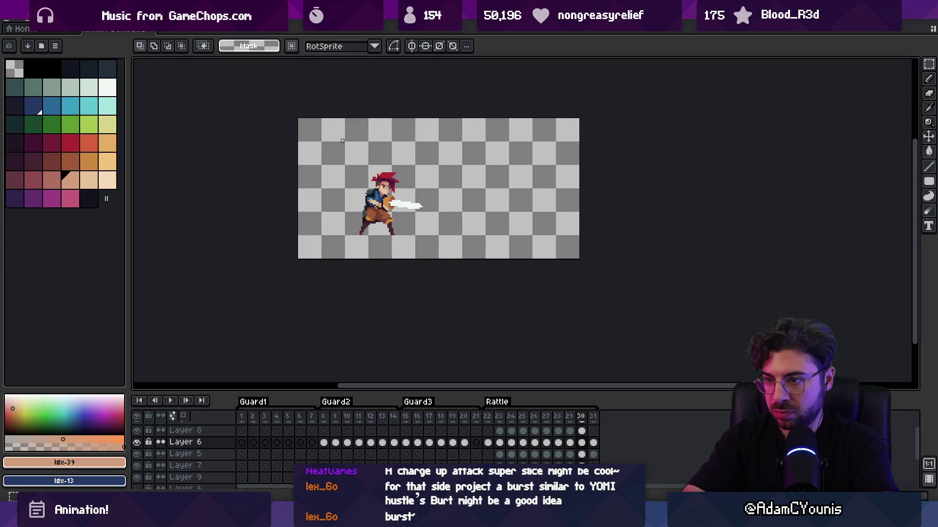
# Delete the extra frame 31 so Rattle ends at frame 30, save the sprite, and switch to Unity
pyautogui.press('Return')
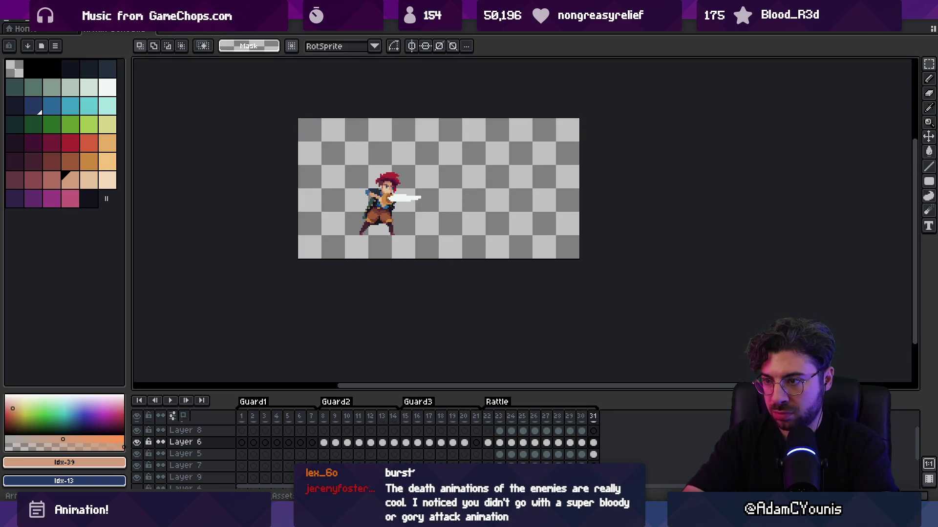
pyautogui.press('super+z')
pyautogui.click(489, 443)
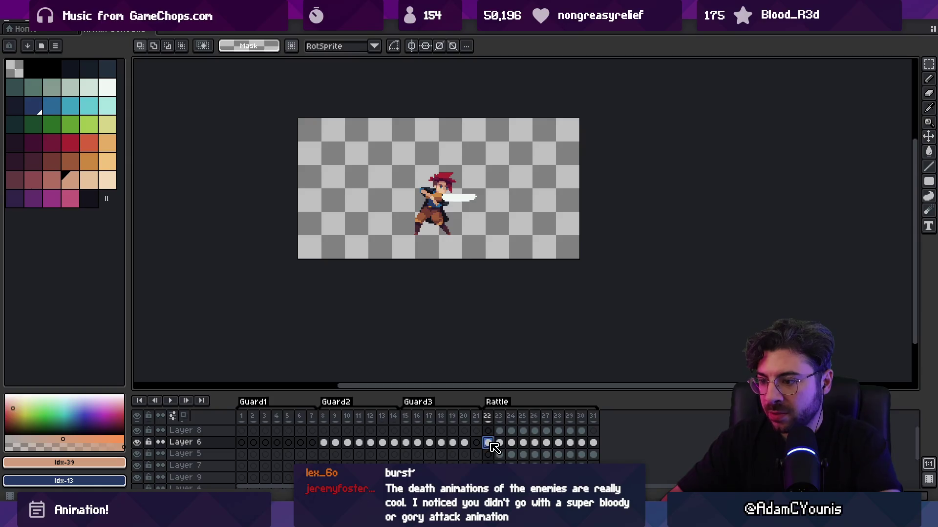
pyautogui.press('Return')
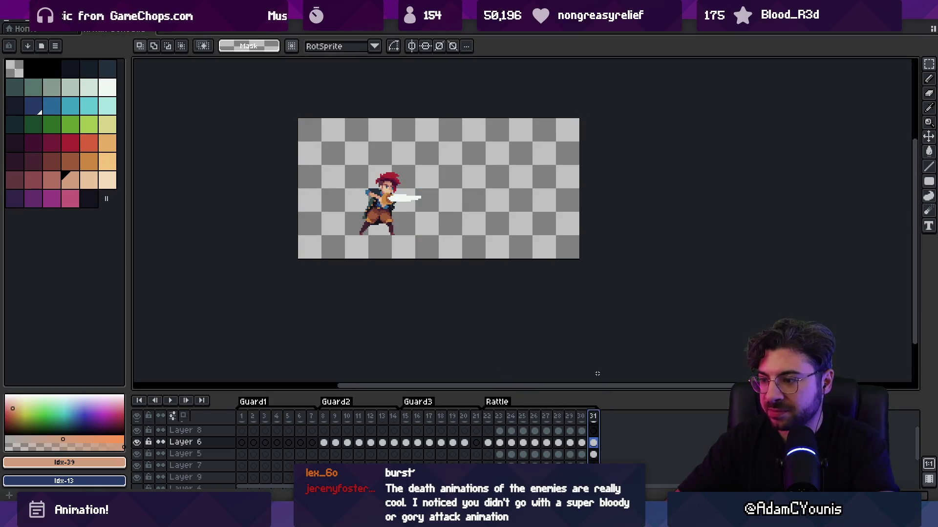
pyautogui.hotkey('ctrl', 'z')
pyautogui.hotkey('ctrl', 's')
pyautogui.hotkey('ctrl', 's')
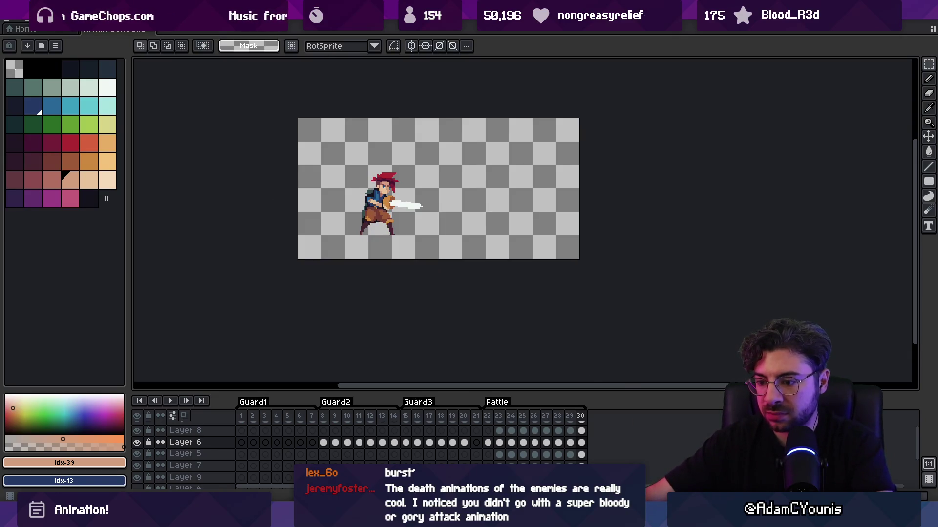
pyautogui.hotkey('alt', 'Tab')
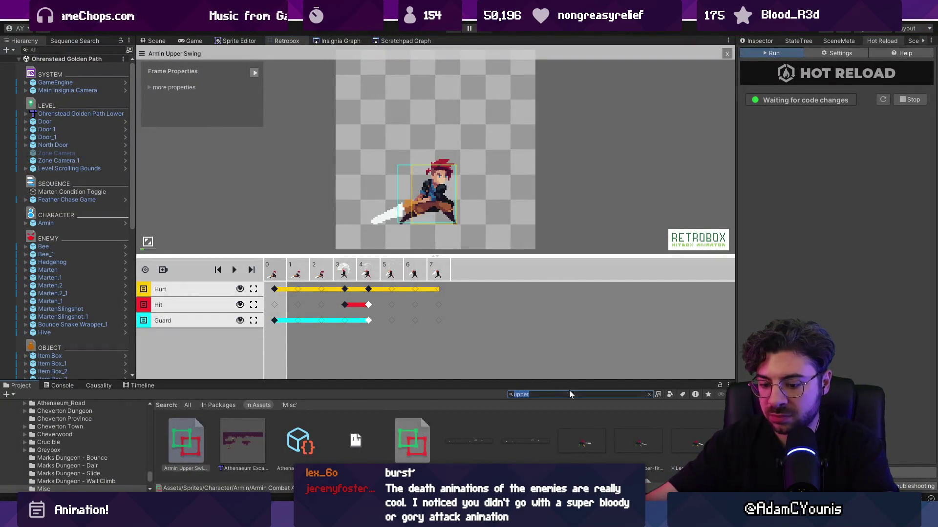
# Find the Armin Deflect-Rattle sheet and copy Element 8's sprite into the missing Element 9
pyautogui.write('ratte')
pyautogui.press('BackSpace')
pyautogui.write('le')
pyautogui.press('Down')
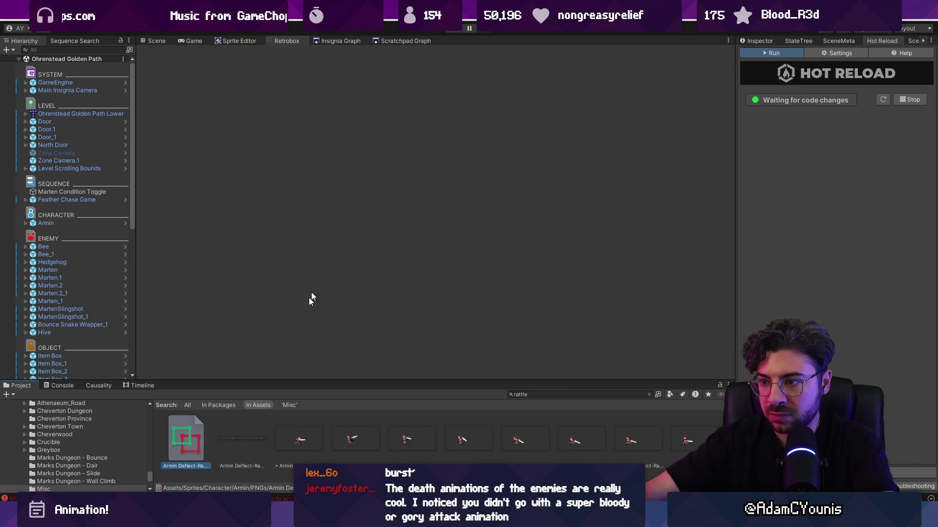
pyautogui.click(757, 41)
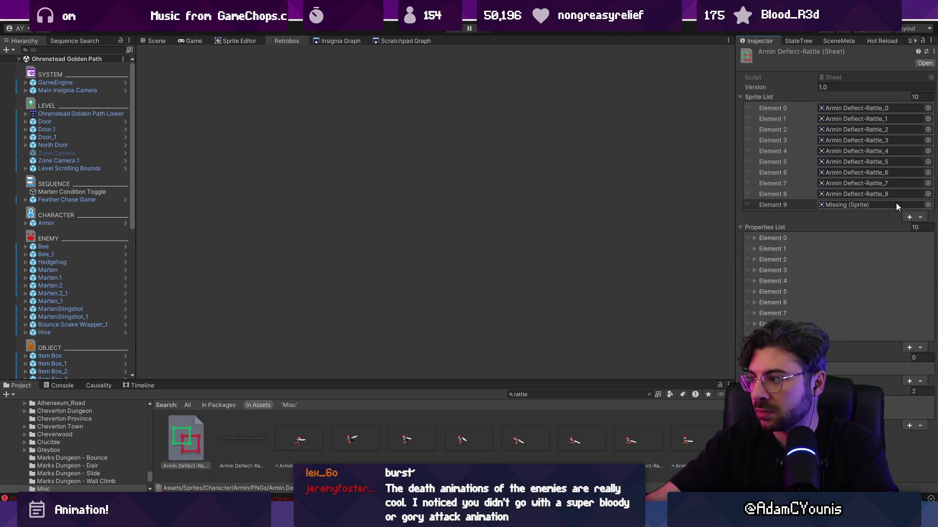
pyautogui.click(785, 204)
pyautogui.rightClick(803, 194)
pyautogui.click(789, 212)
pyautogui.rightClick(784, 195)
pyautogui.click(807, 214)
pyautogui.rightClick(785, 205)
pyautogui.click(808, 257)
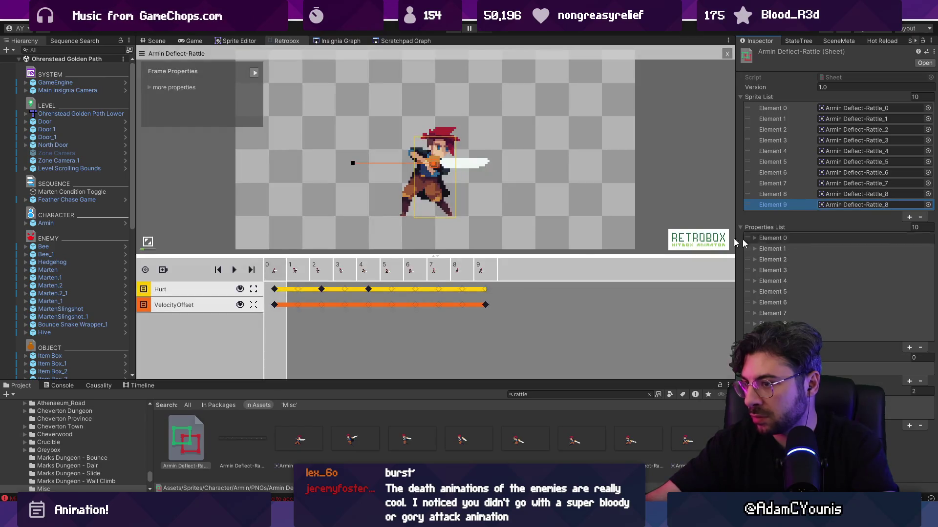
# Delete frame 9 from the Deflect-Rattle hitbox animation in Retrobox and preview the playback
pyautogui.click(483, 270)
pyautogui.click(471, 271)
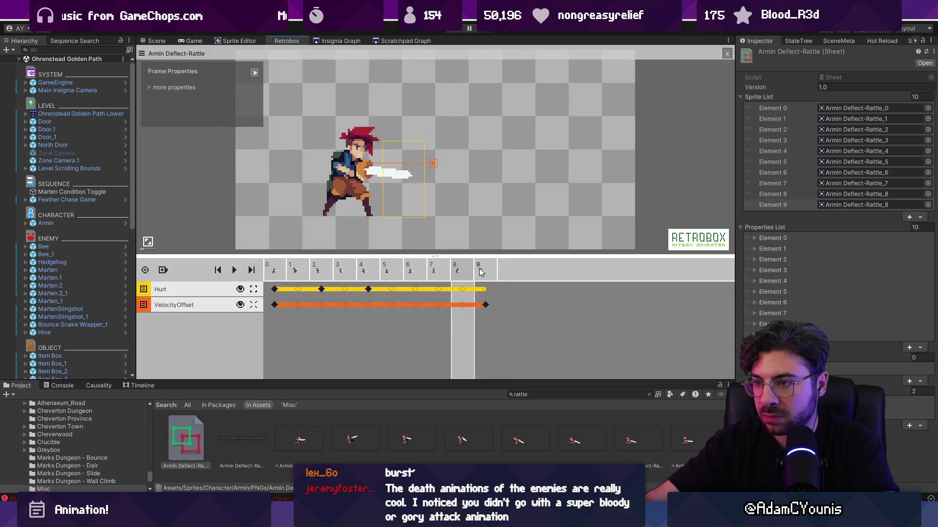
pyautogui.click(485, 305)
pyautogui.click(470, 308)
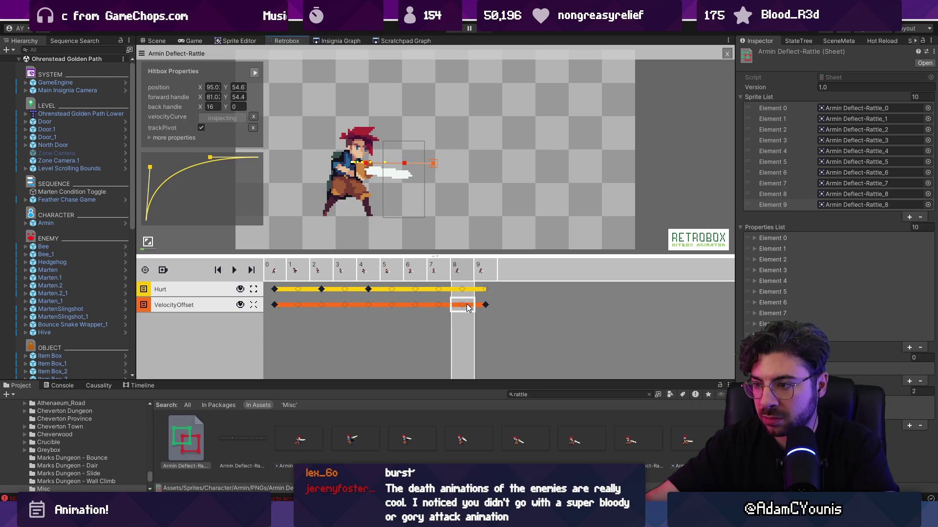
pyautogui.click(482, 274)
pyautogui.click(517, 288)
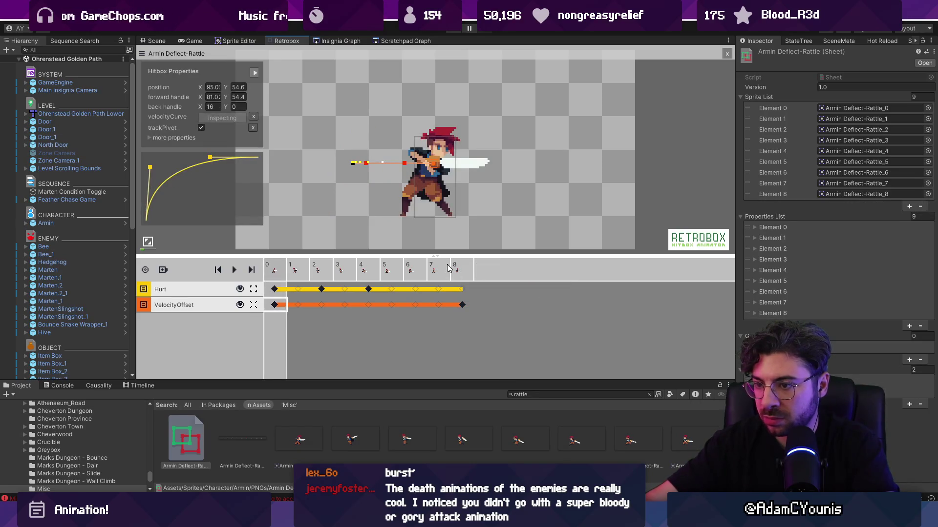
pyautogui.press('space')
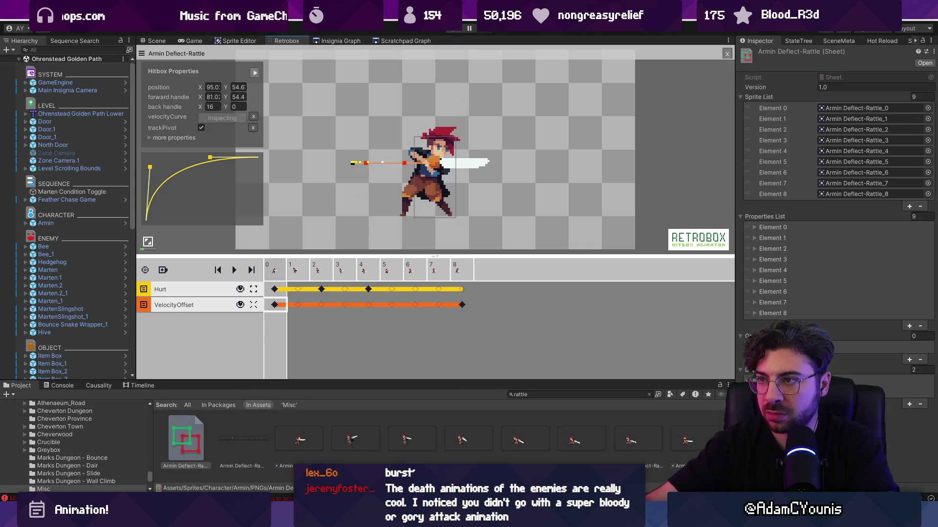
# Play-test the slash against the enemy in game, then return to Aseprite
pyautogui.hotkey('ctrl', 'p')
pyautogui.press('Right')
pyautogui.press('x')
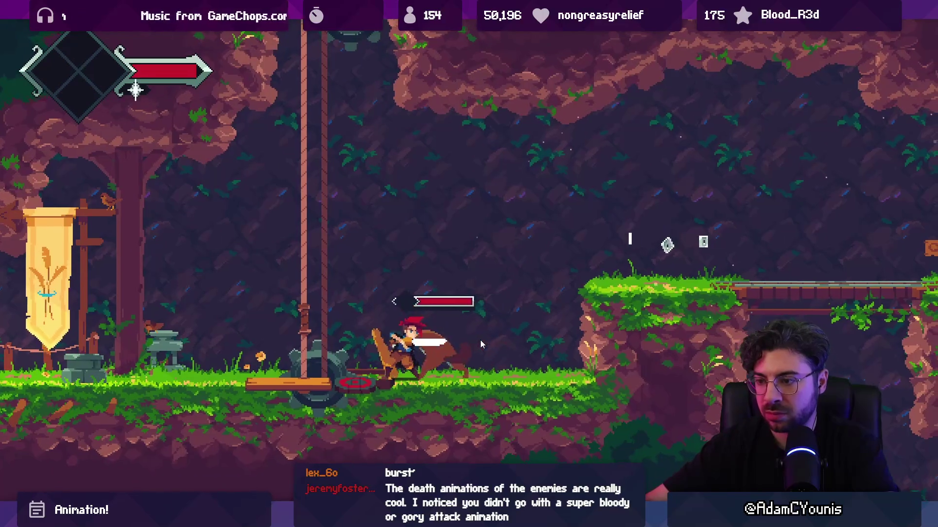
pyautogui.press('x')
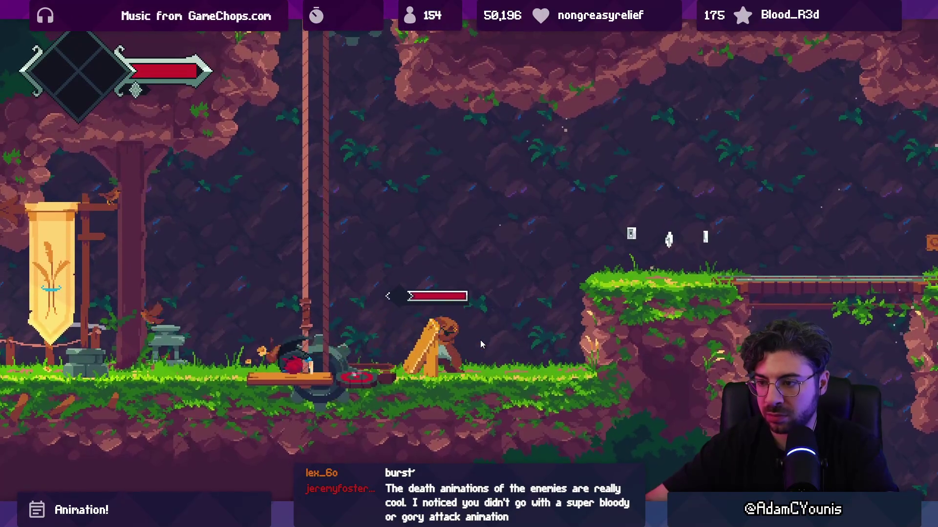
pyautogui.hotkey('ctrl', 'p')
pyautogui.hotkey('ctrl', 'p')
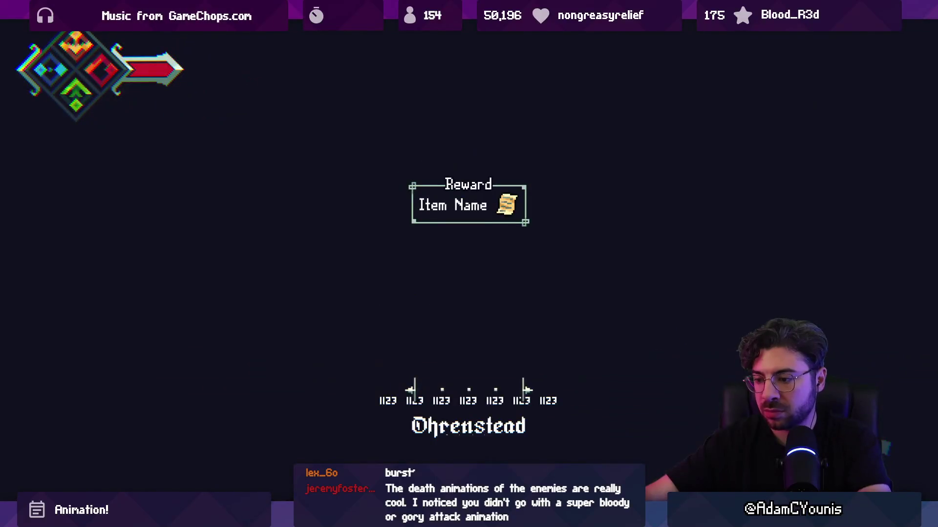
pyautogui.hotkey('ctrl', 'p')
pyautogui.hotkey('alt', 'Tab')
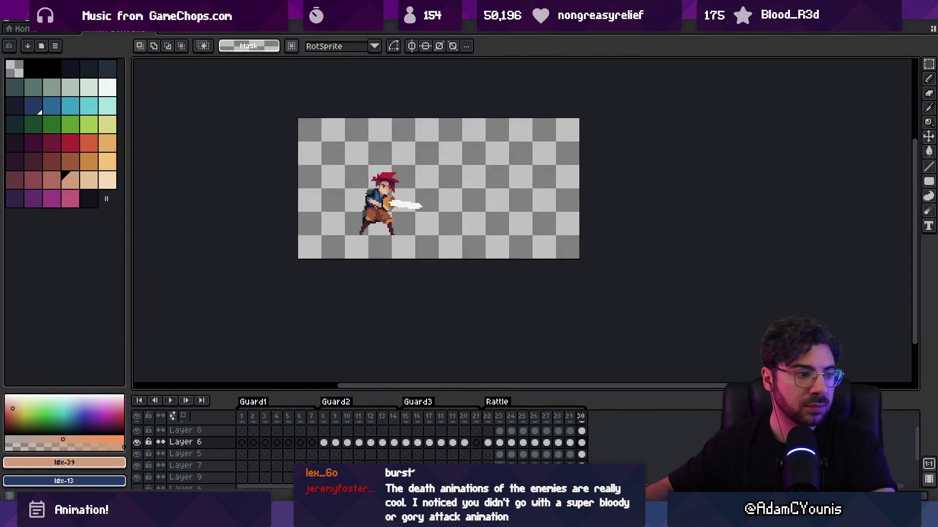
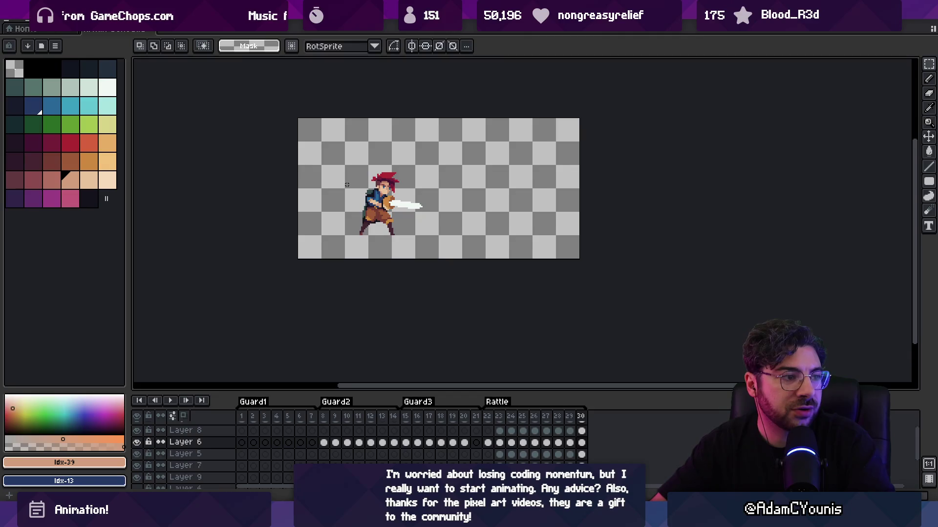
# On Layer 5, repaint trouser pixels in attack frames 22–25 using the sampled reddish-brown and orange-brown
pyautogui.scroll(5, 342, 210)
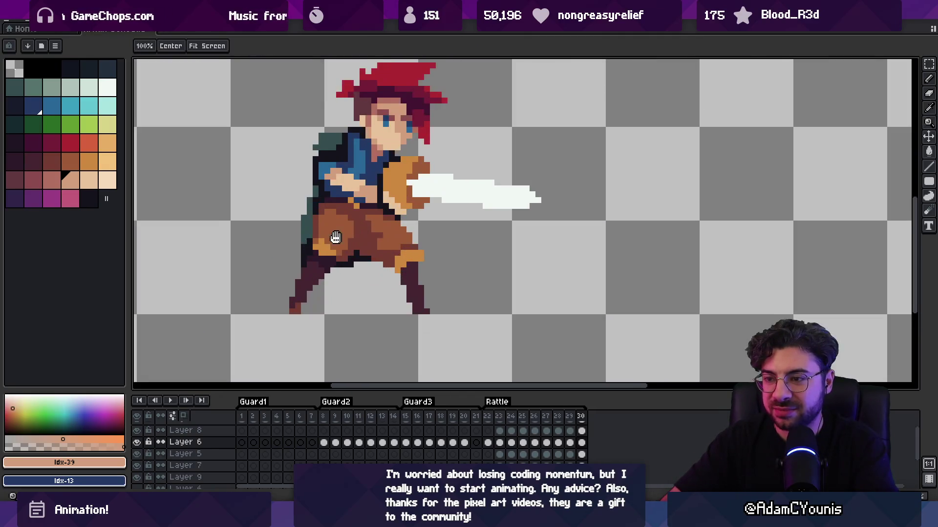
pyautogui.moveTo(336, 238); pyautogui.dragTo(344, 241)
pyautogui.click(344, 240)
pyautogui.moveTo(487, 416)
pyautogui.mouseDown()
pyautogui.moveTo(529, 414)
pyautogui.moveTo(510, 415)
pyautogui.mouseUp()
pyautogui.press('i')
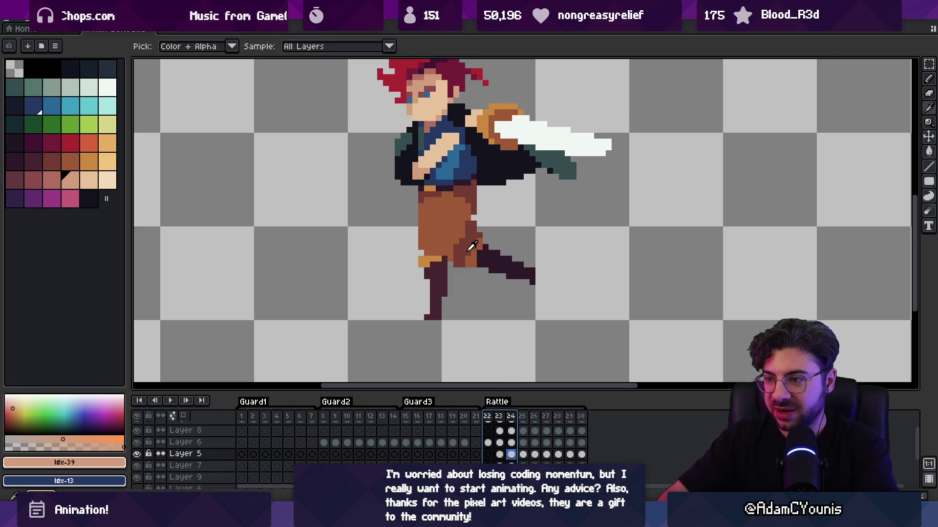
pyautogui.click(464, 252)
pyautogui.press('b')
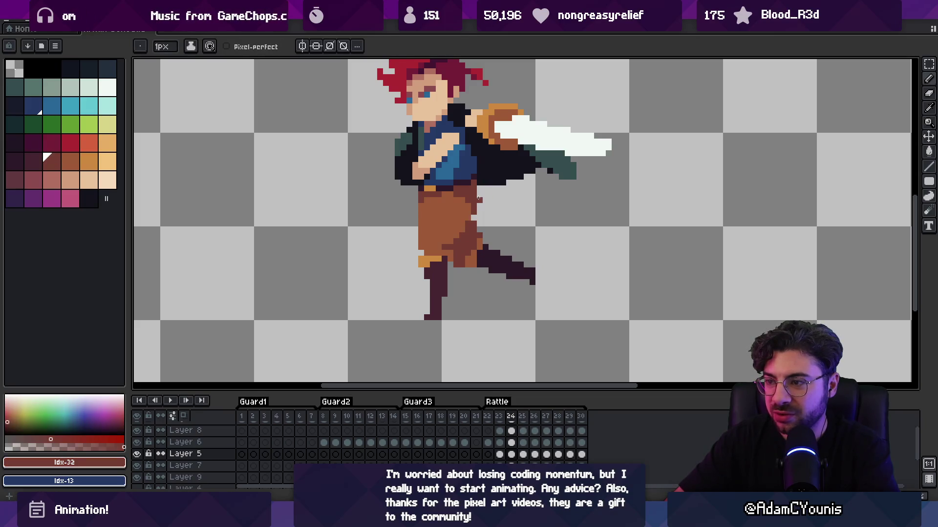
pyautogui.keyDown('alt'); pyautogui.click(417, 224); pyautogui.keyUp('alt')
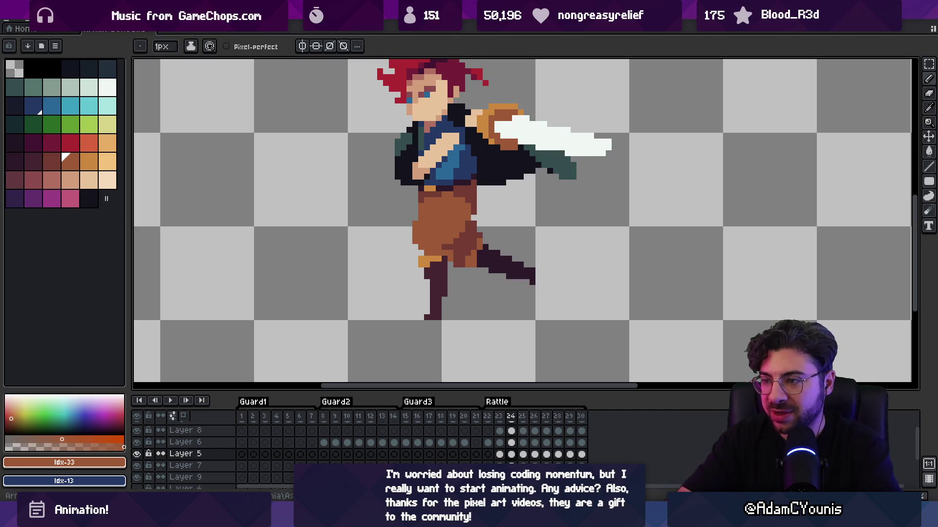
pyautogui.press(',')
pyautogui.keyDown('alt'); pyautogui.click(505, 232); pyautogui.keyUp('alt')
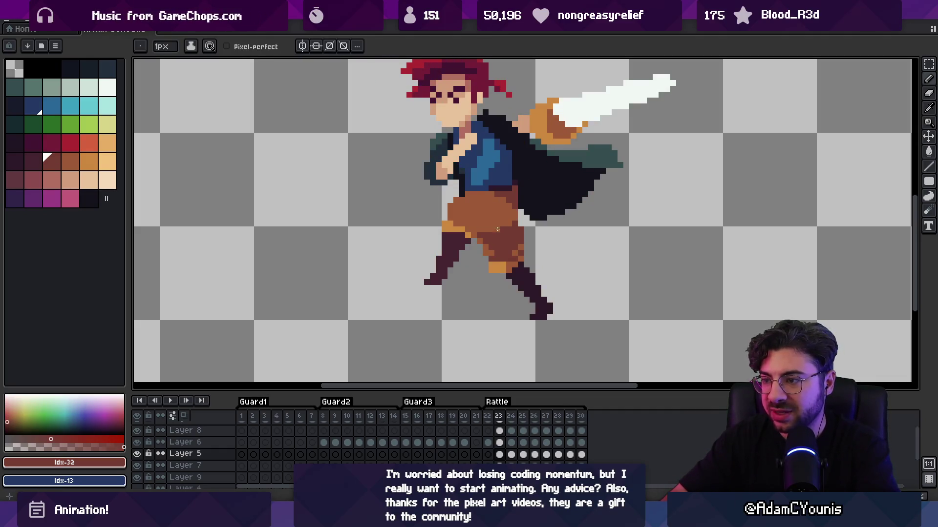
# On Layer 6, step through attack frames 24 to 30, comparing neighbouring poses at full view
pyautogui.hotkey('alt', 'Up')
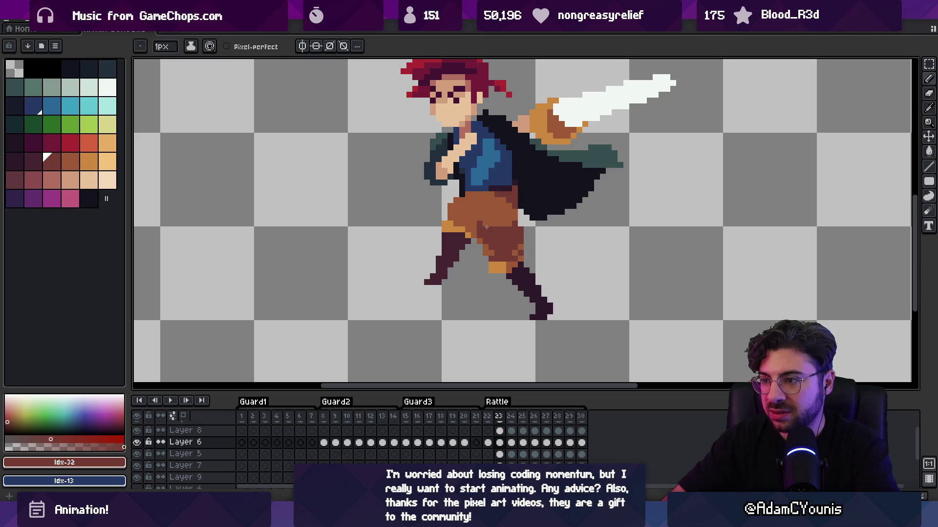
pyautogui.press('.')
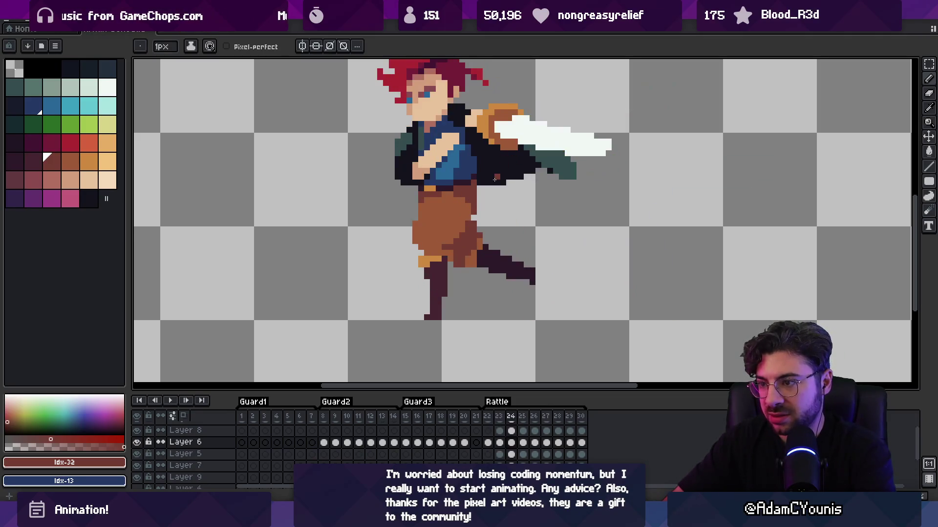
pyautogui.press('.')
pyautogui.press('.')
pyautogui.press('.')
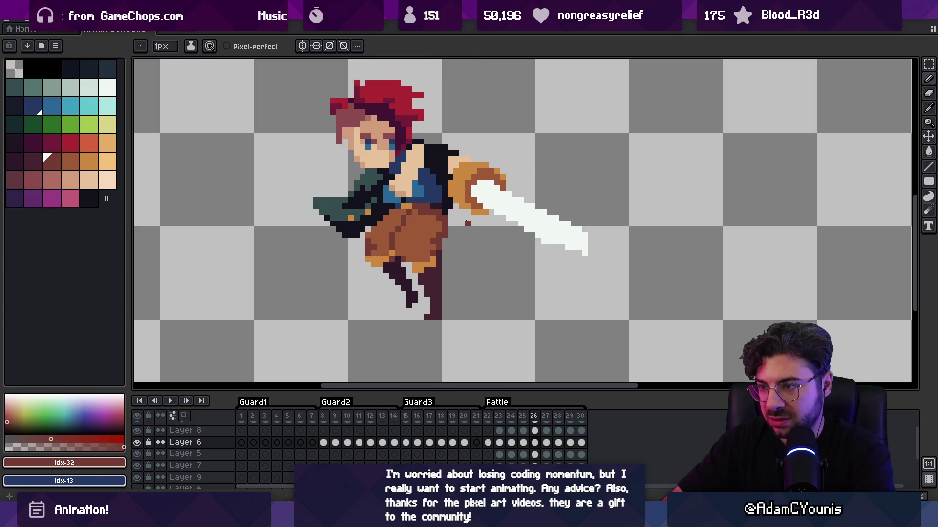
pyautogui.press(',')
pyautogui.press('.')
pyautogui.press('.')
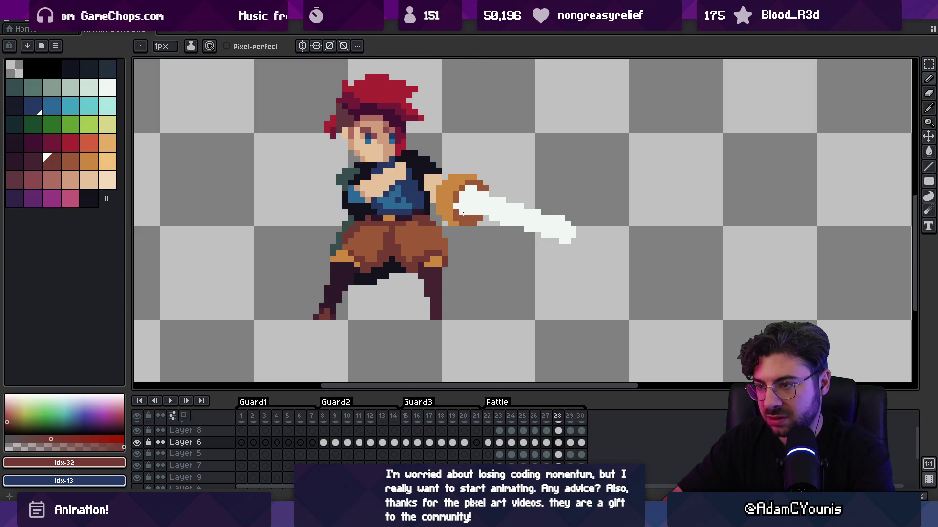
pyautogui.press(',')
pyautogui.press('0')
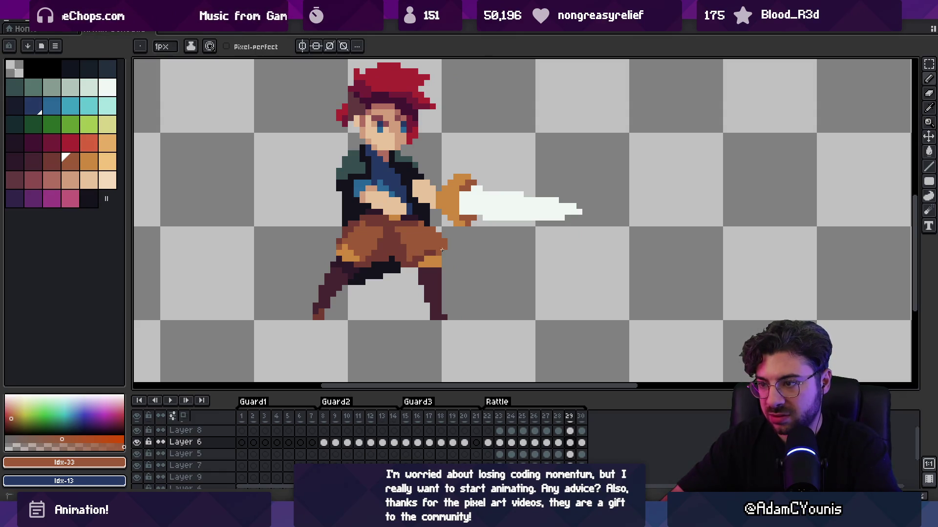
pyautogui.press('z')
pyautogui.press('.')
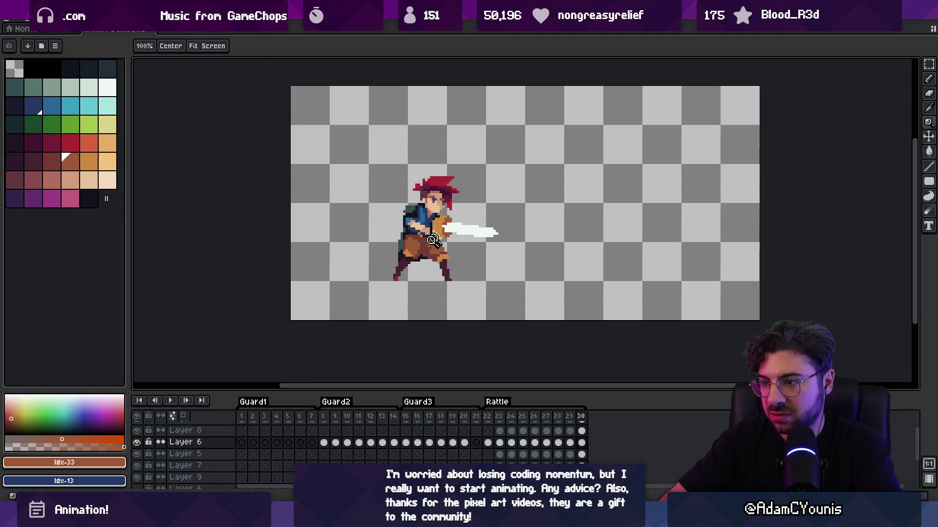
# Fix a trouser pixel on Layer 5, then play the attack from frame 22
pyautogui.scroll(5, 457, 203)
pyautogui.press('b')
pyautogui.press('z')
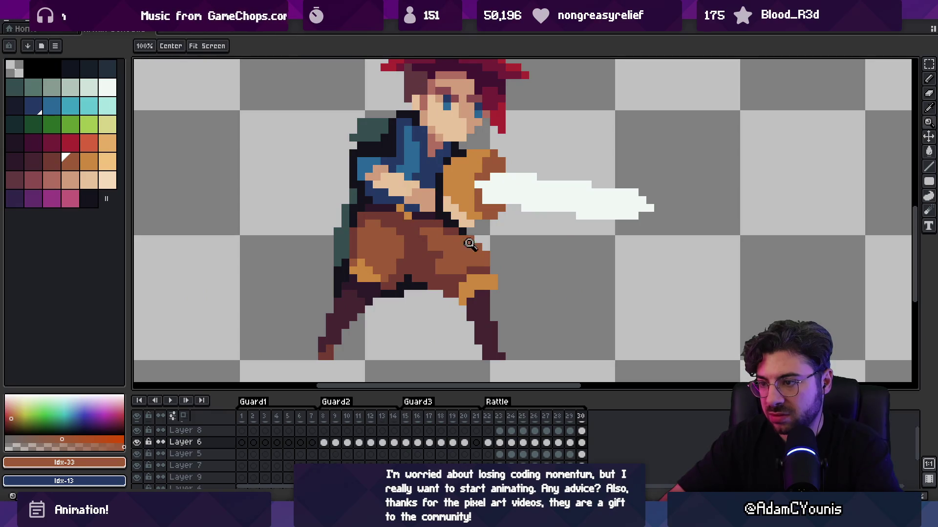
pyautogui.scroll(-3, 440, 246)
pyautogui.scroll(3, 415, 253)
pyautogui.press('b')
pyautogui.hotkey('alt', 'Down')
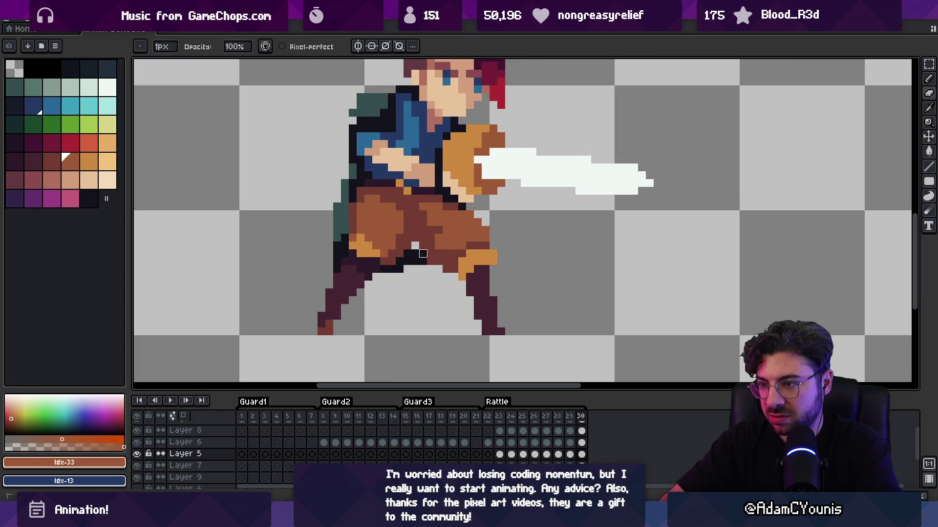
pyautogui.keyDown('ctrl'); pyautogui.click(417, 251); pyautogui.keyUp('ctrl')
pyautogui.press('z')
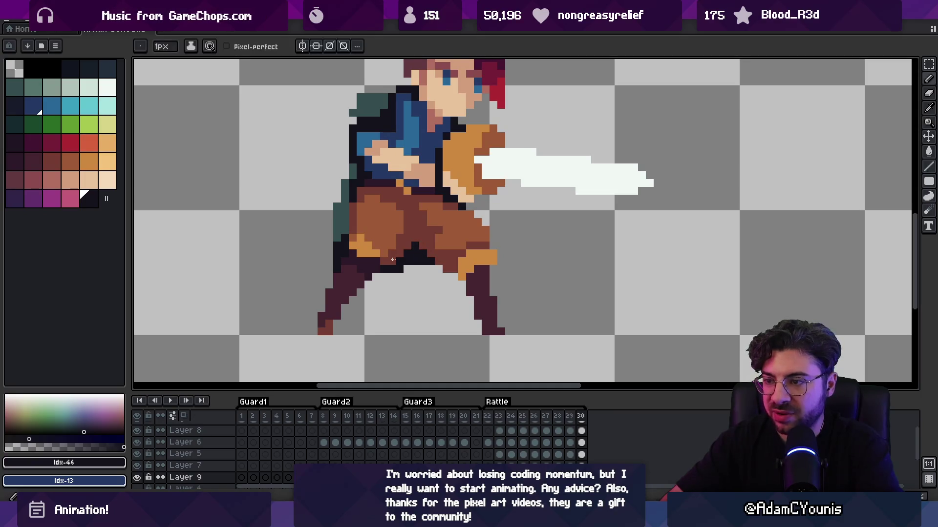
pyautogui.scroll(-4, 417, 251)
pyautogui.press('Return')
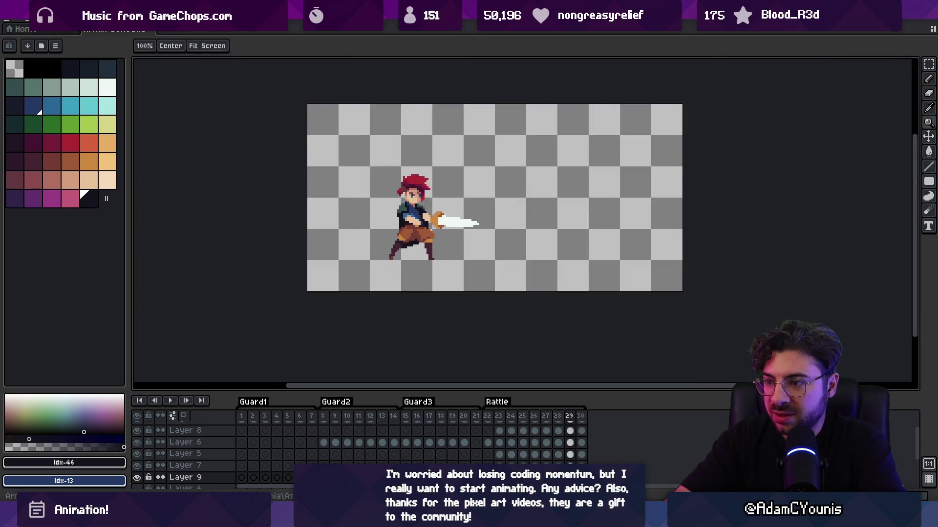
# Sample the brown trouser colour on Layer 5, erase stray pixels, and replay the attack
pyautogui.scroll(4, 410, 215)
pyautogui.keyDown('ctrl'); pyautogui.click(411, 215); pyautogui.keyUp('ctrl')
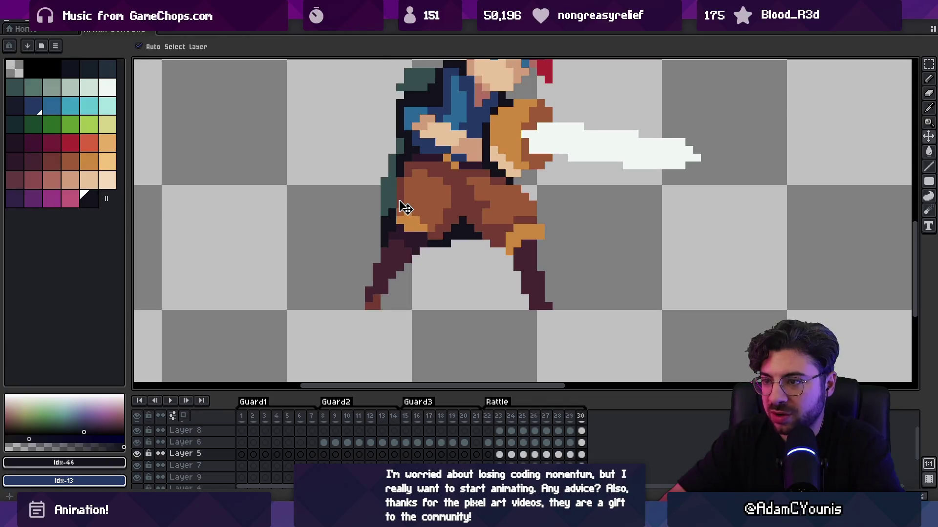
pyautogui.keyDown('alt'); pyautogui.click(409, 203); pyautogui.keyUp('alt')
pyautogui.press('e')
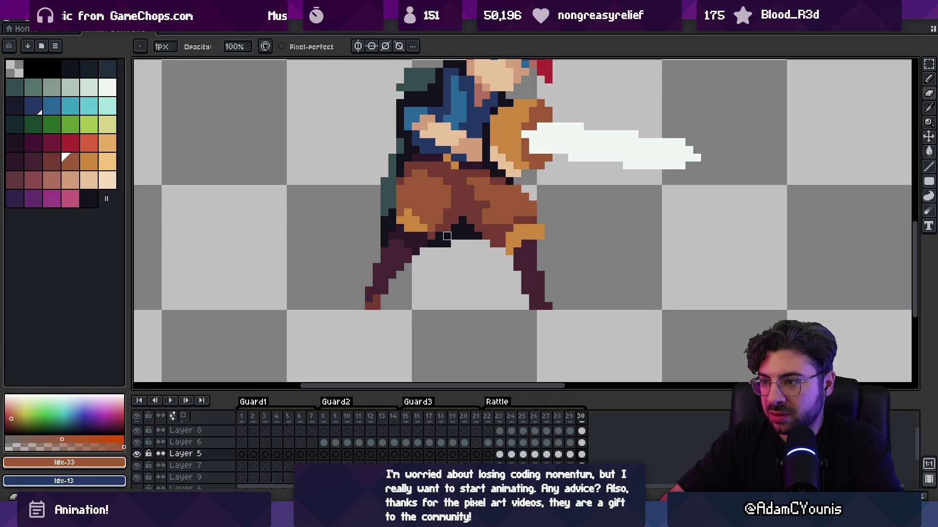
pyautogui.scroll(-2, 475, 206)
pyautogui.press('z')
pyautogui.scroll(-2, 455, 169)
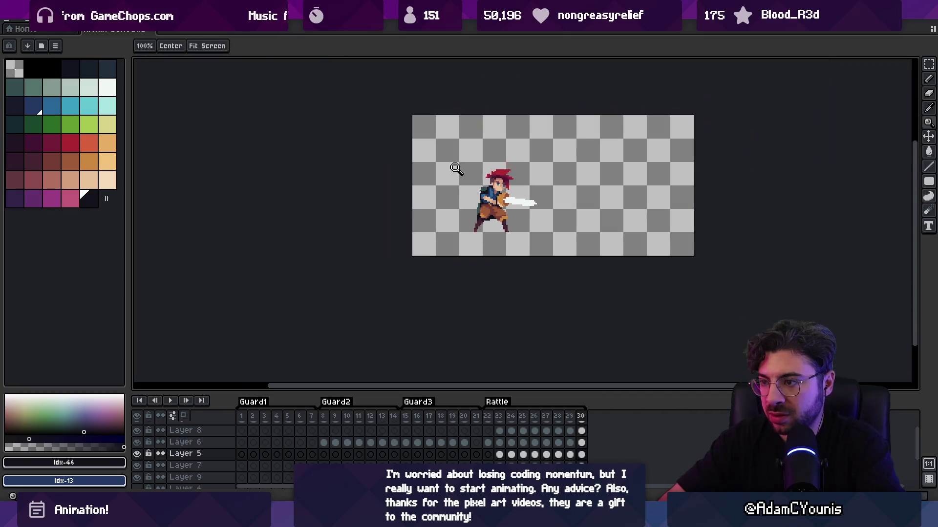
pyautogui.press('Return')
pyautogui.press('Return')
# Repaint trouser pixels on Layer 6 in the darker reddish-brown shade
pyautogui.moveTo(904, 7)
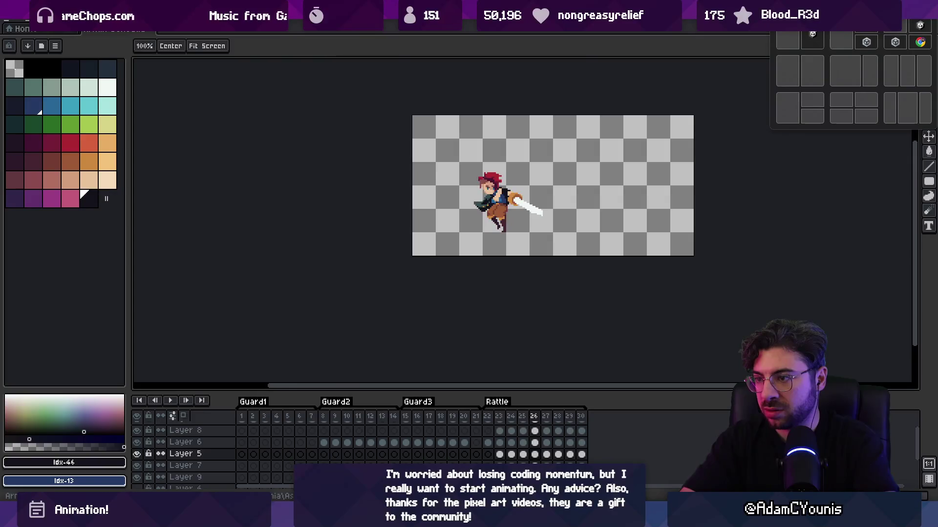
pyautogui.scroll(5, 498, 207)
pyautogui.press('b')
pyautogui.keyDown('alt'); pyautogui.click(490, 200); pyautogui.keyUp('alt')
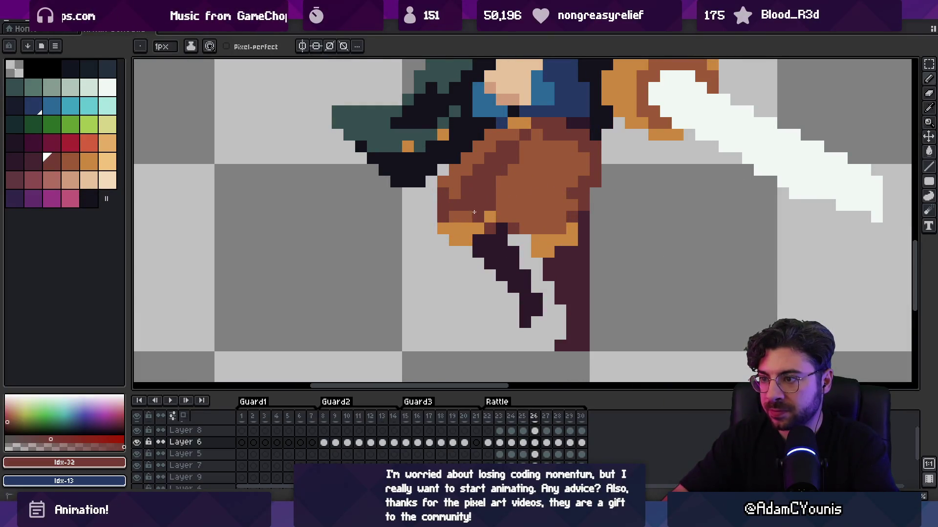
pyautogui.keyDown('alt'); pyautogui.click(448, 189); pyautogui.keyUp('alt')
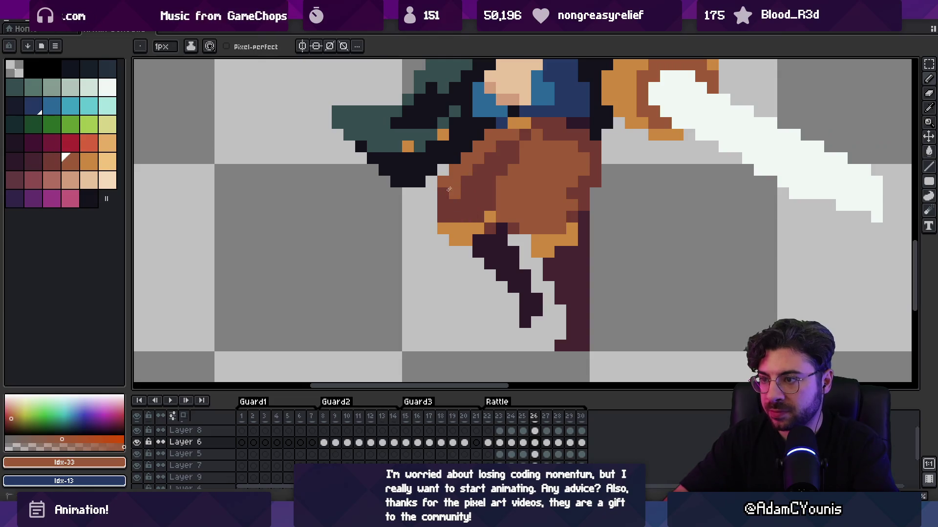
pyautogui.keyDown('alt'); pyautogui.click(509, 149); pyautogui.keyUp('alt')
pyautogui.click(481, 148)
pyautogui.press('z')
pyautogui.scroll(-4, 454, 242)
# Compare frames 25 and 26, then play attack frames 23–30
pyautogui.press('Left')
pyautogui.press('Right')
pyautogui.press('Left')
pyautogui.press('Right')
pyautogui.press('Return')
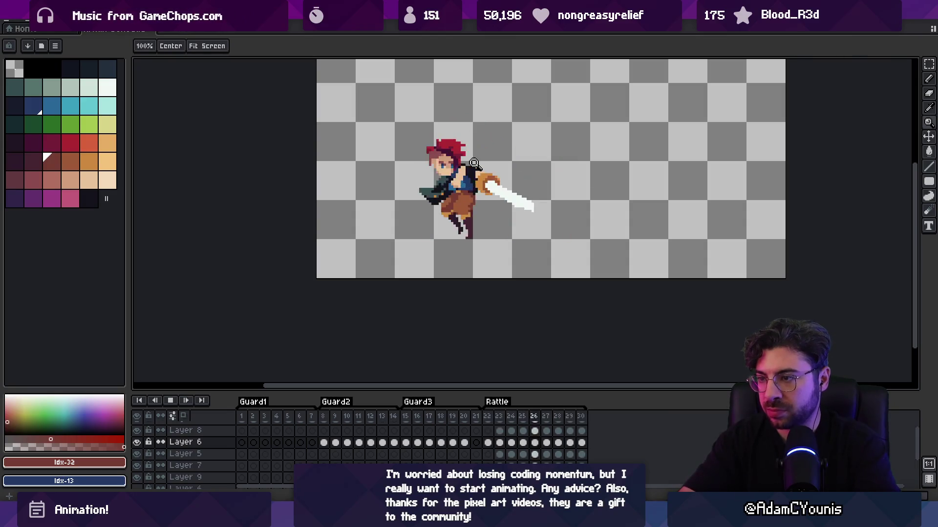
pyautogui.scroll(-3, 474, 162)
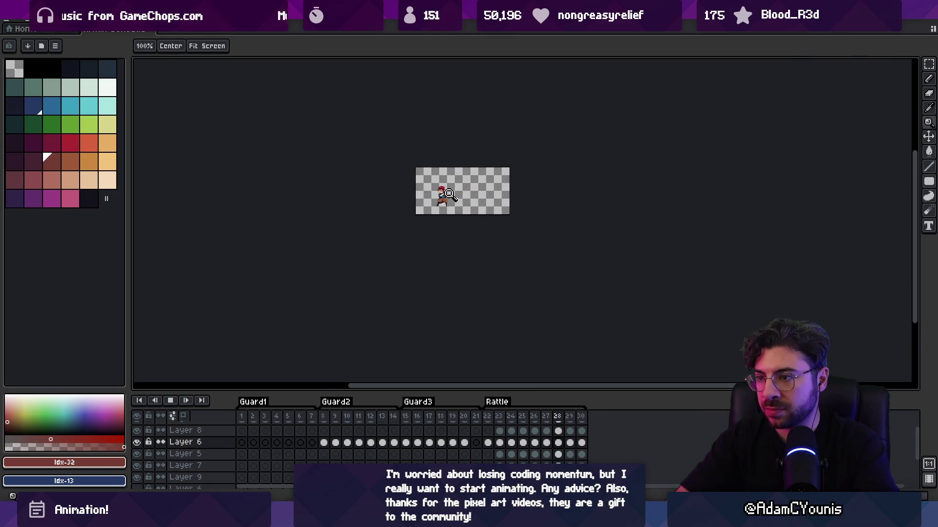
pyautogui.scroll(3, 478, 217)
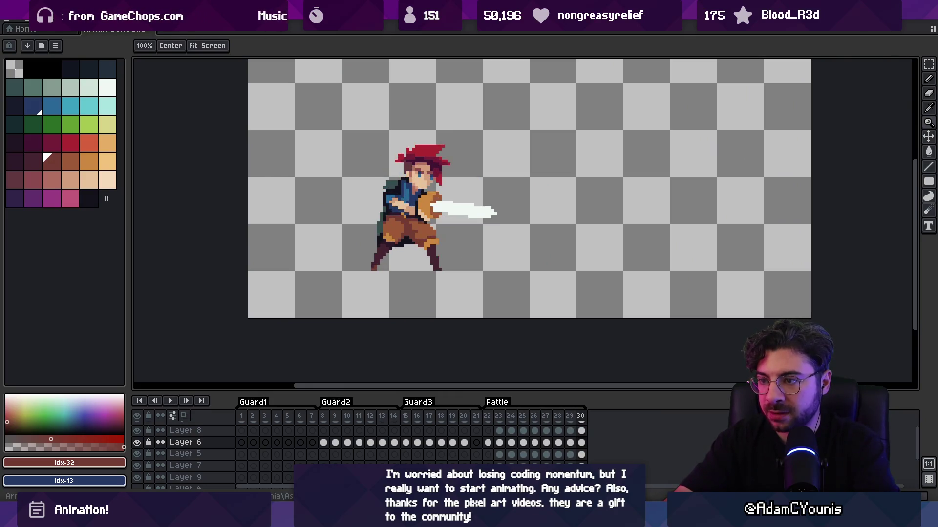
pyautogui.scroll(3, 420, 185)
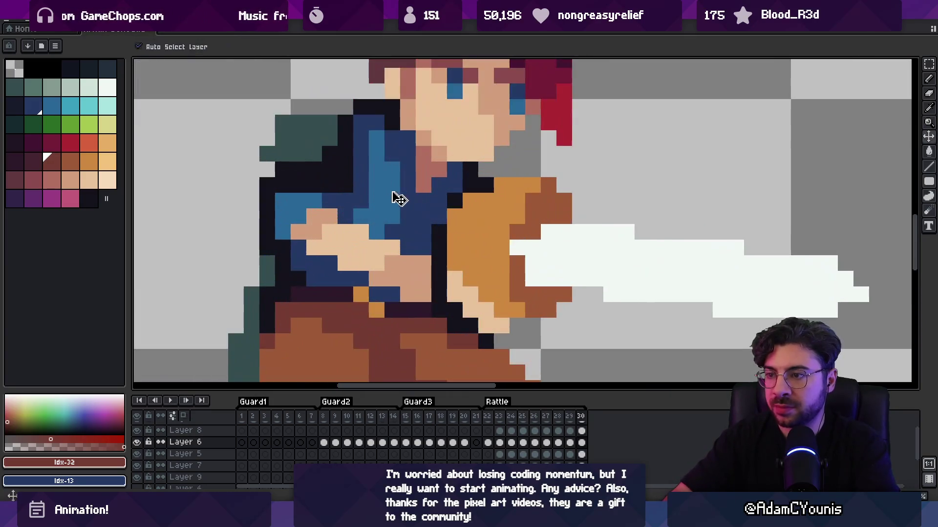
# On Layer 6, paint teal pixels along the cape and backpack edge and orange strap pixels
pyautogui.press('i')
pyautogui.click(390, 191)
pyautogui.press('b')
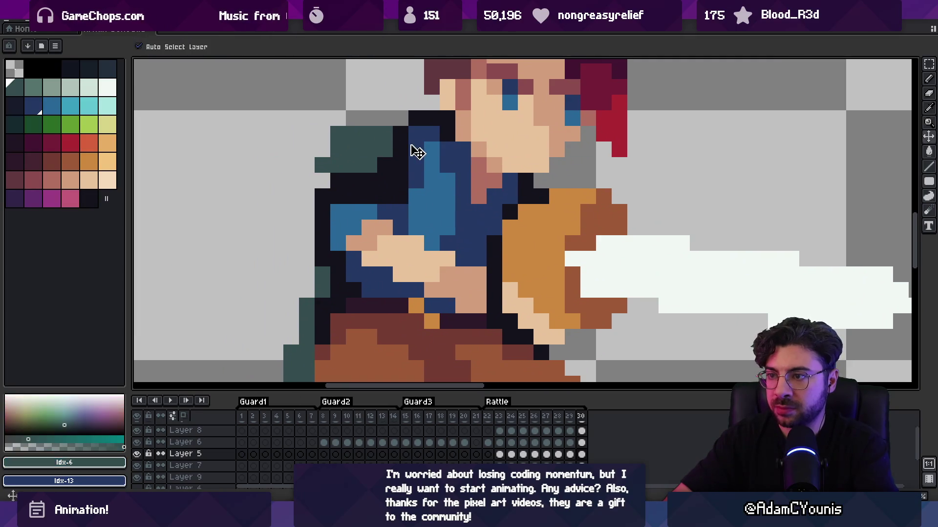
pyautogui.hotkey('alt', 'Up')
pyautogui.click(416, 114)
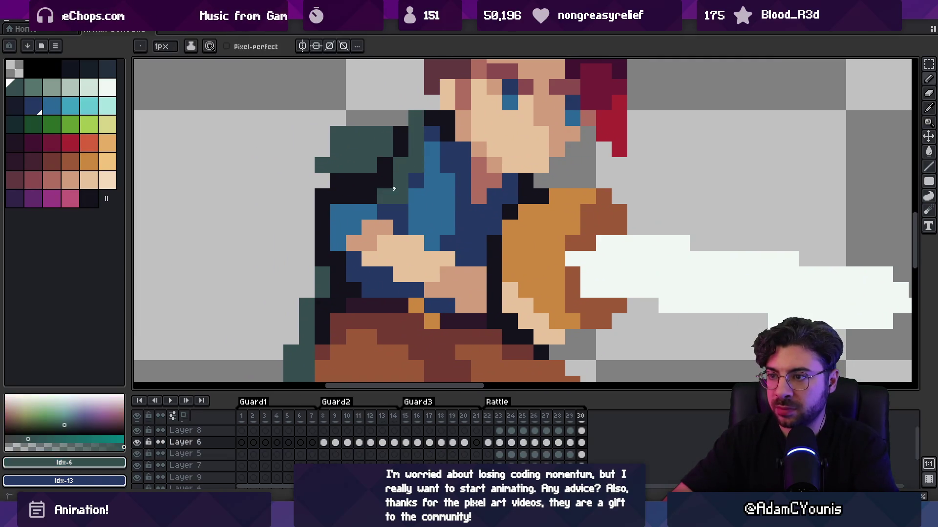
pyautogui.keyDown('alt'); pyautogui.click(417, 305); pyautogui.keyUp('alt')
pyautogui.click(415, 158)
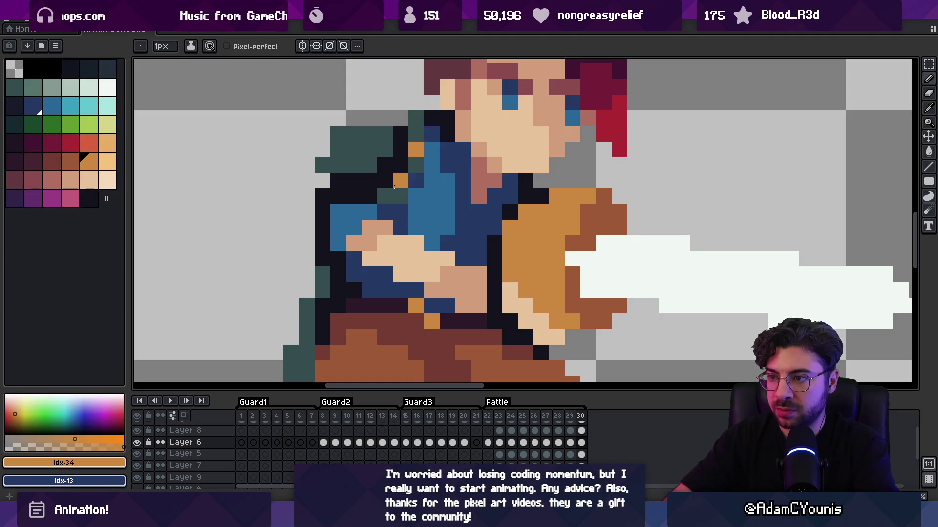
pyautogui.click(416, 166)
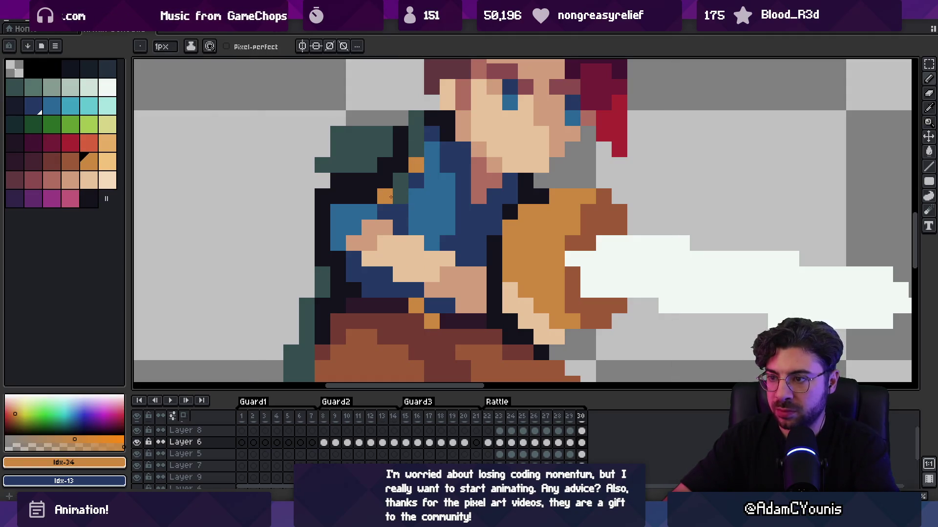
pyautogui.keyDown('alt'); pyautogui.click(401, 180); pyautogui.keyUp('alt')
pyautogui.click(416, 181)
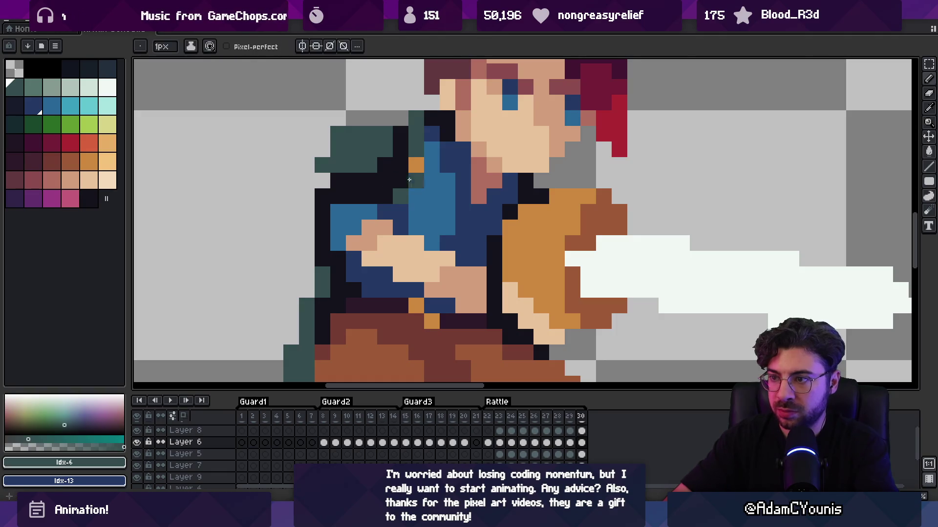
pyautogui.keyDown('alt'); pyautogui.click(416, 305); pyautogui.keyUp('alt')
pyautogui.moveTo(340, 248); pyautogui.dragTo(378, 195)
pyautogui.click(379, 195)
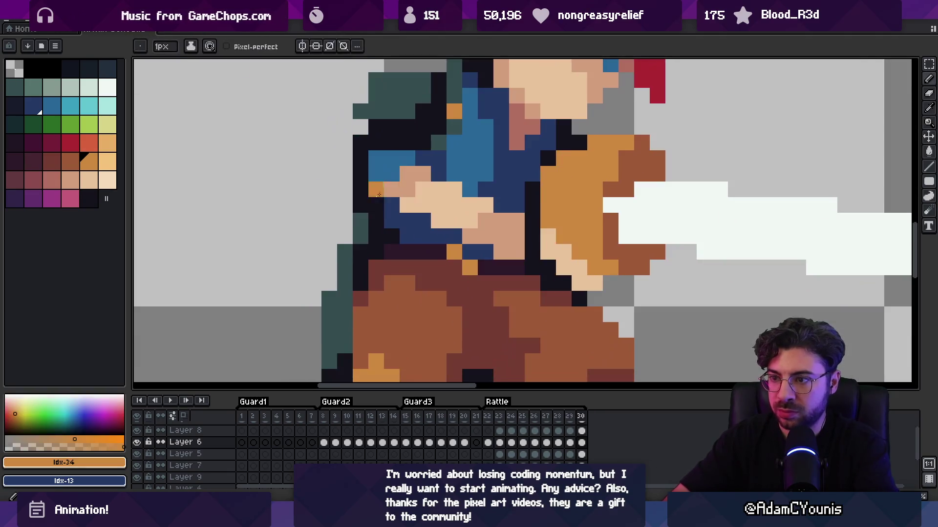
# Play the attack animation at full view, then zoom back in on the character
pyautogui.press('z')
pyautogui.press('1')
pyautogui.press('Return')
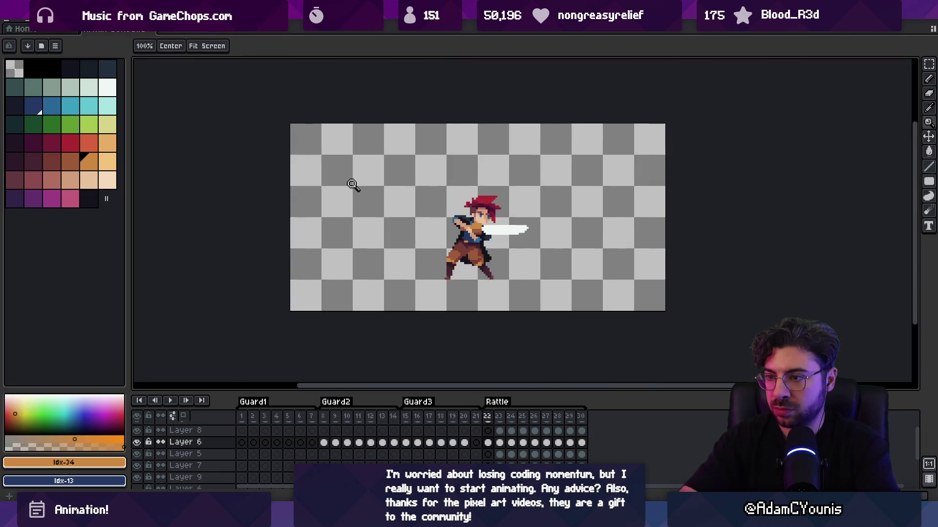
pyautogui.click(428, 114)
pyautogui.press('ctrl')
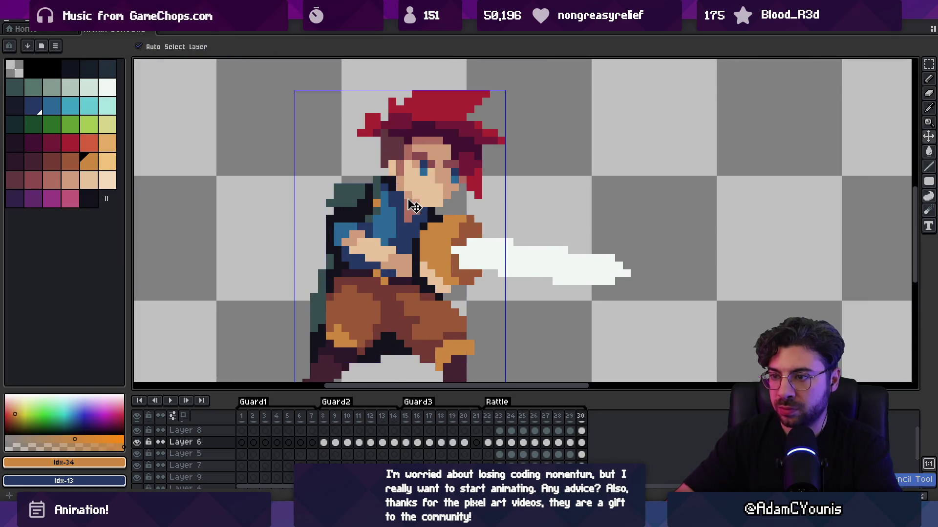
# Neaten the backpack edge with a dark outline pixel and teal pixels, erasing one stray pixel
pyautogui.keyDown('alt'); pyautogui.click(368, 218); pyautogui.keyUp('alt')
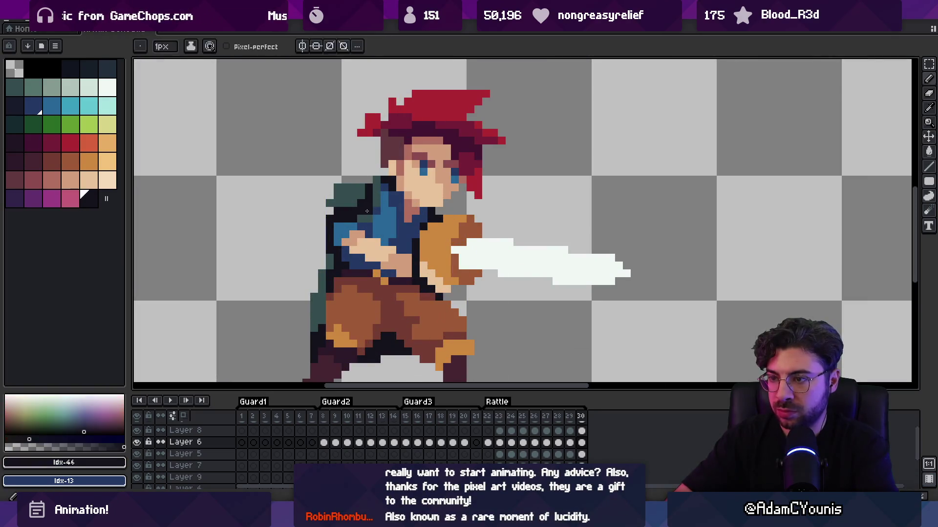
pyautogui.keyDown('alt'); pyautogui.click(364, 217); pyautogui.keyUp('alt')
pyautogui.keyDown('alt'); pyautogui.click(376, 210); pyautogui.keyUp('alt')
pyautogui.keyDown('alt'); pyautogui.click(361, 221); pyautogui.keyUp('alt')
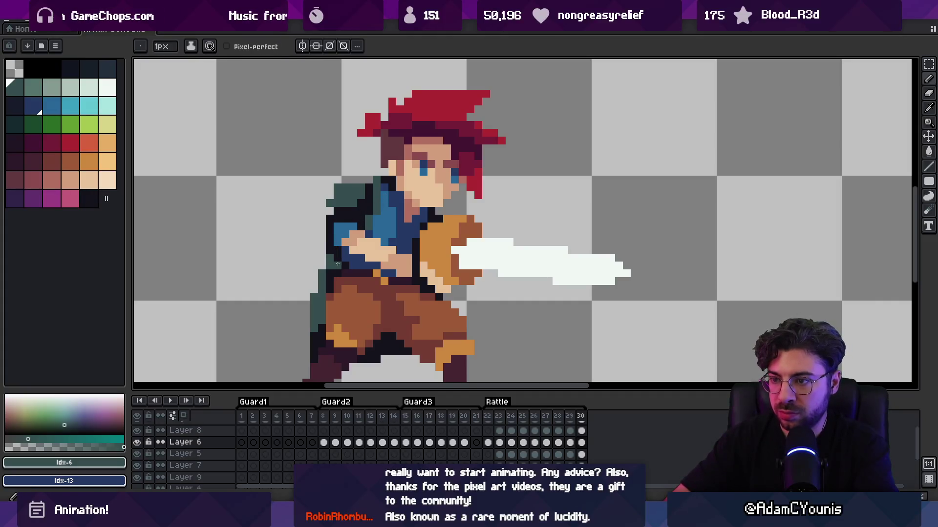
pyautogui.click(322, 272)
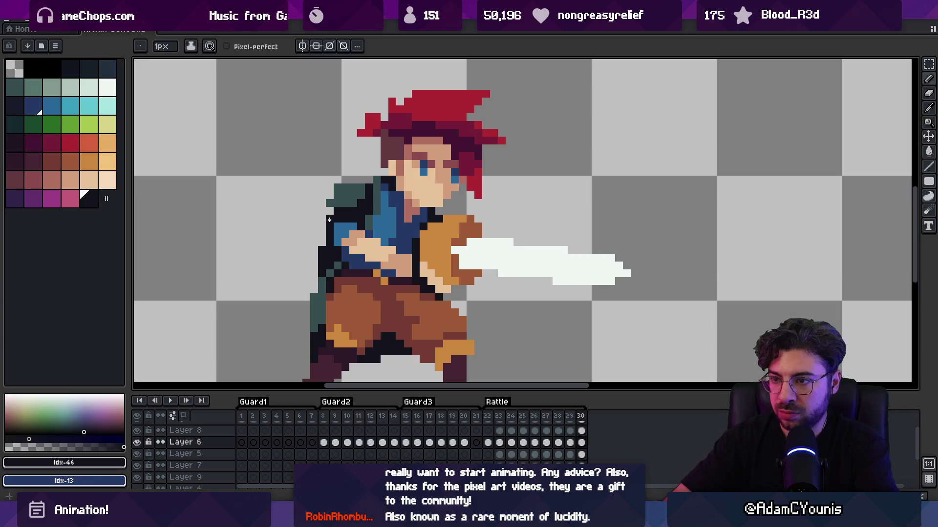
pyautogui.keyDown('alt'); pyautogui.click(330, 205); pyautogui.keyUp('alt')
pyautogui.moveTo(322, 215); pyautogui.dragTo(322, 205)
pyautogui.keyDown('alt'); pyautogui.click(324, 217); pyautogui.keyUp('alt')
pyautogui.keyDown('alt'); pyautogui.click(329, 199); pyautogui.keyUp('alt')
pyautogui.press('e')
pyautogui.click(322, 203)
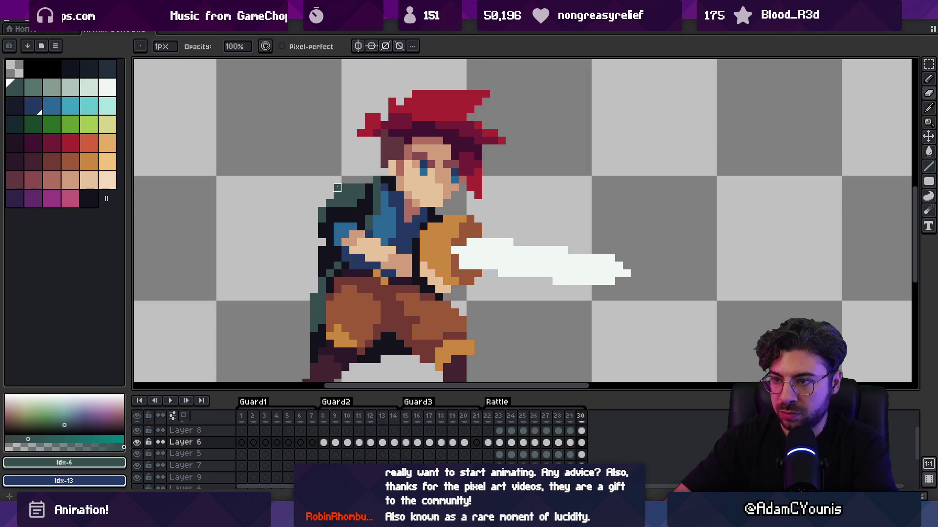
pyautogui.press('b')
pyautogui.click(330, 196)
# Repaint two light-blue shirt pixels in navy
pyautogui.press('z')
pyautogui.scroll(-3, 337, 190)
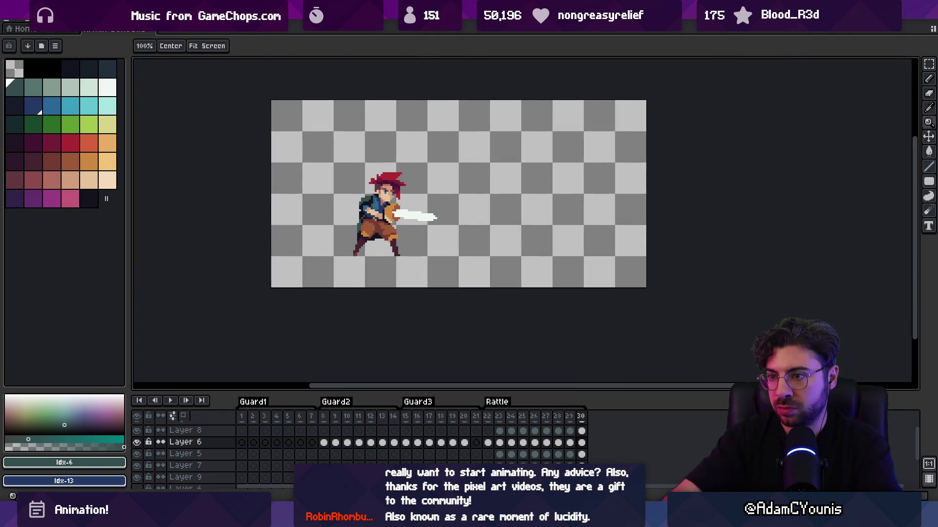
pyautogui.scroll(5, 344, 196)
pyautogui.press('b')
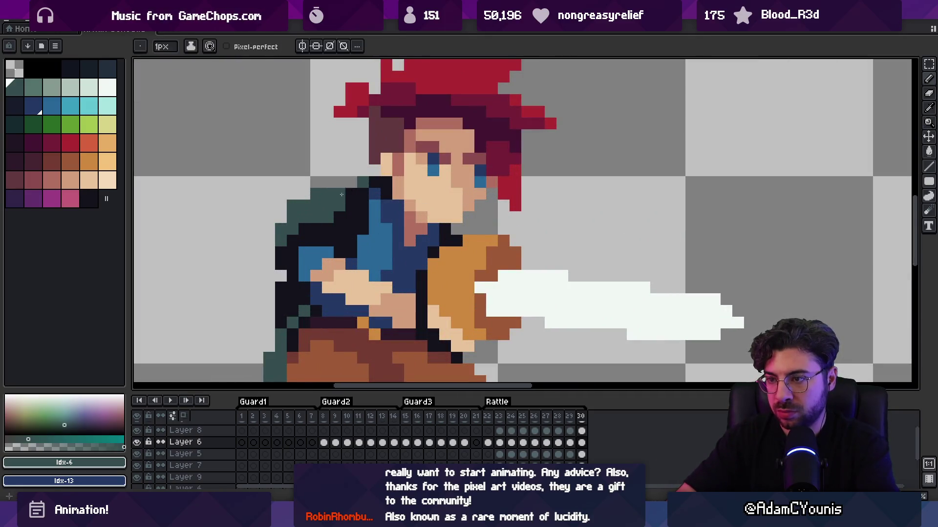
pyautogui.keyDown('alt'); pyautogui.click(375, 206); pyautogui.keyUp('alt')
pyautogui.moveTo(365, 245); pyautogui.dragTo(364, 261)
pyautogui.keyDown('alt'); pyautogui.click(390, 259); pyautogui.keyUp('alt')
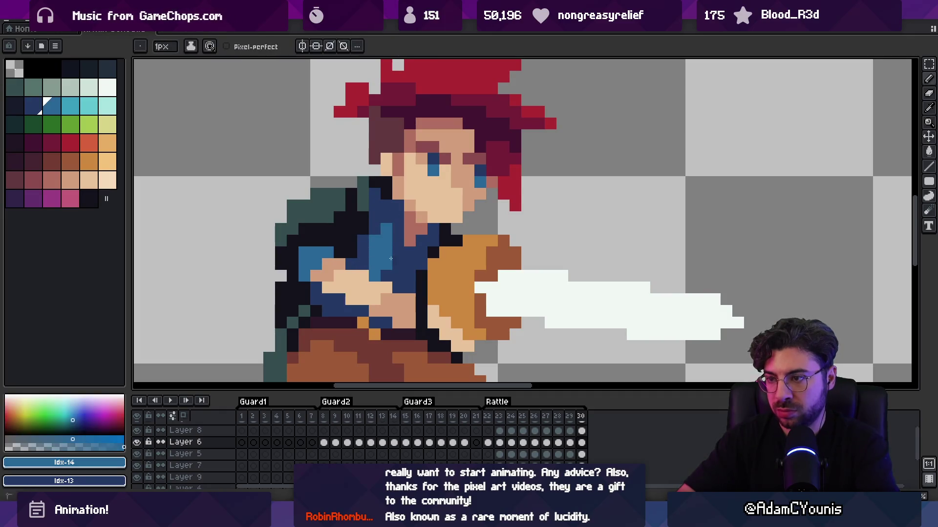
pyautogui.keyDown('alt'); pyautogui.click(386, 225); pyautogui.keyUp('alt')
# Reshade the chest with two pink pixels and turn light-blue shirt pixels navy
pyautogui.press('z')
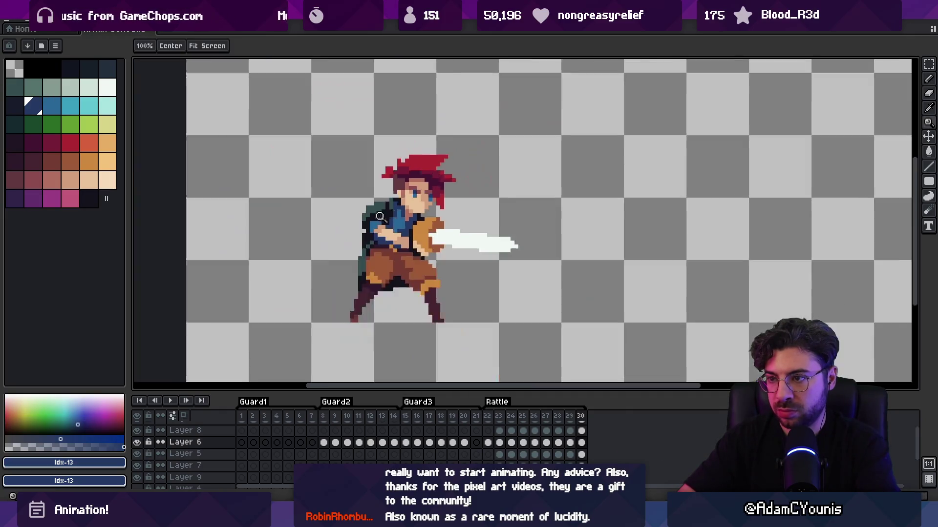
pyautogui.scroll(-3, 387, 155)
pyautogui.scroll(4, 412, 203)
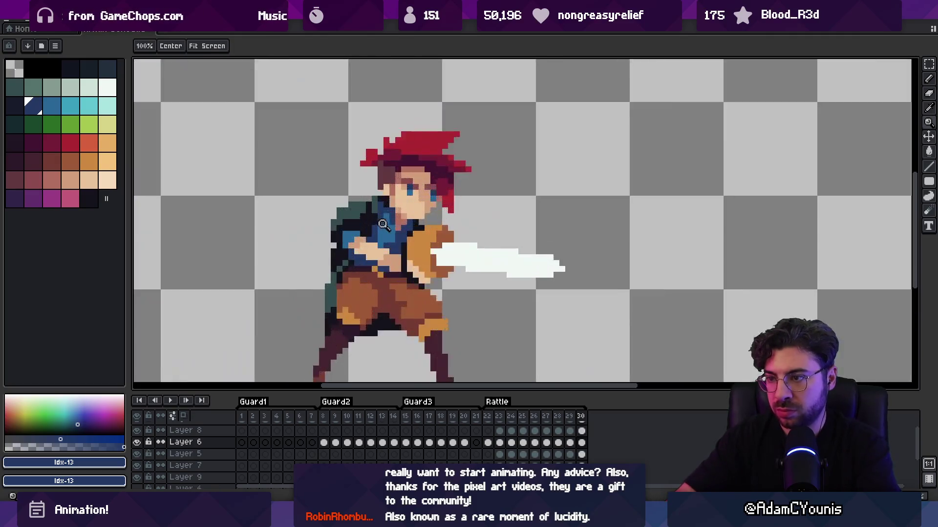
pyautogui.press('b')
pyautogui.keyDown('alt'); pyautogui.click(405, 180); pyautogui.keyUp('alt')
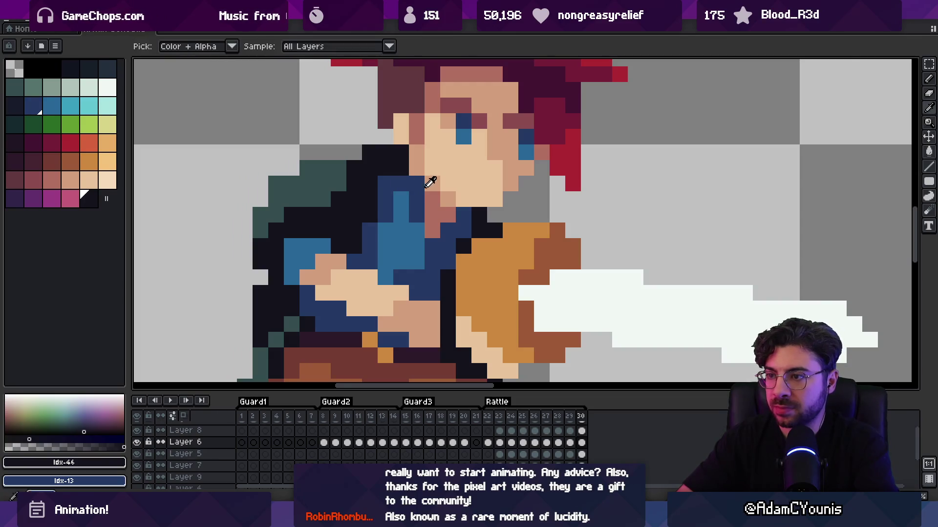
pyautogui.keyDown('alt'); pyautogui.click(433, 195); pyautogui.keyUp('alt')
pyautogui.click(416, 200)
pyautogui.keyDown('alt'); pyautogui.click(405, 179); pyautogui.keyUp('alt')
pyautogui.click(406, 212)
pyautogui.click(416, 246)
pyautogui.keyDown('alt'); pyautogui.click(396, 245); pyautogui.keyUp('alt')
pyautogui.click(369, 262)
# Flip between frames 29 and 30 to compare the shirt shading, then zoom into the chest
pyautogui.scroll(-5, 356, 182)
pyautogui.press('Left')
pyautogui.press('Right')
pyautogui.press('Left')
pyautogui.press('Right')
pyautogui.scroll(5, 442, 204)
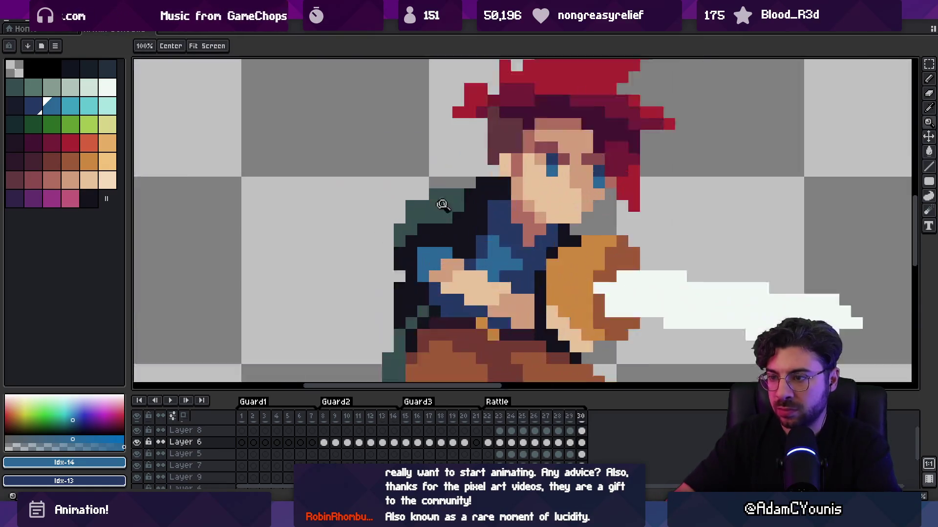
pyautogui.click(442, 204)
# Sample the backpack teal, shirt navy and dark outline colours from the sprite
pyautogui.press('b')
pyautogui.keyDown('alt'); pyautogui.click(478, 197); pyautogui.keyUp('alt')
pyautogui.keyDown('alt'); pyautogui.click(510, 208); pyautogui.keyUp('alt')
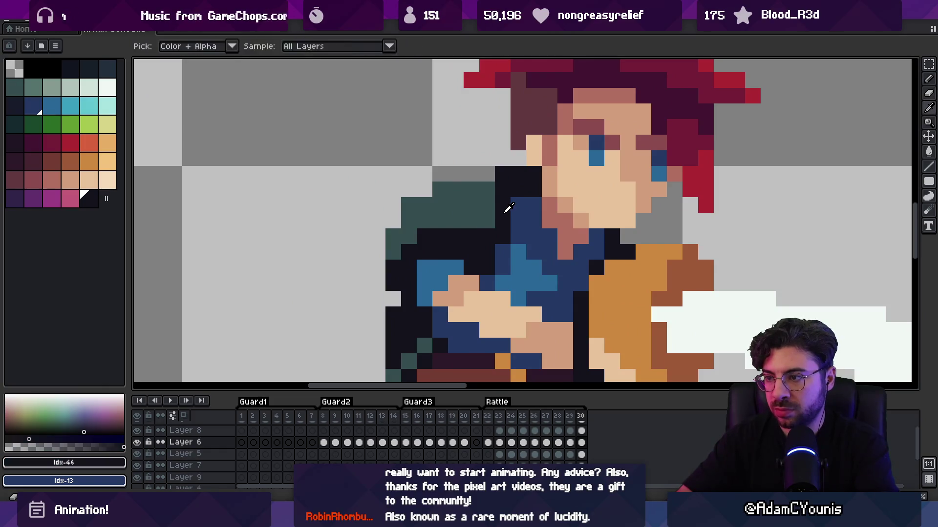
pyautogui.keyDown('alt'); pyautogui.click(492, 258); pyautogui.keyUp('alt')
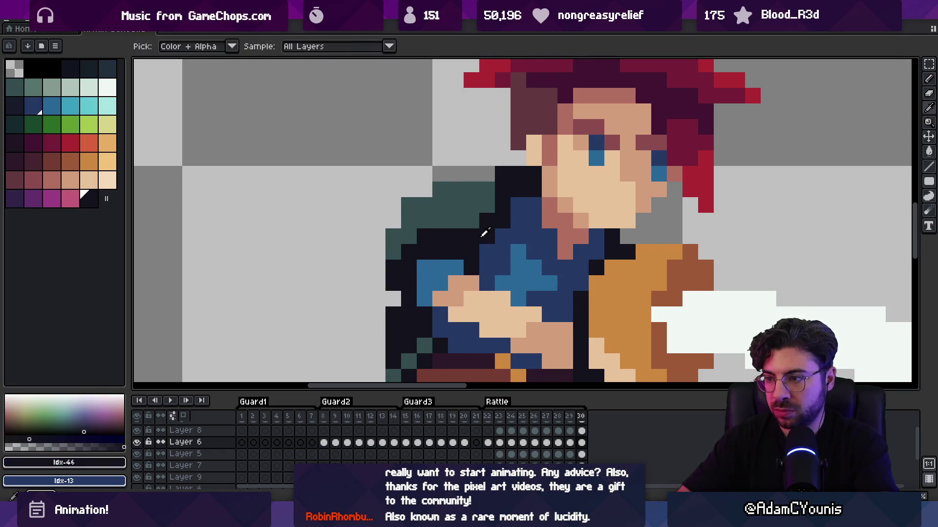
pyautogui.scroll(-3, 491, 258)
pyautogui.press('m')
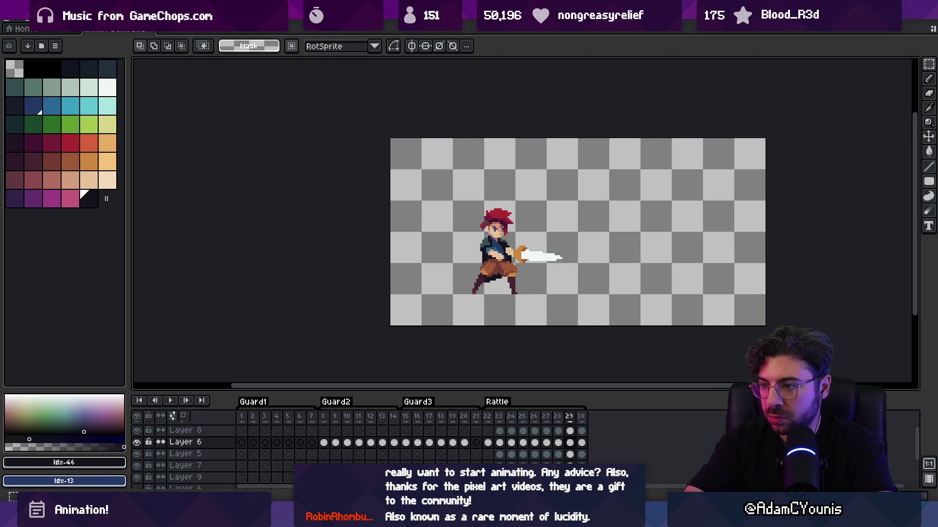
# Pick the shirt's light blue, touch up shirt pixels, and zoom out to check
pyautogui.press('i')
pyautogui.scroll(5, 492, 249)
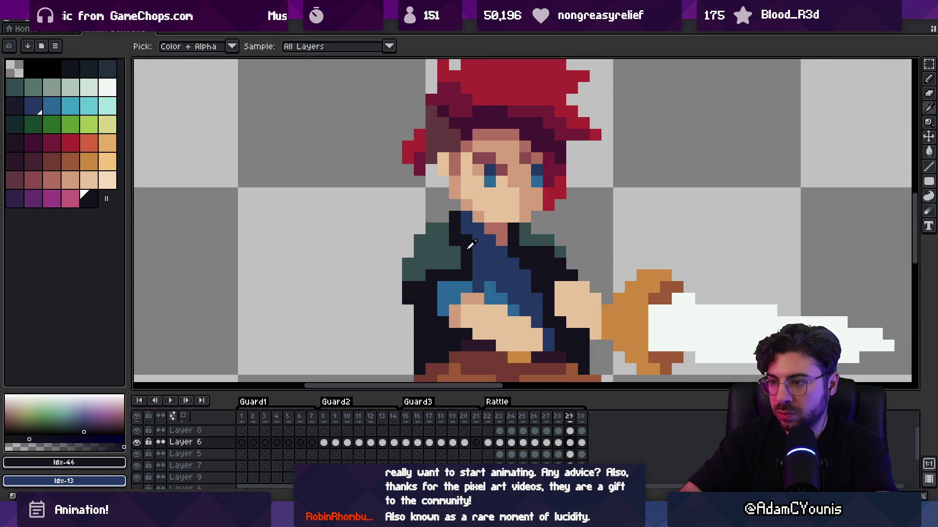
pyautogui.click(491, 250)
pyautogui.press('b')
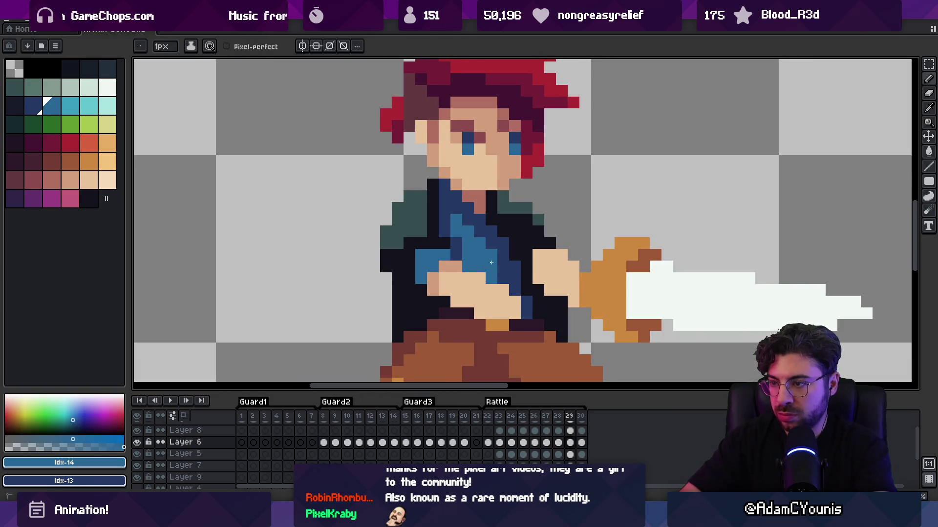
pyautogui.keyDown('alt'); pyautogui.click(492, 263); pyautogui.keyUp('alt')
pyautogui.keyDown('alt'); pyautogui.click(493, 260); pyautogui.keyUp('alt')
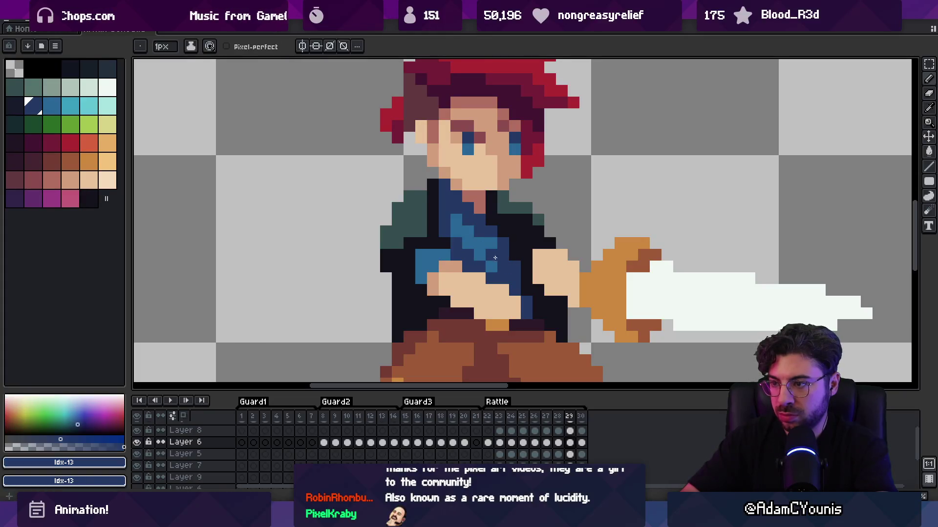
pyautogui.press('z')
pyautogui.scroll(-5, 444, 203)
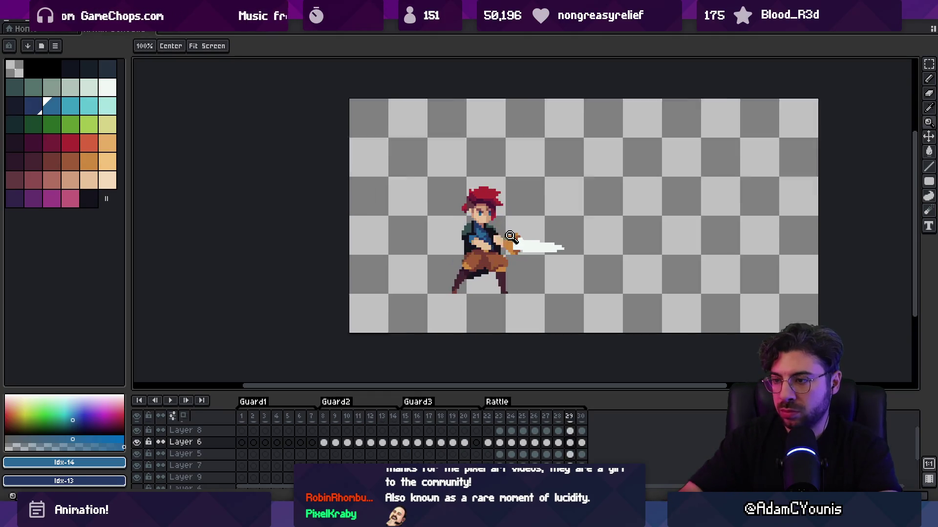
# Shade the forearm near the sword hilt with a pink-to-skin colour range picked from the hand
pyautogui.scroll(2, 497, 233)
pyautogui.press('b')
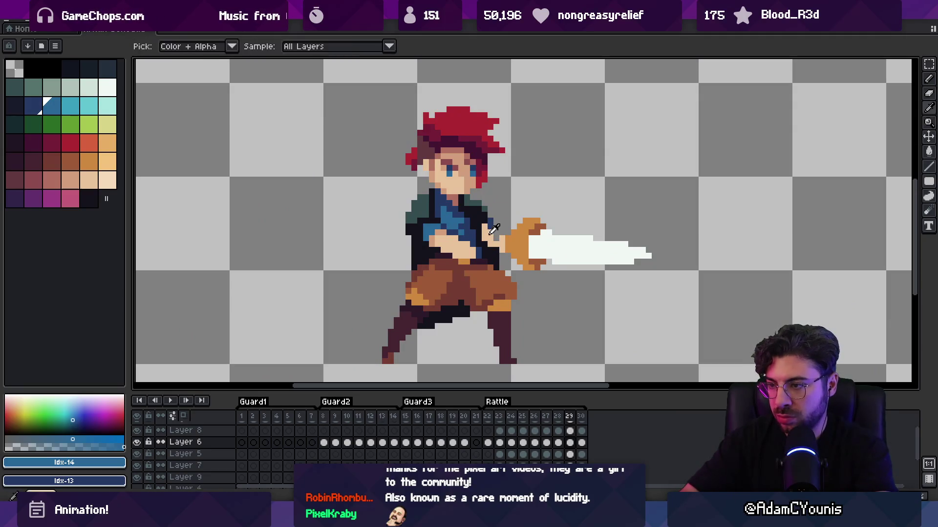
pyautogui.keyDown('alt'); pyautogui.click(494, 249); pyautogui.keyUp('alt')
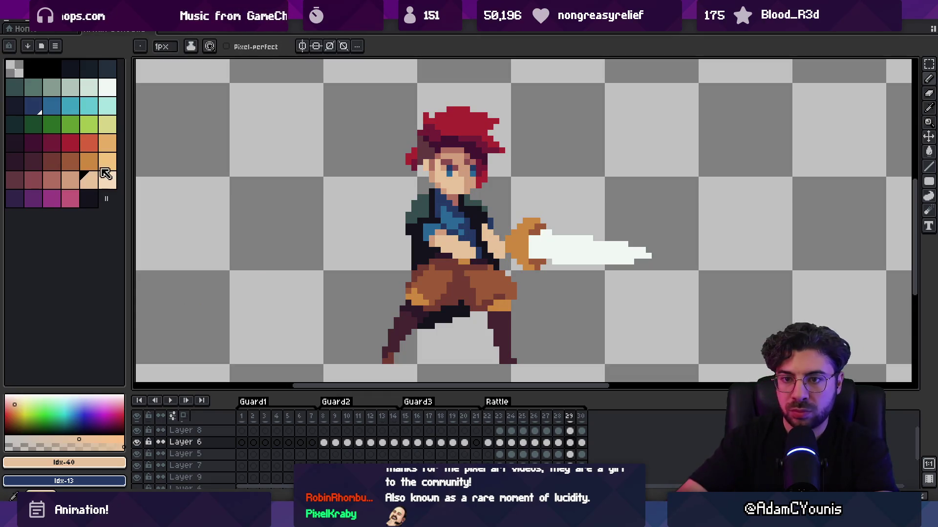
pyautogui.moveTo(89, 182); pyautogui.dragTo(52, 182)
pyautogui.moveTo(500, 257); pyautogui.dragTo(486, 227)
# Step back and forth through the neighbouring attack frames 26 to 30
pyautogui.press('Left')
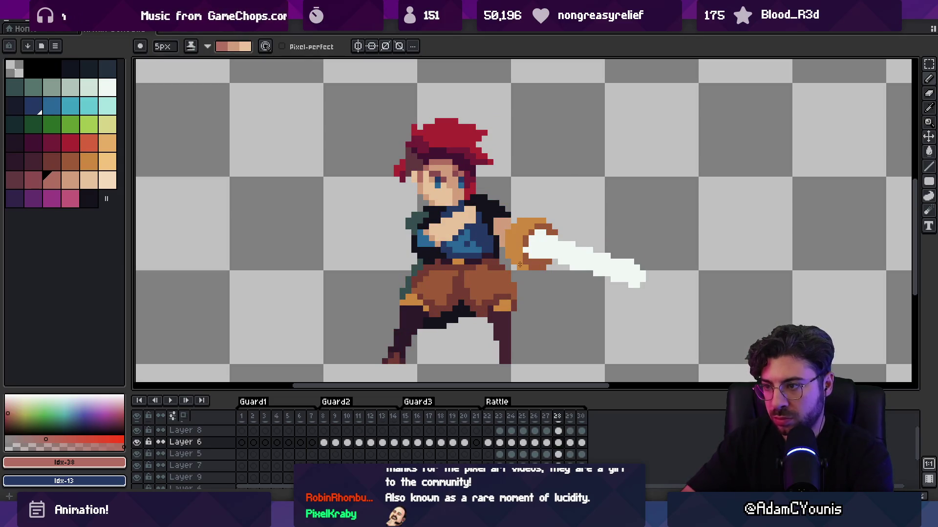
pyautogui.press('Left')
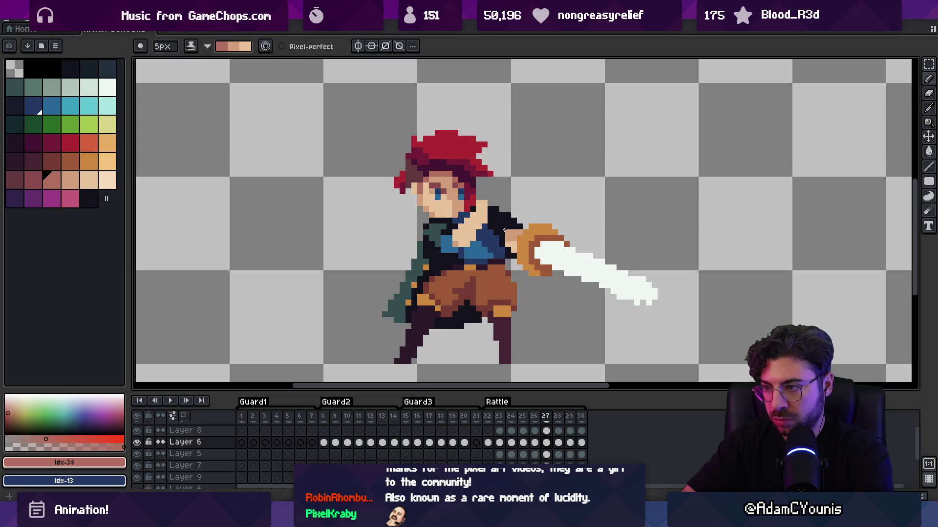
pyautogui.press('Left')
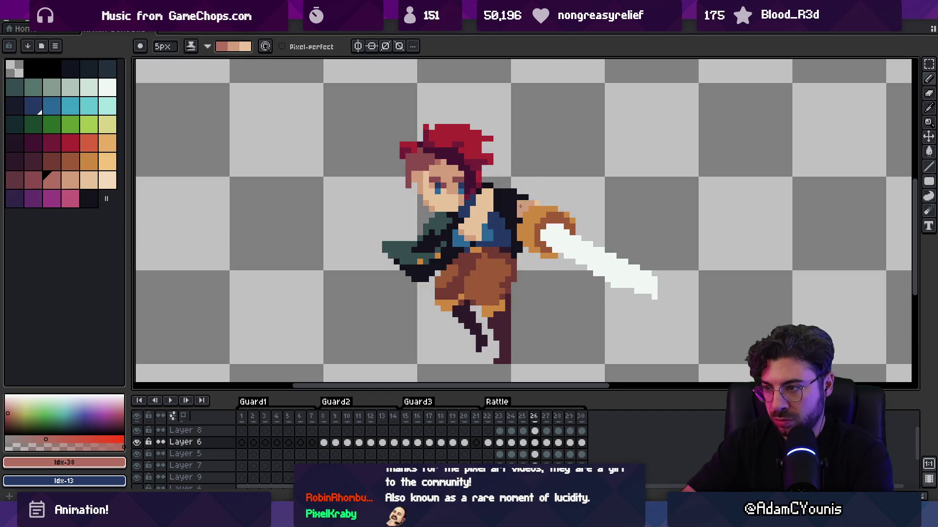
pyautogui.press('Left')
pyautogui.press('Right')
pyautogui.press('Right')
pyautogui.press('Right')
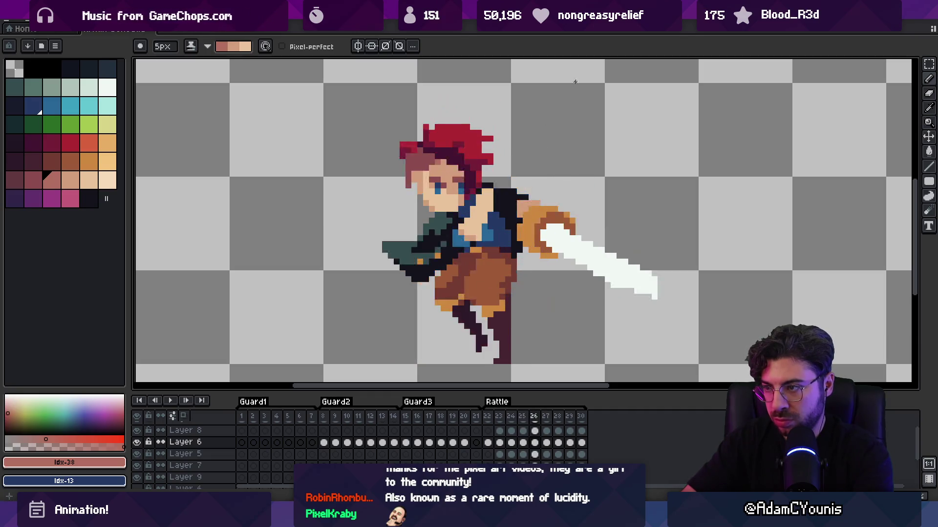
pyautogui.press('Right')
pyautogui.press('Right')
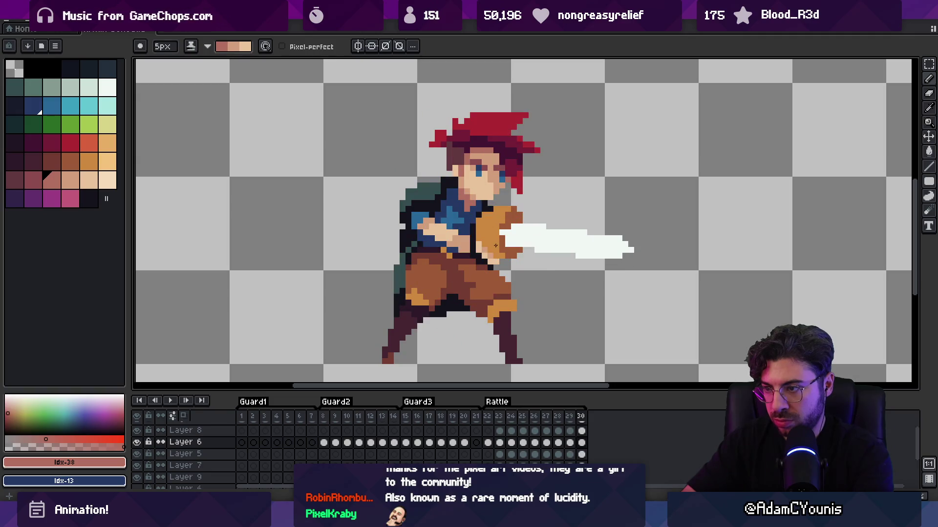
pyautogui.press('Right')
pyautogui.press('Left')
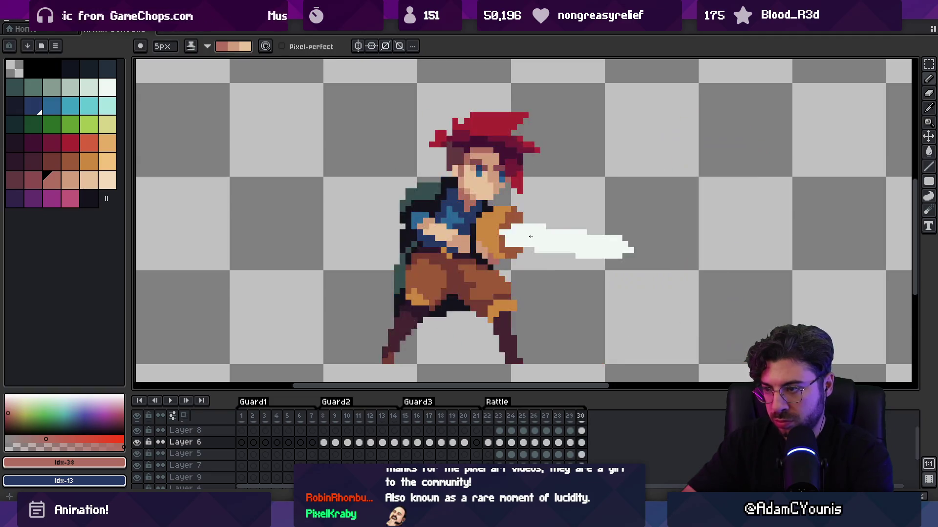
# Zoom out, play the attack animation once to review it, then return to frame 25
pyautogui.press('1')
pyautogui.press('Return')
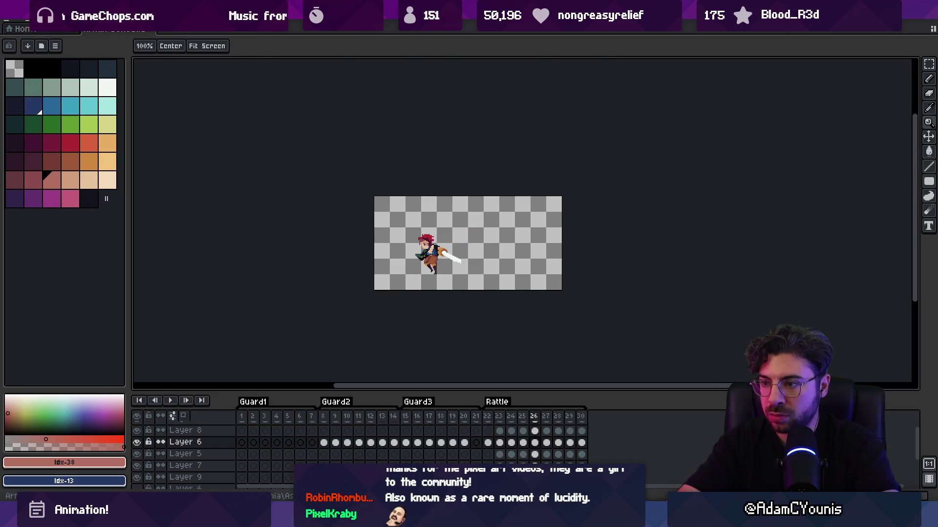
pyautogui.press('Return')
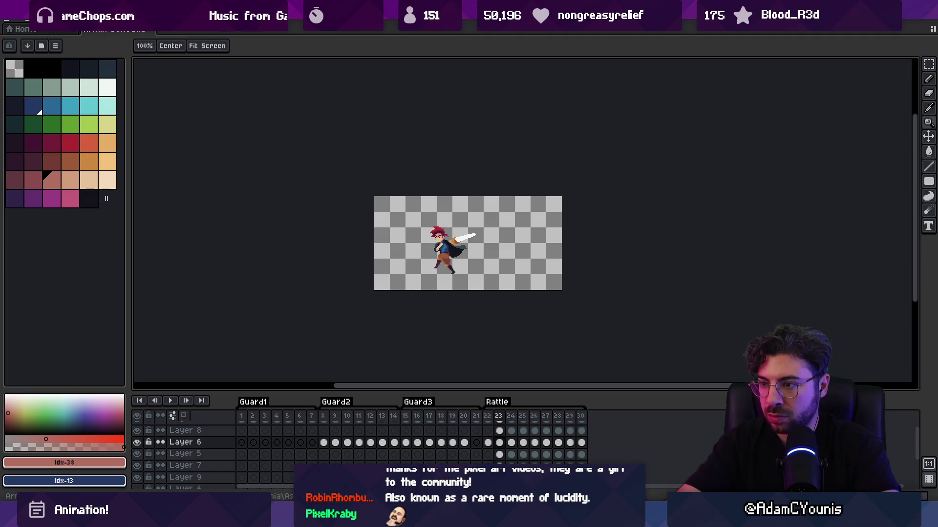
pyautogui.press('Left')
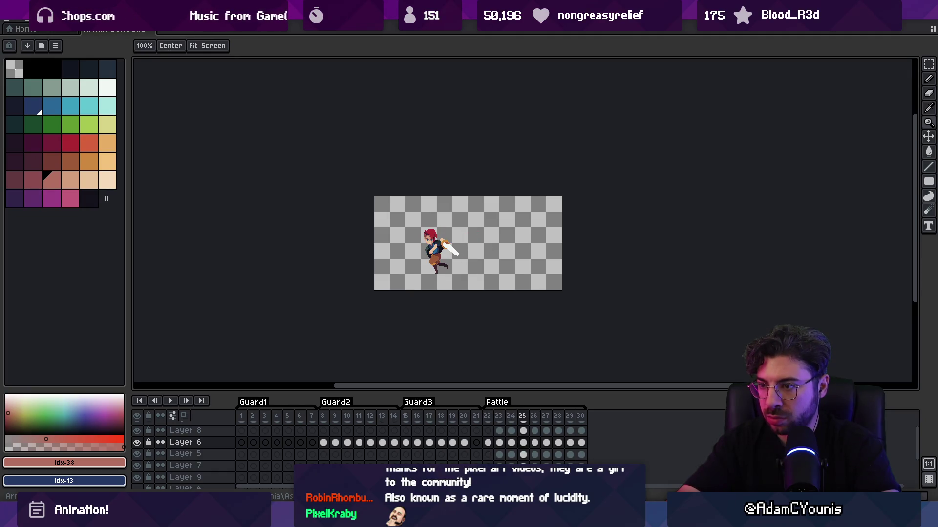
pyautogui.scroll(3, 435, 244)
# Nudge Layer 8's sword arm upward into a new position
pyautogui.press('v')
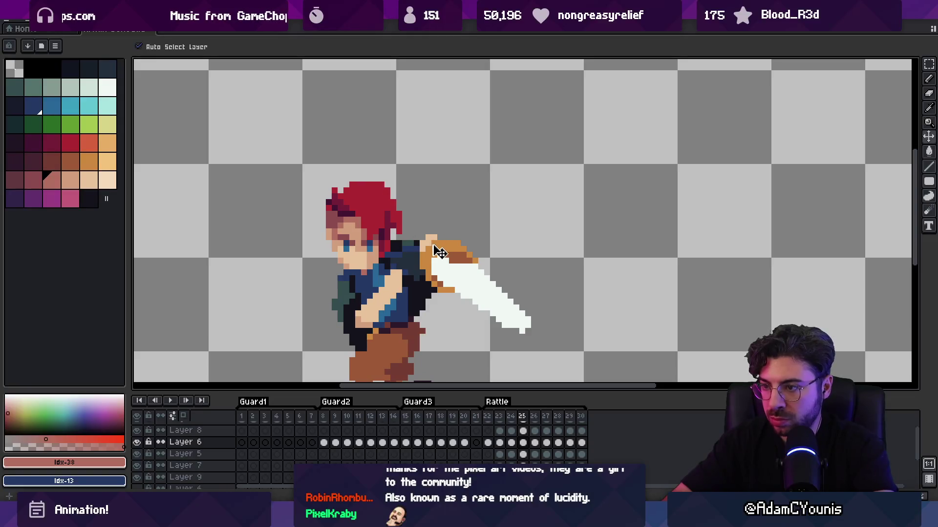
pyautogui.press('w')
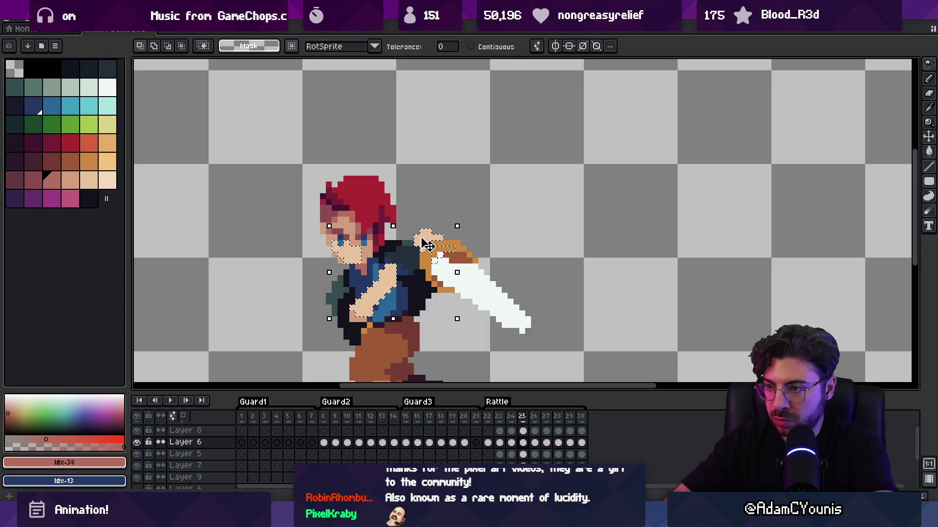
pyautogui.press('b')
pyautogui.press('v')
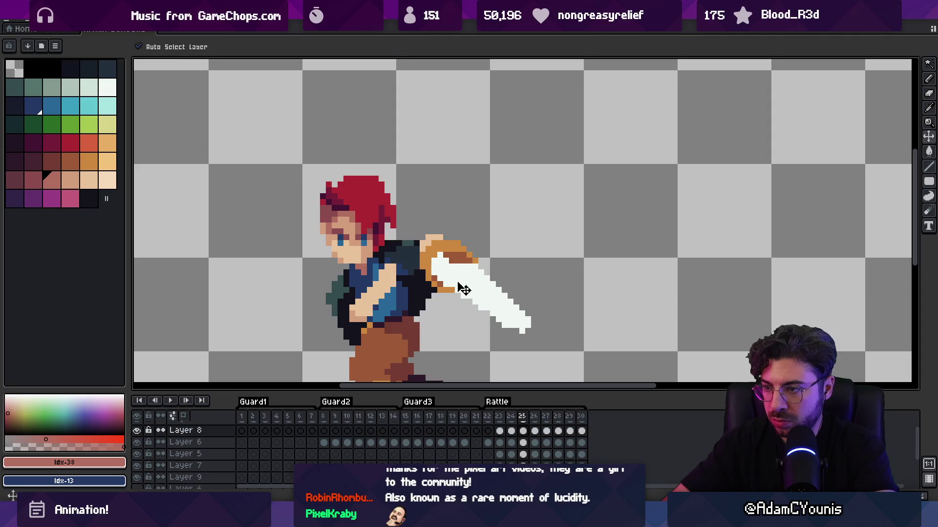
pyautogui.moveTo(457, 241); pyautogui.dragTo(463, 221)
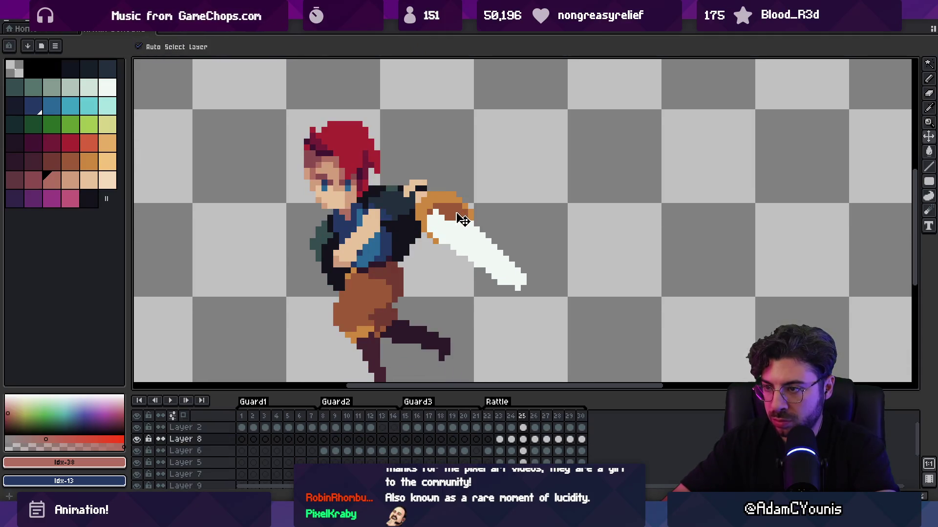
# Repaint the hand near the hilt in the character's skin colour on Layer 6
pyautogui.press('b')
pyautogui.keyDown('alt'); pyautogui.click(414, 196); pyautogui.keyUp('alt')
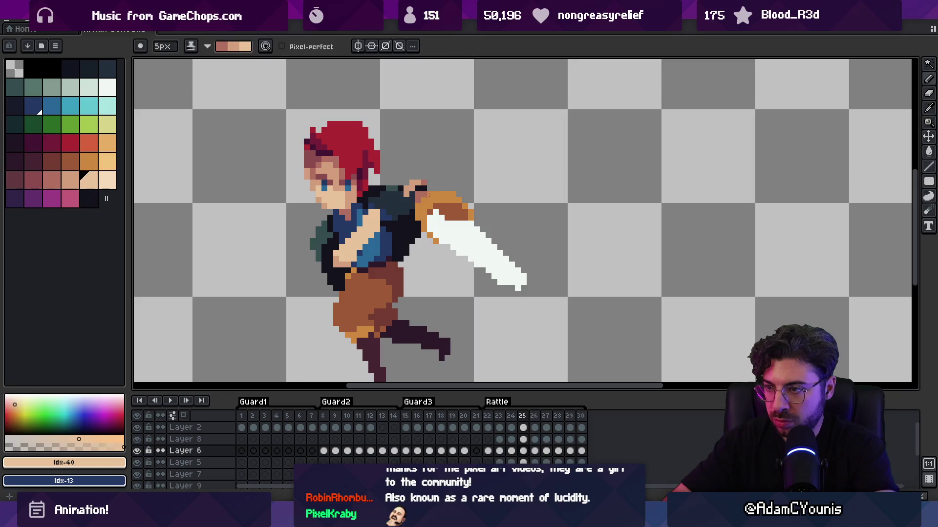
pyautogui.moveTo(429, 195); pyautogui.dragTo(424, 189)
pyautogui.press('b')
pyautogui.press('e')
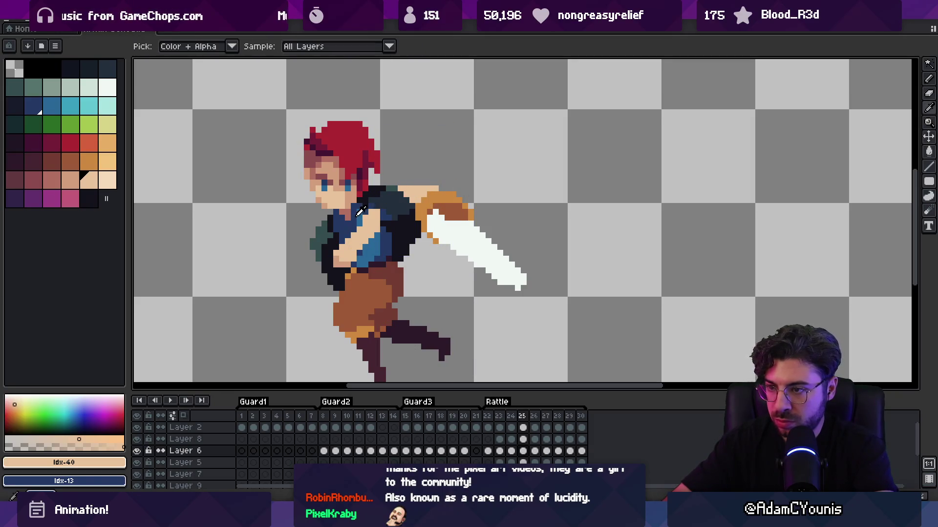
# Add blue tunic pixels along the shoulder, alternating with the hand's skin tone
pyautogui.keyDown('alt'); pyautogui.click(403, 188); pyautogui.keyUp('alt')
pyautogui.keyDown('alt'); pyautogui.click(397, 190); pyautogui.keyUp('alt')
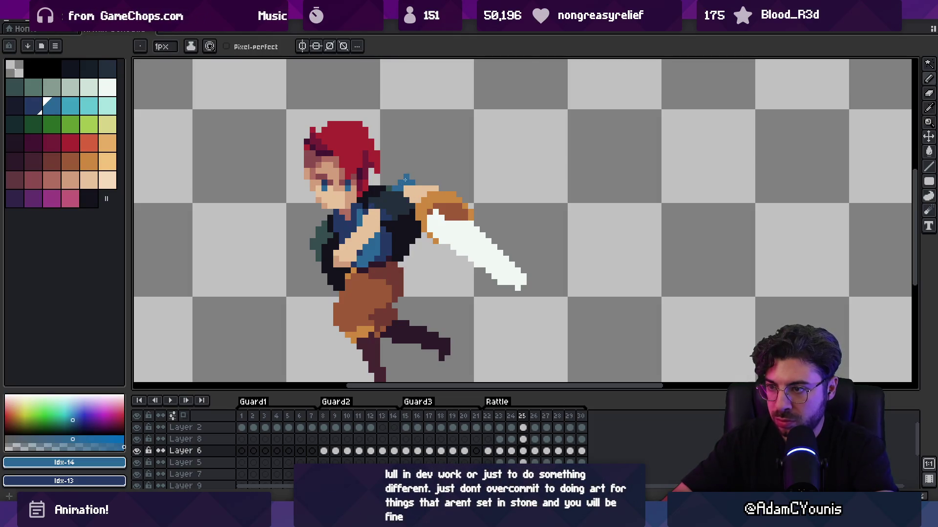
pyautogui.keyDown('alt'); pyautogui.click(415, 186); pyautogui.keyUp('alt')
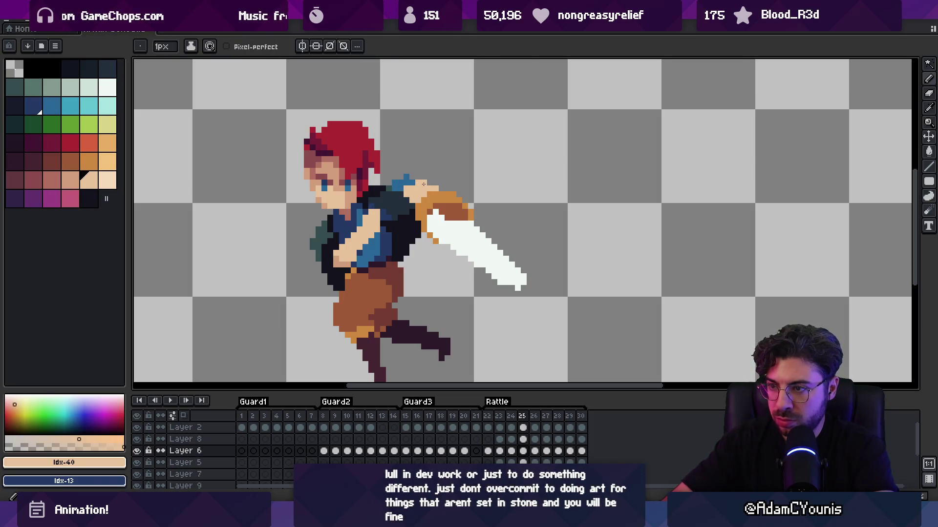
pyautogui.keyDown('alt'); pyautogui.click(413, 177); pyautogui.keyUp('alt')
pyautogui.keyDown('alt'); pyautogui.click(415, 186); pyautogui.keyUp('alt')
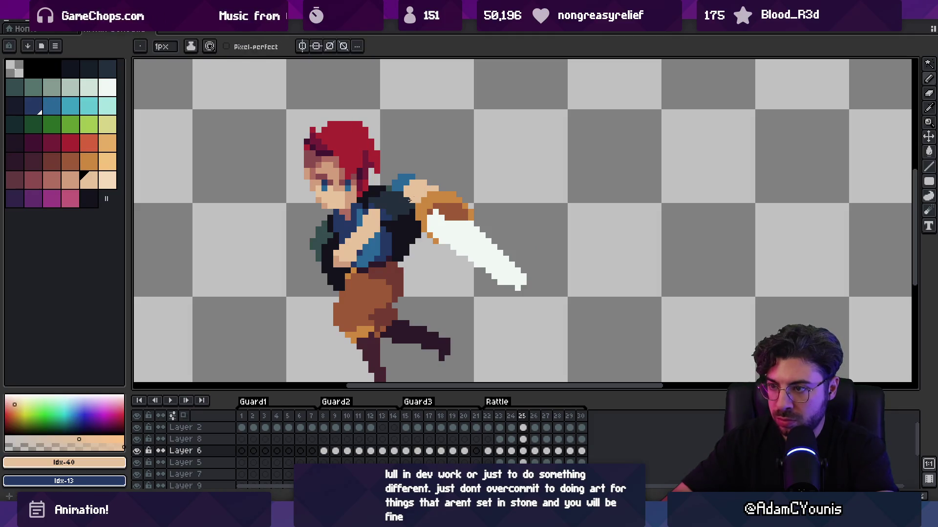
# Set a Shading ink skin ramp narrowed to two skin tones
pyautogui.press('s')
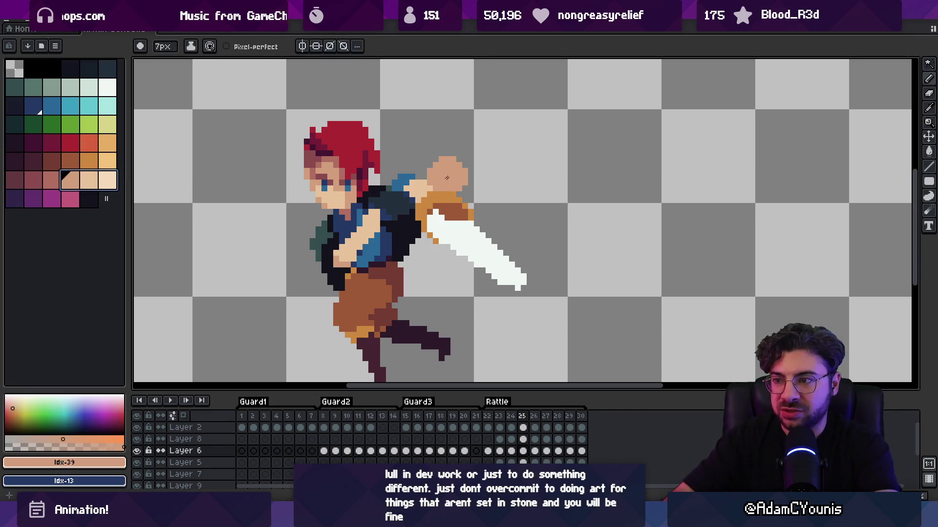
pyautogui.scroll(6, 435, 187)
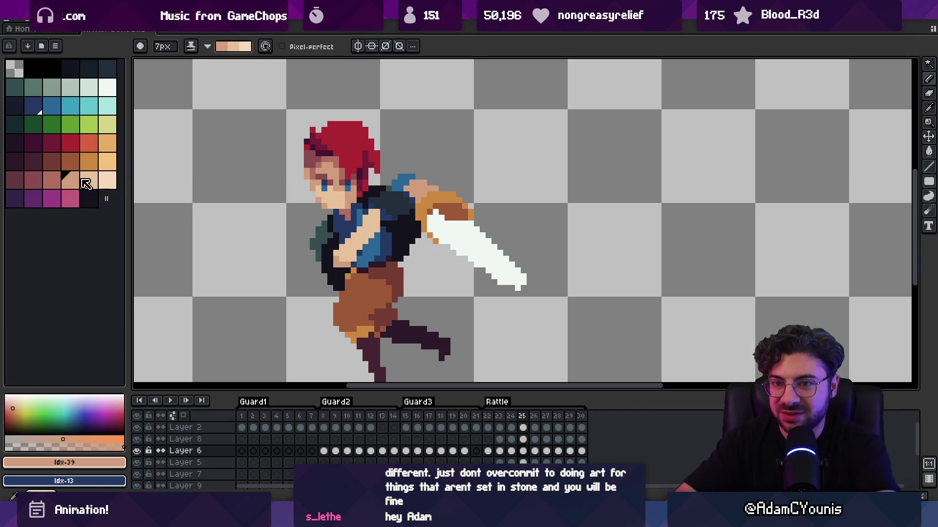
pyautogui.moveTo(51, 180); pyautogui.dragTo(70, 180)
pyautogui.press('z')
pyautogui.scroll(-5, 410, 124)
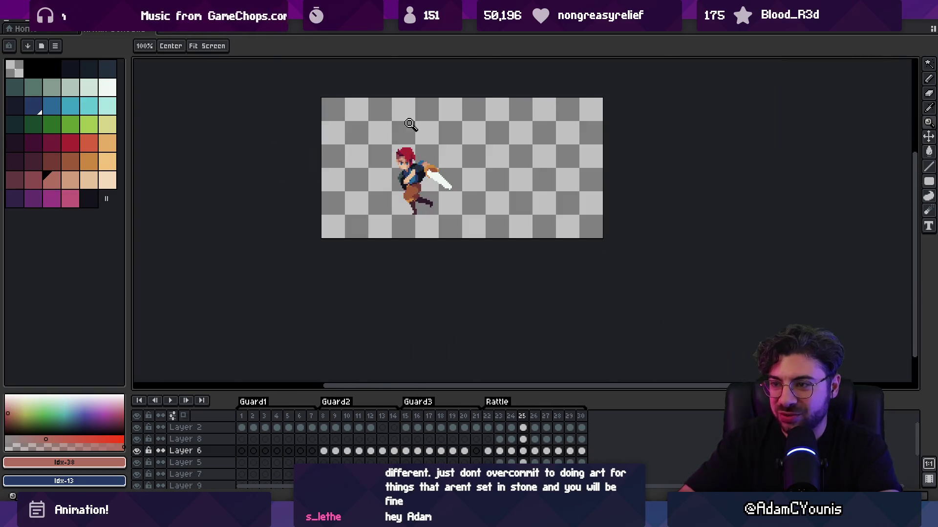
# Widen the shading ramp to three skin tones, darken the hand, and set a 1px pencil
pyautogui.scroll(5, 423, 154)
pyautogui.keyDown('alt'); pyautogui.click(394, 209); pyautogui.keyUp('alt')
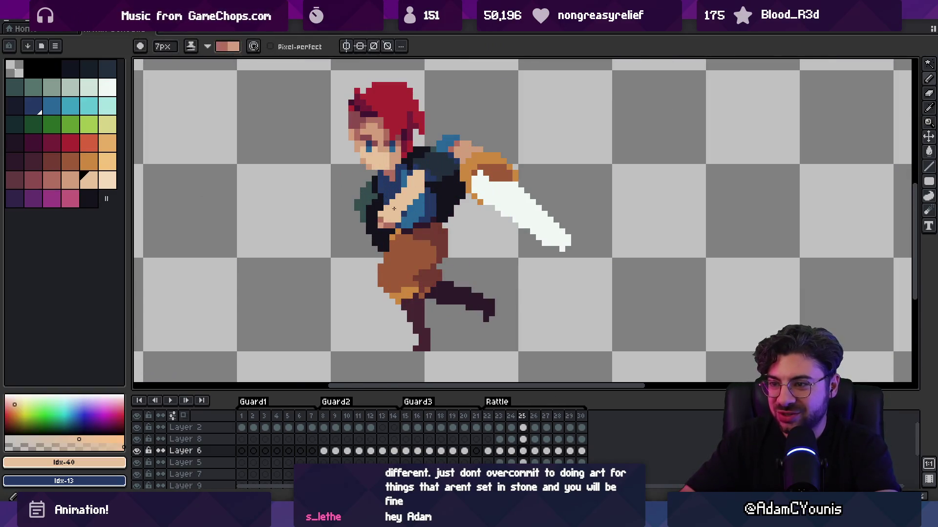
pyautogui.moveTo(70, 180); pyautogui.dragTo(107, 179)
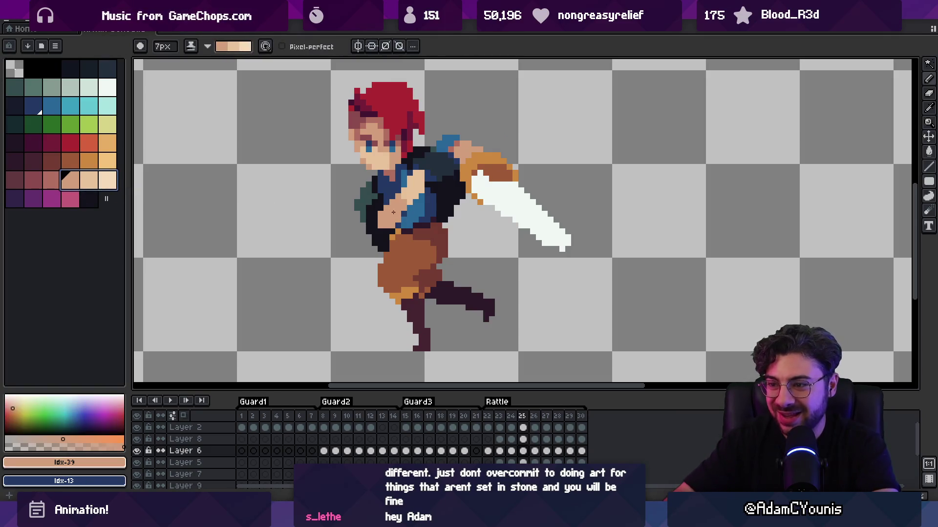
pyautogui.click(399, 209)
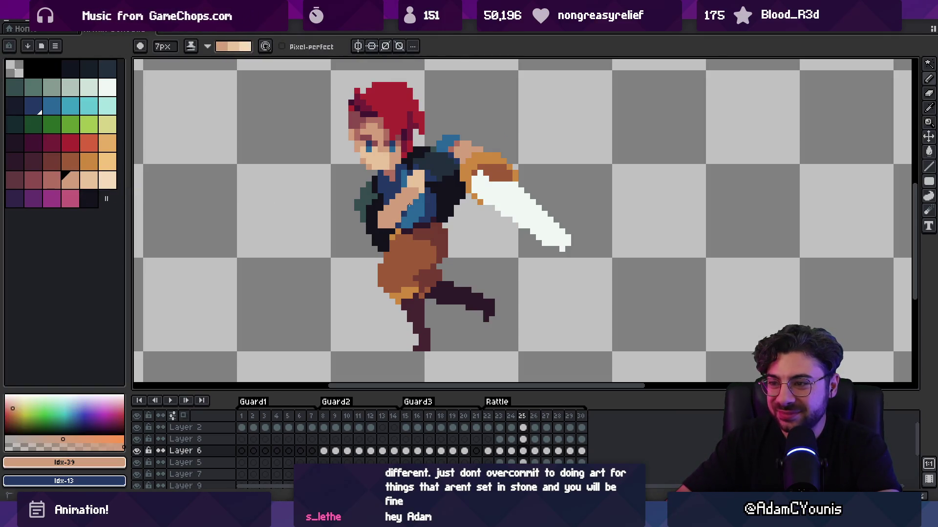
pyautogui.press('b')
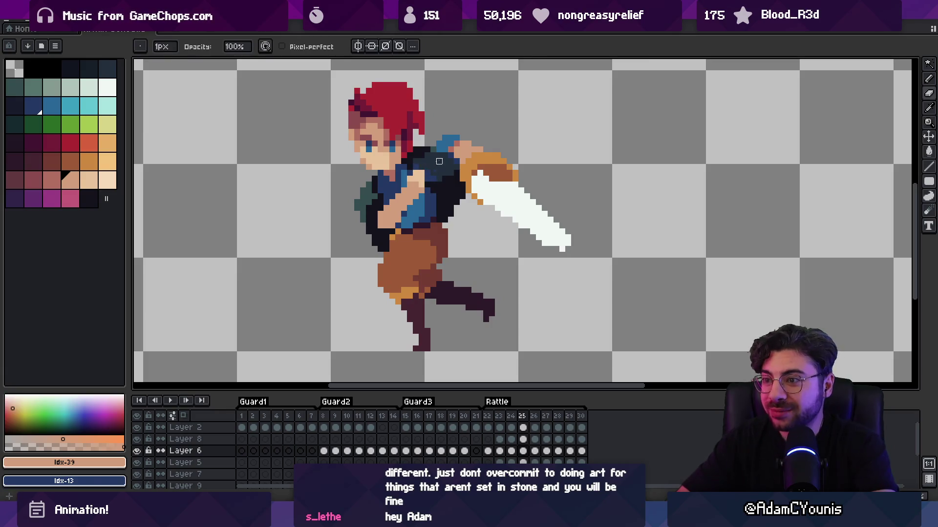
pyautogui.keyDown('alt'); pyautogui.click(420, 178); pyautogui.keyUp('alt')
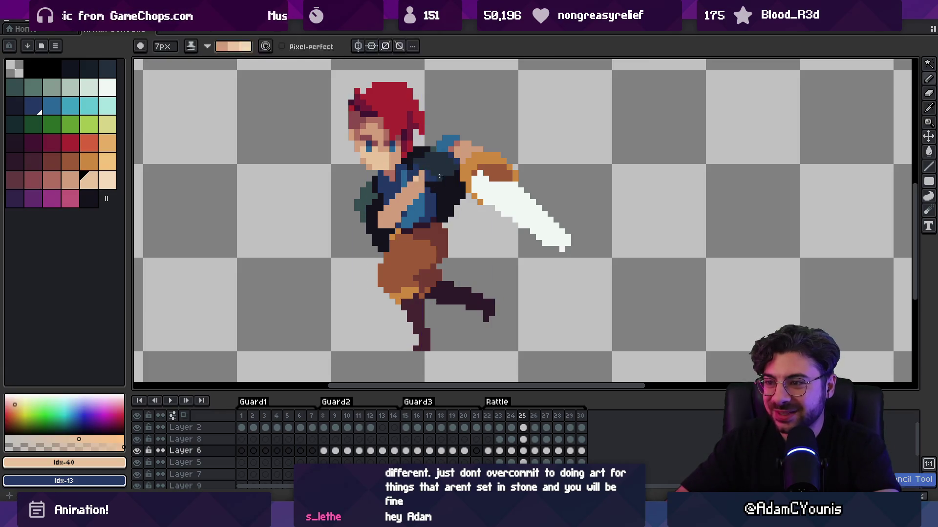
pyautogui.press('-')
pyautogui.press('-')
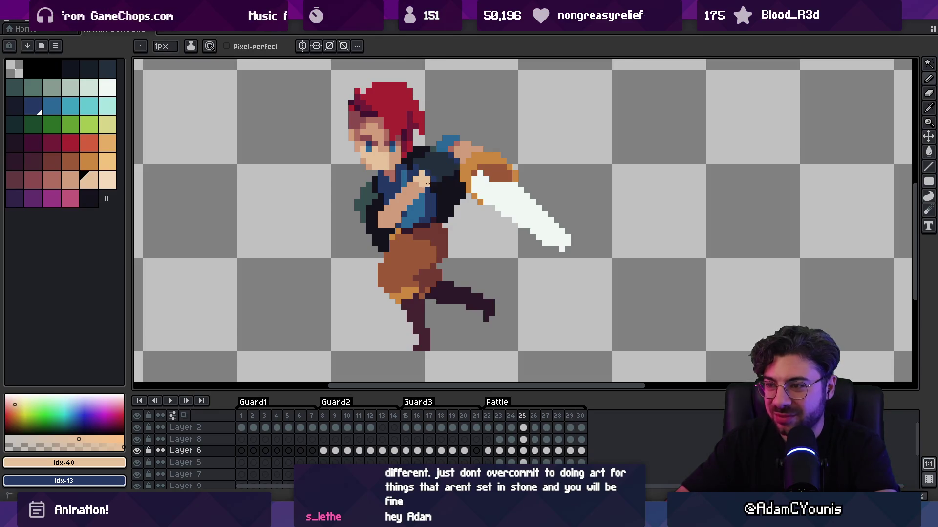
# Play the animation to check the fix, step back to frame 23, and replay it
pyautogui.press('Return')
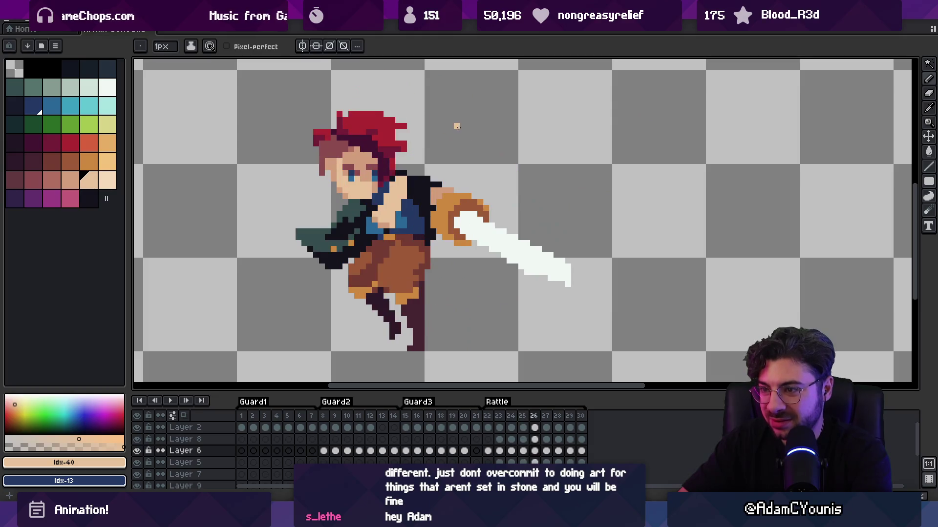
pyautogui.press('b')
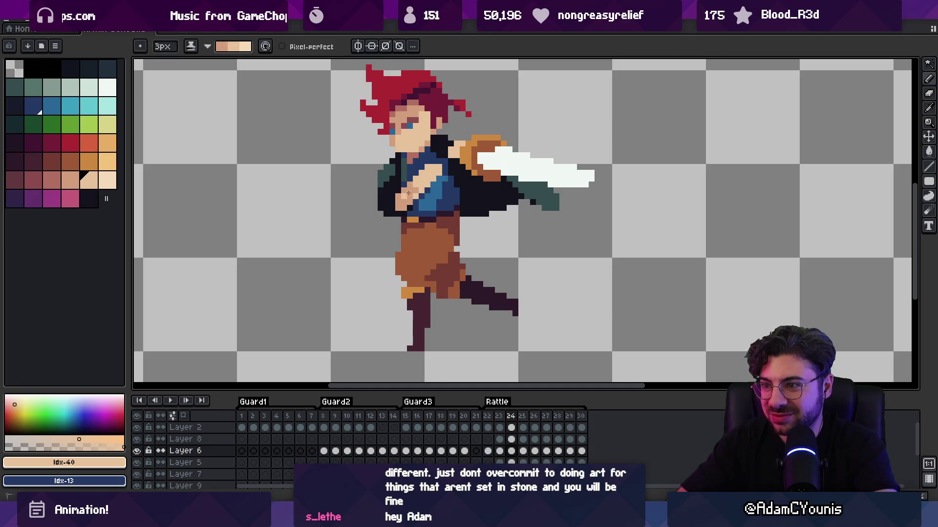
pyautogui.press('Left')
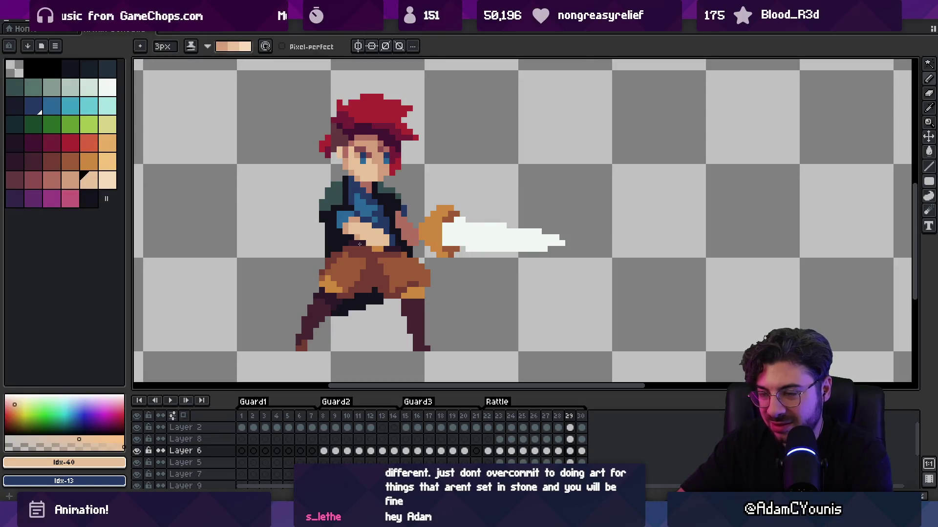
pyautogui.press('b')
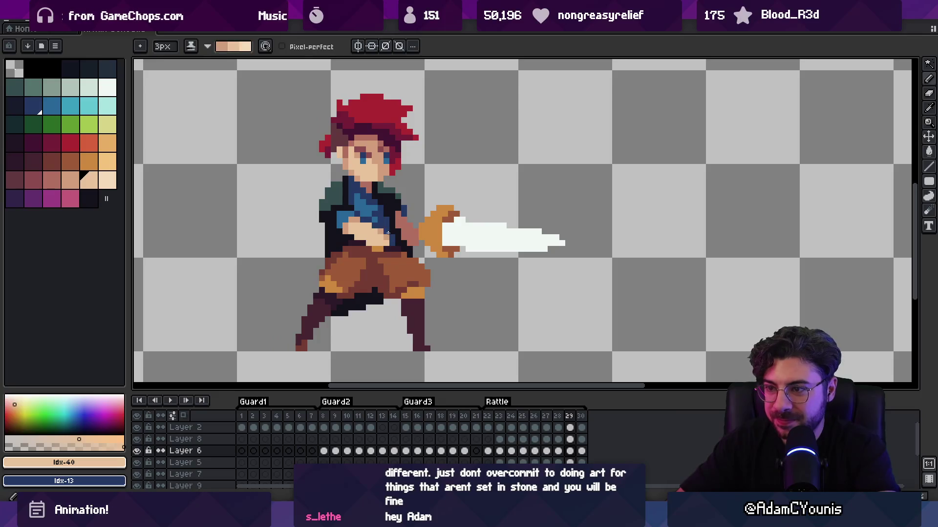
pyautogui.scroll(-5, 413, 222)
pyautogui.scroll(6, 425, 225)
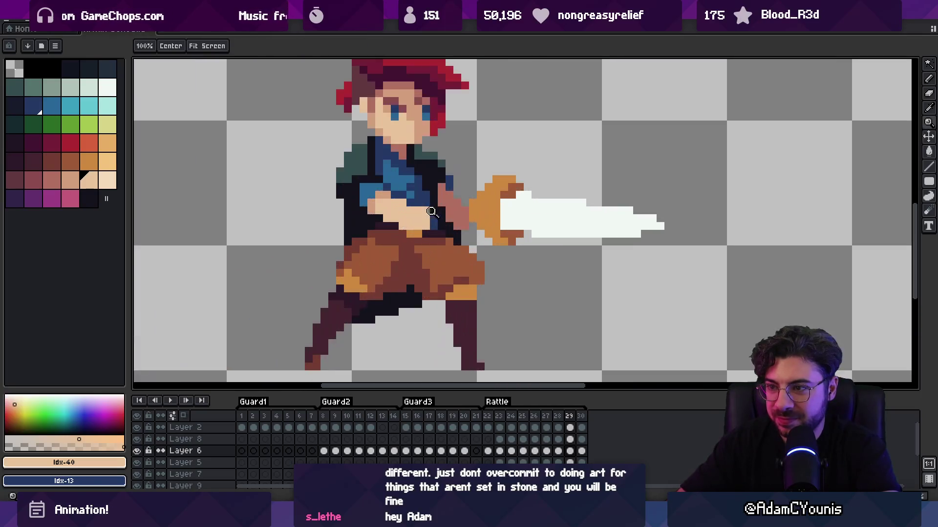
pyautogui.press('e')
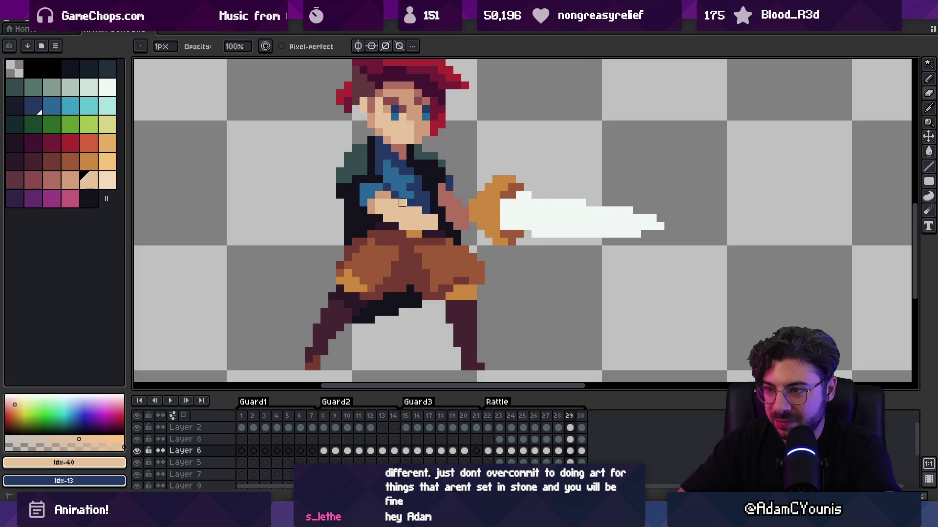
pyautogui.scroll(-5, 402, 242)
pyautogui.press('Return')
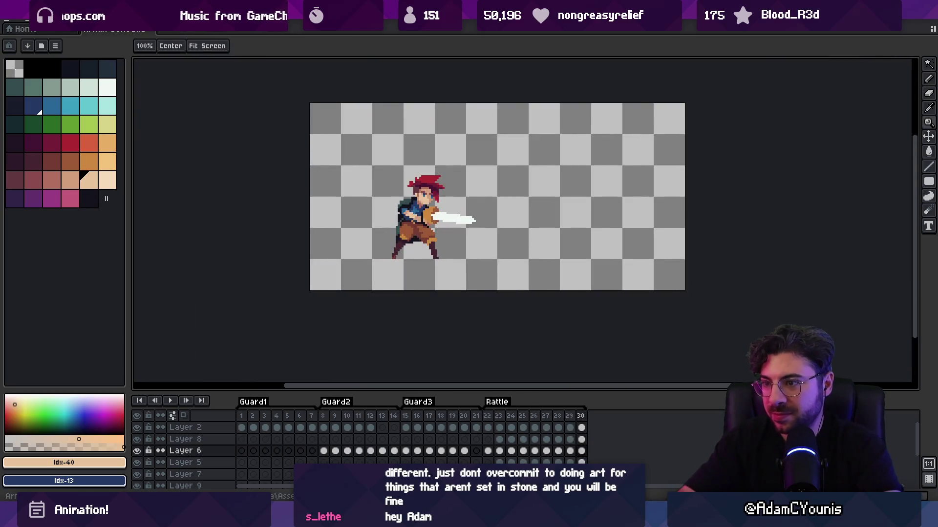
pyautogui.scroll(5, 424, 221)
# Fill the hand's connected darker skin with light peach and add blue pixels along its edge
pyautogui.press('g')
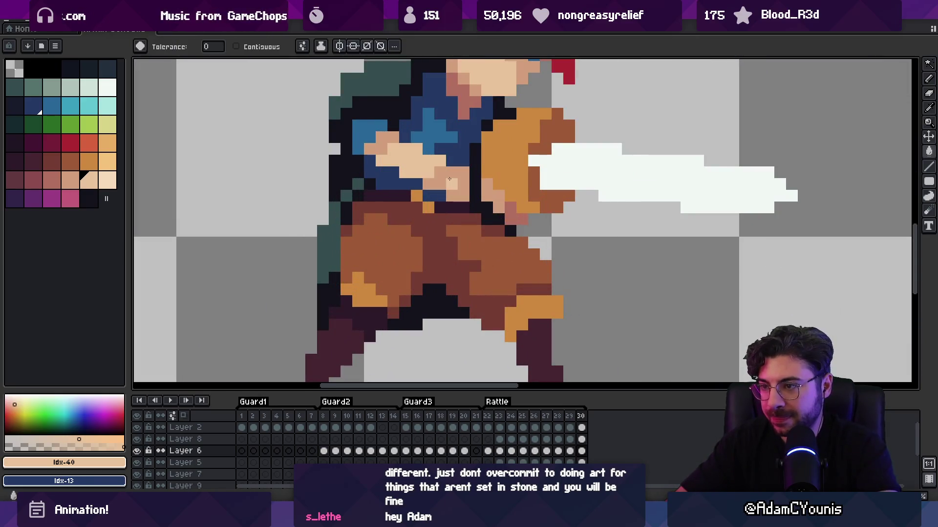
pyautogui.click(454, 186)
pyautogui.hotkey('ctrl', 'z')
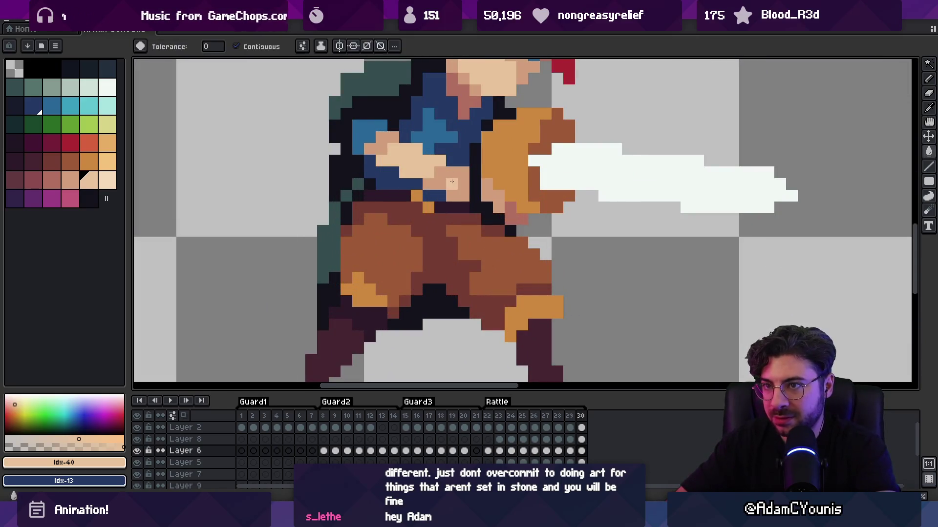
pyautogui.click(461, 184)
pyautogui.press('b')
pyautogui.rightClick(452, 196)
pyautogui.rightClick(463, 161)
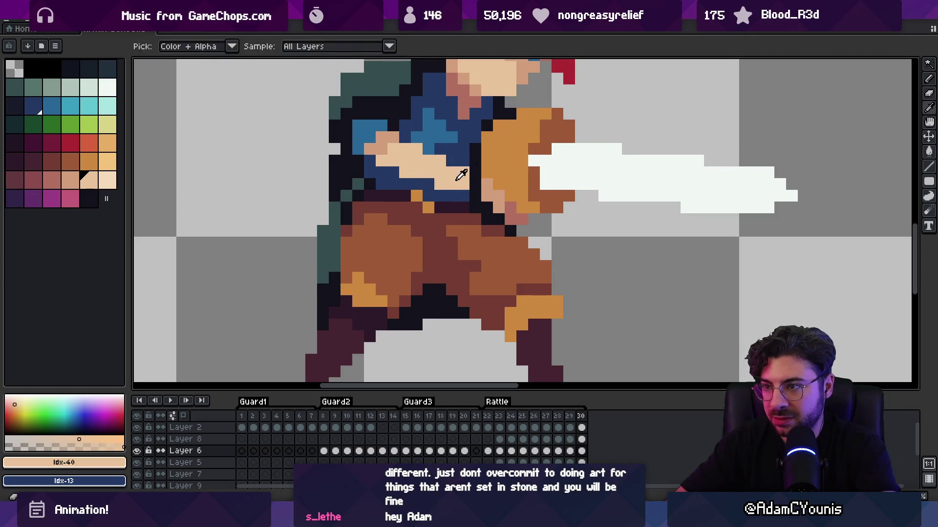
# Pick the darker skin colour, zoom out, and jump to Rattle's first frame
pyautogui.press('e')
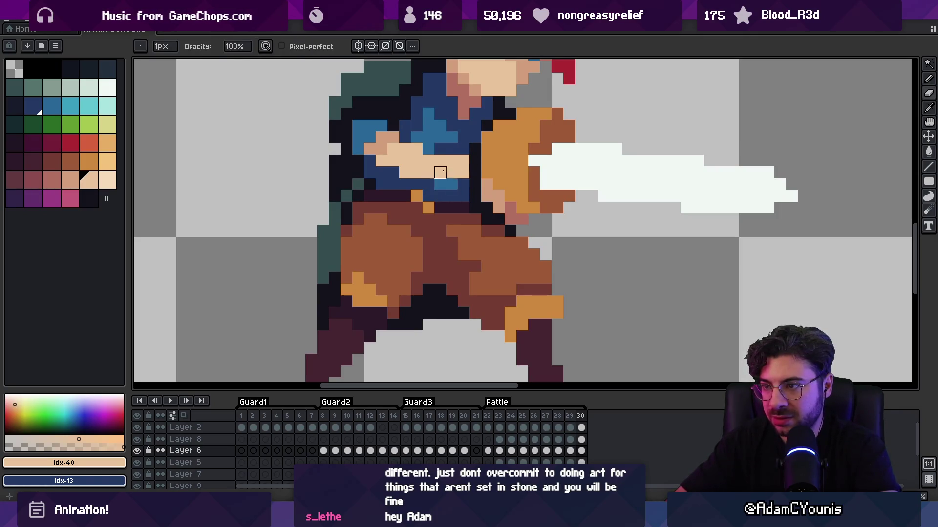
pyautogui.press('z')
pyautogui.scroll(-5, 421, 211)
pyautogui.scroll(1, 421, 211)
pyautogui.scroll(3, 422, 211)
pyautogui.press('b')
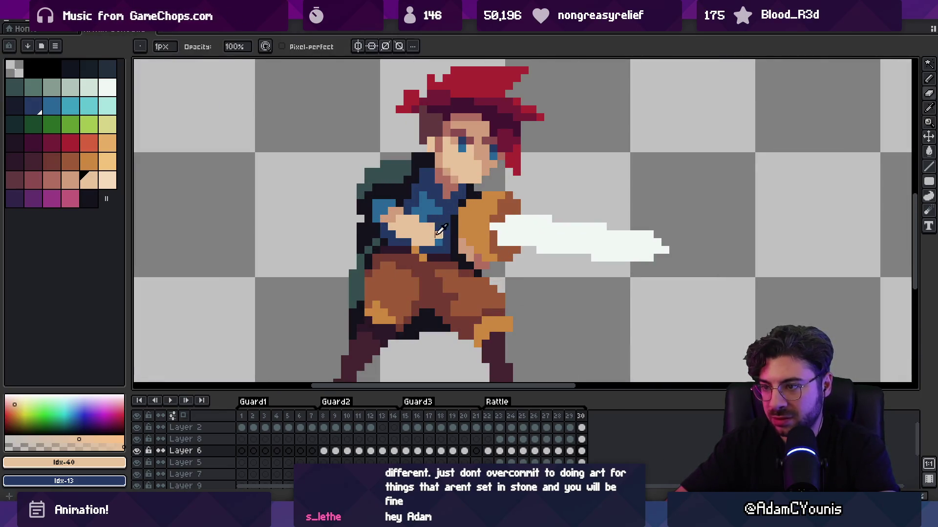
pyautogui.press('e')
pyautogui.press('alt')
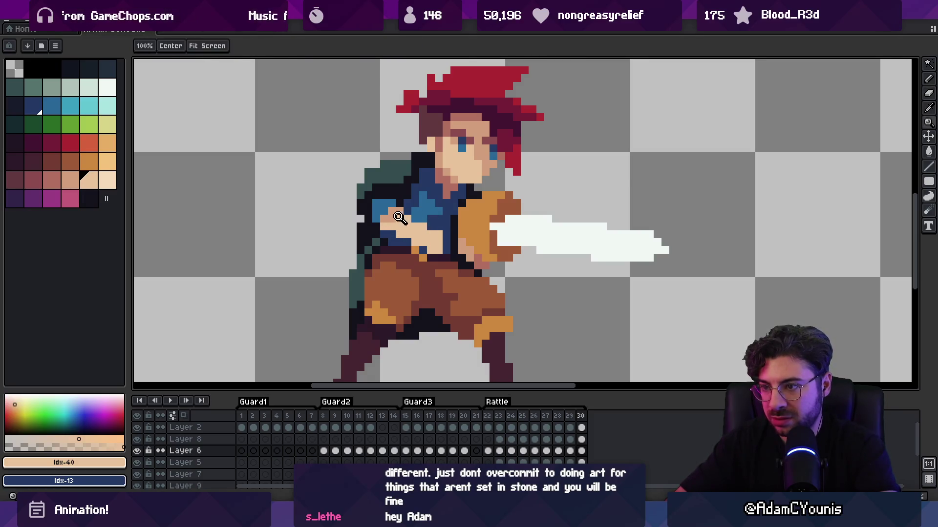
pyautogui.keyDown('alt'); pyautogui.click(386, 225); pyautogui.keyUp('alt')
pyautogui.press('z')
pyautogui.scroll(-4, 439, 226)
pyautogui.press('Return')
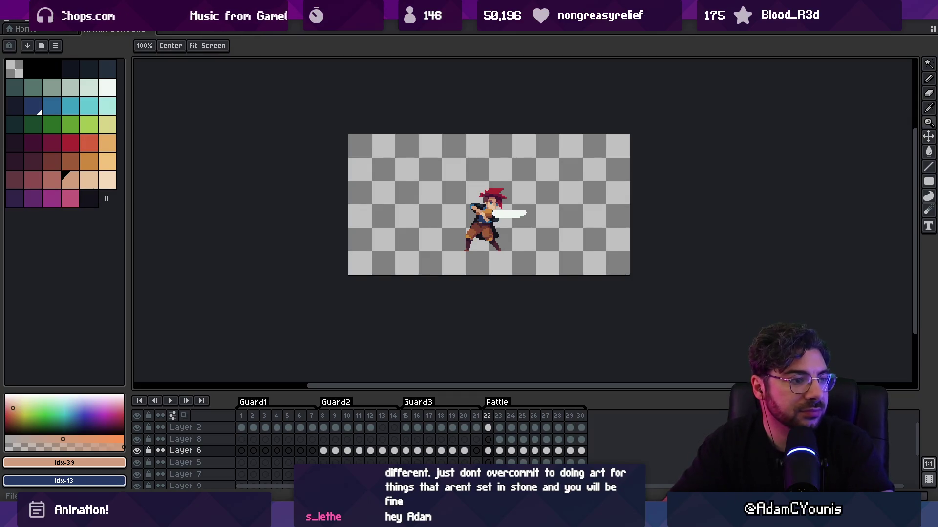
# Centre the sprite on frame 22 and paint light skin pixels along the sword arm
pyautogui.moveTo(915, 8)
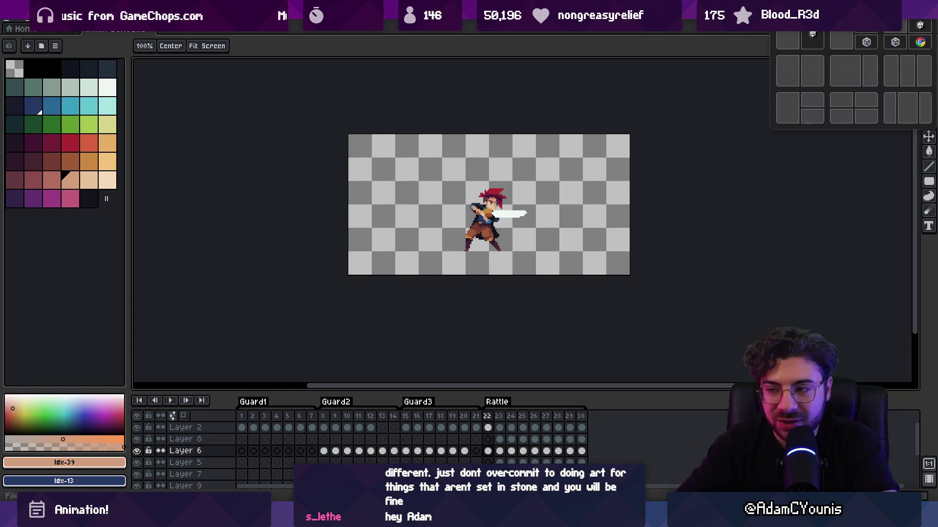
pyautogui.moveTo(479, 167); pyautogui.dragTo(435, 209)
pyautogui.scroll(3, 462, 211)
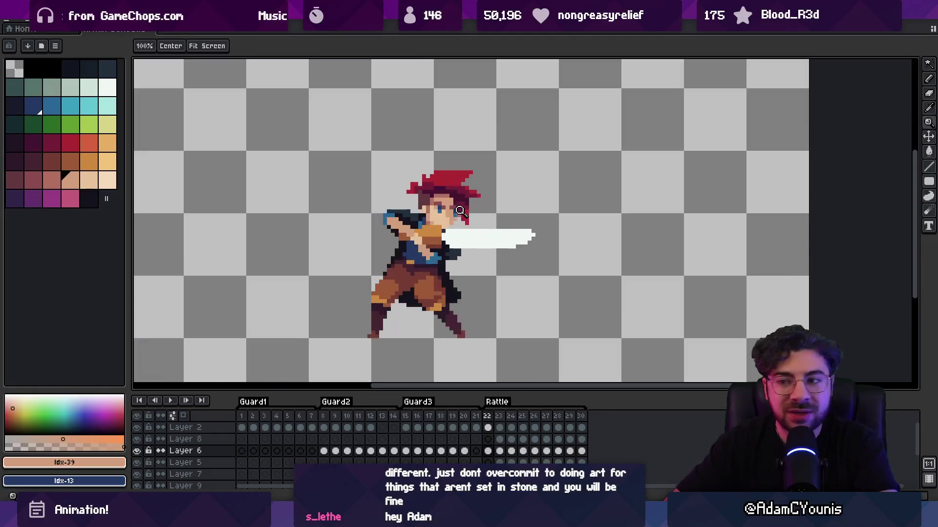
pyautogui.scroll(3, 418, 234)
pyautogui.press('b')
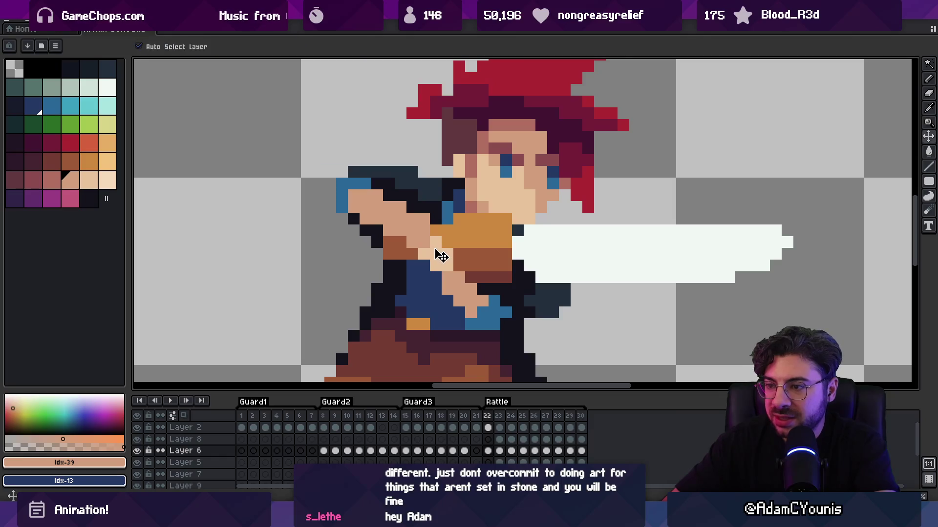
pyautogui.keyDown('alt'); pyautogui.click(424, 236); pyautogui.keyUp('alt')
pyautogui.moveTo(401, 219)
pyautogui.mouseDown()
pyautogui.moveTo(415, 222)
pyautogui.moveTo(378, 213)
pyautogui.moveTo(373, 197)
pyautogui.mouseUp()
# Touch up the arm with individual light and dark skin pixels near the hand
pyautogui.press('alt')
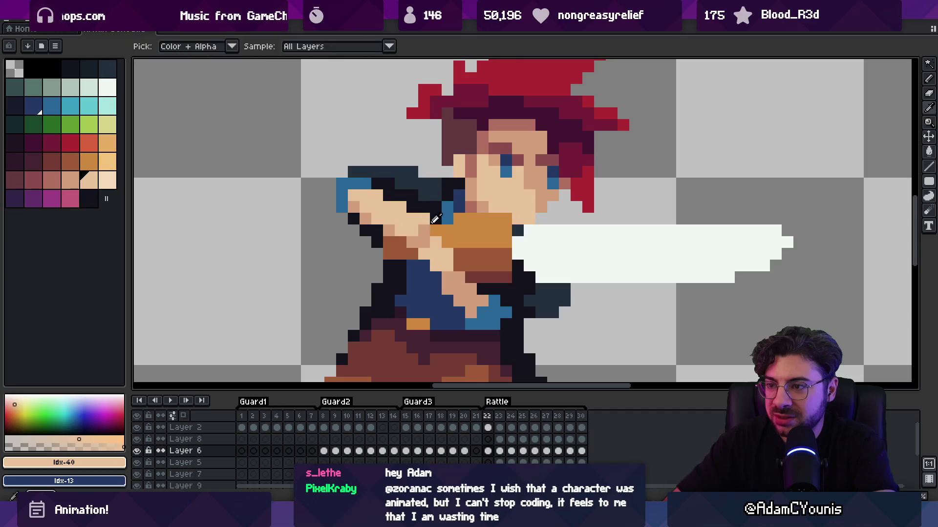
pyautogui.keyDown('alt'); pyautogui.click(448, 267); pyautogui.keyUp('alt')
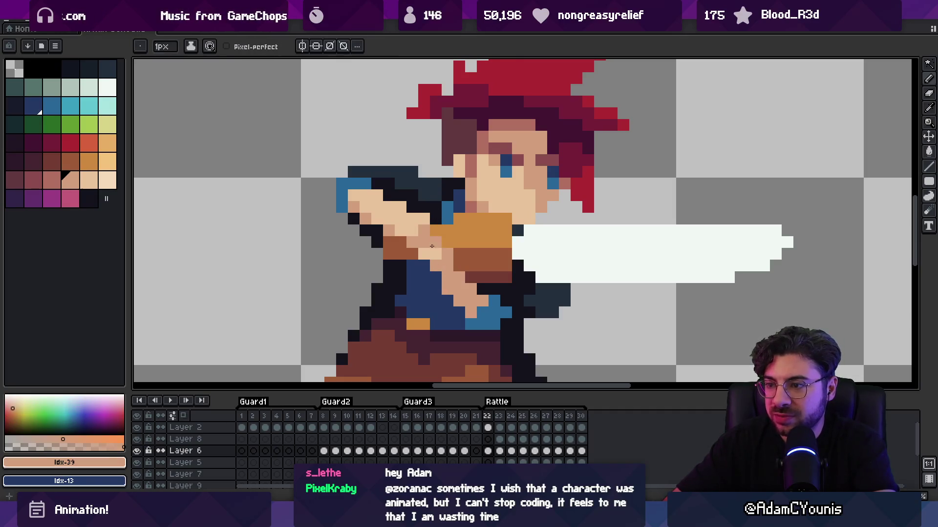
pyautogui.keyDown('alt'); pyautogui.click(434, 247); pyautogui.keyUp('alt')
pyautogui.click(430, 231)
pyautogui.scroll(-3, 414, 241)
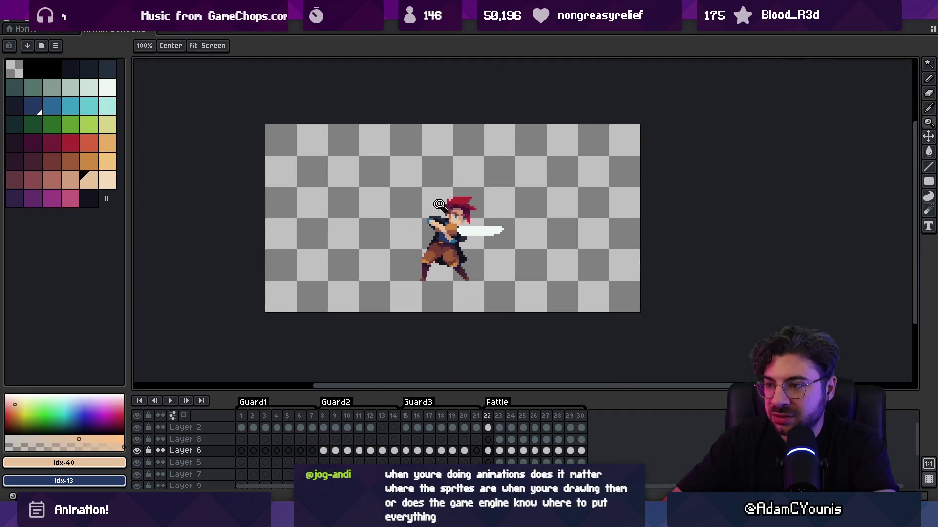
pyautogui.scroll(1, 440, 235)
pyautogui.scroll(2, 445, 232)
pyautogui.keyDown('alt'); pyautogui.click(462, 239); pyautogui.keyUp('alt')
pyautogui.click(449, 229)
pyautogui.scroll(-3, 449, 229)
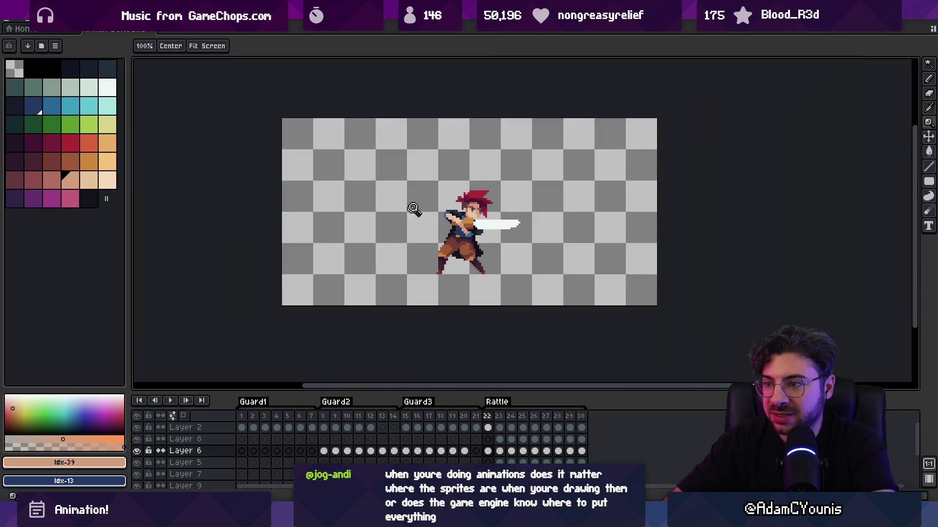
pyautogui.scroll(2, 435, 222)
pyautogui.keyDown('alt'); pyautogui.click(431, 218); pyautogui.keyUp('alt')
# Sample the hand's orange and the hilt's brown, then repaint the hilt pixels in brown
pyautogui.press('z')
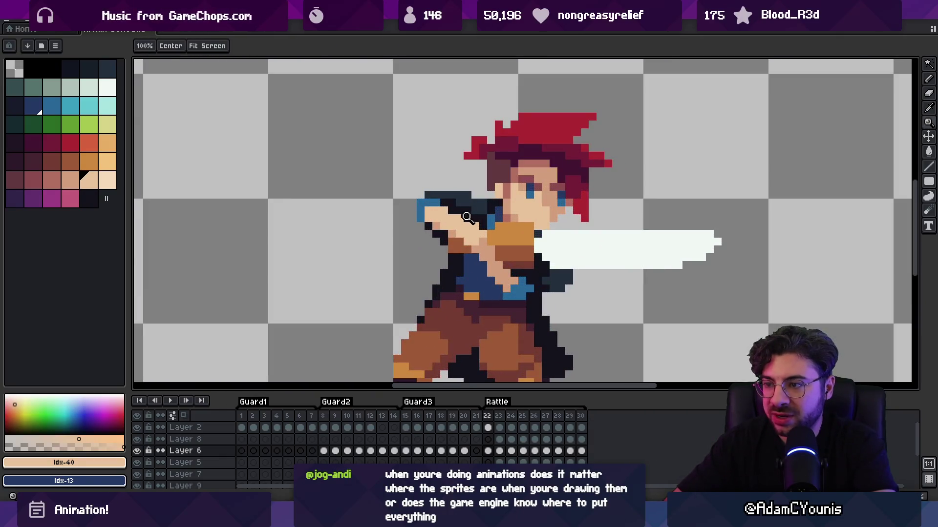
pyautogui.scroll(-3, 461, 210)
pyautogui.scroll(2, 487, 218)
pyautogui.scroll(1, 487, 217)
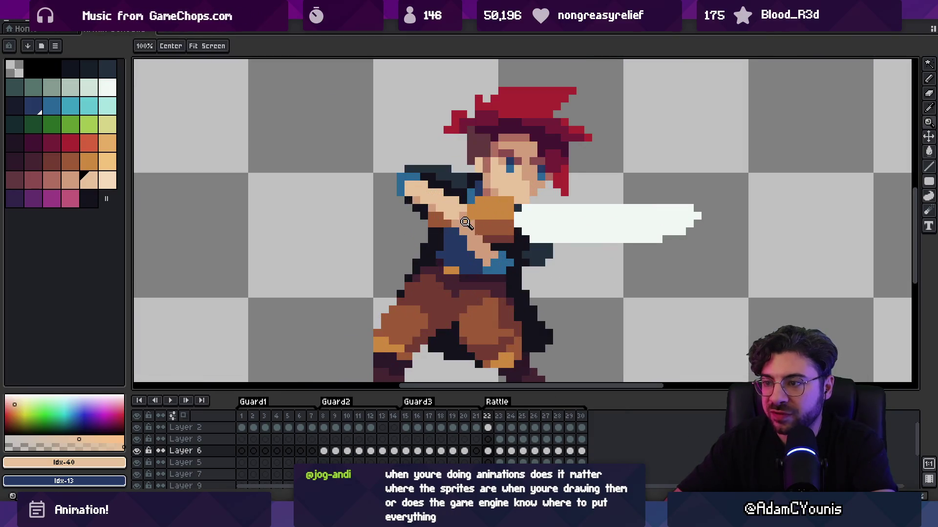
pyautogui.press('b')
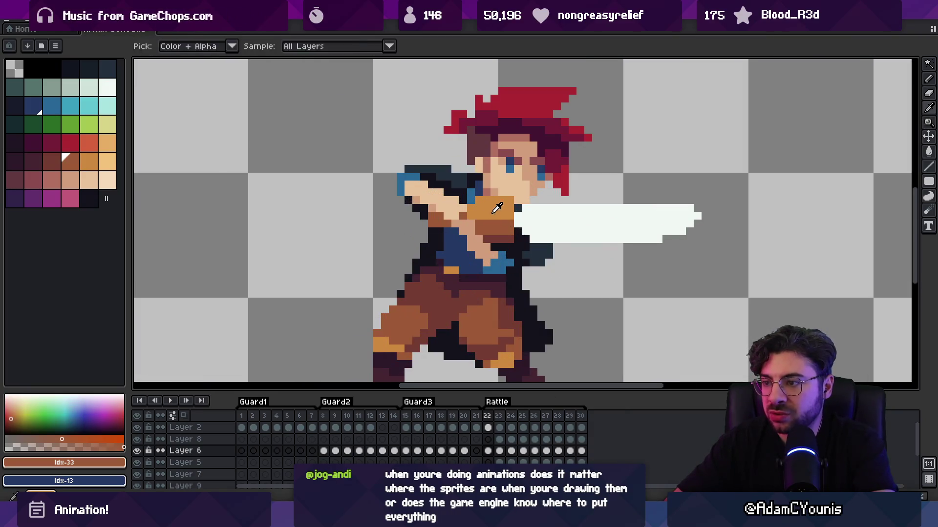
pyautogui.keyDown('alt'); pyautogui.click(498, 222); pyautogui.keyUp('alt')
pyautogui.press('z')
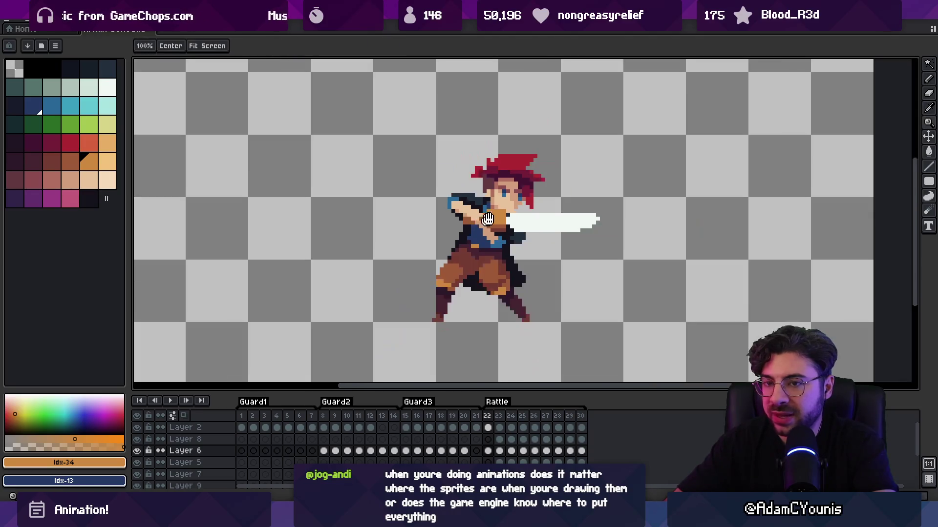
pyautogui.scroll(-2, 504, 224)
pyautogui.scroll(3, 481, 215)
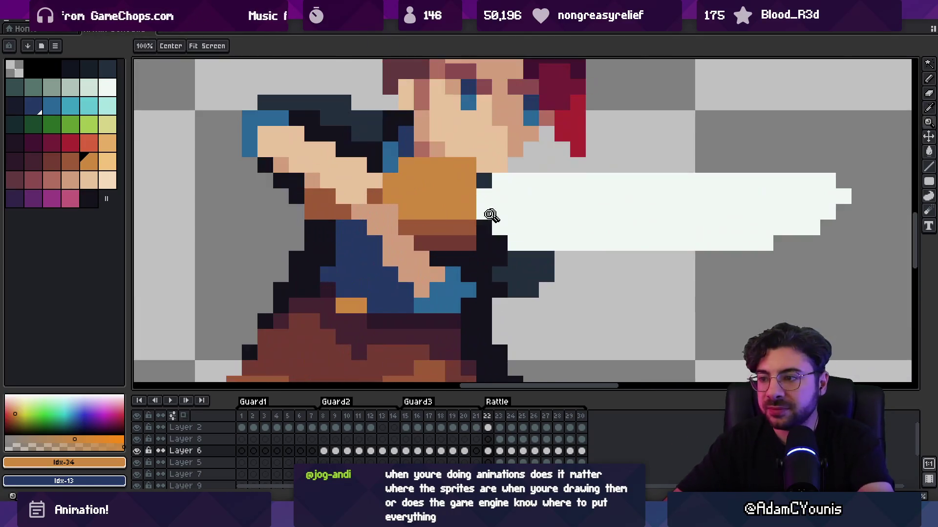
pyautogui.keyDown('alt'); pyautogui.click(451, 242); pyautogui.keyUp('alt')
pyautogui.keyDown('alt'); pyautogui.click(435, 207); pyautogui.keyUp('alt')
pyautogui.moveTo(421, 228); pyautogui.dragTo(468, 228)
# Paint orange pixels across the hand block holding the white blade
pyautogui.keyDown('alt'); pyautogui.click(405, 227); pyautogui.keyUp('alt')
pyautogui.moveTo(405, 211)
pyautogui.mouseDown()
pyautogui.moveTo(391, 180)
pyautogui.moveTo(392, 196)
pyautogui.mouseUp()
pyautogui.keyDown('alt'); pyautogui.click(405, 203); pyautogui.keyUp('alt')
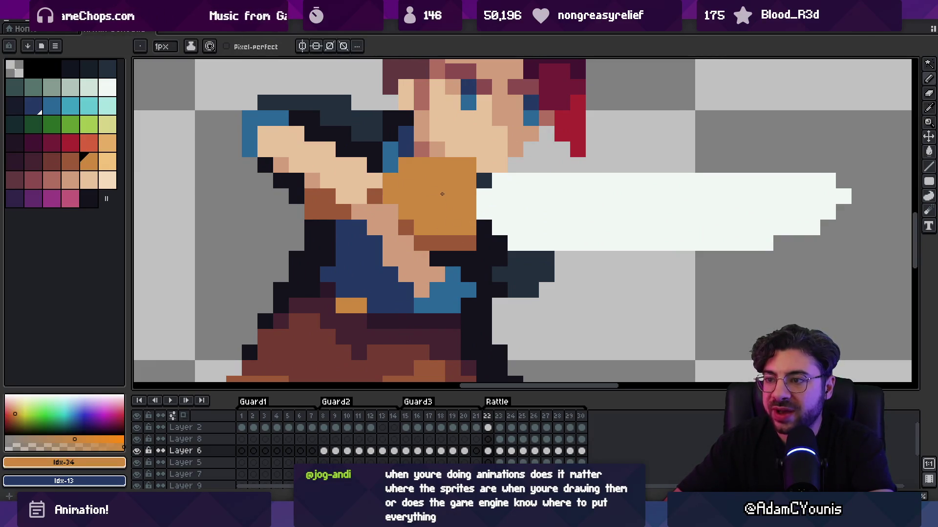
pyautogui.press('z')
pyautogui.scroll(-5, 441, 194)
pyautogui.scroll(4, 464, 171)
pyautogui.scroll(-4, 482, 153)
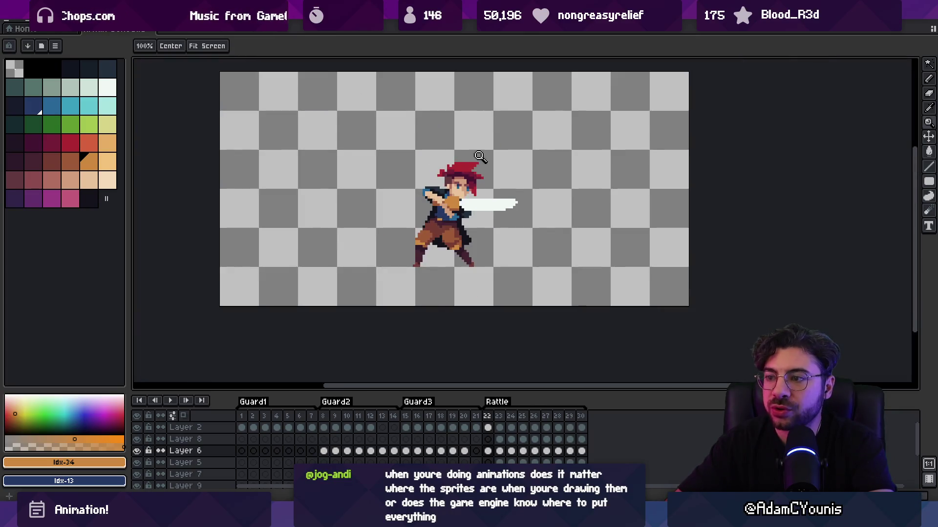
# Select Rattle frames 22–30 and eyedrop the brown and orange tones from the hand
pyautogui.moveTo(487, 416)
pyautogui.mouseDown()
pyautogui.moveTo(594, 412)
pyautogui.moveTo(487, 419)
pyautogui.mouseUp()
pyautogui.scroll(2, 469, 205)
pyautogui.keyDown('alt'); pyautogui.click(464, 236); pyautogui.keyUp('alt')
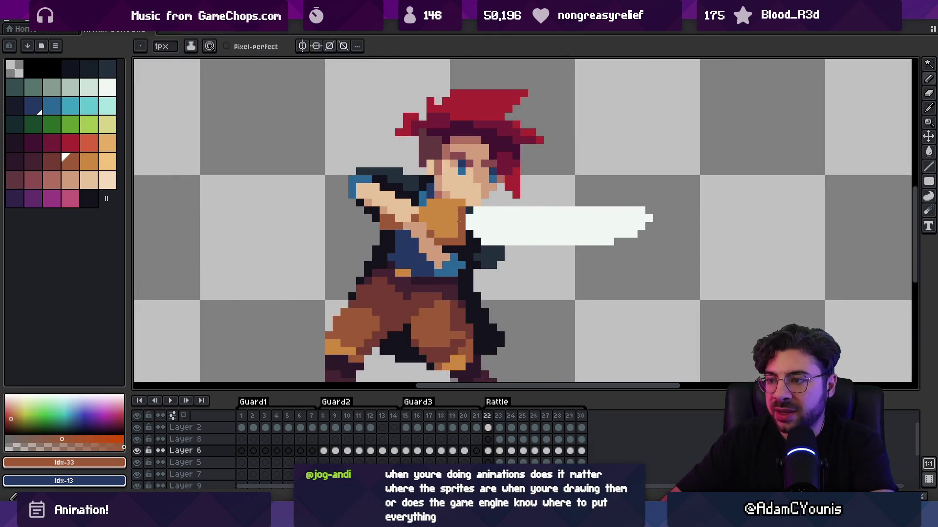
pyautogui.keyDown('alt'); pyautogui.click(442, 240); pyautogui.keyUp('alt')
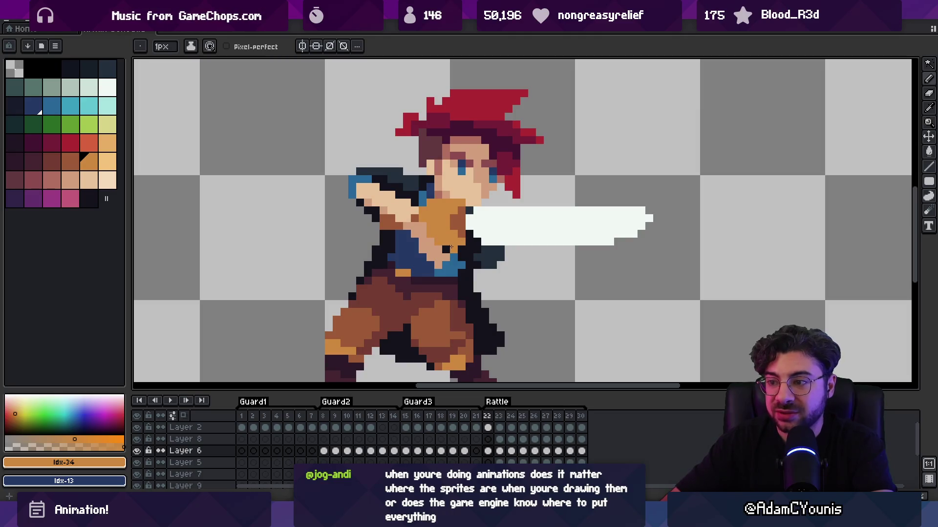
pyautogui.keyDown('alt'); pyautogui.click(461, 230); pyautogui.keyUp('alt')
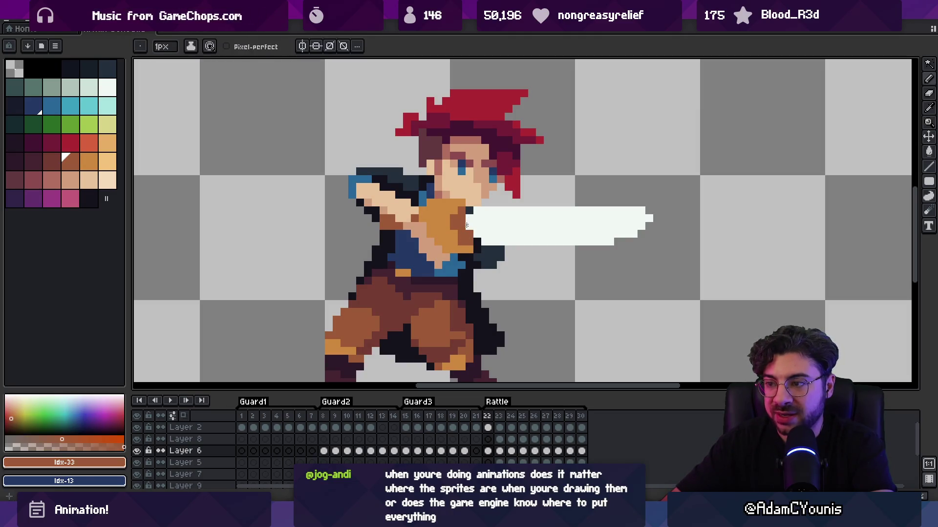
pyautogui.keyDown('alt'); pyautogui.click(457, 218); pyautogui.keyUp('alt')
pyautogui.keyDown('alt'); pyautogui.click(464, 230); pyautogui.keyUp('alt')
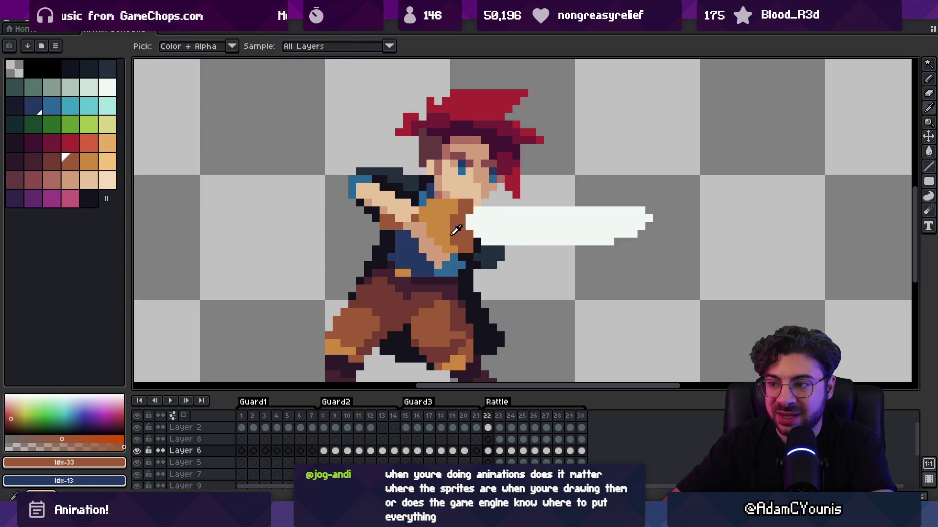
pyautogui.keyDown('alt'); pyautogui.click(457, 230); pyautogui.keyUp('alt')
pyautogui.scroll(-5, 433, 211)
pyautogui.scroll(5, 433, 211)
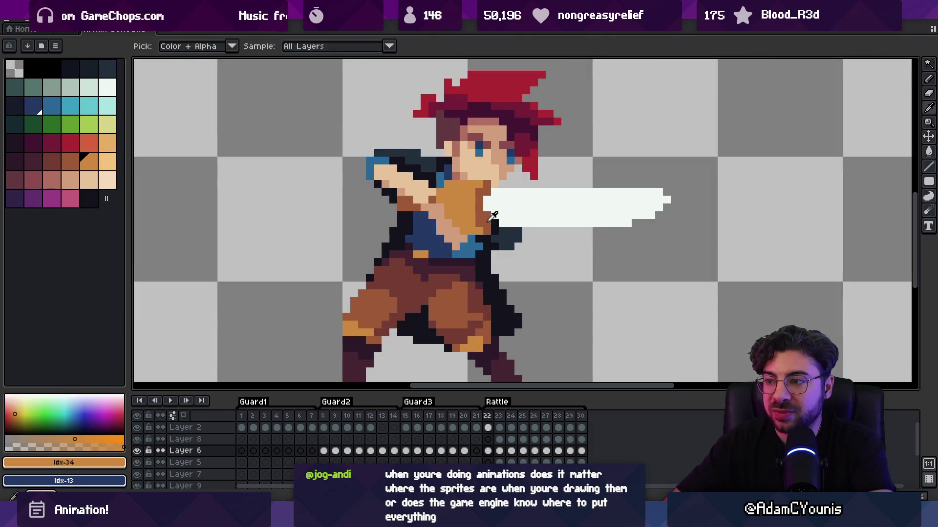
# Paint darker reddish and rose skin shading pixels on the hand, arm and chest
pyautogui.keyDown('alt'); pyautogui.click(494, 186); pyautogui.keyUp('alt')
pyautogui.scroll(-5, 491, 193)
pyautogui.scroll(6, 489, 190)
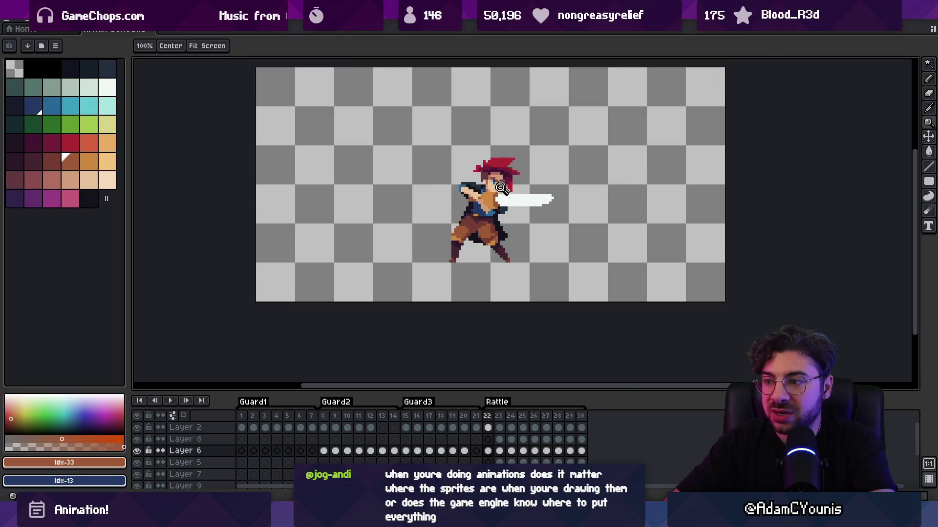
pyautogui.keyDown('alt'); pyautogui.click(477, 181); pyautogui.keyUp('alt')
pyautogui.click(51, 180)
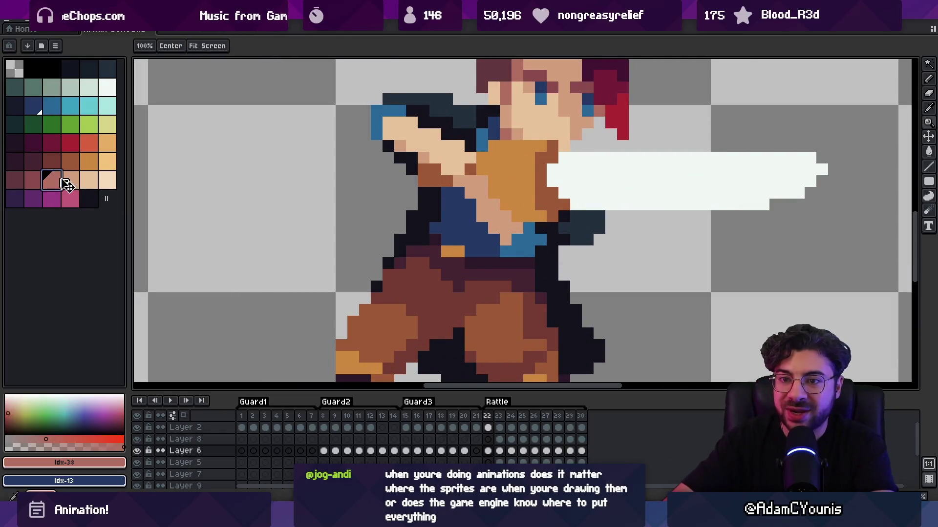
pyautogui.moveTo(494, 205); pyautogui.dragTo(500, 214)
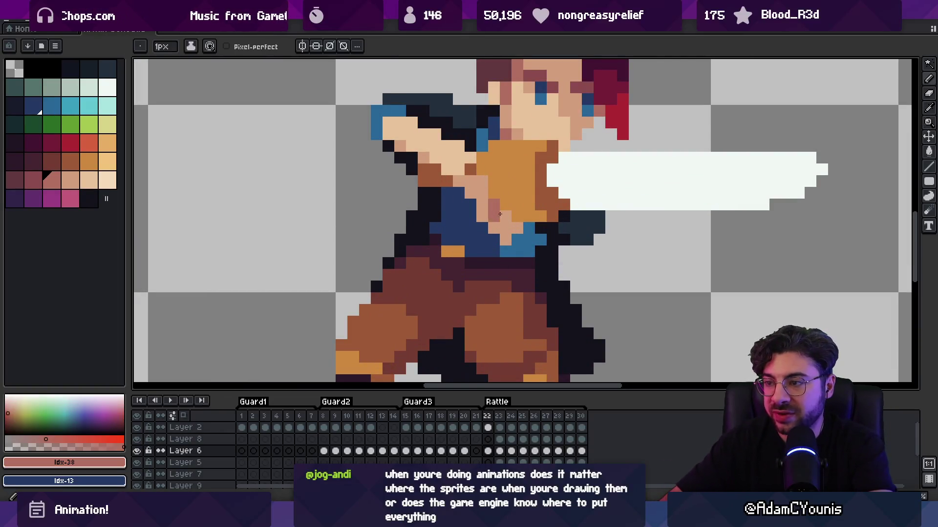
pyautogui.keyDown('alt'); pyautogui.click(476, 187); pyautogui.keyUp('alt')
pyautogui.click(494, 204)
pyautogui.keyDown('alt'); pyautogui.click(505, 215); pyautogui.keyUp('alt')
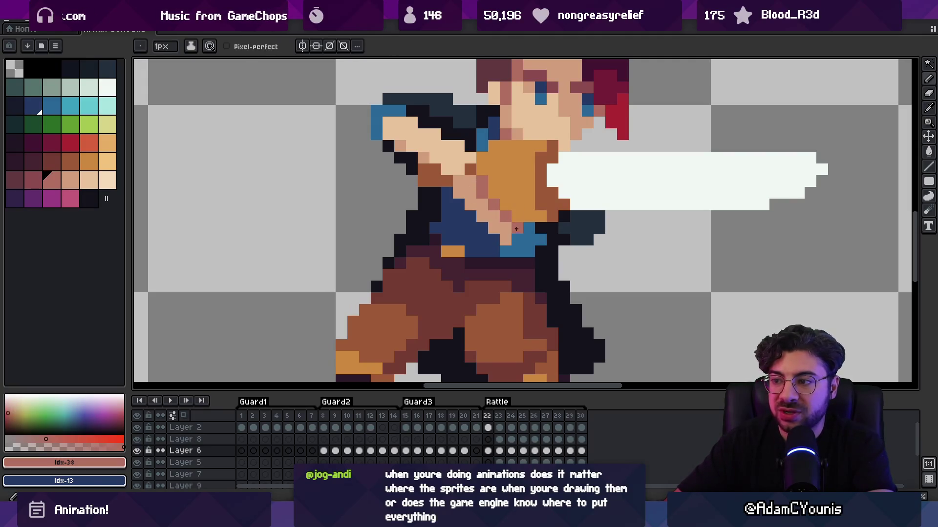
pyautogui.click(517, 228)
pyautogui.keyDown('alt'); pyautogui.click(507, 236); pyautogui.keyUp('alt')
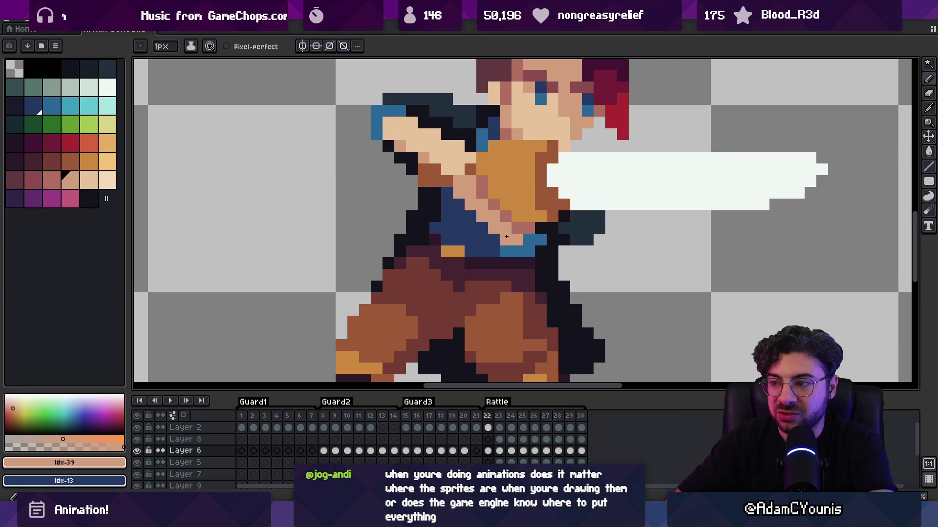
# Zoom out to the whole swordsman and re-export the sprite sheets, overwriting the previous files
pyautogui.press('space')
pyautogui.scroll(-7, 490, 219)
pyautogui.scroll(4, 506, 206)
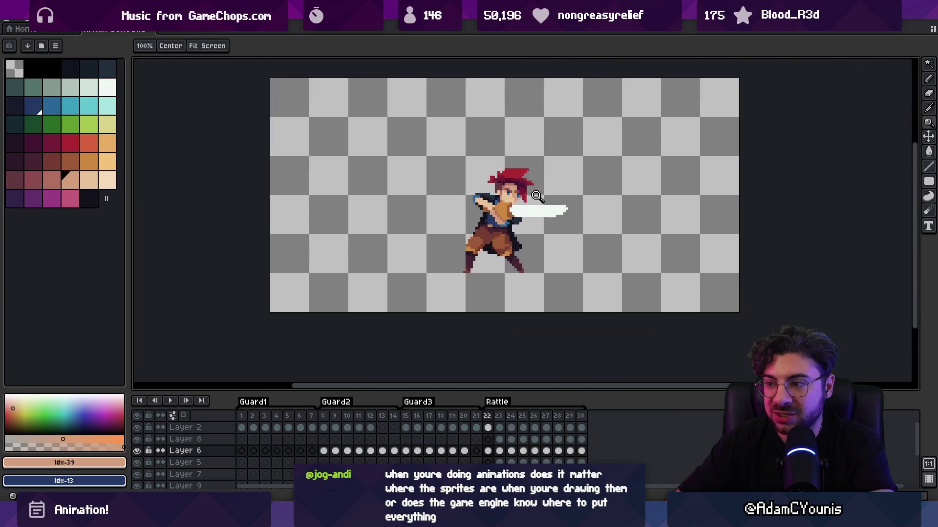
pyautogui.moveTo(506, 206); pyautogui.dragTo(445, 217)
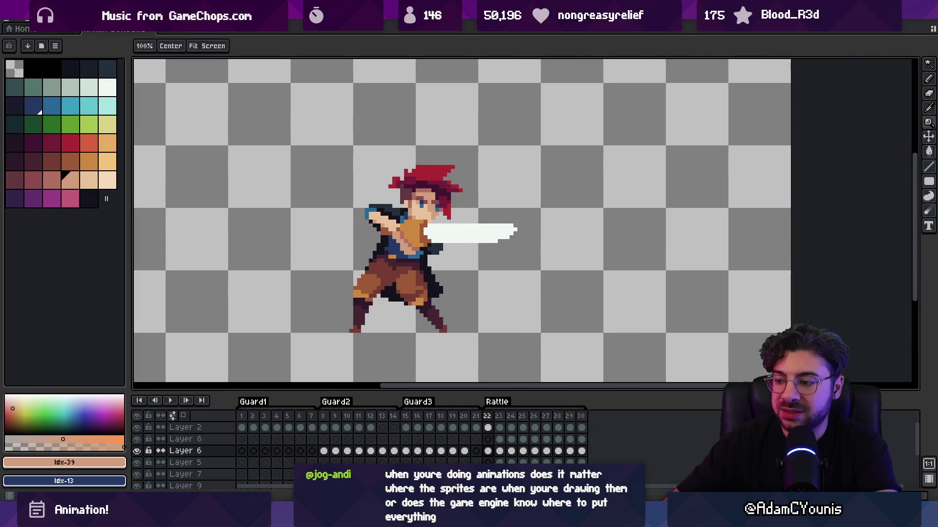
pyautogui.hotkey('ctrl', 's')
pyautogui.press('Return')
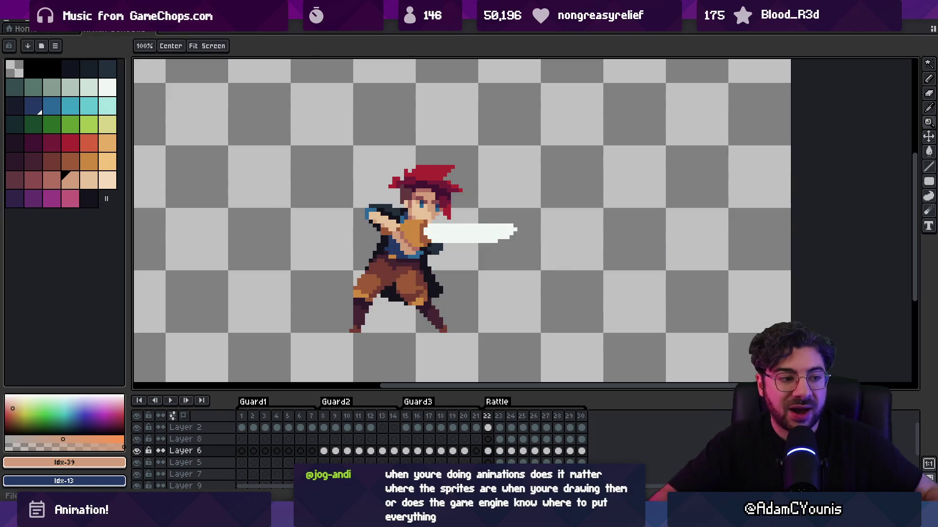
# Check the sprite's properties and file path, then switch to Unity
pyautogui.hotkey('ctrl', 'p')
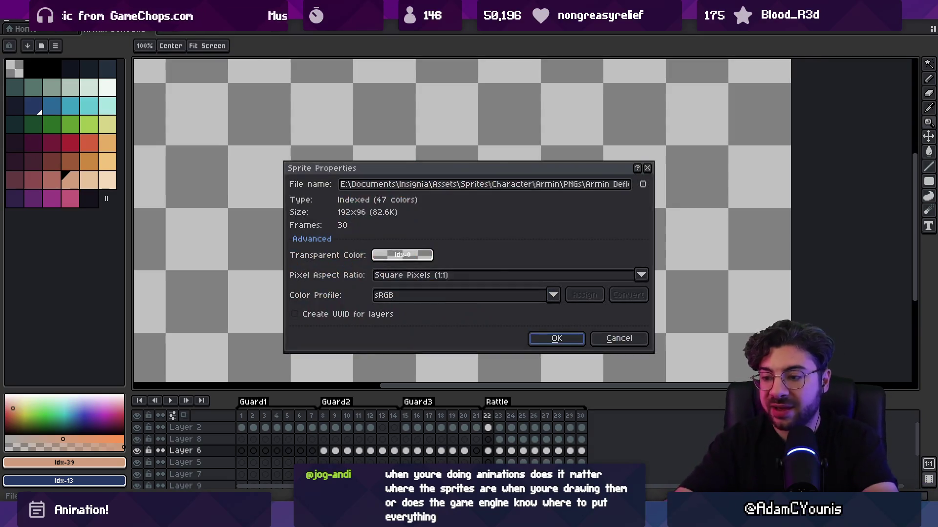
pyautogui.press('Escape')
pyautogui.hotkey('alt', 'Tab')
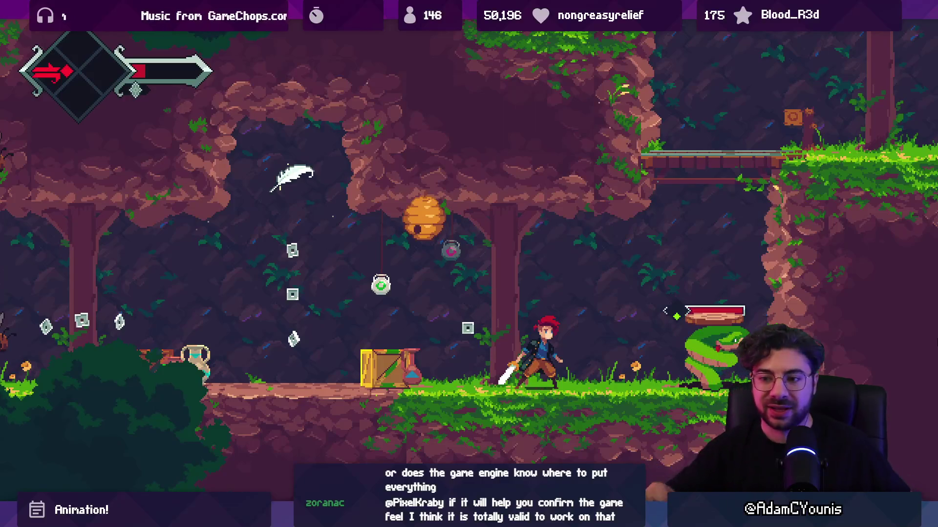
# Leave the full-screen game for Unity's editor layout and switch back to Aseprite
pyautogui.hotkey('shift', 'space')
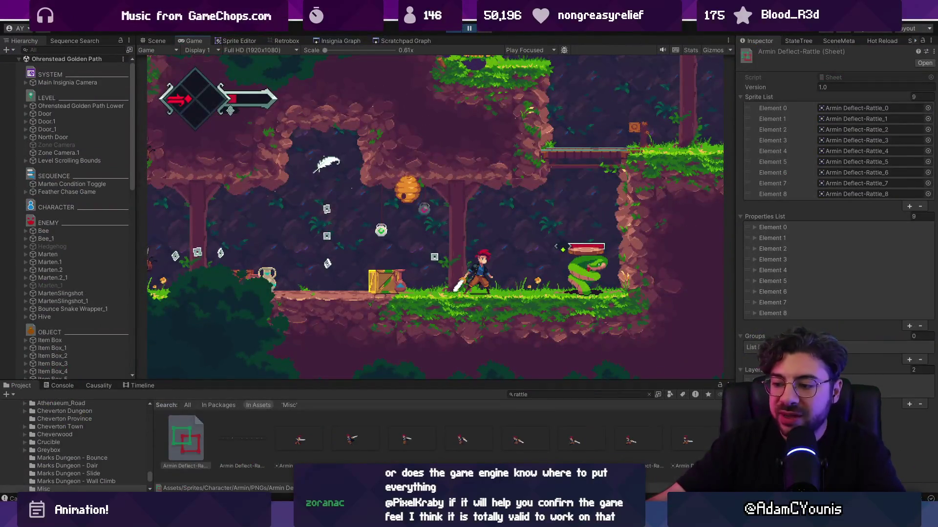
pyautogui.hotkey('alt', 'Tab')
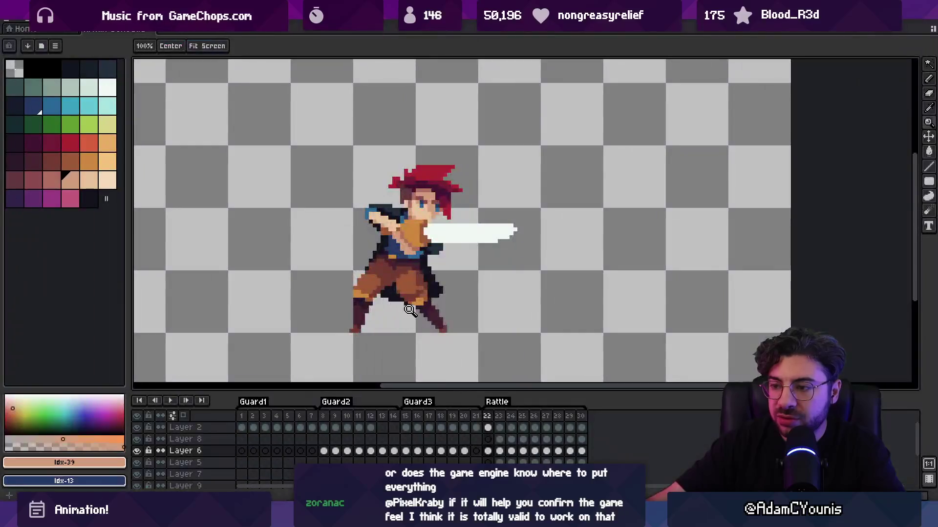
# Select Rattle frames 22 to 30 in the timeline, then switch to the Unity game
pyautogui.moveTo(489, 423); pyautogui.dragTo(582, 422)
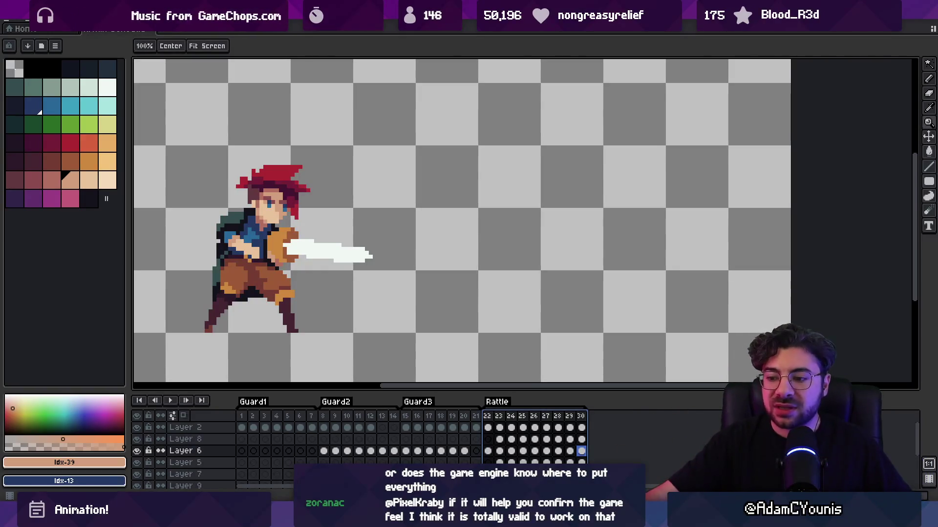
pyautogui.hotkey('alt', 'Tab')
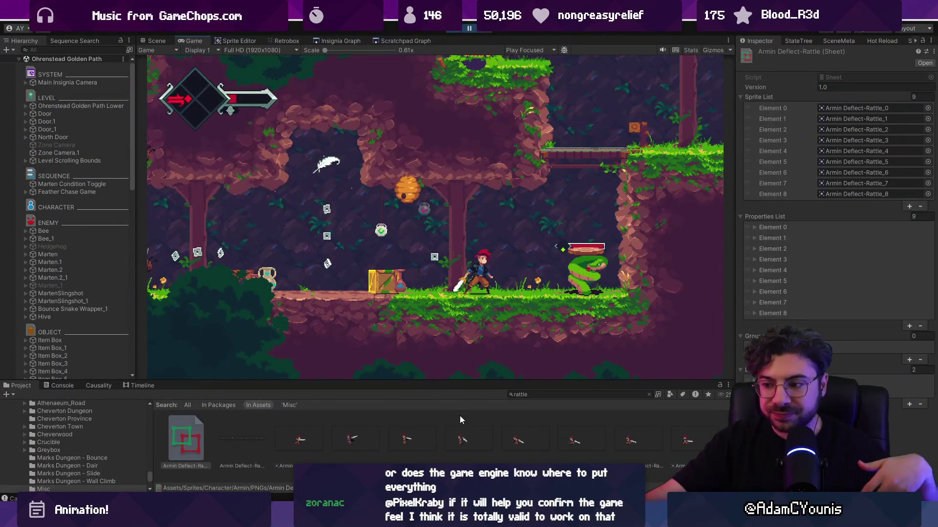
# Switch from Unity back to the Aseprite sprite editor
pyautogui.hotkey('alt', 'Tab')
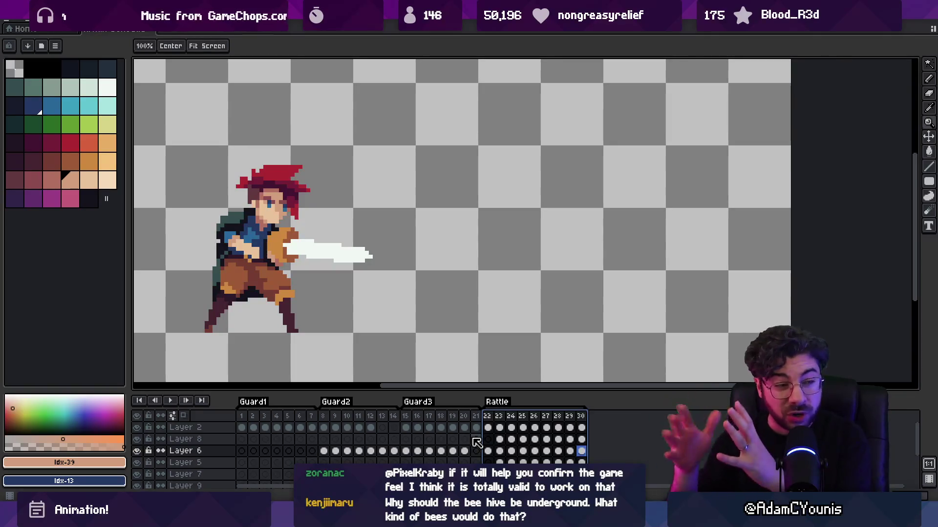
pyautogui.moveTo(329, 515)
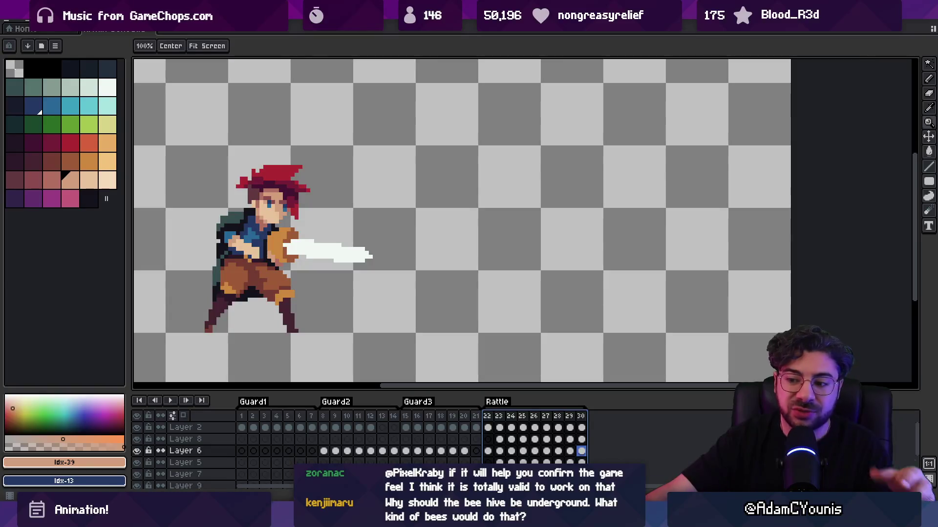
# Bring Unity forward, resume the paused game to test the attack, then return to Aseprite
pyautogui.click(329, 457)
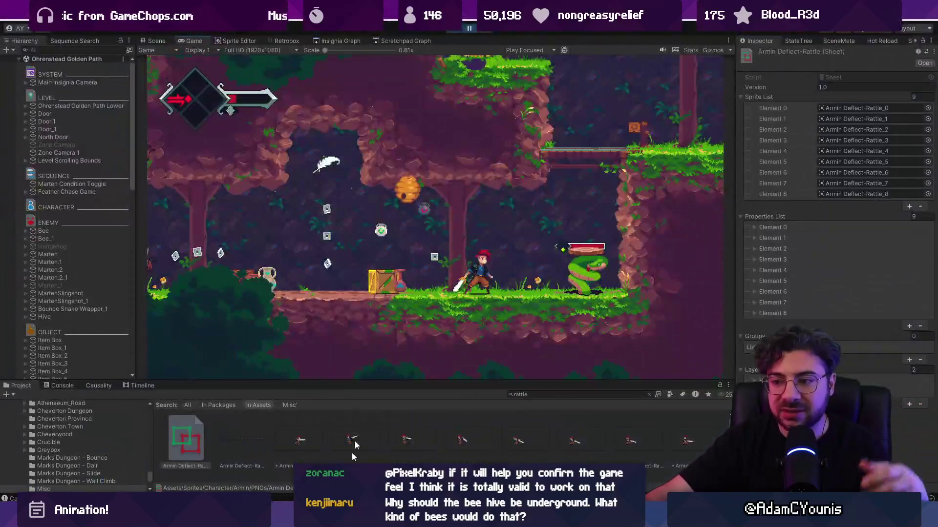
pyautogui.click(470, 29)
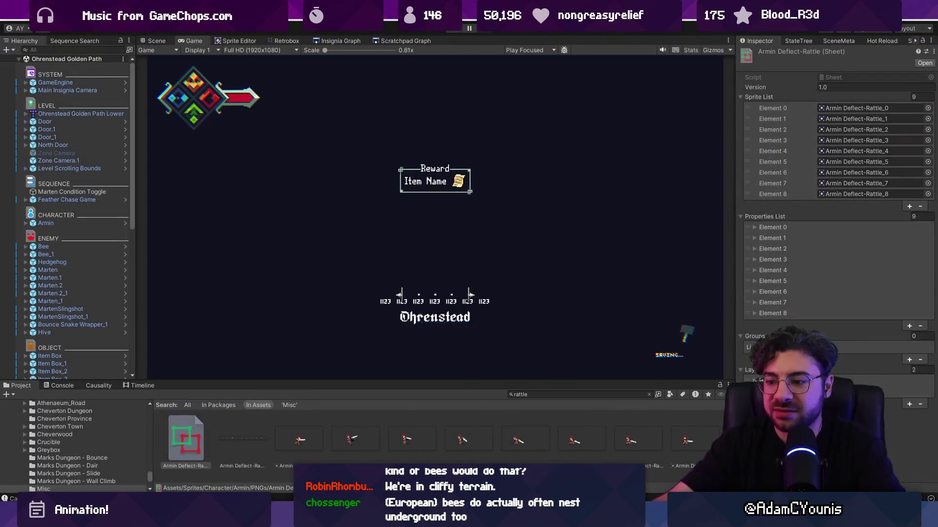
pyautogui.hotkey('alt', 'Tab')
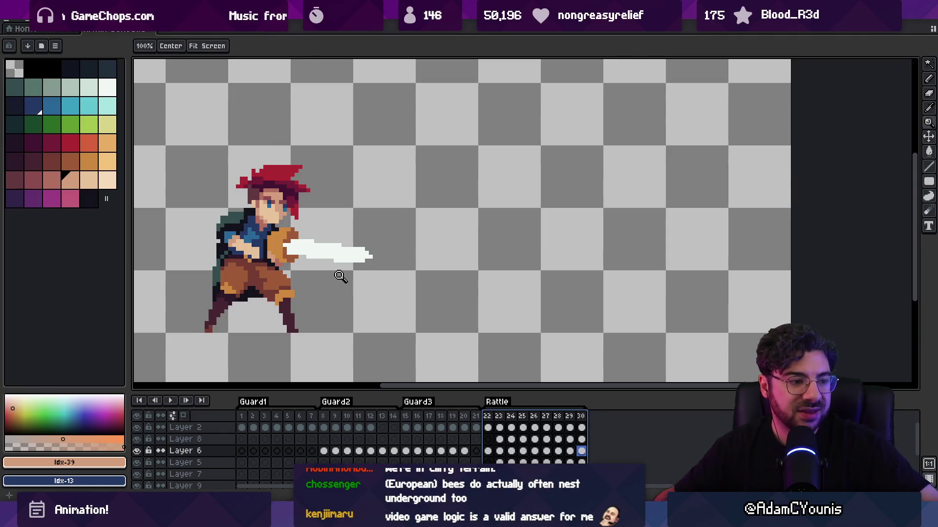
# Pick the sword's white on Layer 2 and reset the view to 100%, then zoom in
pyautogui.press('b')
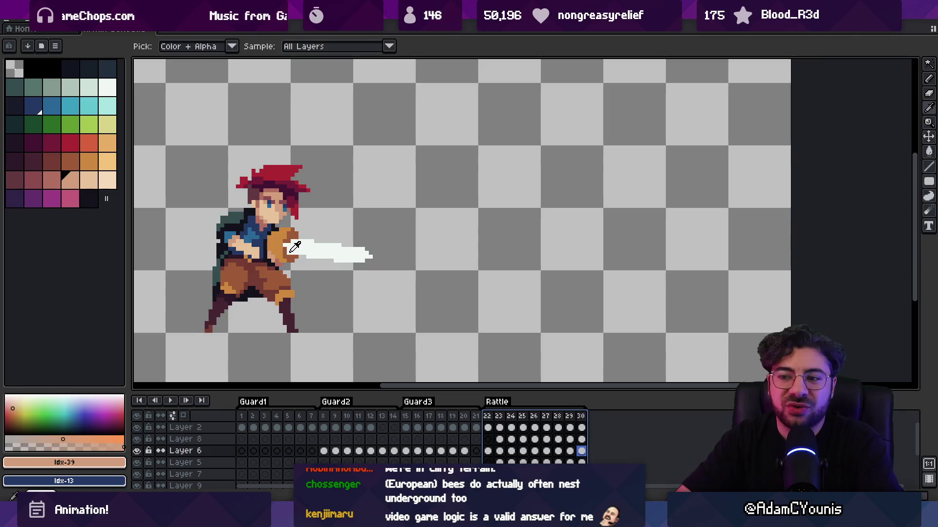
pyautogui.keyDown('alt'); pyautogui.click(285, 245); pyautogui.keyUp('alt')
pyautogui.keyDown('ctrl'); pyautogui.click(285, 243); pyautogui.keyUp('ctrl')
pyautogui.press('z')
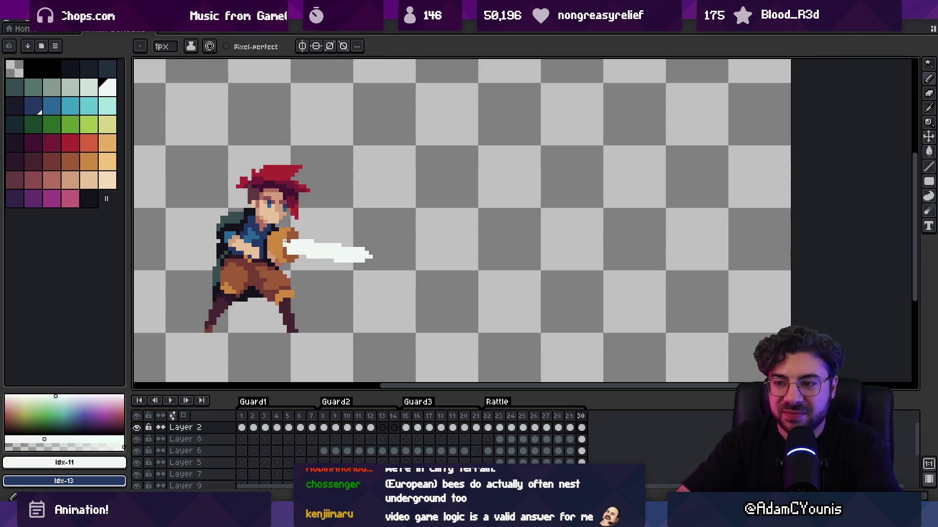
pyautogui.press('1')
pyautogui.scroll(3, 315, 214)
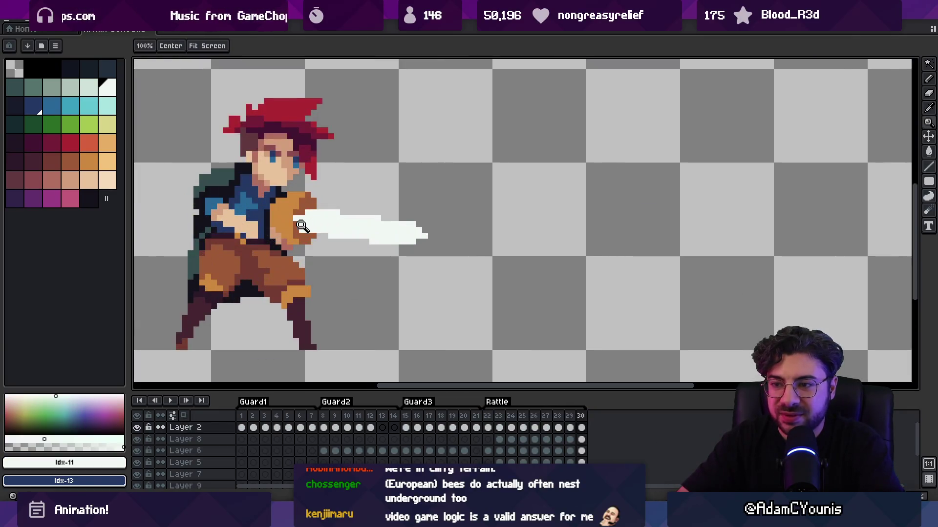
pyautogui.press('v')
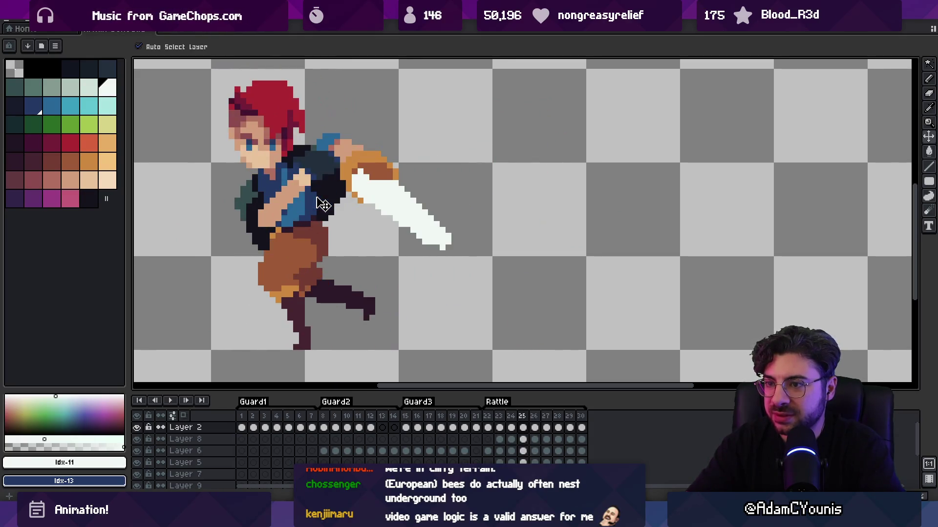
# Make Layer 6 active with skin tone Idx-40 and play the attack animation
pyautogui.click(302, 185)
pyautogui.keyDown('alt'); pyautogui.click(312, 180); pyautogui.keyUp('alt')
pyautogui.press('b')
pyautogui.press('Return')
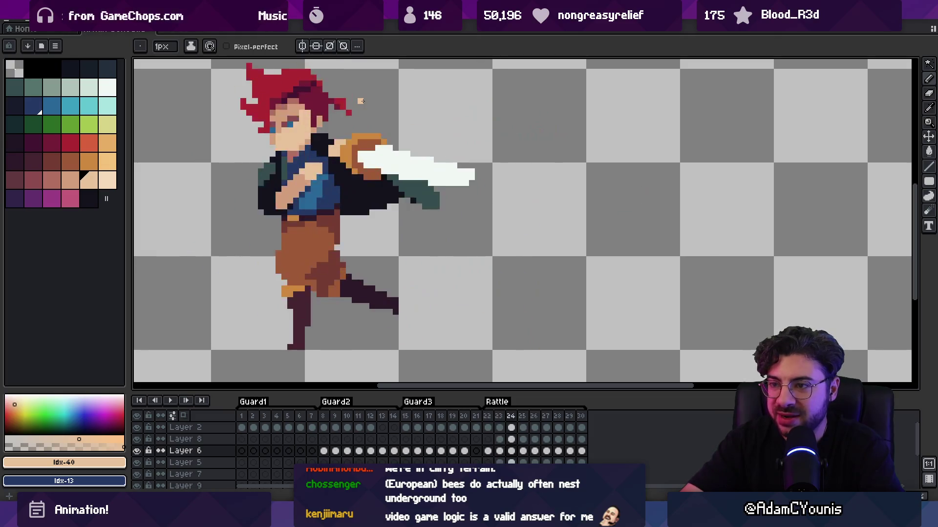
# Stop playback and sample skin tones Idx-39 and Idx-40 from the sprite
pyautogui.press('Return')
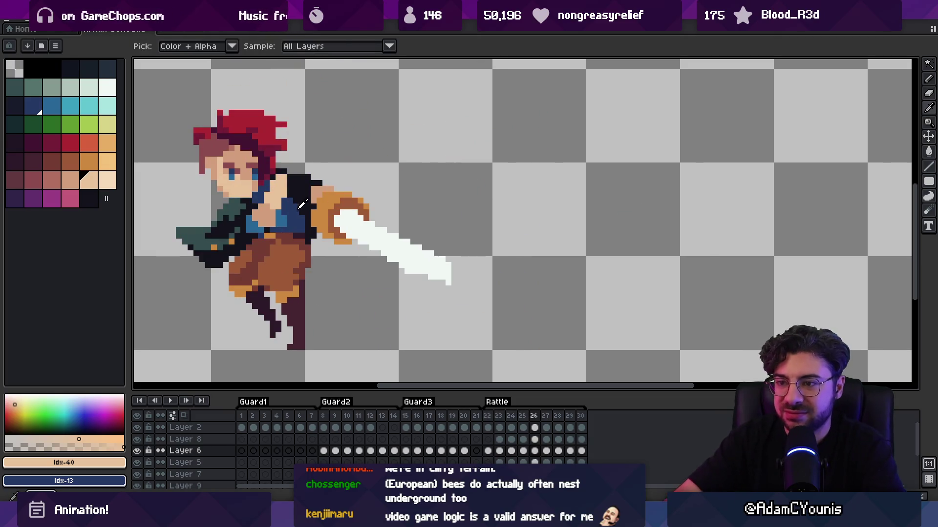
pyautogui.keyDown('alt'); pyautogui.click(268, 220); pyautogui.keyUp('alt')
pyautogui.keyDown('alt'); pyautogui.click(266, 210); pyautogui.keyUp('alt')
pyautogui.press('e')
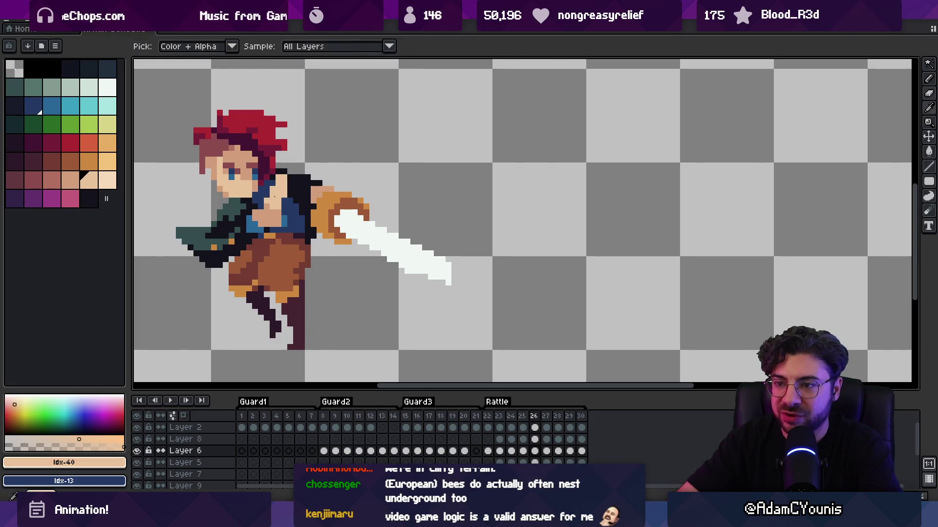
pyautogui.keyDown('alt'); pyautogui.click(266, 229); pyautogui.keyUp('alt')
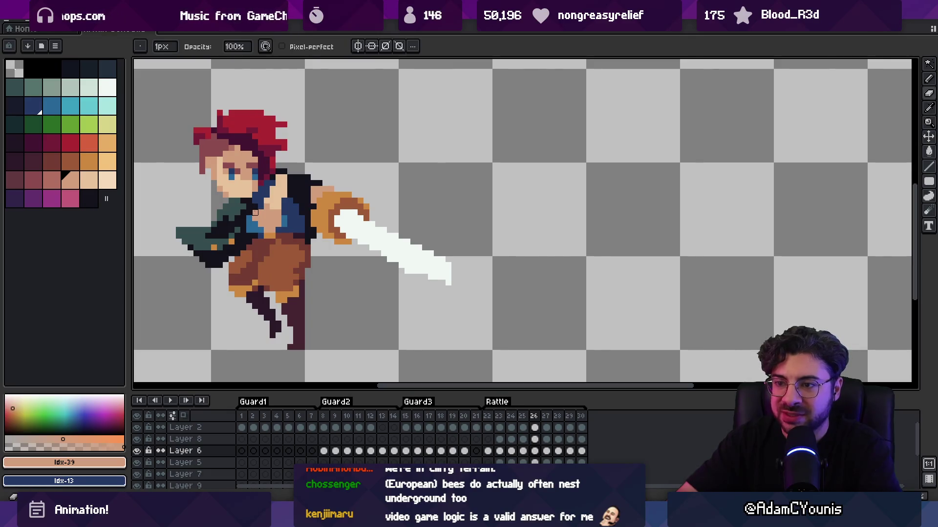
pyautogui.press('alt')
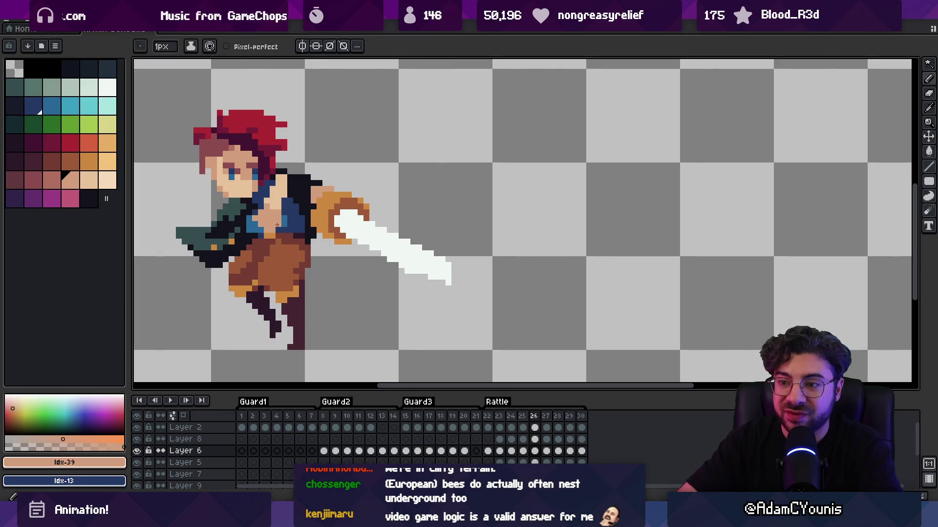
pyautogui.press('b')
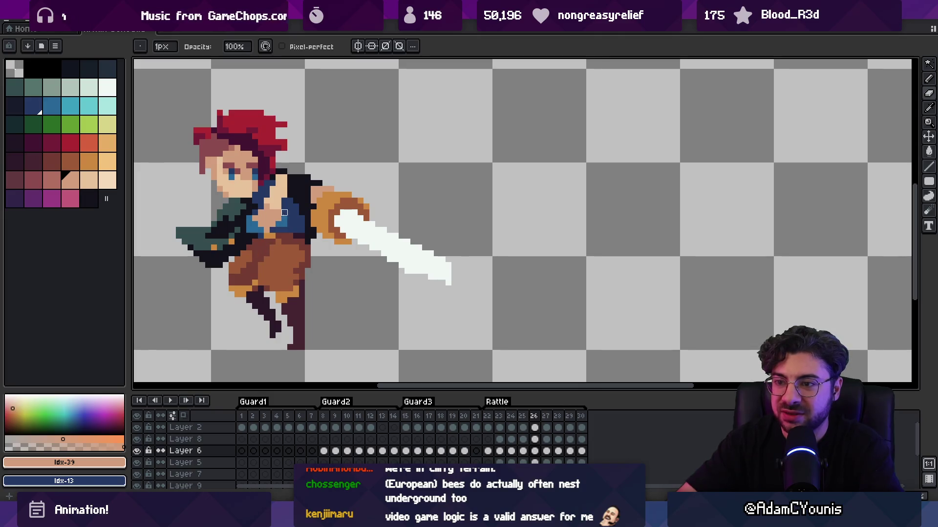
# Sample the tunic blues and outline colour, then paint a blue pixel onto the shirt
pyautogui.scroll(-3, 284, 218)
pyautogui.scroll(3, 282, 215)
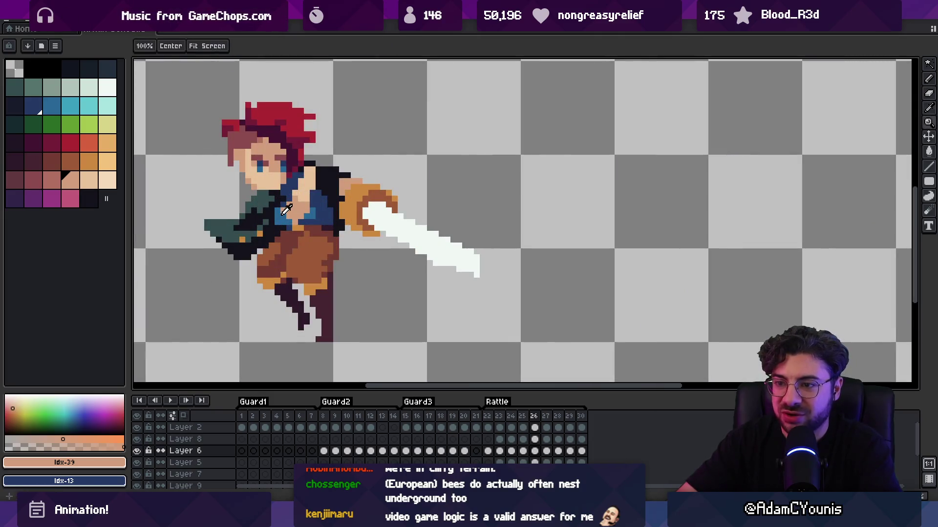
pyautogui.keyDown('alt'); pyautogui.click(282, 219); pyautogui.keyUp('alt')
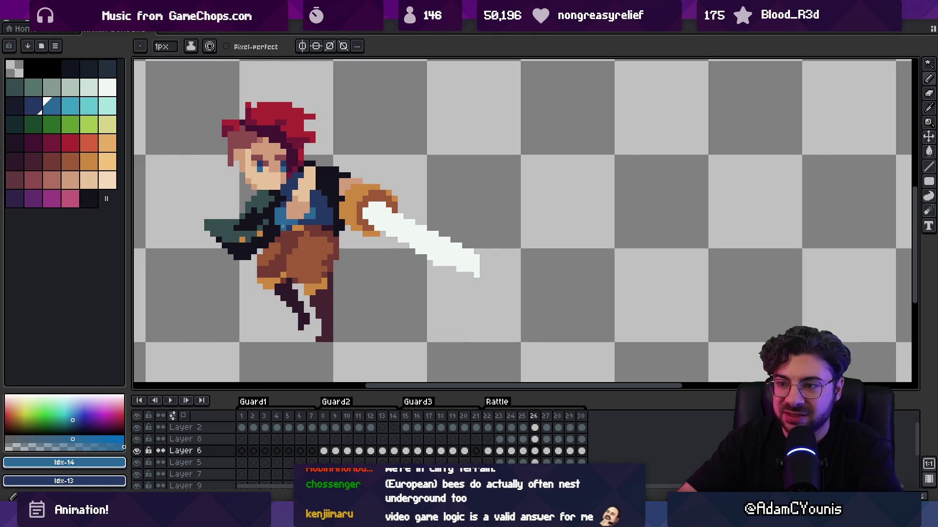
pyautogui.keyDown('alt'); pyautogui.click(285, 203); pyautogui.keyUp('alt')
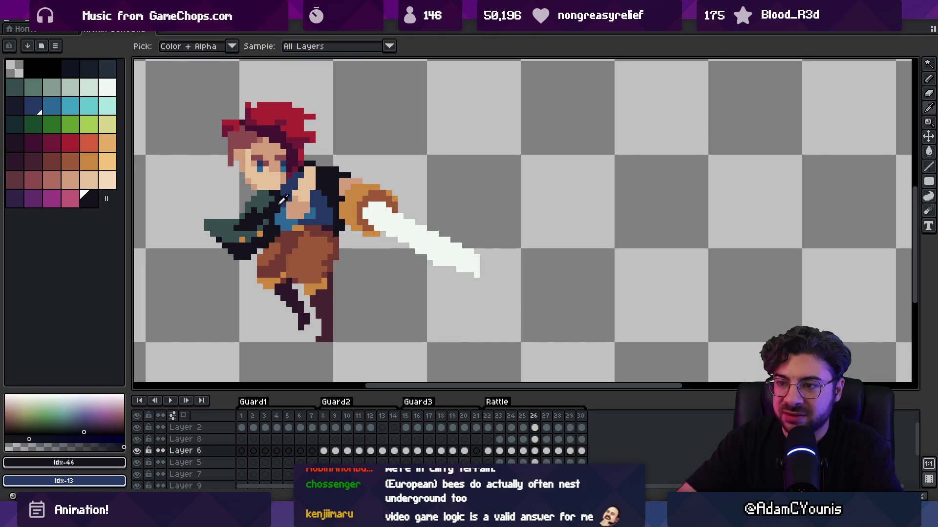
pyautogui.scroll(-1, 284, 203)
pyautogui.scroll(3, 303, 215)
pyautogui.keyDown('alt'); pyautogui.click(325, 230); pyautogui.keyUp('alt')
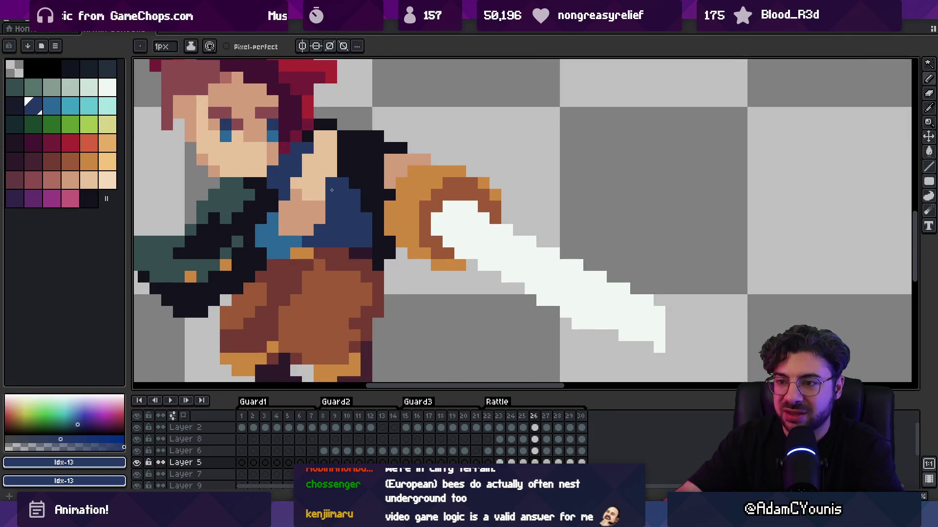
pyautogui.press('z')
pyautogui.scroll(-6, 339, 237)
pyautogui.scroll(3, 318, 230)
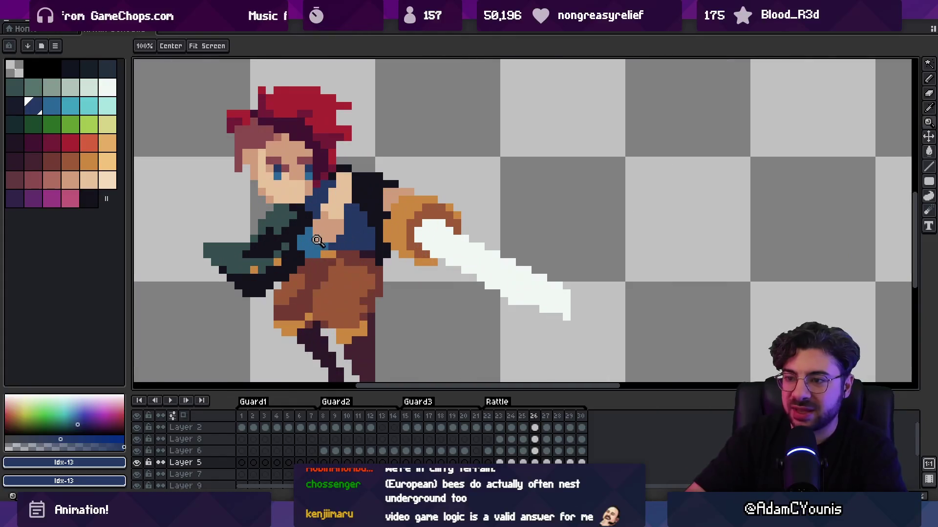
pyautogui.keyDown('alt'); pyautogui.click(317, 246); pyautogui.keyUp('alt')
pyautogui.press('b')
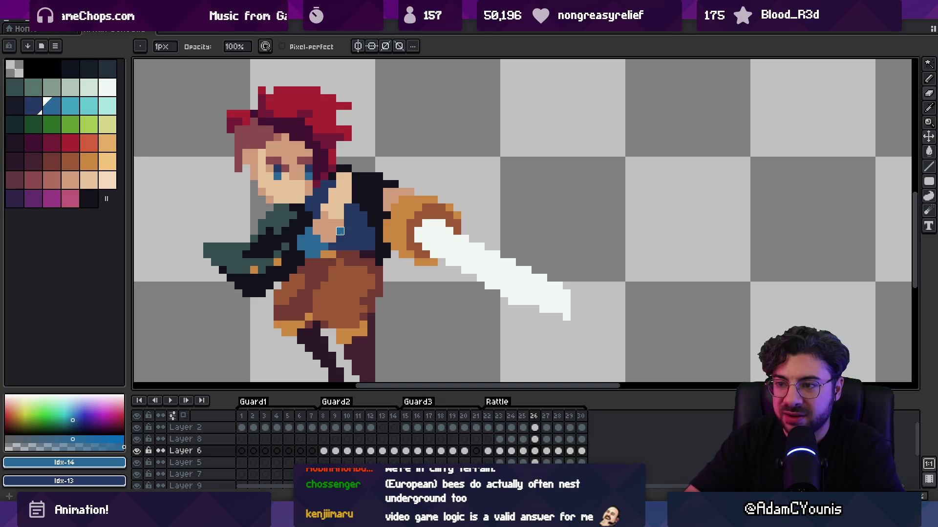
pyautogui.keyDown('alt'); pyautogui.click(341, 232); pyautogui.keyUp('alt')
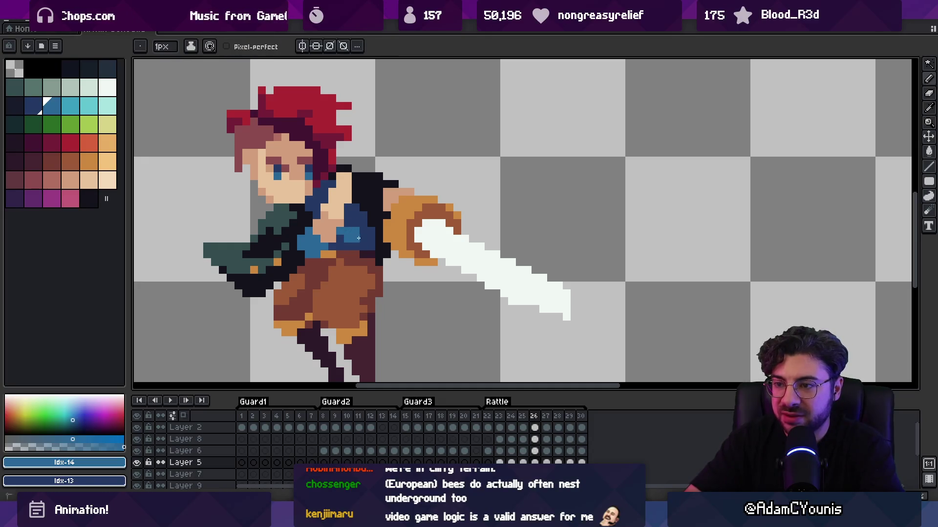
# Sample the darker and lighter shirt blues, choose the muted red, and edit Layer 6
pyautogui.press('z')
pyautogui.scroll(-5, 369, 235)
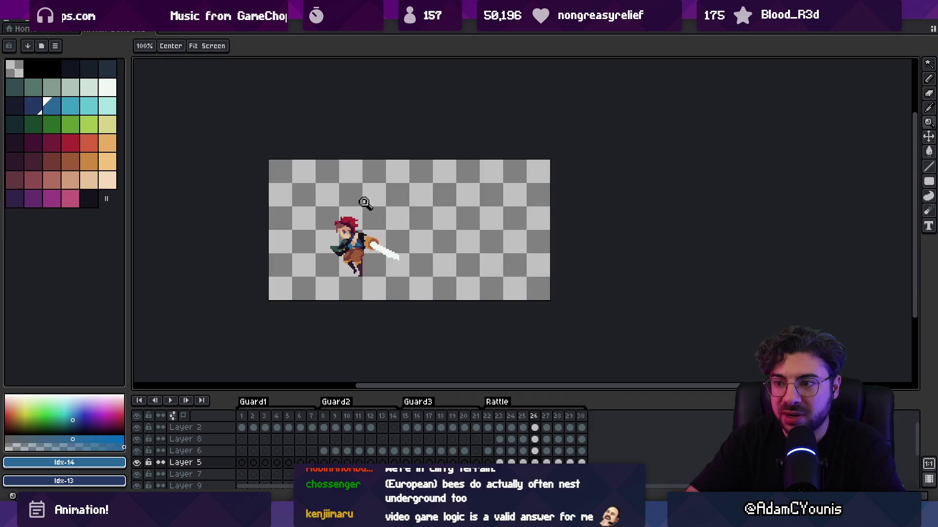
pyautogui.scroll(5, 372, 237)
pyautogui.keyDown('alt'); pyautogui.click(356, 240); pyautogui.keyUp('alt')
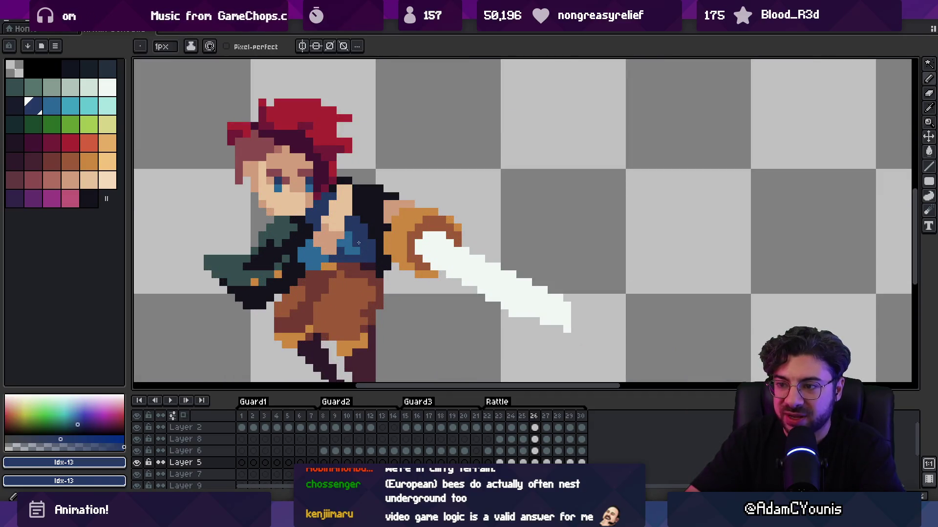
pyautogui.press('alt')
pyautogui.keyDown('alt'); pyautogui.click(317, 258); pyautogui.keyUp('alt')
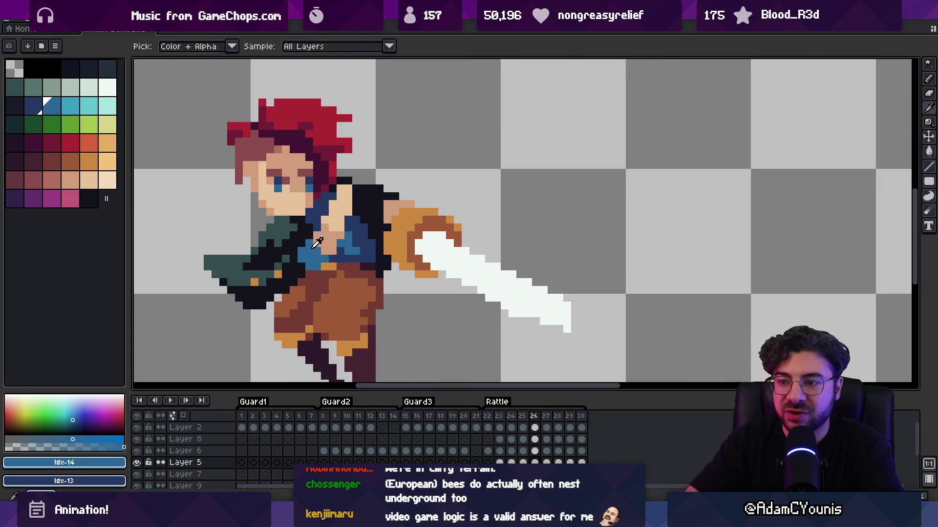
pyautogui.click(52, 180)
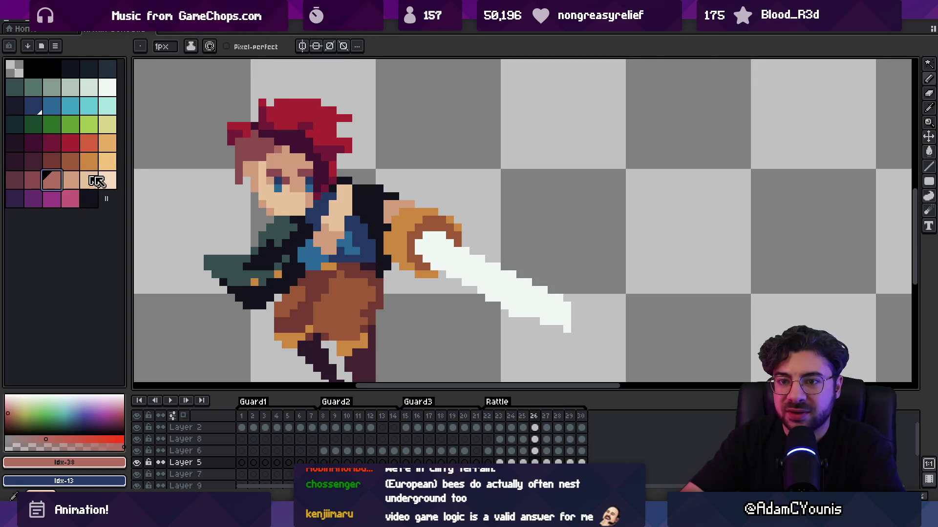
pyautogui.keyDown('ctrl'); pyautogui.click(323, 247); pyautogui.keyUp('ctrl')
pyautogui.press('z')
pyautogui.scroll(-4, 342, 229)
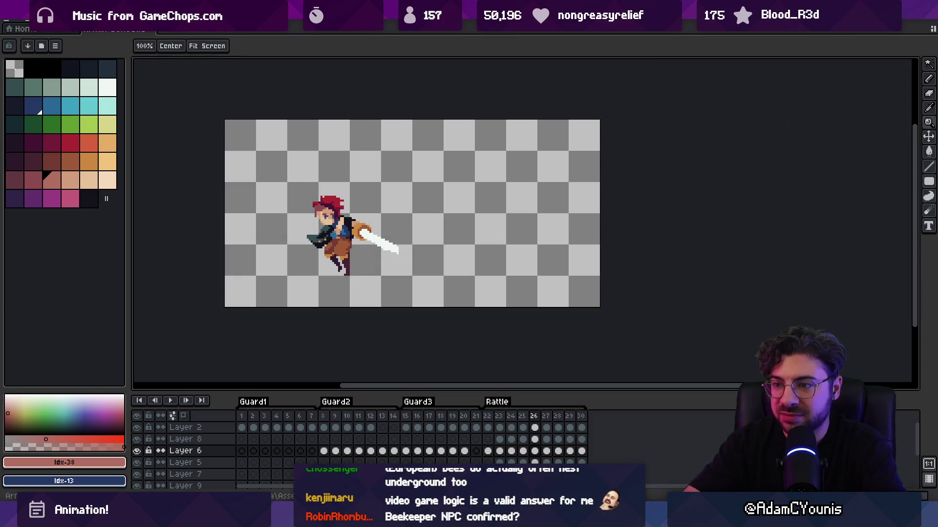
# Step ahead through the following attack frames
pyautogui.press('Left')
pyautogui.press('m')
pyautogui.press('Right')
pyautogui.press('Right')
pyautogui.press('Right')
pyautogui.press('Right')
pyautogui.press('Right')
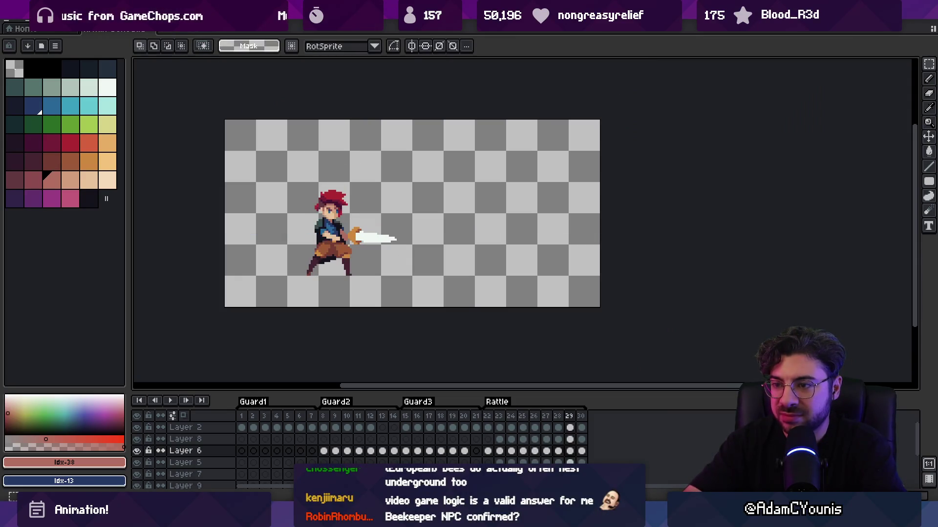
# Scrub through the Guard and Rattle frames and zoom in one step on the sprite
pyautogui.moveTo(241, 428); pyautogui.dragTo(497, 393)
pyautogui.press('z')
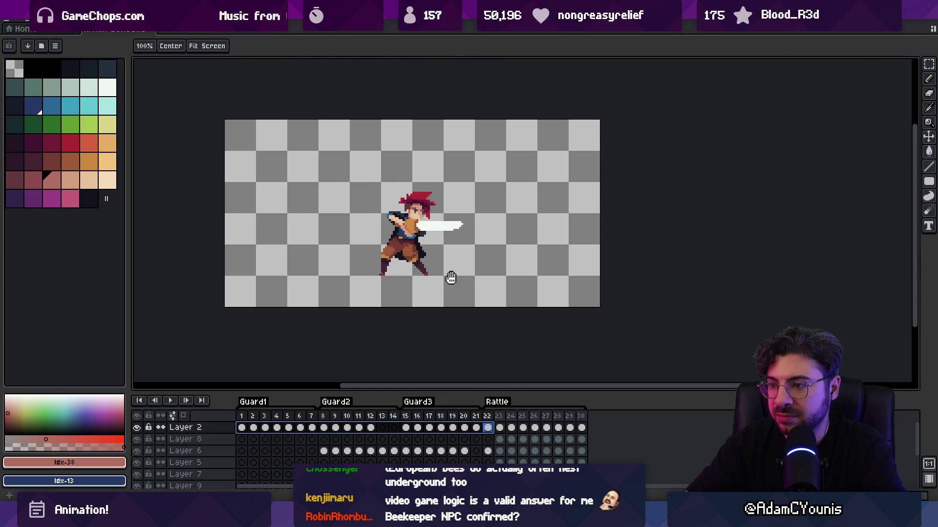
pyautogui.click(439, 256)
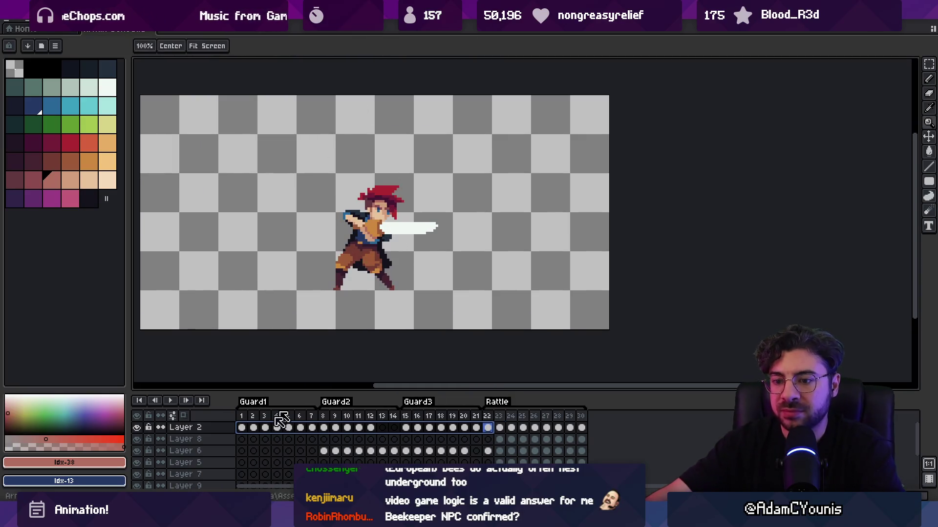
pyautogui.scroll(-2, 185, 459)
# Reveal Layers 1 and 4, hide Layers 4, 3 and 1 again, and bring up recent files
pyautogui.click(137, 470)
pyautogui.press('v')
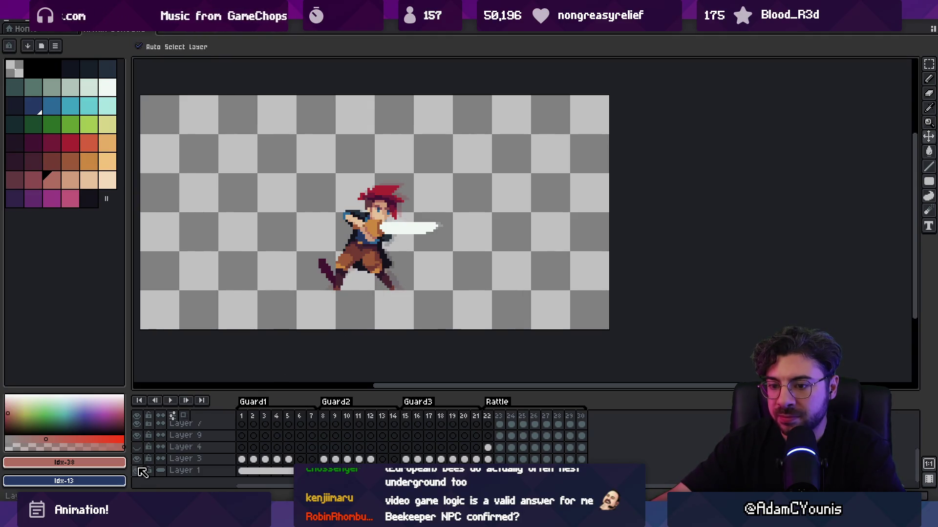
pyautogui.click(137, 447)
pyautogui.moveTo(137, 447); pyautogui.dragTo(137, 470)
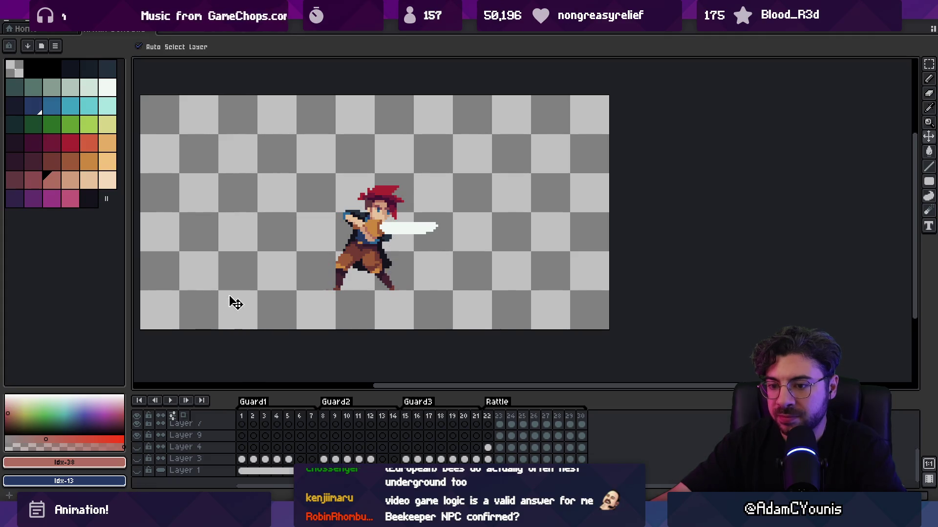
pyautogui.click(10, 22)
# Open Armin Idle 7.aseprite from File > Open Recent
pyautogui.moveTo(31, 50)
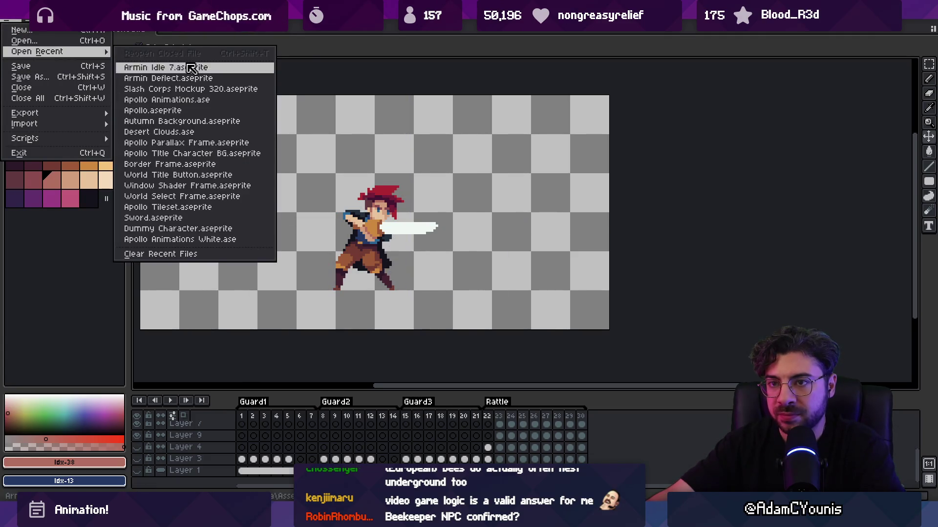
pyautogui.click(168, 65)
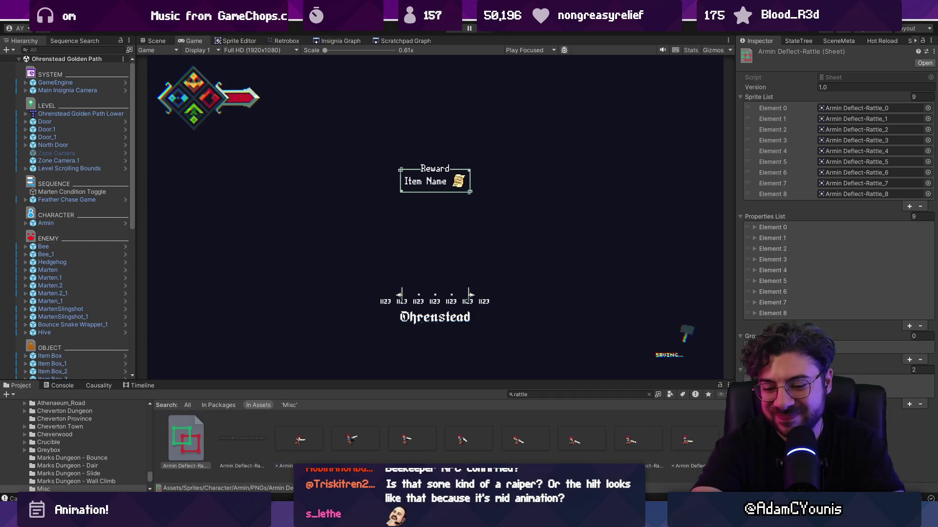
# Switch back to Aseprite's start page and return to the Armin Idle 7 sprite document
pyautogui.hotkey('alt', 'Tab')
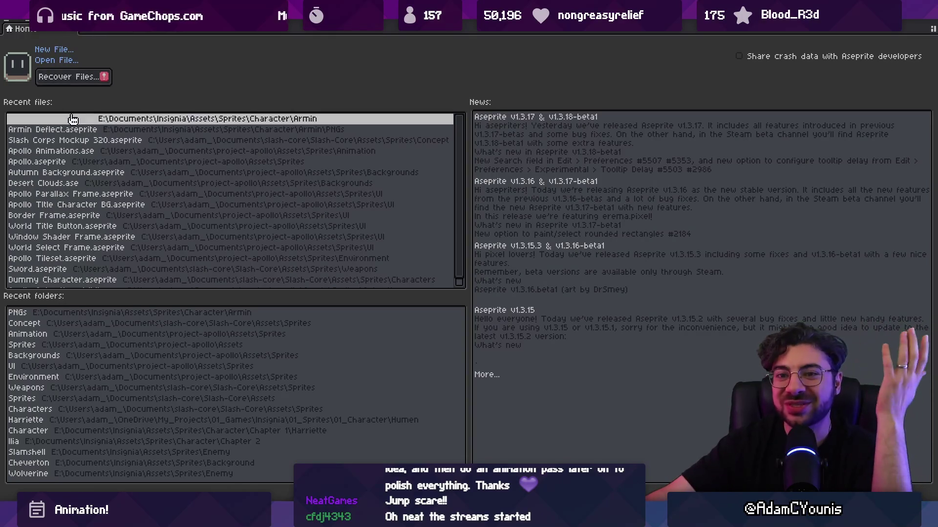
pyautogui.click(78, 131)
# Open Armin Deflect.aseprite from the recent files list
pyautogui.click(10, 22)
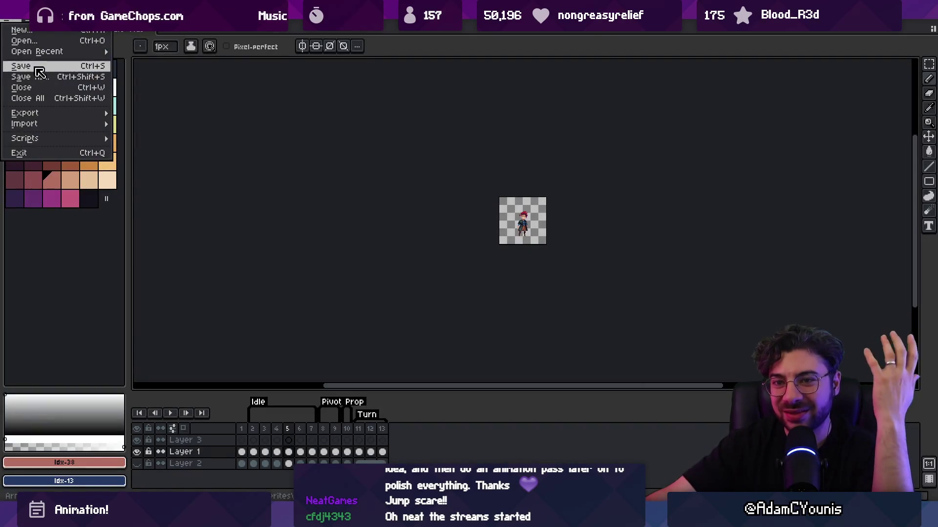
pyautogui.moveTo(49, 51)
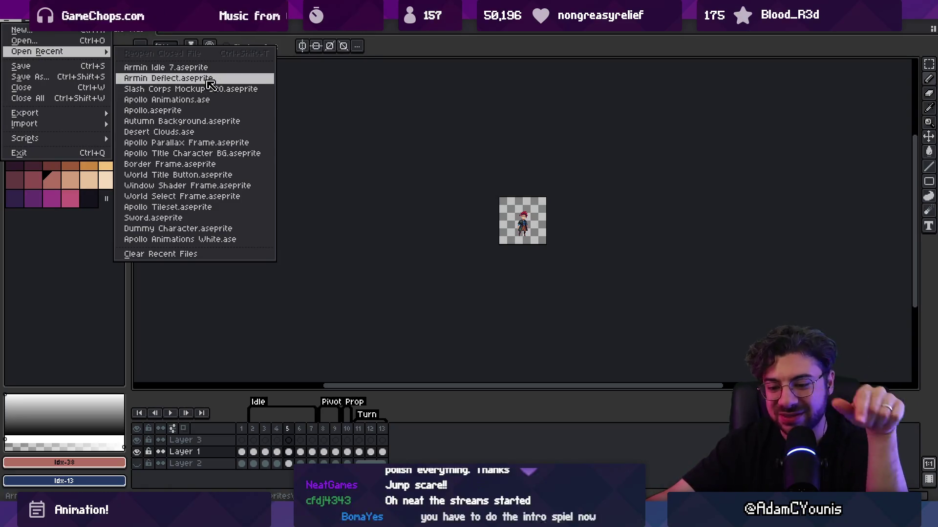
pyautogui.click(210, 84)
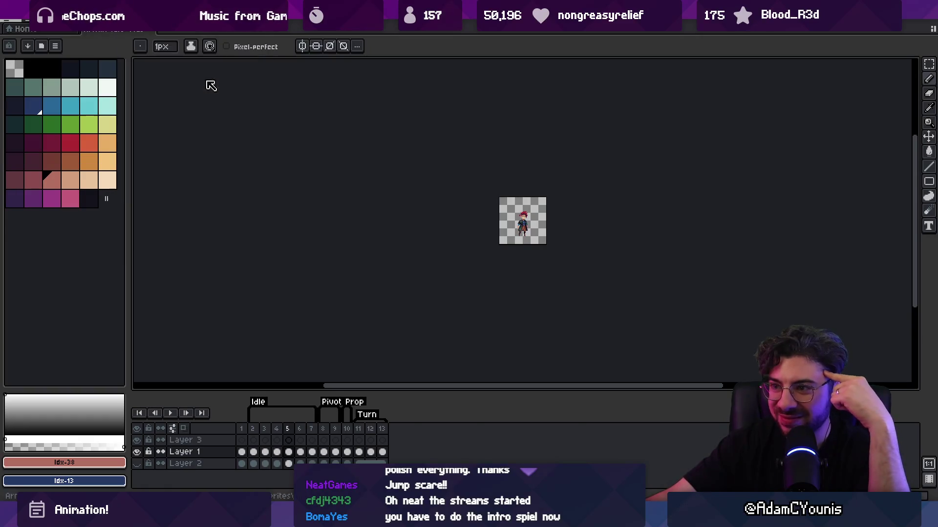
pyautogui.scroll(3, 534, 210)
# In the idle sprite document, lasso the whole idle character and copy it
pyautogui.hotkey('ctrl', 'Tab')
pyautogui.scroll(3, 574, 277)
pyautogui.press('v')
pyautogui.scroll(1, 273, 171)
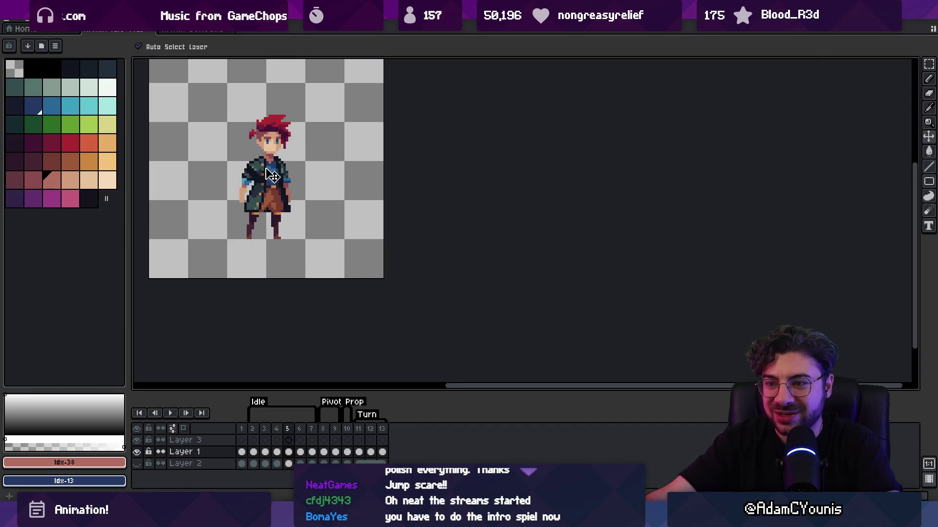
pyautogui.press('q')
pyautogui.moveTo(270, 93)
pyautogui.mouseDown()
pyautogui.moveTo(229, 264)
pyautogui.moveTo(273, 83)
pyautogui.mouseUp()
pyautogui.hotkey('ctrl', 'd')
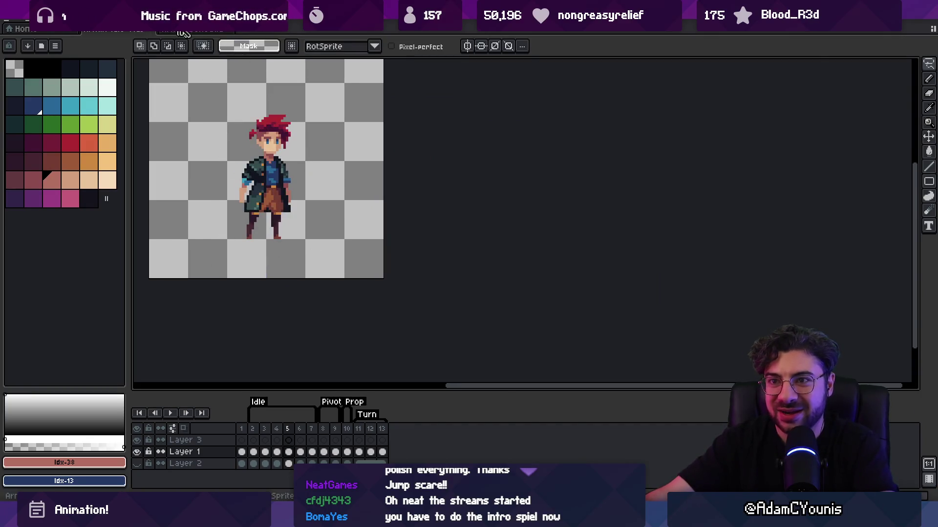
# Paste the idle character into Armin Deflect and pan to frame both characters
pyautogui.hotkey('ctrl', 'Tab')
pyautogui.scroll(1, 312, 203)
pyautogui.hotkey('ctrl', 'v')
pyautogui.press('Return')
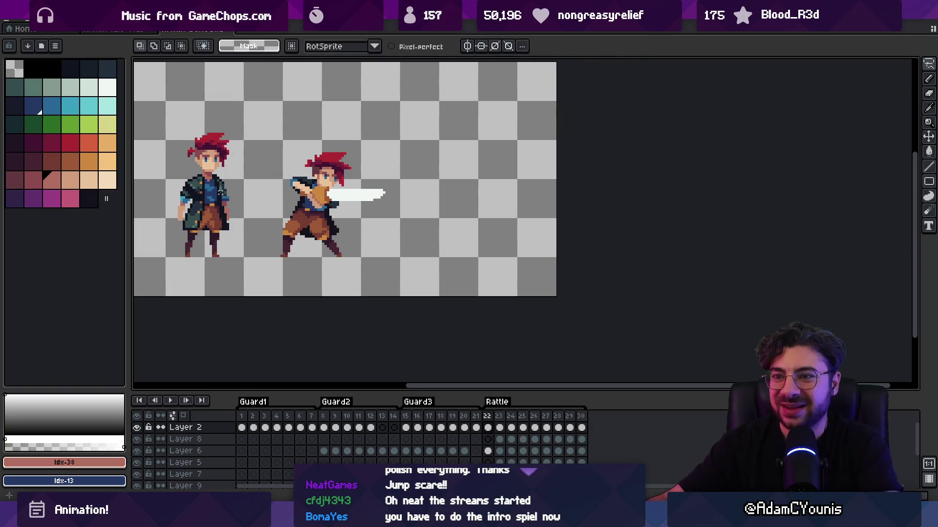
pyautogui.press('v')
pyautogui.moveTo(368, 230); pyautogui.dragTo(464, 245)
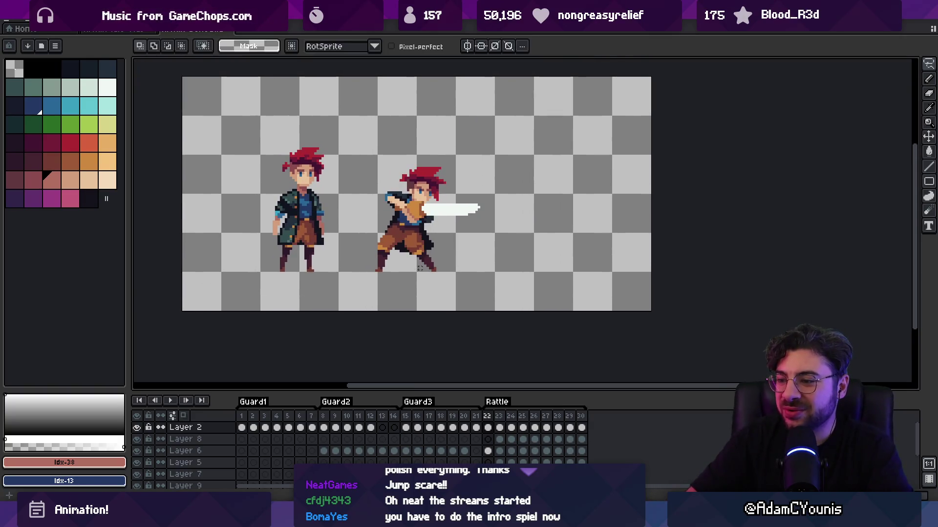
# Select and delete the idle character pasted onto the attack layer
pyautogui.press('q')
pyautogui.moveTo(289, 121)
pyautogui.mouseDown()
pyautogui.moveTo(257, 261)
pyautogui.moveTo(293, 122)
pyautogui.mouseUp()
pyautogui.press('Delete')
pyautogui.scroll(-3, 195, 459)
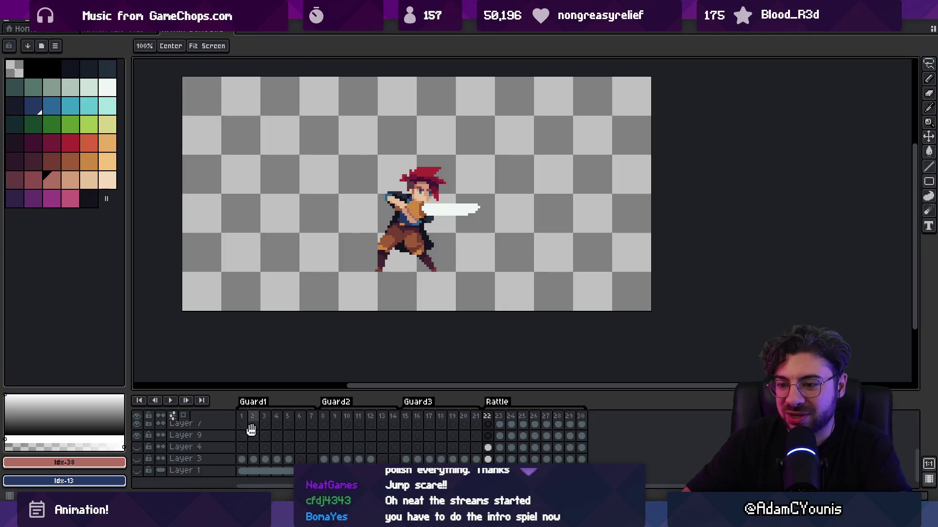
# Paste the idle swordsman onto a new layer, checking frame 30 before returning to frame 22
pyautogui.hotkey('shift', 'n')
pyautogui.hotkey('ctrl', 'v')
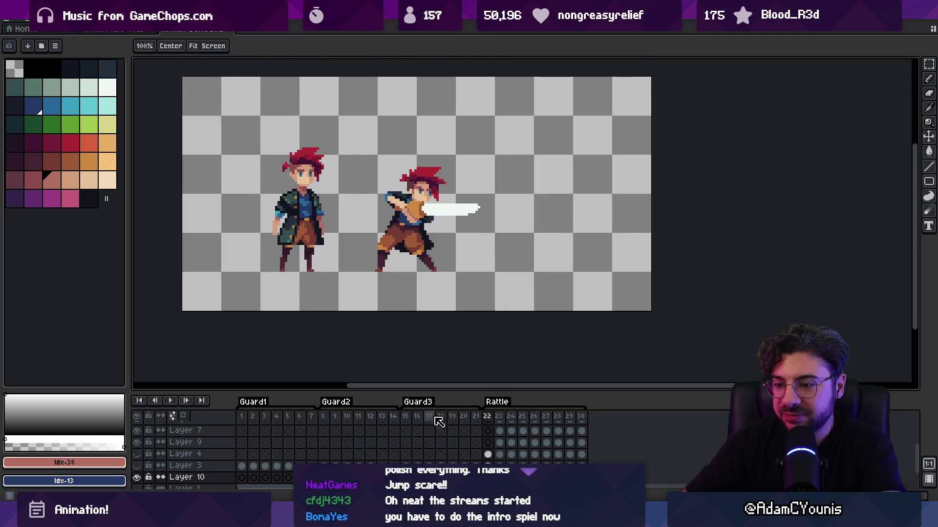
pyautogui.click(572, 461)
pyautogui.click(478, 460)
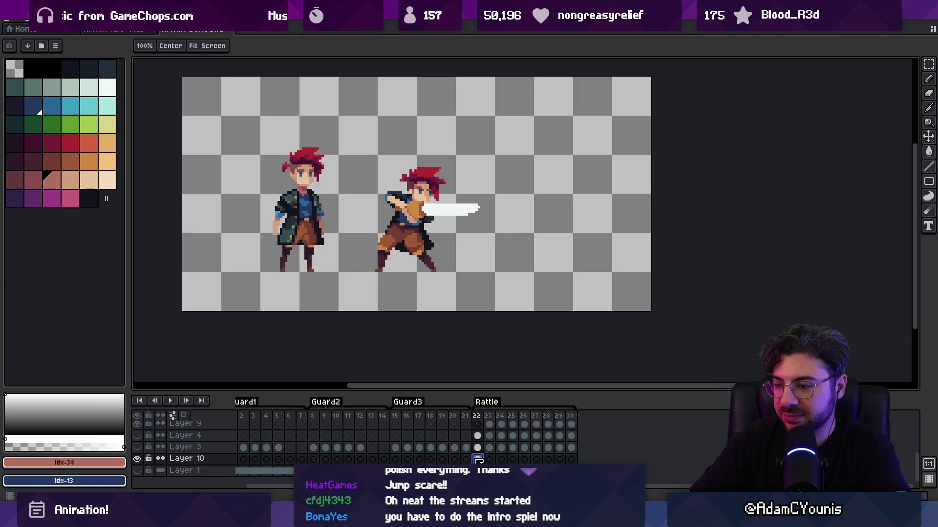
# Link Layer 10's cels across frames 1–30, then reselect frame 22
pyautogui.press('Home')
pyautogui.moveTo(579, 462); pyautogui.dragTo(242, 460)
pyautogui.rightClick(244, 466)
pyautogui.click(264, 464)
pyautogui.click(487, 416)
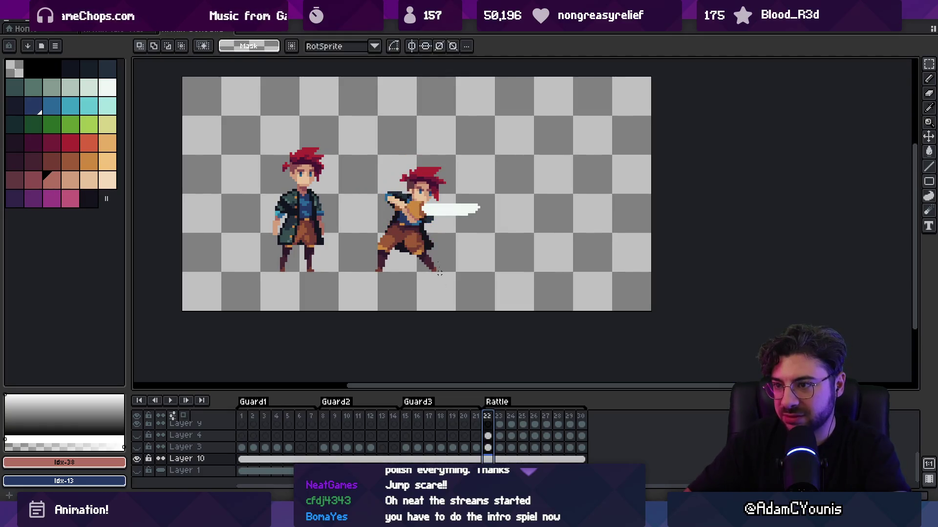
# Zoom in and paint a pixel on the attack sprite
pyautogui.scroll(1, 393, 172)
pyautogui.press('z')
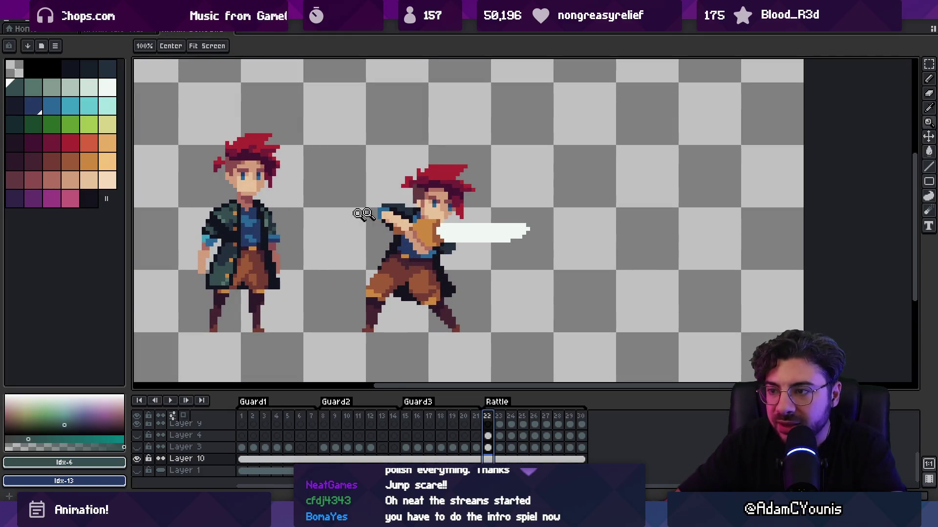
pyautogui.scroll(1, 413, 218)
pyautogui.press('b')
pyautogui.keyDown('ctrl'); pyautogui.click(405, 214); pyautogui.keyUp('ctrl')
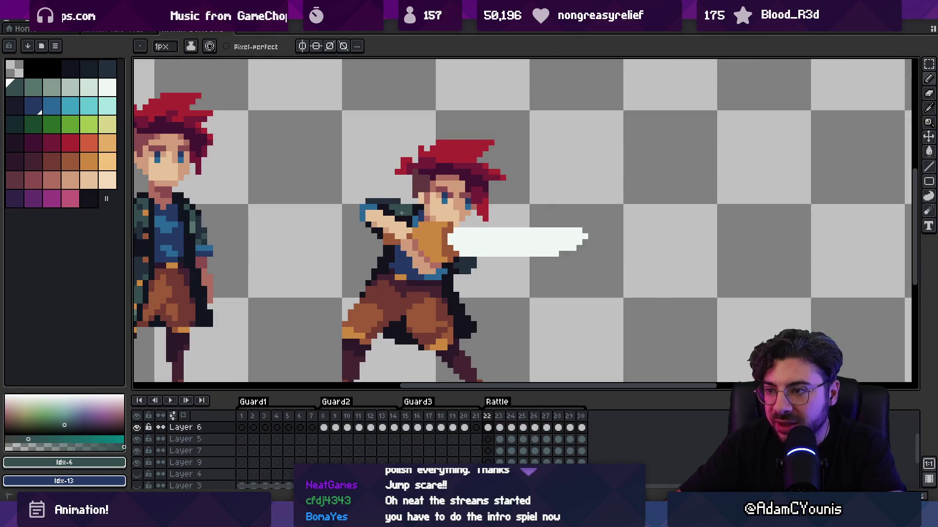
# Move the idle reference sprite left beside the attack pose
pyautogui.press('z')
pyautogui.scroll(-2, 417, 170)
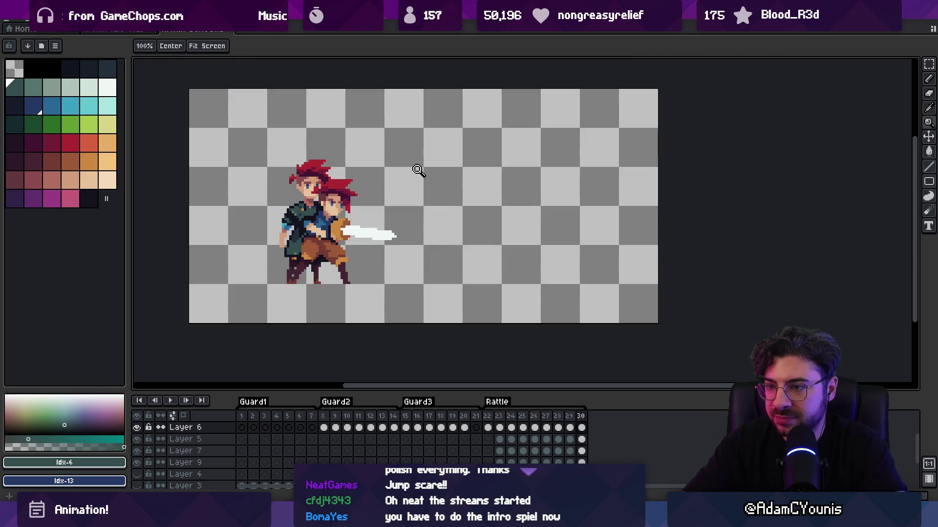
pyautogui.scroll(3, 293, 240)
pyautogui.press('v')
pyautogui.moveTo(373, 224); pyautogui.dragTo(309, 207)
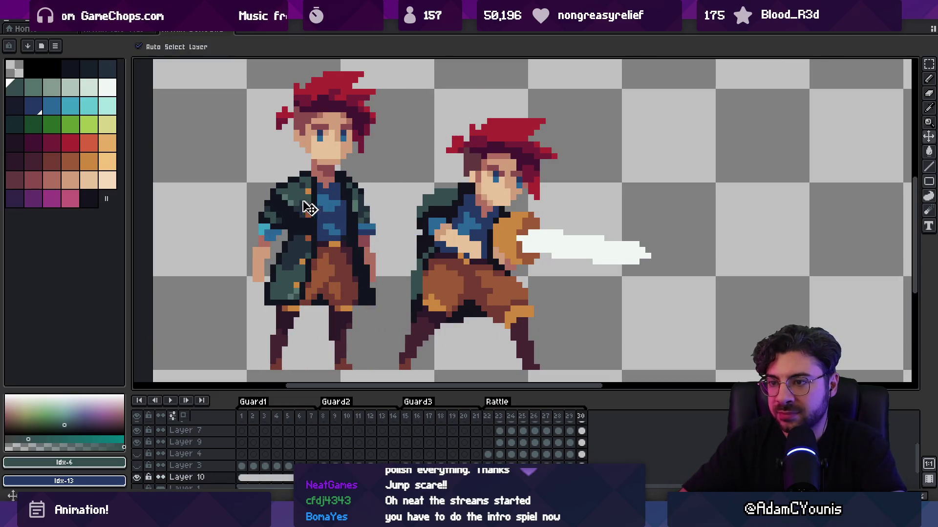
# Fix attack-frame pixels using teal coat and dark outline colours sampled from the sprites
pyautogui.keyDown('alt'); pyautogui.click(308, 208); pyautogui.keyUp('alt')
pyautogui.click(431, 204)
pyautogui.press('b')
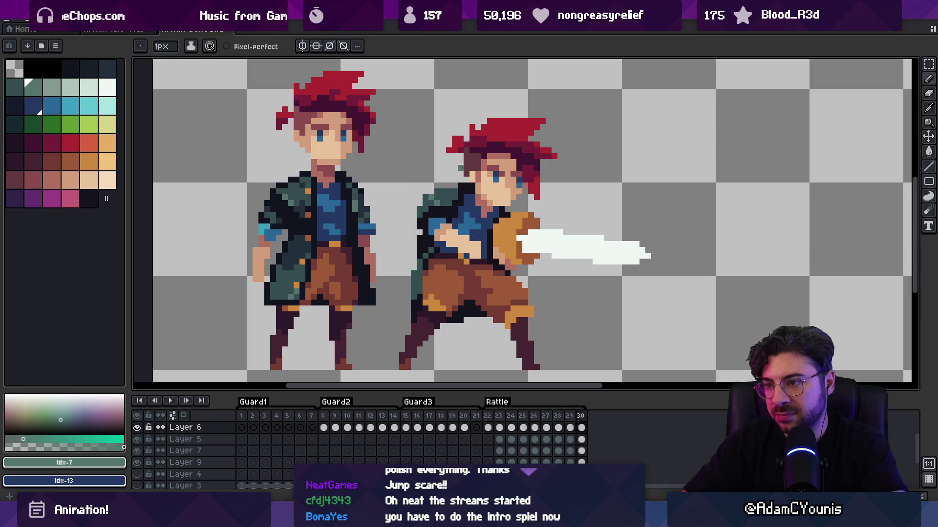
pyautogui.keyDown('alt'); pyautogui.click(423, 205); pyautogui.keyUp('alt')
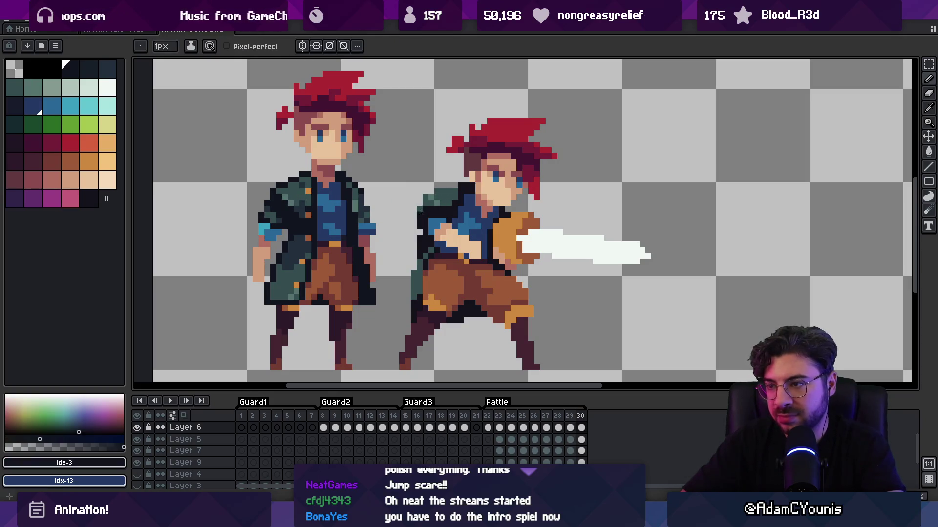
pyautogui.press('e')
pyautogui.keyDown('alt'); pyautogui.click(421, 208); pyautogui.keyUp('alt')
pyautogui.press('b')
pyautogui.keyDown('alt'); pyautogui.click(420, 209); pyautogui.keyUp('alt')
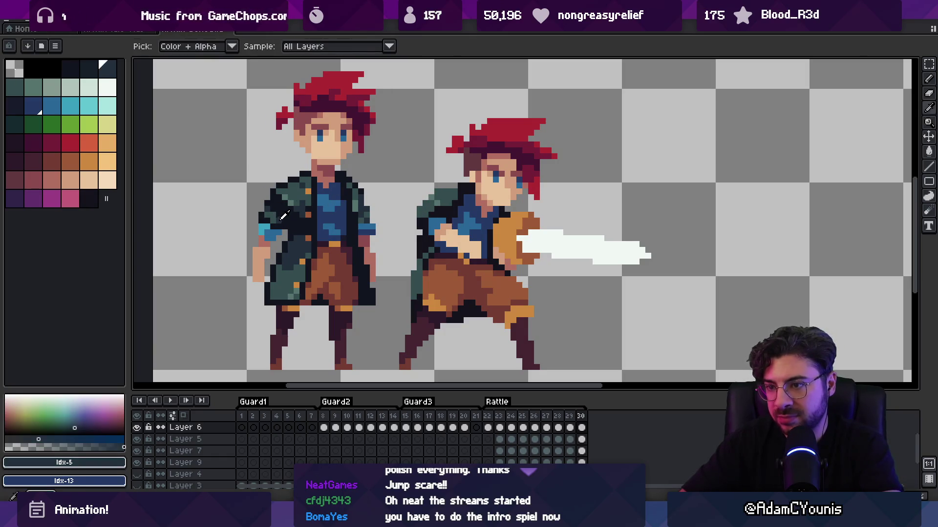
pyautogui.keyDown('alt'); pyautogui.click(427, 210); pyautogui.keyUp('alt')
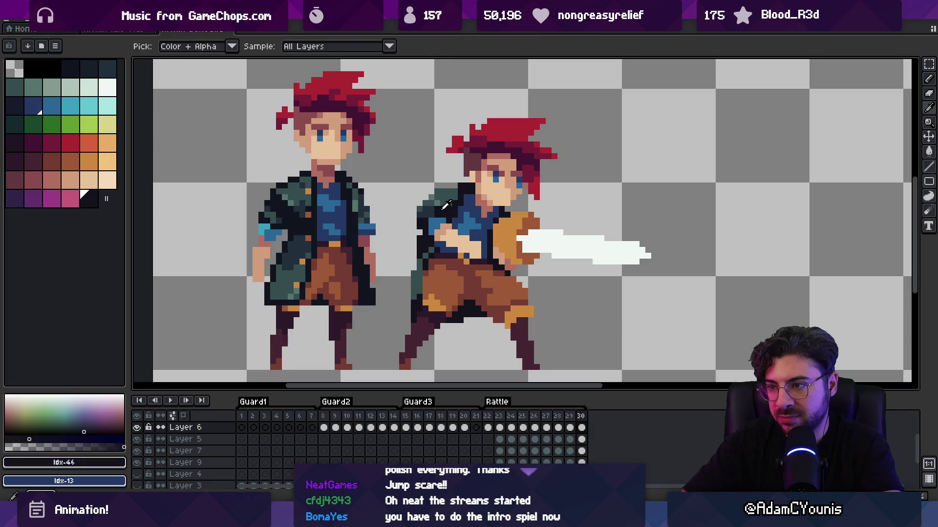
# Retouch the coat with its dark and lighter teal shades
pyautogui.scroll(-3, 409, 190)
pyautogui.scroll(3, 409, 190)
pyautogui.keyDown('alt'); pyautogui.click(405, 209); pyautogui.keyUp('alt')
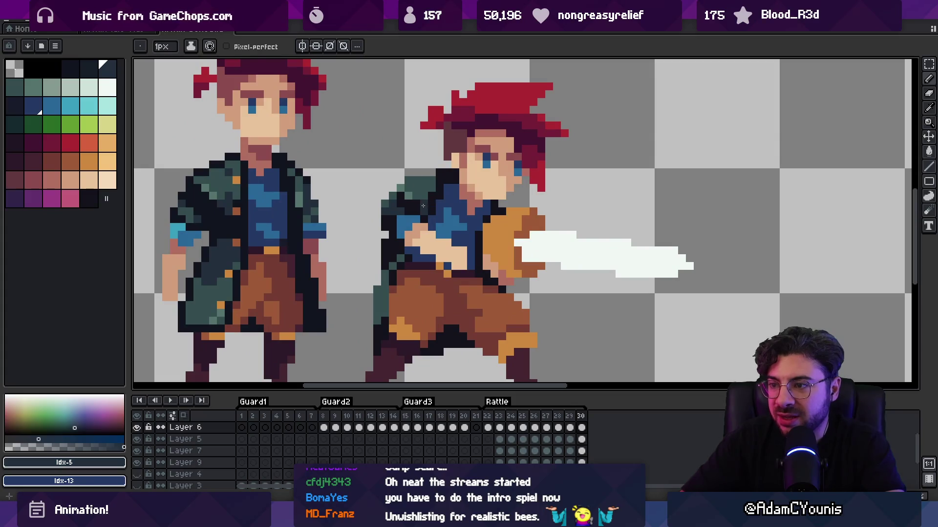
pyautogui.scroll(-2, 440, 148)
pyautogui.scroll(3, 411, 185)
pyautogui.keyDown('alt'); pyautogui.click(412, 184); pyautogui.keyUp('alt')
pyautogui.keyDown('alt'); pyautogui.click(419, 177); pyautogui.keyUp('alt')
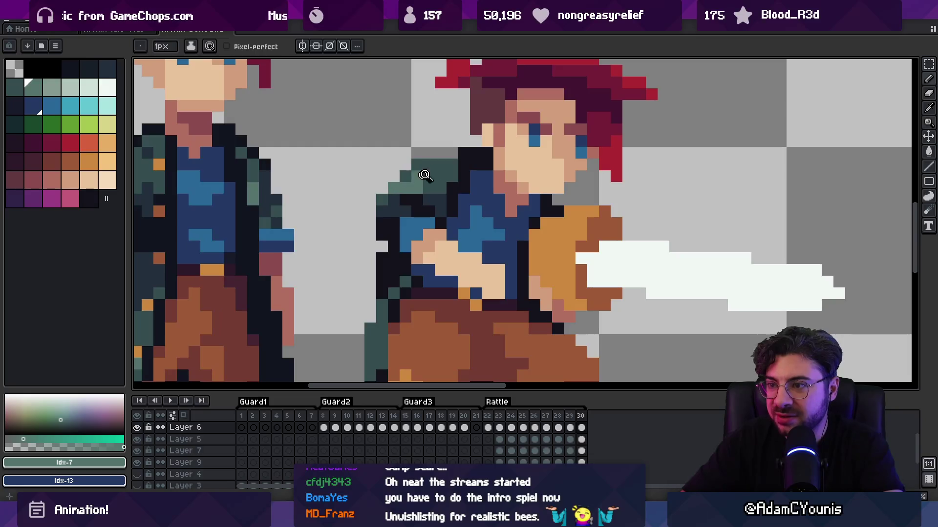
pyautogui.scroll(-5, 418, 176)
# Touch up the near-black outline and dark teal coat, recentring the view on both sprites
pyautogui.press('ctrl')
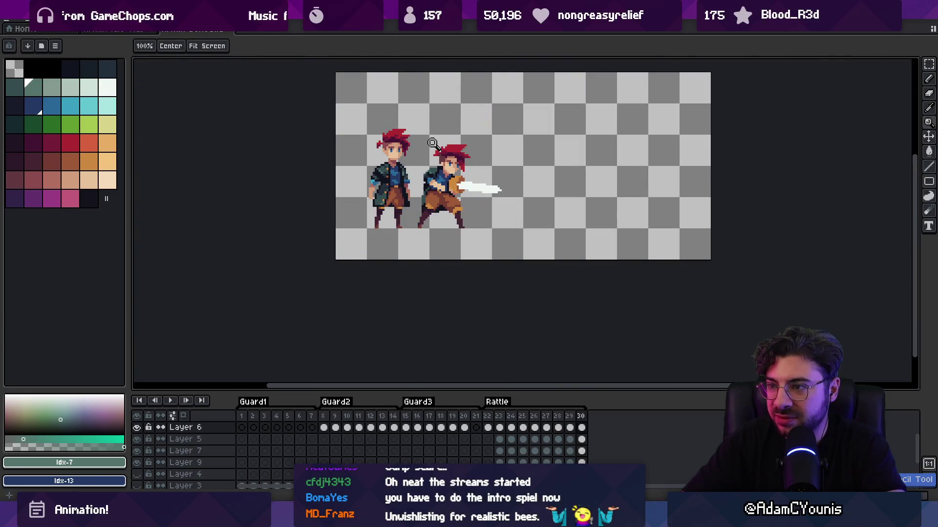
pyautogui.scroll(5, 433, 142)
pyautogui.press('alt')
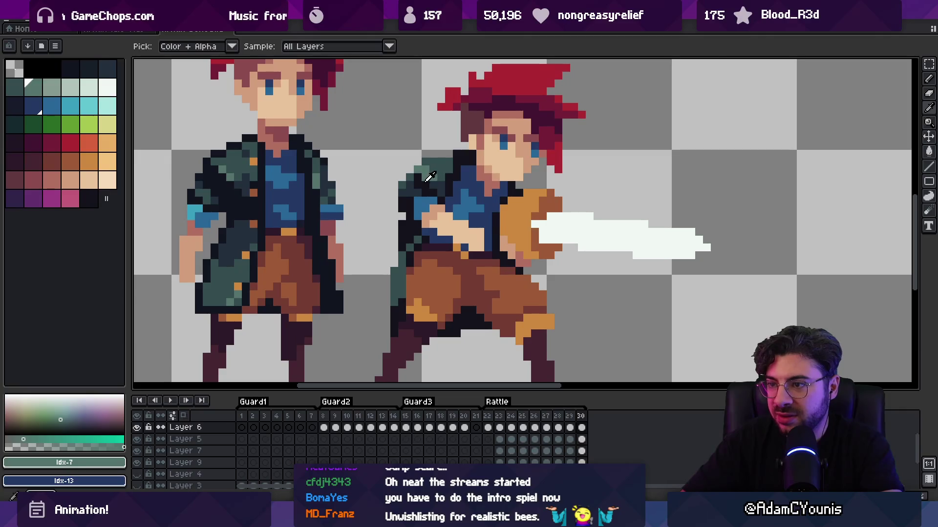
pyautogui.keyDown('alt'); pyautogui.click(432, 178); pyautogui.keyUp('alt')
pyautogui.keyDown('alt'); pyautogui.click(424, 168); pyautogui.keyUp('alt')
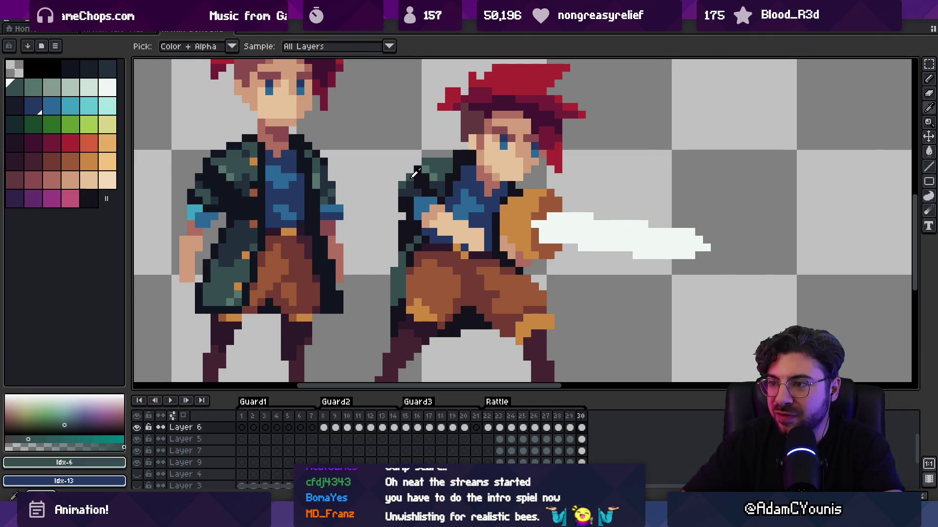
pyautogui.scroll(-3, 438, 140)
pyautogui.scroll(2, 447, 161)
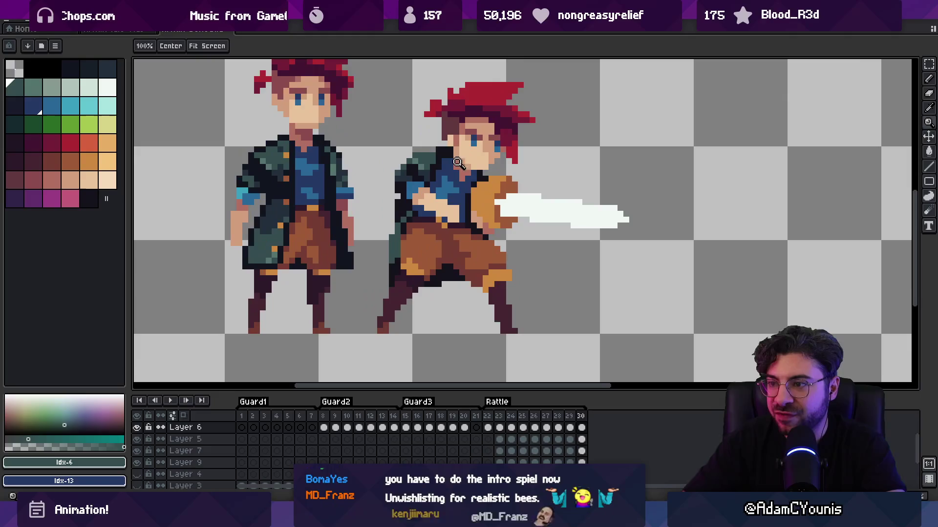
pyautogui.moveTo(426, 163); pyautogui.dragTo(445, 185)
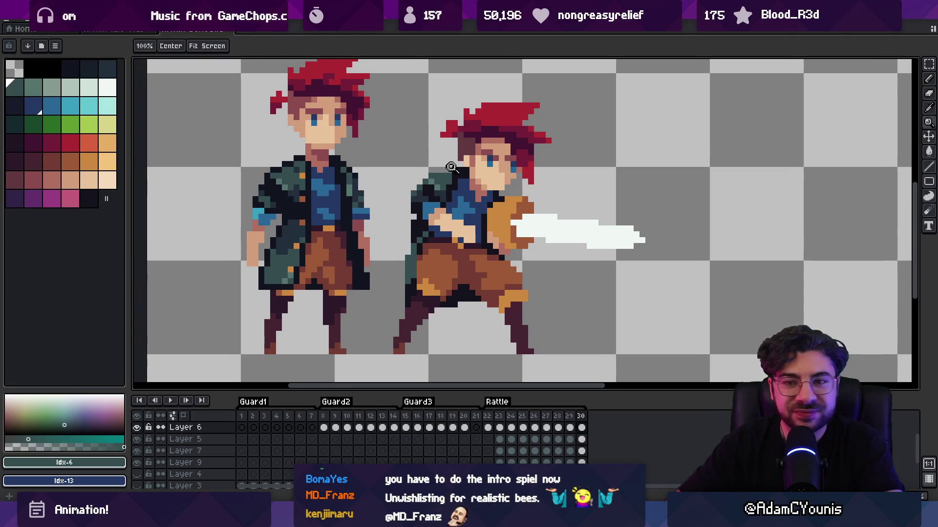
# Redraw and erase outline pixels using the sampled dark outline colour
pyautogui.press('i')
pyautogui.click(458, 172)
pyautogui.press('b')
pyautogui.press('e')
pyautogui.scroll(-3, 446, 161)
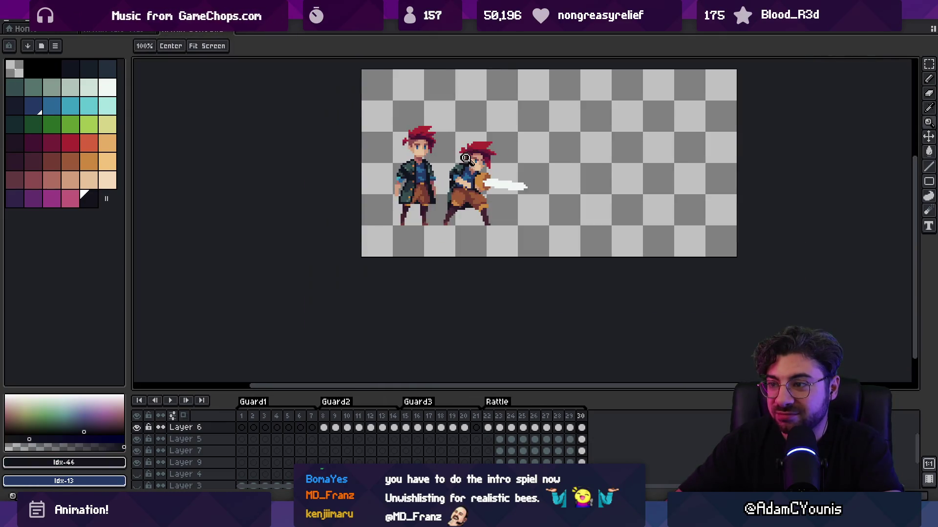
pyautogui.scroll(4, 470, 153)
pyautogui.press('z')
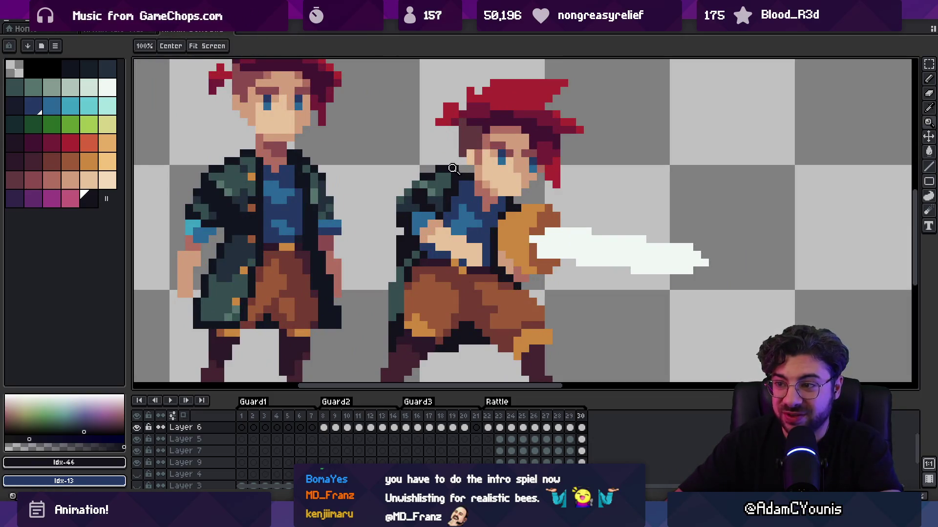
pyautogui.scroll(-3, 454, 149)
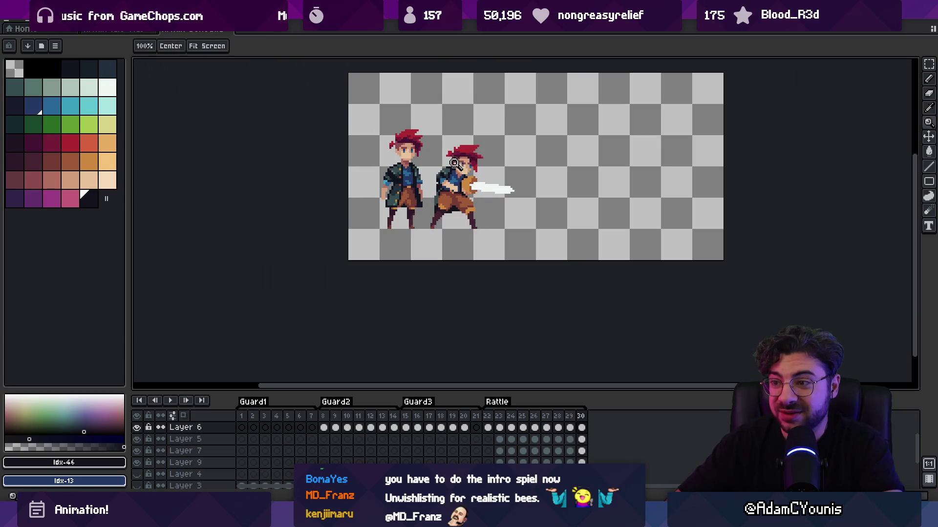
pyautogui.scroll(3, 469, 147)
# Sample the salmon skin colour from the face for skin touch-ups
pyautogui.press('i')
pyautogui.click(458, 182)
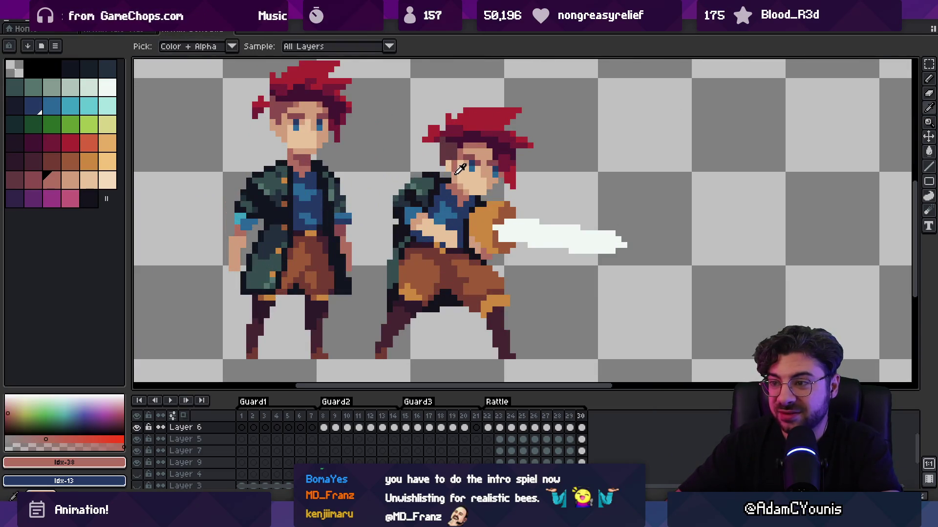
pyautogui.click(449, 186)
pyautogui.press('v')
pyautogui.scroll(-2, 488, 156)
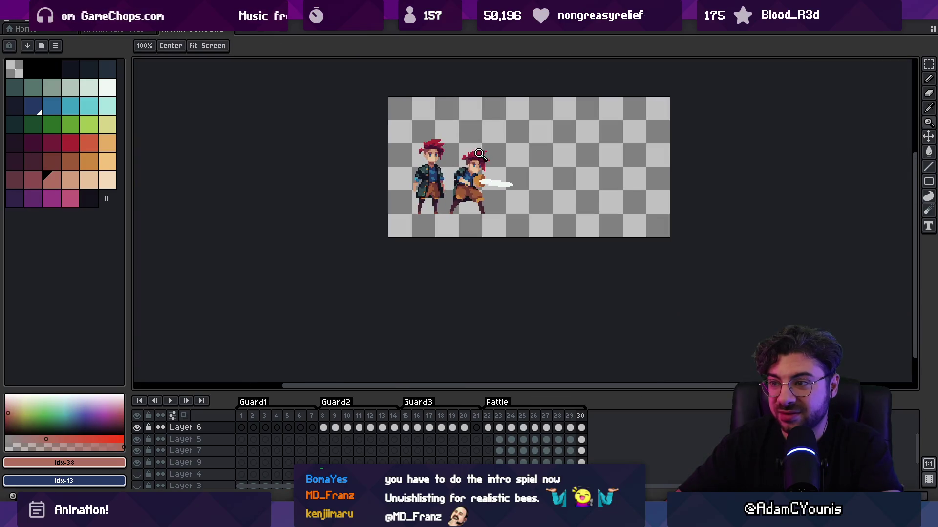
pyautogui.scroll(1, 496, 155)
# Zoom in on both sprites for final pixel fixes, then play the animation to review
pyautogui.press('z')
pyautogui.click(487, 169)
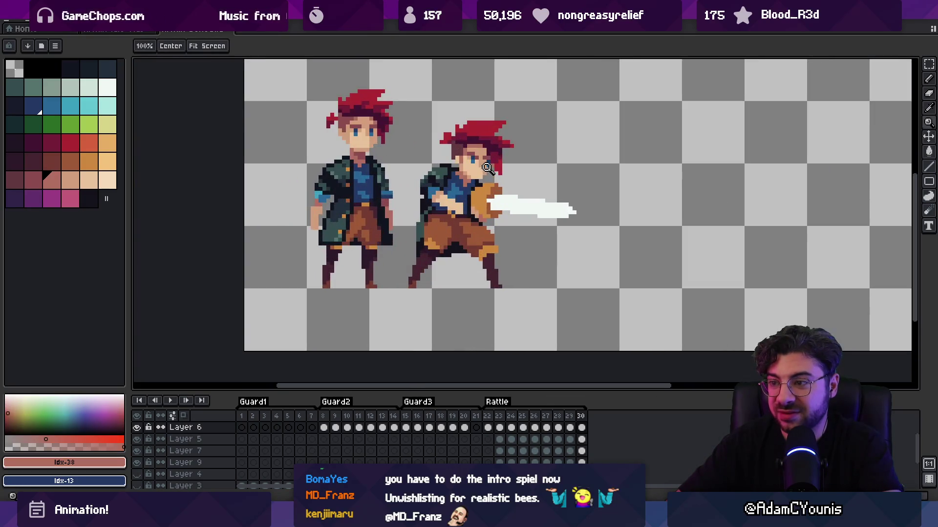
pyautogui.press('v')
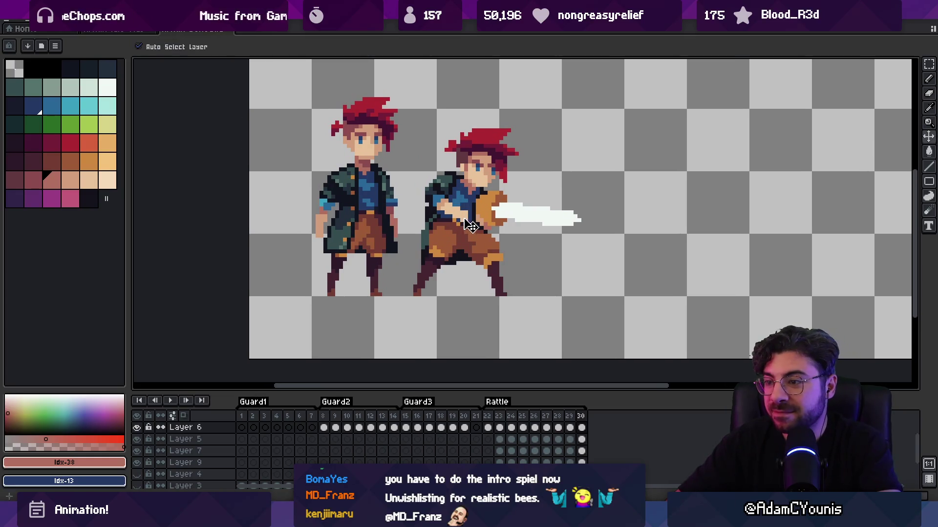
pyautogui.press('b')
pyautogui.press('e')
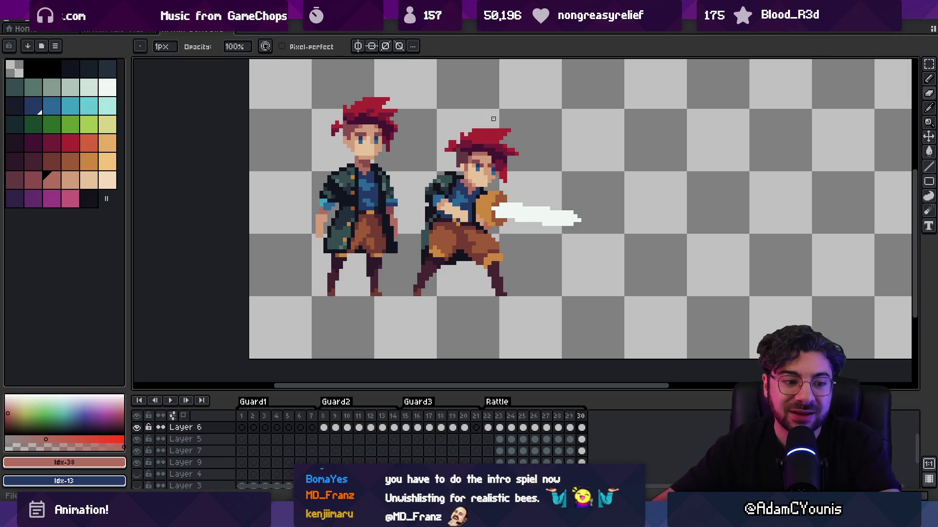
pyautogui.press('Return')
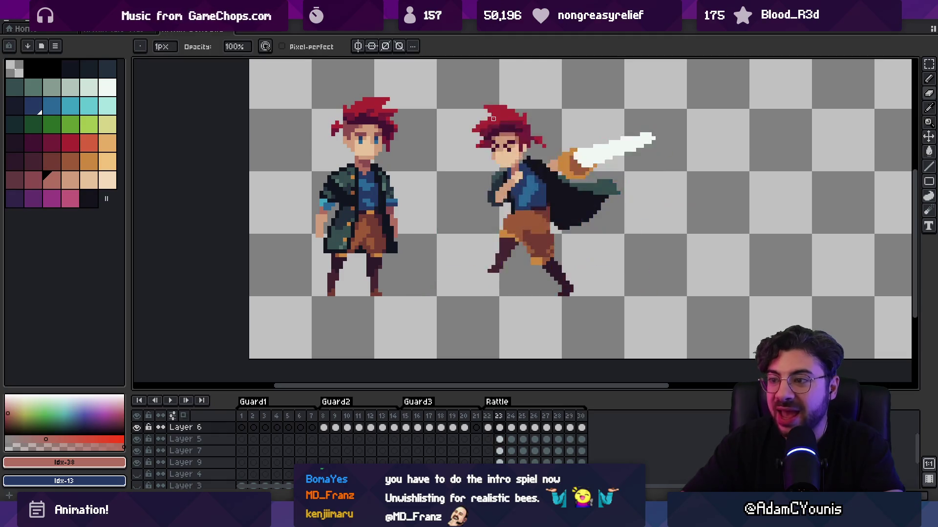
# Stop playback on frame 23 and pick the near-black outline and blue shirt colours
pyautogui.press('Return')
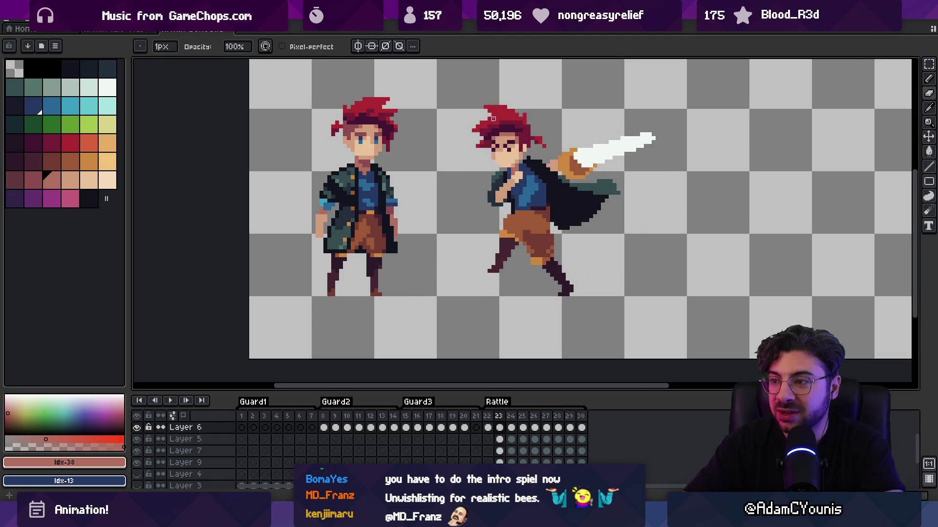
pyautogui.scroll(1, 484, 185)
pyautogui.keyDown('alt'); pyautogui.click(535, 168); pyautogui.keyUp('alt')
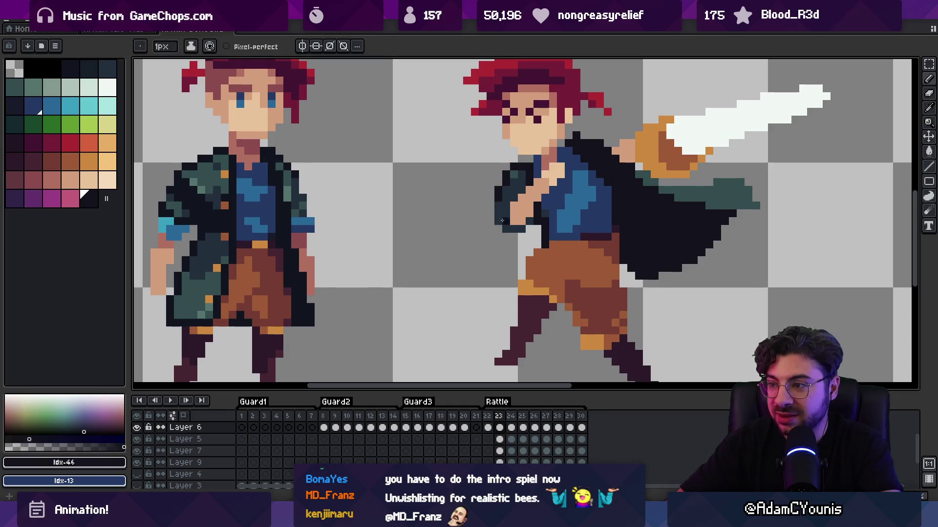
pyautogui.keyDown('alt'); pyautogui.click(293, 223); pyautogui.keyUp('alt')
pyautogui.press('v')
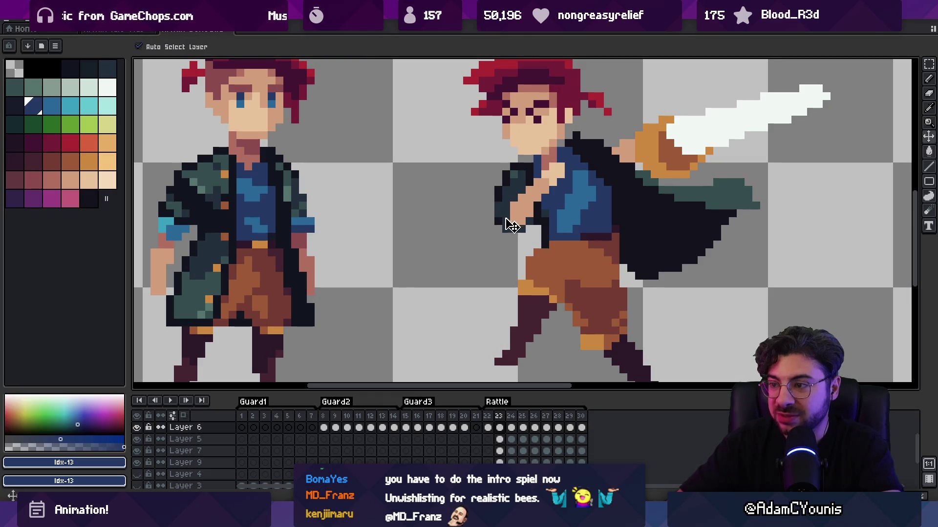
pyautogui.press('b')
pyautogui.press(']')
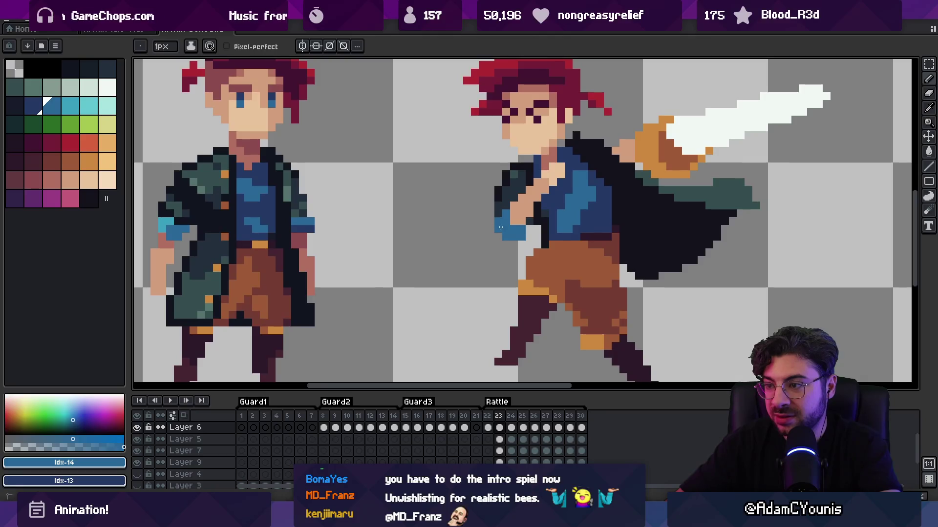
# Swap the foreground and background colours, then pick the mid-blue shirt colour
pyautogui.press('z')
pyautogui.scroll(-3, 503, 205)
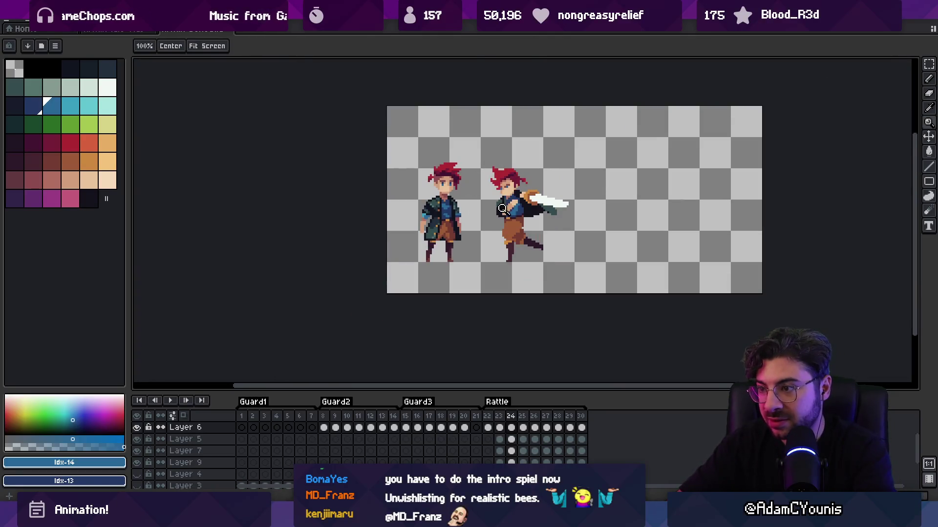
pyautogui.press('x')
pyautogui.scroll(3, 508, 212)
pyautogui.press('b')
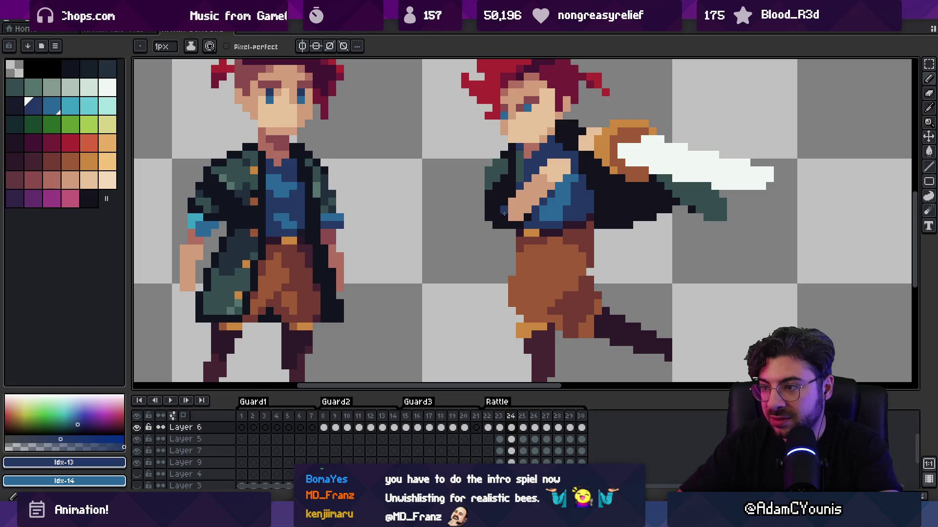
pyautogui.keyDown('alt'); pyautogui.click(552, 198); pyautogui.keyUp('alt')
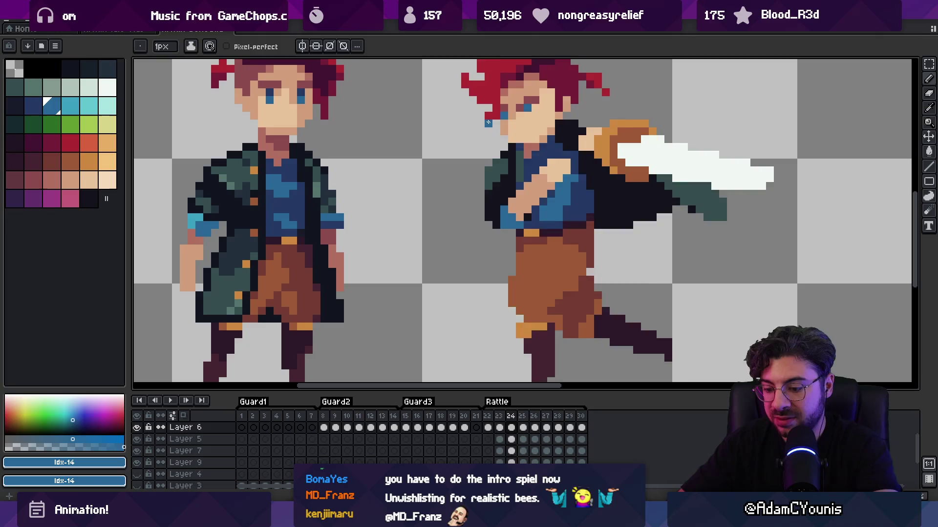
# Flip through the attack frames and sample the light skin tone from the sprite
pyautogui.press('Right')
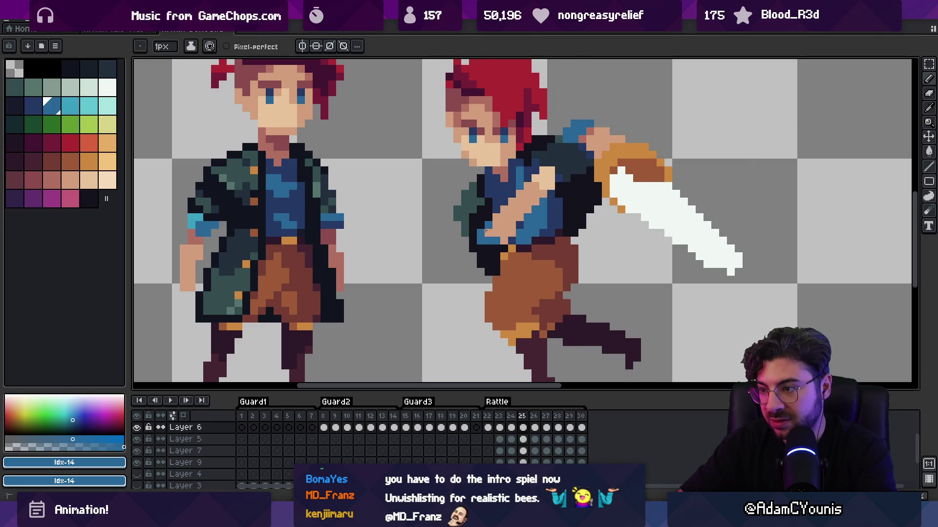
pyautogui.press('Right')
pyautogui.press('Right')
pyautogui.press('Right')
pyautogui.press('Left')
pyautogui.keyDown('alt'); pyautogui.click(486, 241); pyautogui.keyUp('alt')
pyautogui.press('z')
pyautogui.scroll(-5, 496, 244)
# Preview the attack, stop on frame 25, and sample the blue shirt and dark outline colours
pyautogui.press('Return')
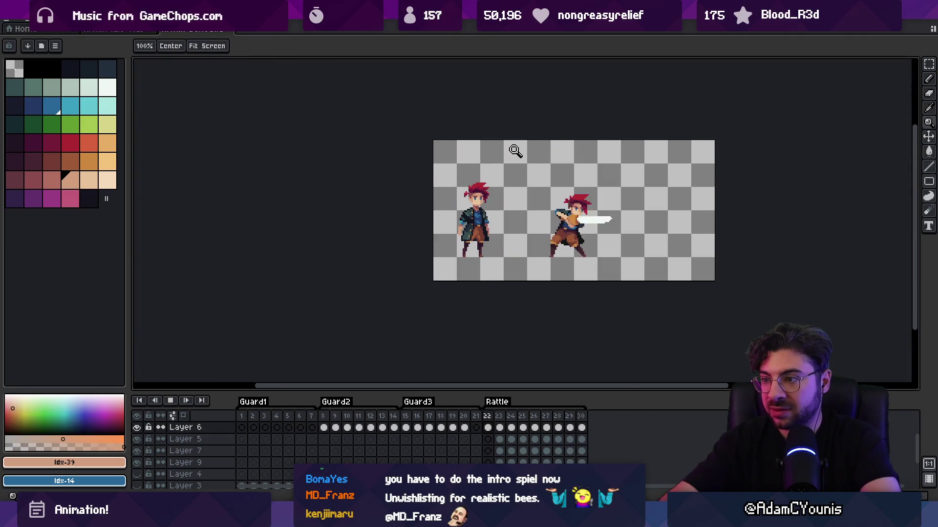
pyautogui.press('Return')
pyautogui.press('Return')
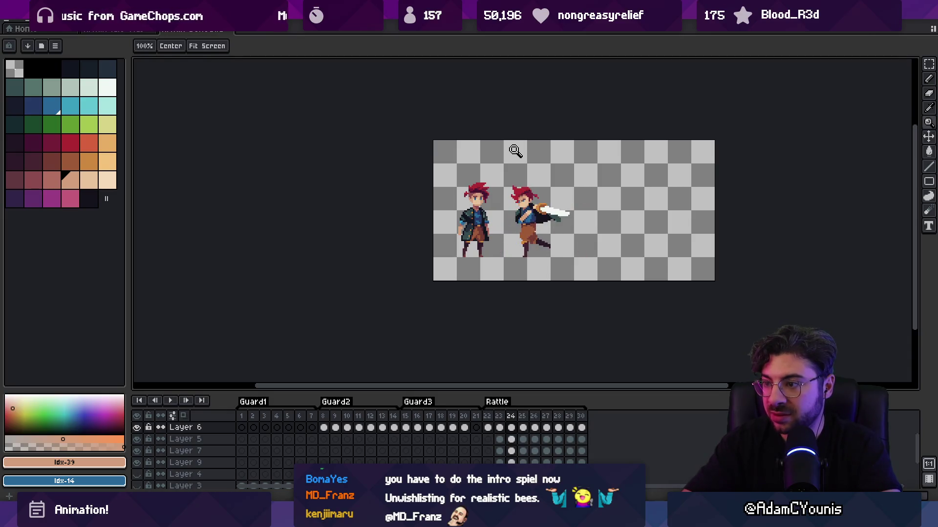
pyautogui.press('Return')
pyautogui.scroll(5, 498, 216)
pyautogui.press('b')
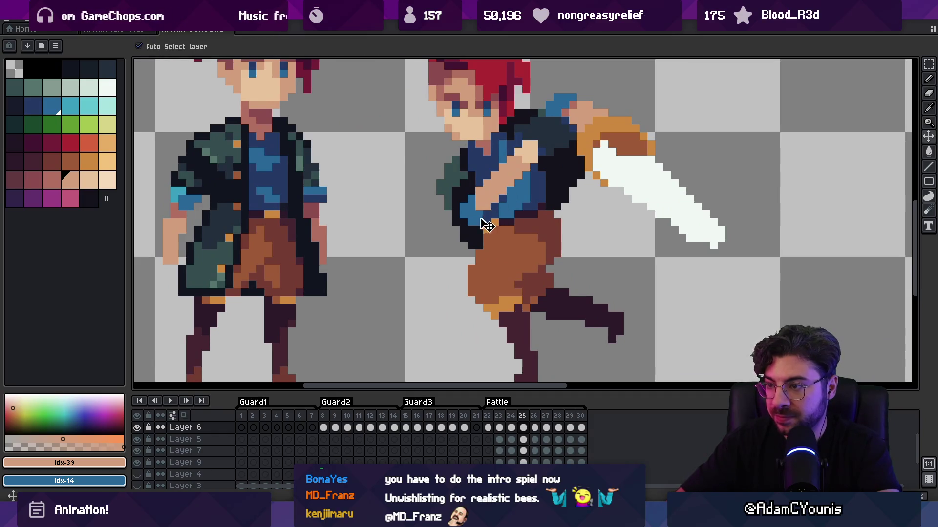
pyautogui.keyDown('alt'); pyautogui.click(487, 220); pyautogui.keyUp('alt')
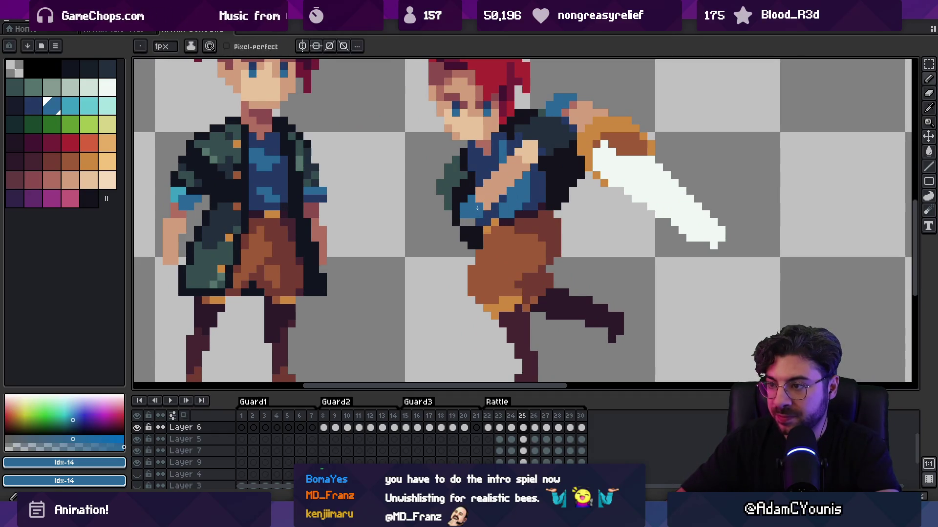
pyautogui.keyDown('alt'); pyautogui.click(468, 237); pyautogui.keyUp('alt')
# On frame 26, sample the arm's skin tones from lightest to mid
pyautogui.press('Right')
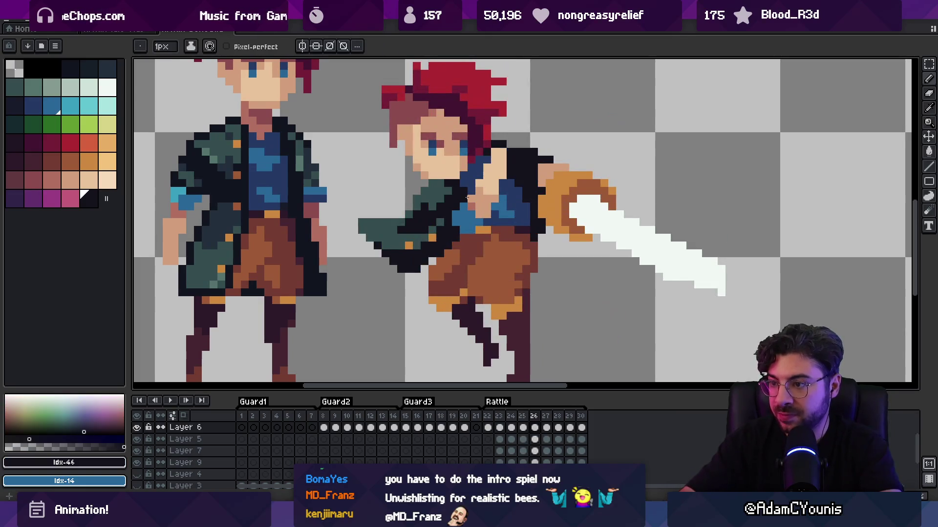
pyautogui.keyDown('alt'); pyautogui.click(486, 209); pyautogui.keyUp('alt')
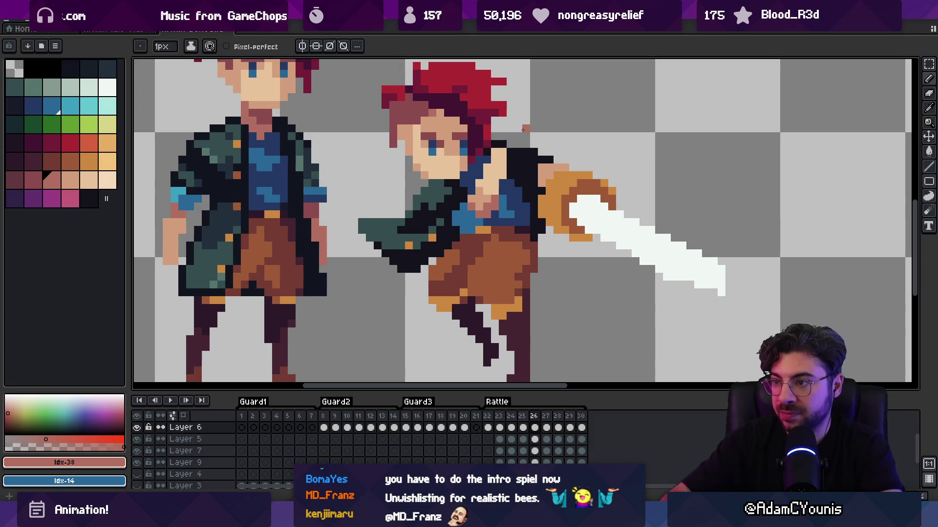
pyautogui.keyDown('alt'); pyautogui.click(482, 183); pyautogui.keyUp('alt')
pyautogui.keyDown('alt'); pyautogui.click(491, 179); pyautogui.keyUp('alt')
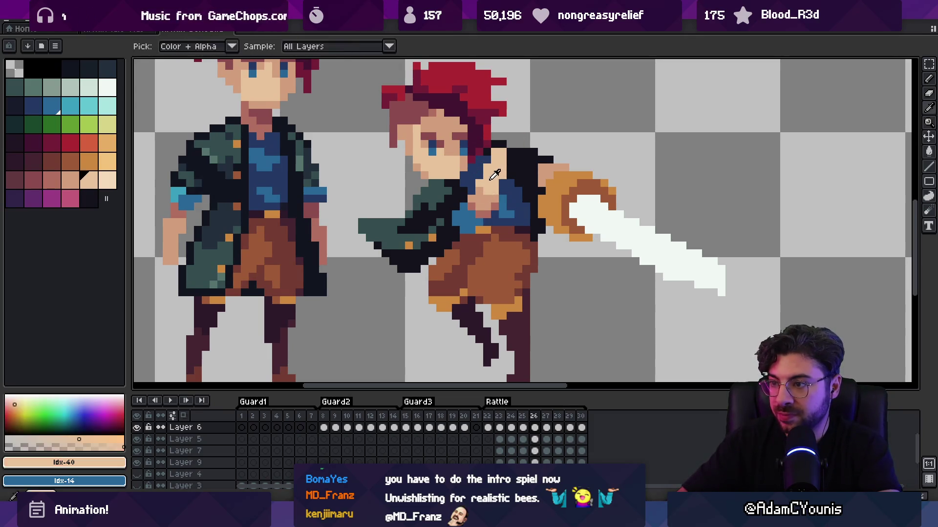
pyautogui.scroll(1, 488, 195)
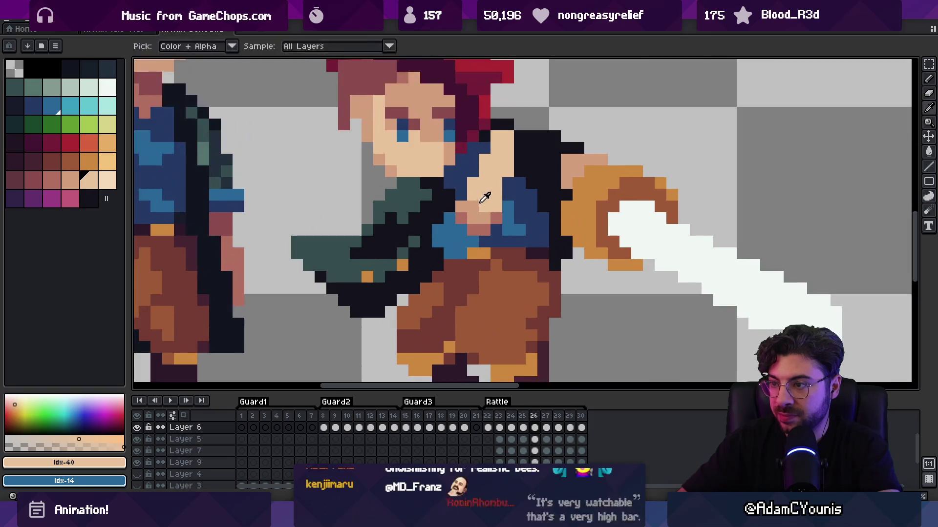
pyautogui.keyDown('alt'); pyautogui.click(479, 207); pyautogui.keyUp('alt')
# On frame 27, sample the chest skin tone, zoom in, and add a skin pixel on the neck
pyautogui.press('Right')
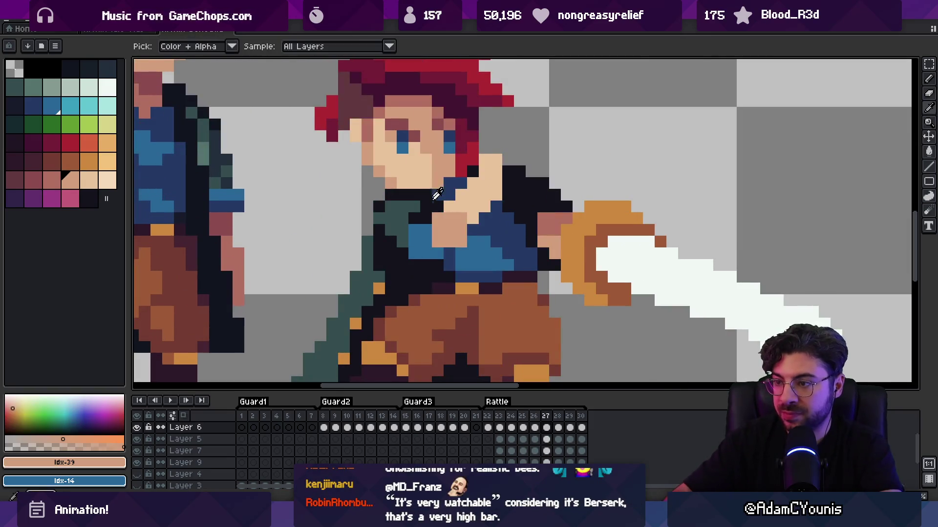
pyautogui.keyDown('alt'); pyautogui.click(455, 214); pyautogui.keyUp('alt')
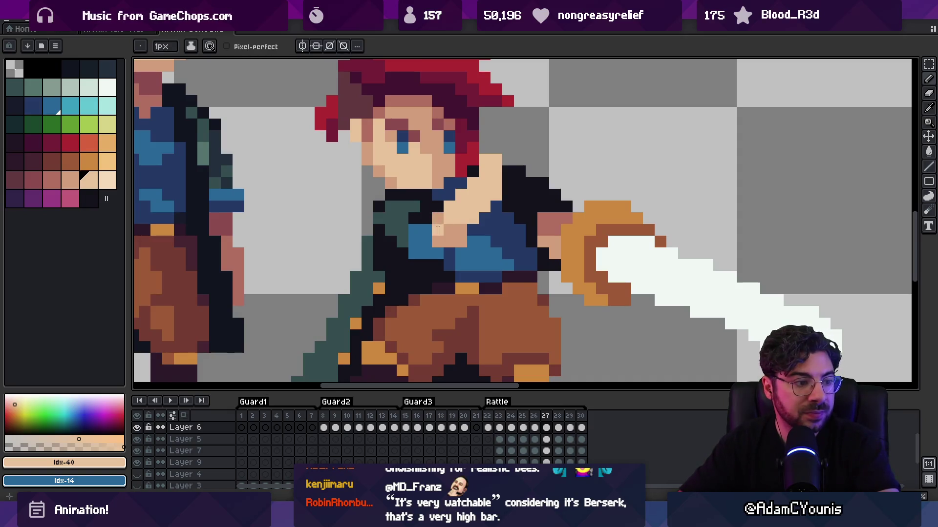
pyautogui.press('z')
pyautogui.scroll(-4, 445, 239)
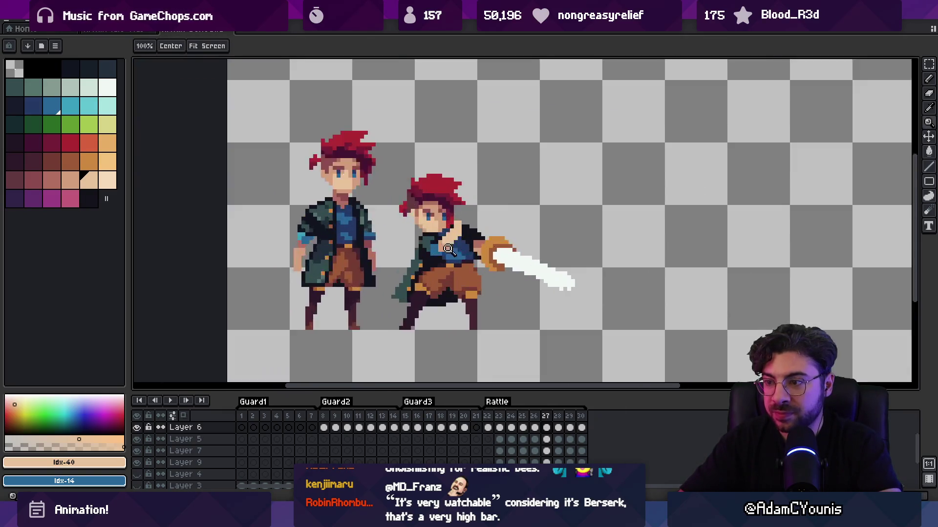
pyautogui.click(448, 247)
pyautogui.press('b')
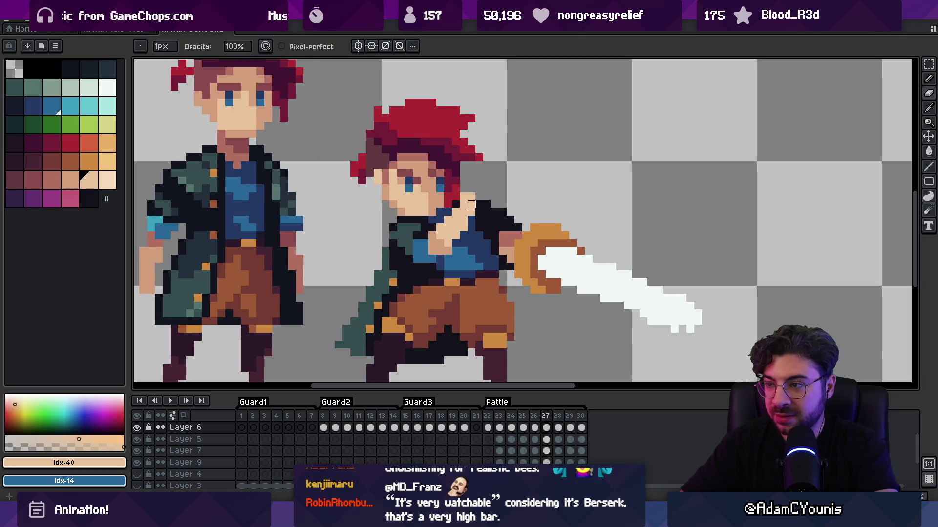
pyautogui.click(471, 197)
# Sample the darker skin tone and play the attack animation to review the neck edit
pyautogui.press('z')
pyautogui.scroll(-3, 469, 216)
pyautogui.scroll(3, 455, 237)
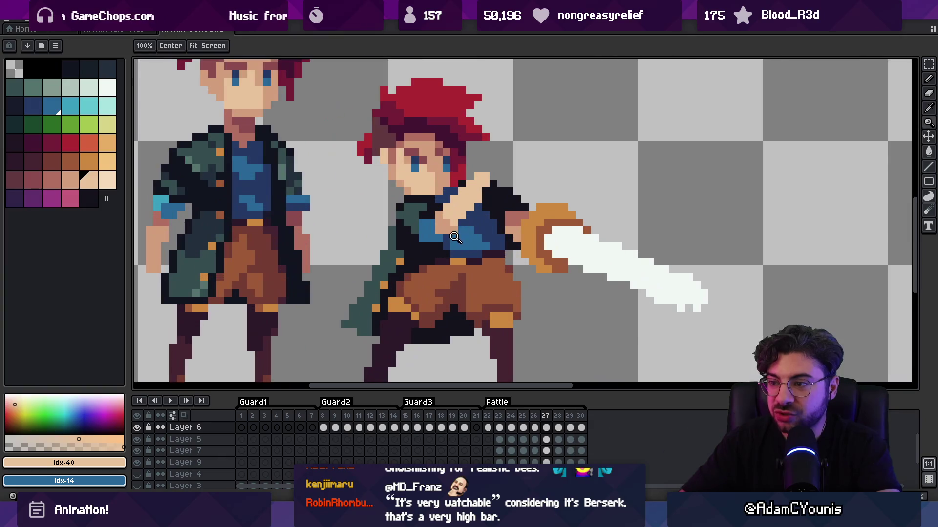
pyautogui.keyDown('alt'); pyautogui.click(445, 217); pyautogui.keyUp('alt')
pyautogui.scroll(-3, 434, 174)
pyautogui.press('Return')
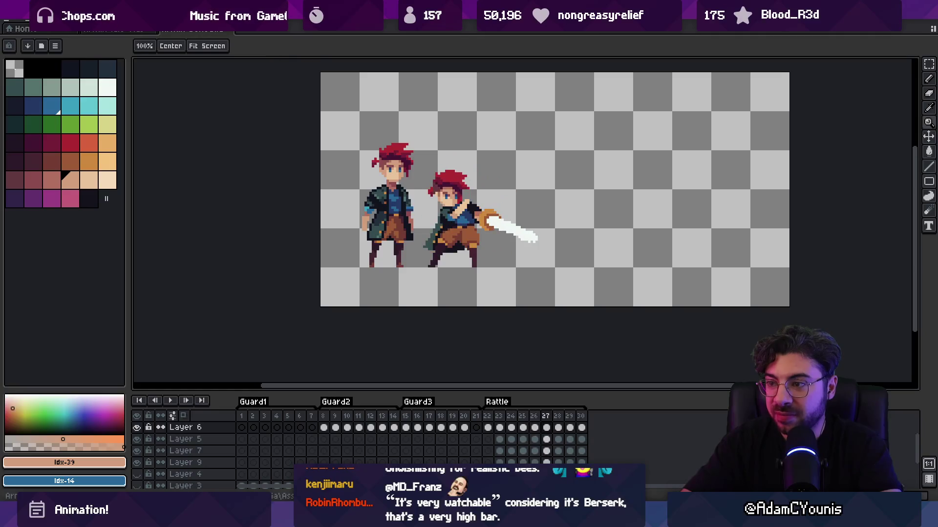
# Alternate between eraser and pencil on the zoomed neck, then return to frame 26
pyautogui.scroll(5, 437, 208)
pyautogui.press('b')
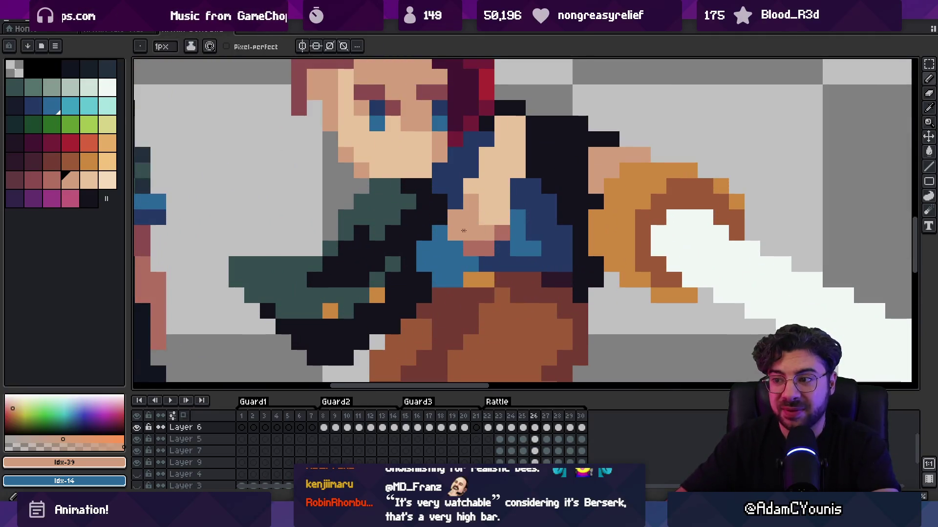
pyautogui.press('e')
pyautogui.press('z')
pyautogui.scroll(-4, 508, 186)
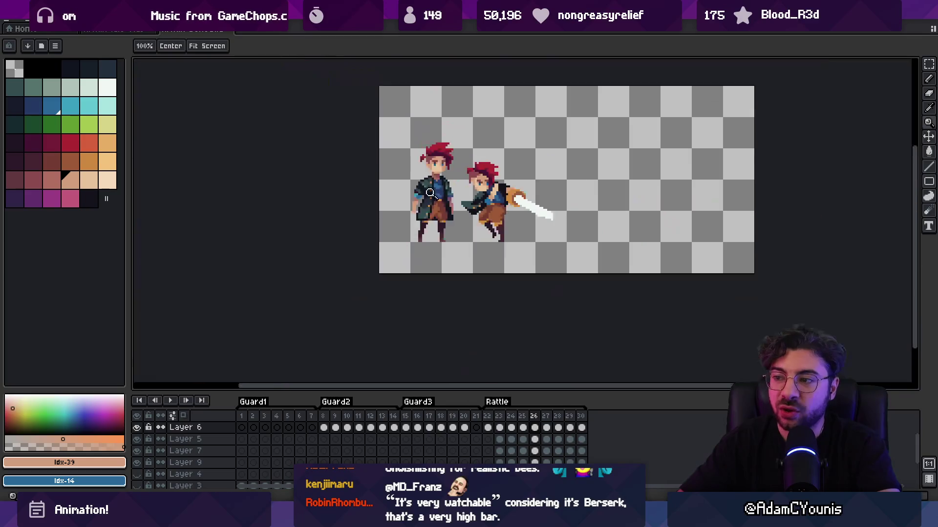
pyautogui.scroll(3, 488, 184)
pyautogui.press('b')
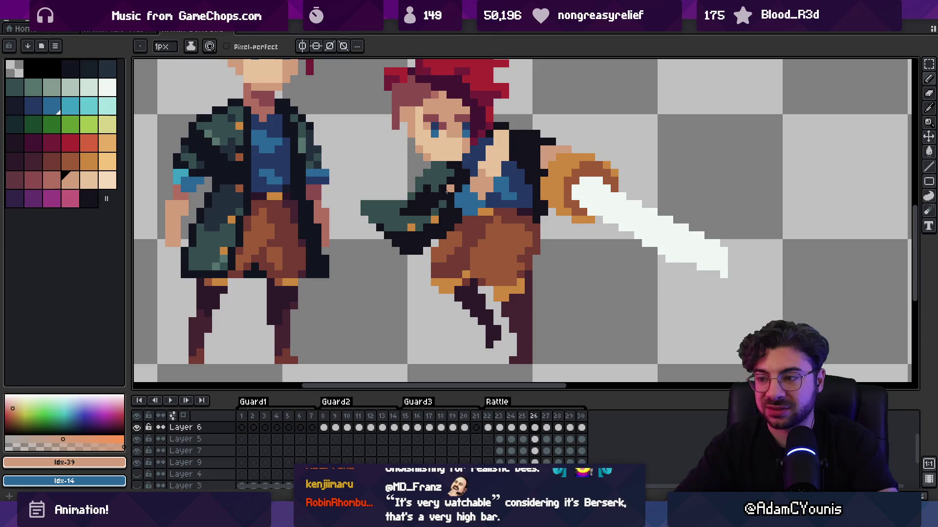
pyautogui.press('Left')
pyautogui.press('Right')
# Compare neighbouring attack frames, settle on frame 26, and pick the lighter skin tone
pyautogui.press('e')
pyautogui.press('z')
pyautogui.scroll(-5, 515, 131)
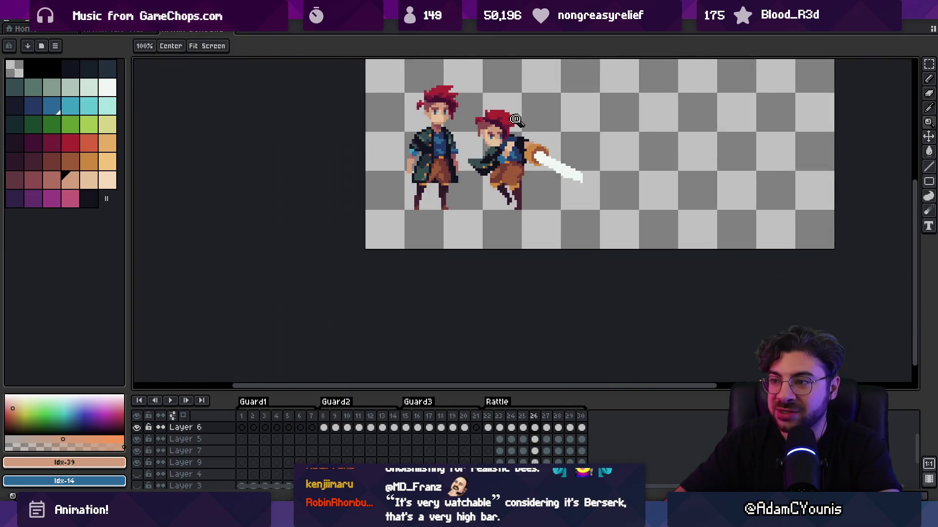
pyautogui.press('Left')
pyautogui.press('Right')
pyautogui.press('Right')
pyautogui.press('Left')
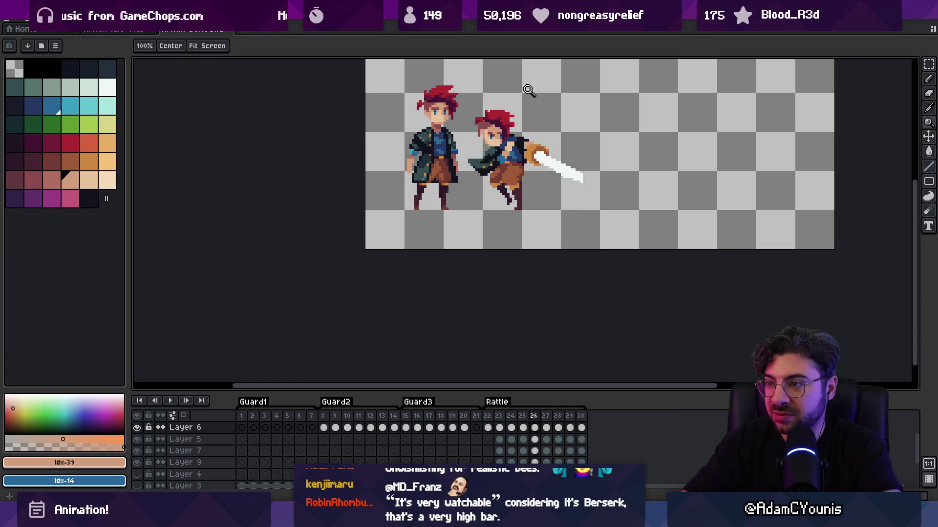
pyautogui.scroll(3, 484, 101)
pyautogui.press('b')
pyautogui.press(']')
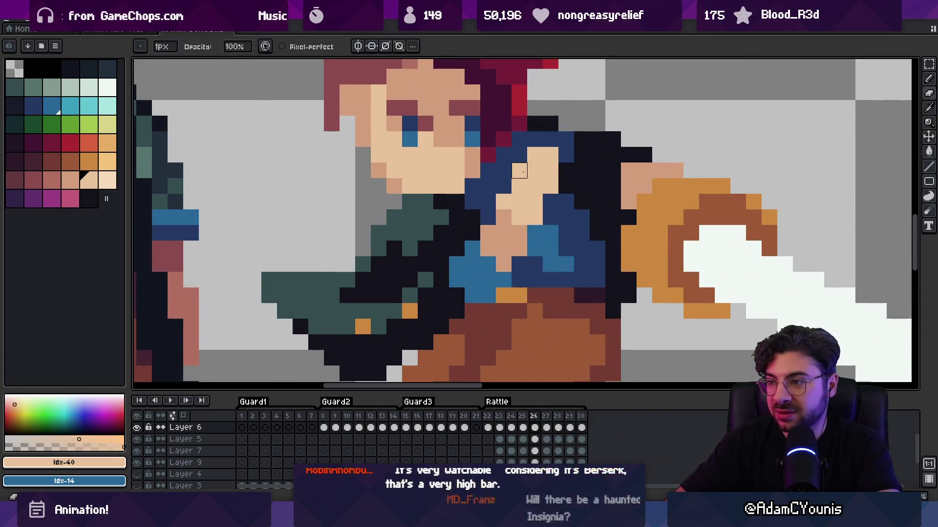
# Land on frame 27 and play the attack animation to review the neck fixes
pyautogui.press('Left')
pyautogui.press('Right')
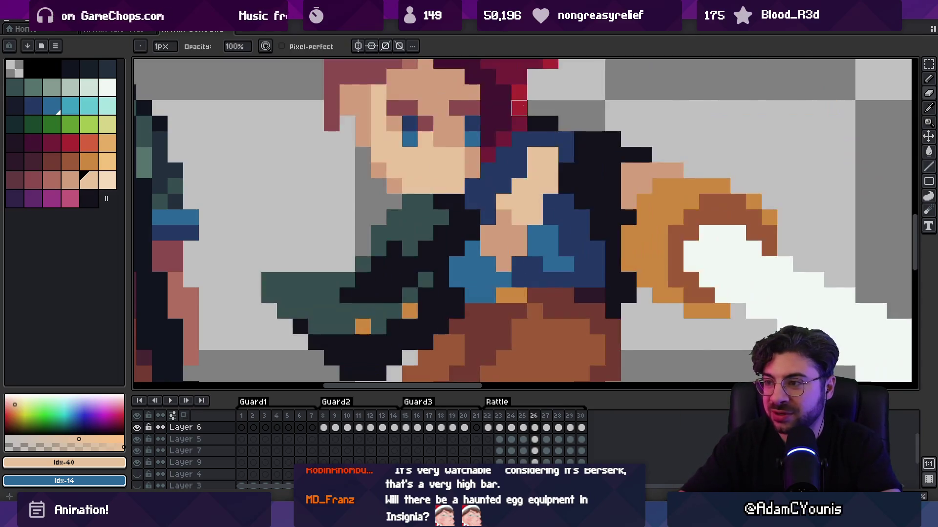
pyautogui.press('Right')
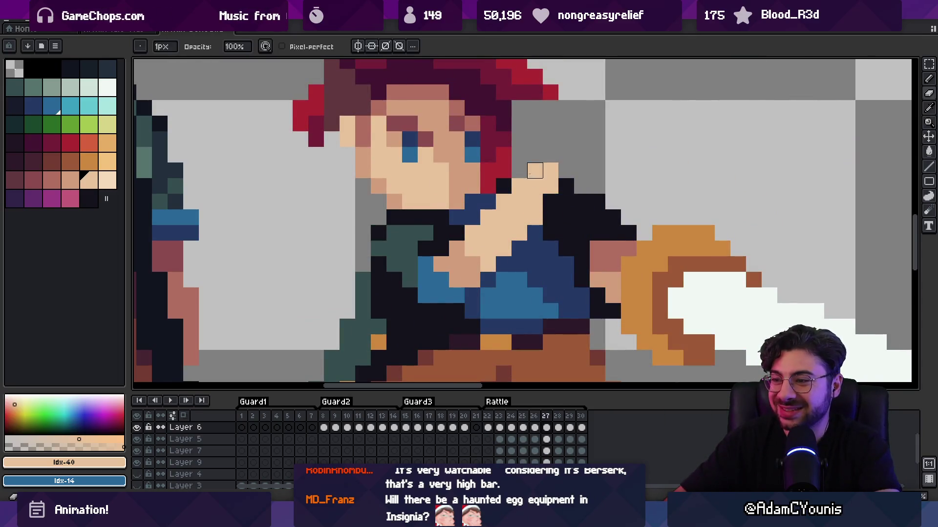
pyautogui.press('z')
pyautogui.scroll(-3, 498, 155)
pyautogui.scroll(4, 498, 189)
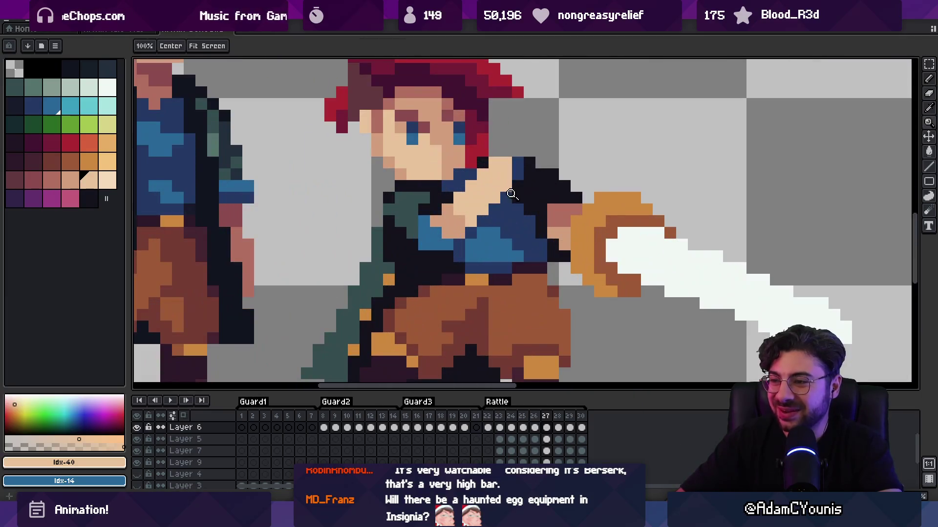
pyautogui.press('b')
pyautogui.press('z')
pyautogui.scroll(-4, 518, 198)
pyautogui.press('Return')
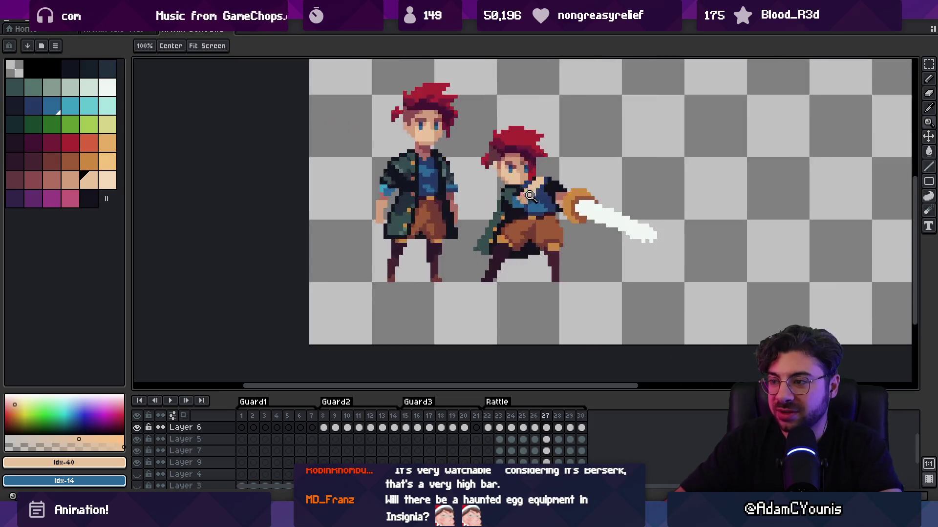
pyautogui.scroll(4, 497, 197)
# Sample the outline and teal colours and draw a short dark line on the coat tail
pyautogui.press('b')
pyautogui.keyDown('alt'); pyautogui.click(497, 196); pyautogui.keyUp('alt')
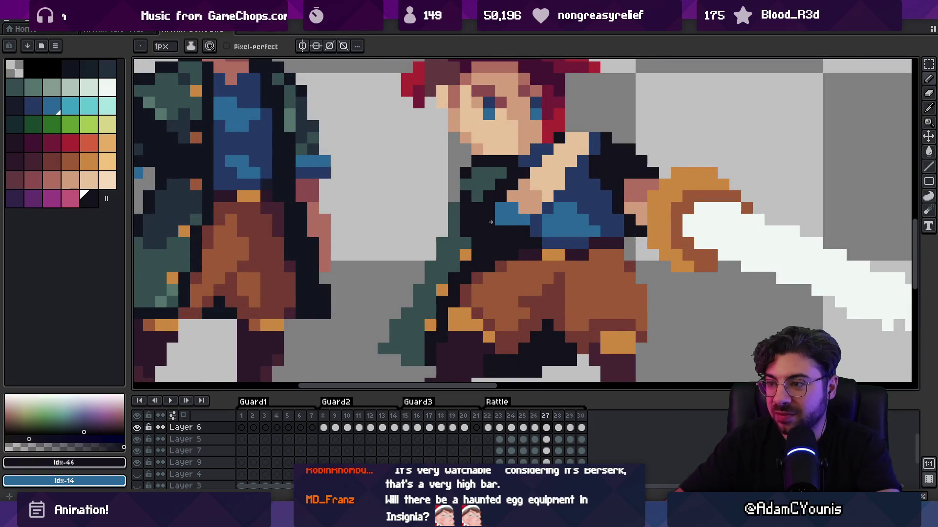
pyautogui.keyDown('alt'); pyautogui.click(472, 200); pyautogui.keyUp('alt')
pyautogui.keyDown('alt'); pyautogui.click(464, 171); pyautogui.keyUp('alt')
pyautogui.moveTo(454, 193); pyautogui.dragTo(453, 222)
pyautogui.press('z')
pyautogui.scroll(-4, 496, 190)
pyautogui.scroll(4, 495, 189)
pyautogui.press('b')
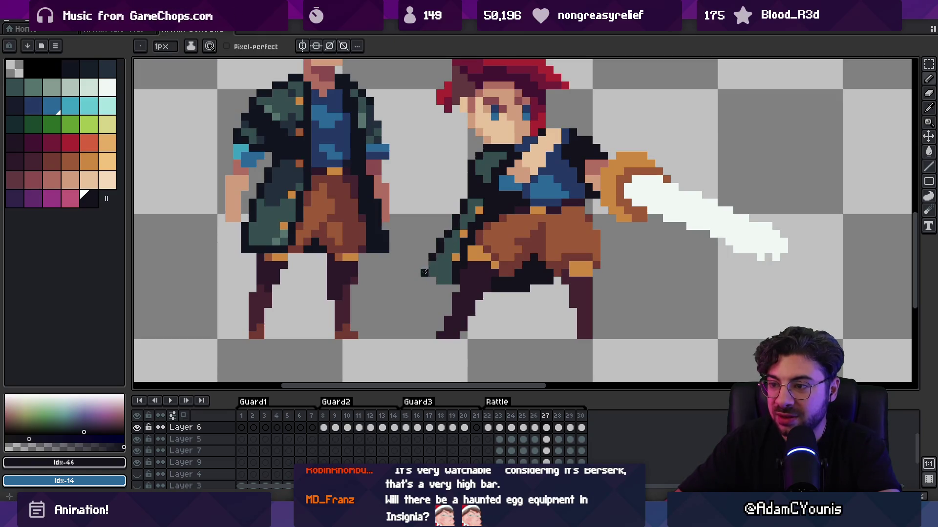
# On frame 26, draw a dark outline along the teal arm
pyautogui.press(',')
pyautogui.press('z')
pyautogui.scroll(-4, 465, 270)
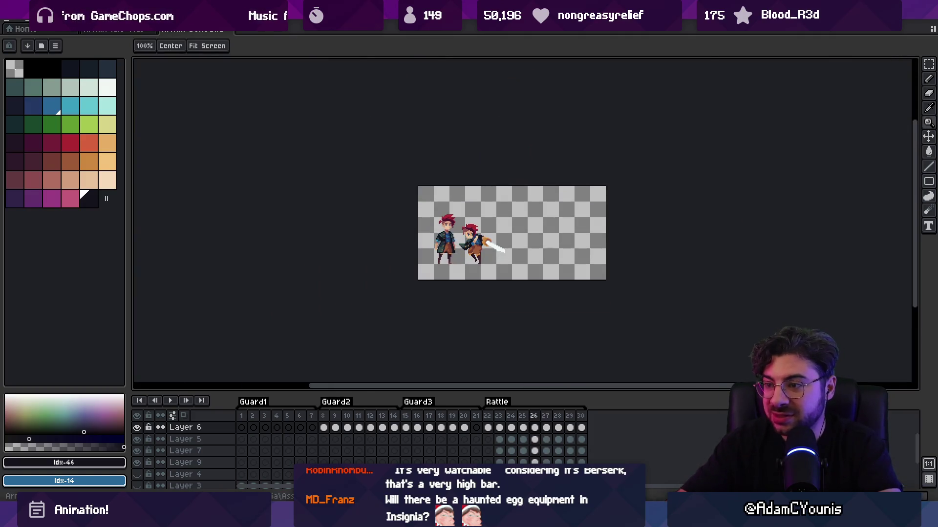
pyautogui.scroll(4, 492, 235)
pyautogui.press('b')
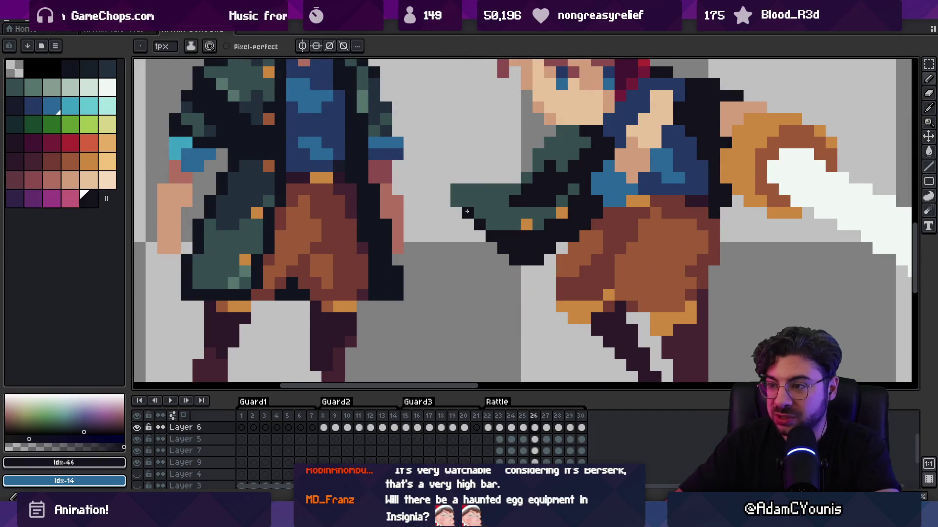
pyautogui.moveTo(459, 195)
pyautogui.mouseDown()
pyautogui.moveTo(516, 190)
pyautogui.moveTo(460, 234)
pyautogui.mouseUp()
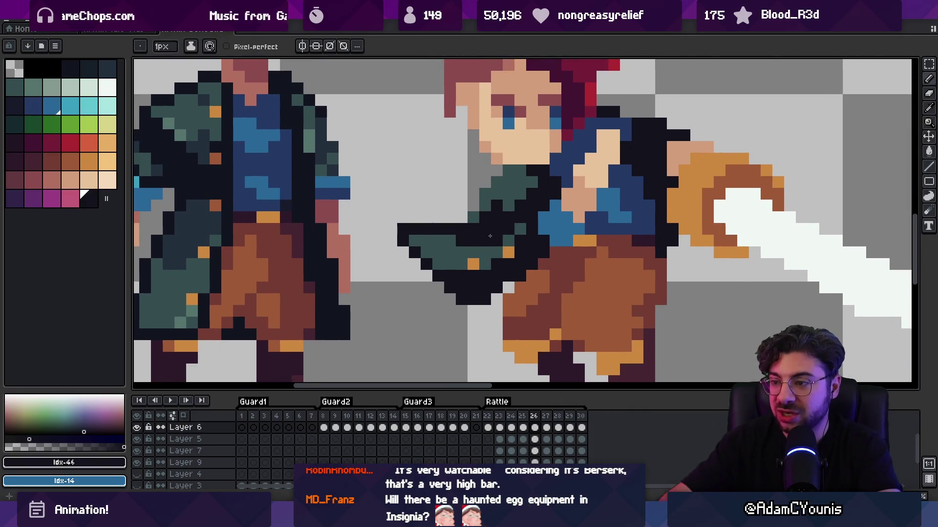
# Compare frames 26 and 27, bring the legs into view, and sample the teal arm colour
pyautogui.press('.')
pyautogui.press(',')
pyautogui.press('.')
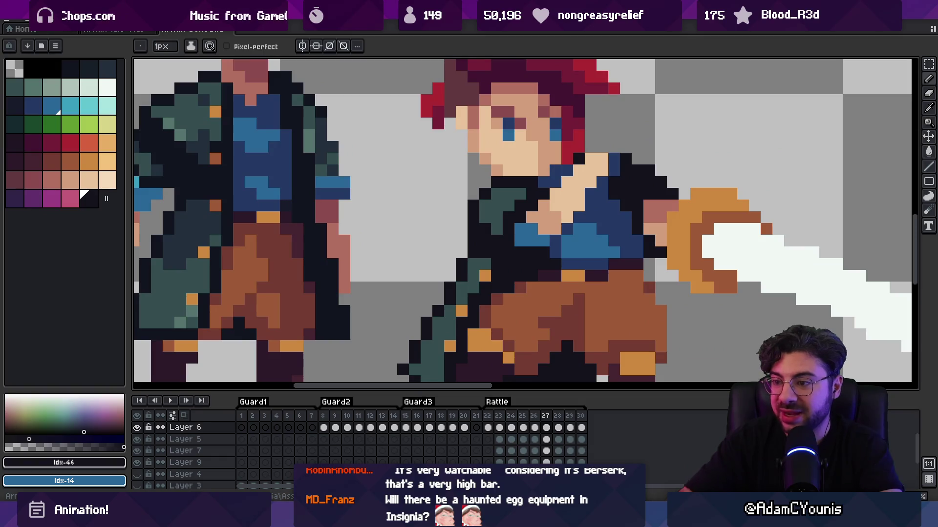
pyautogui.moveTo(469, 287); pyautogui.dragTo(499, 179)
pyautogui.keyDown('alt'); pyautogui.click(499, 179); pyautogui.keyUp('alt')
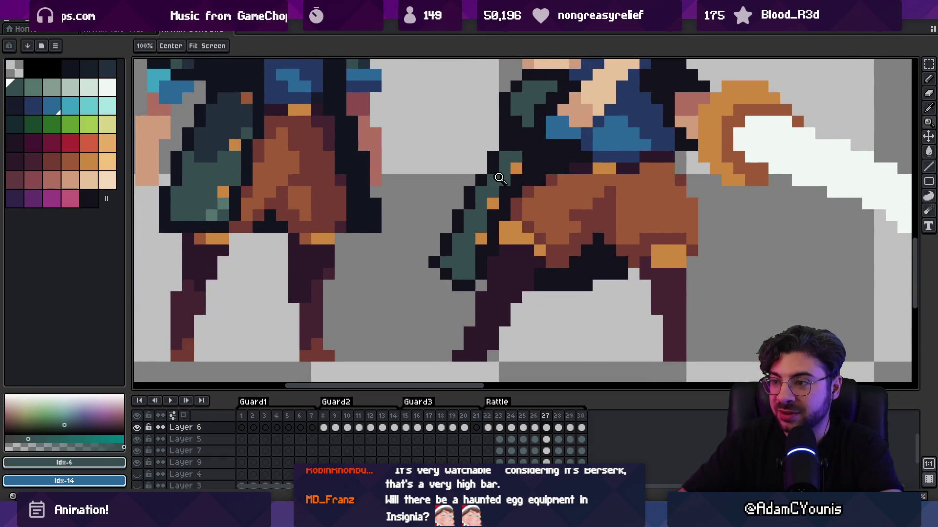
pyautogui.scroll(-3, 498, 179)
pyautogui.scroll(4, 477, 216)
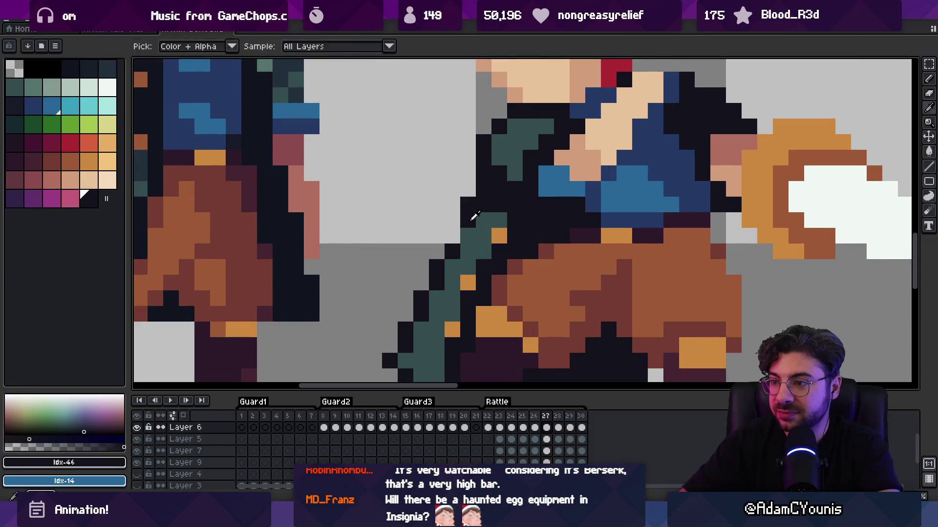
pyautogui.press('z')
pyautogui.scroll(-4, 474, 213)
# On frame 28, draw dark outline pixels along the sleeve edge
pyautogui.press(',')
pyautogui.press('.')
pyautogui.press('.')
pyautogui.scroll(5, 472, 211)
pyautogui.press('b')
pyautogui.keyDown('alt'); pyautogui.click(538, 161); pyautogui.keyUp('alt')
pyautogui.moveTo(538, 156); pyautogui.dragTo(491, 308)
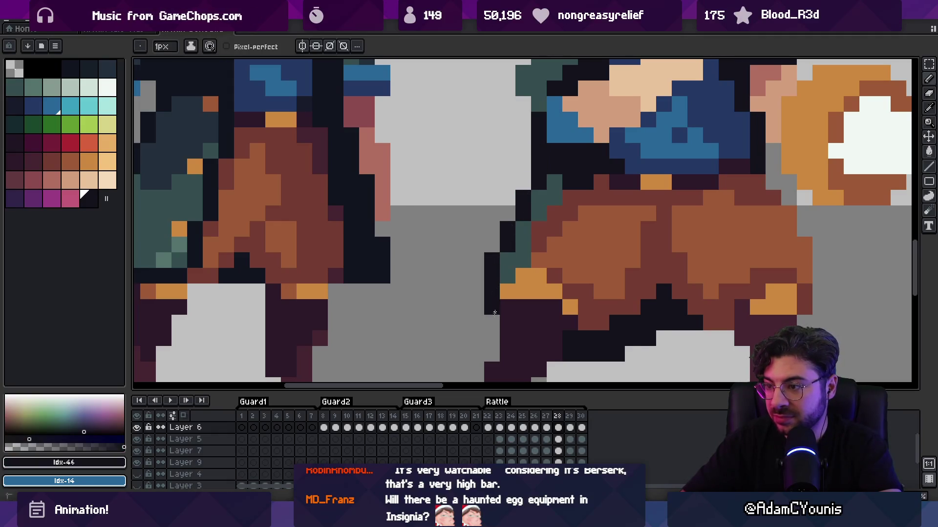
# Zoom out to both sprites and play the animation to check the outline edits
pyautogui.press('z')
pyautogui.scroll(-5, 422, 241)
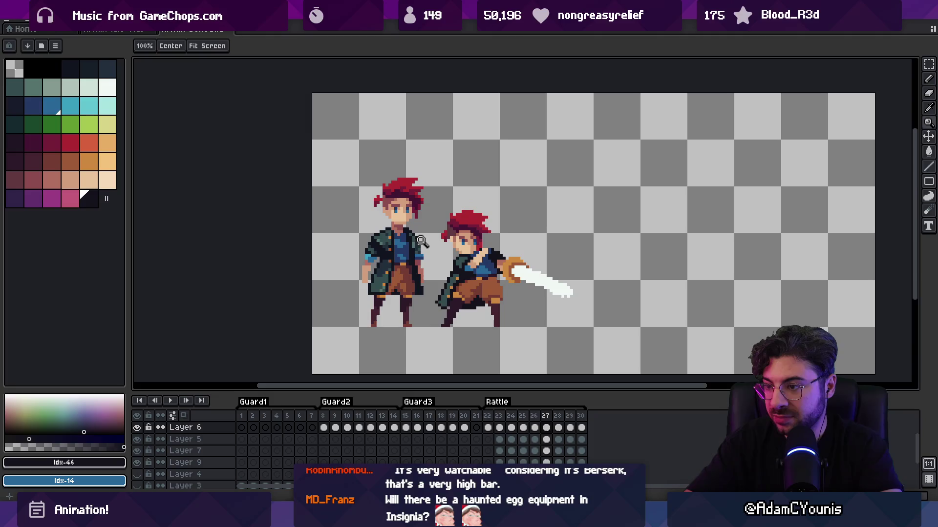
pyautogui.scroll(5, 421, 241)
pyautogui.press('b')
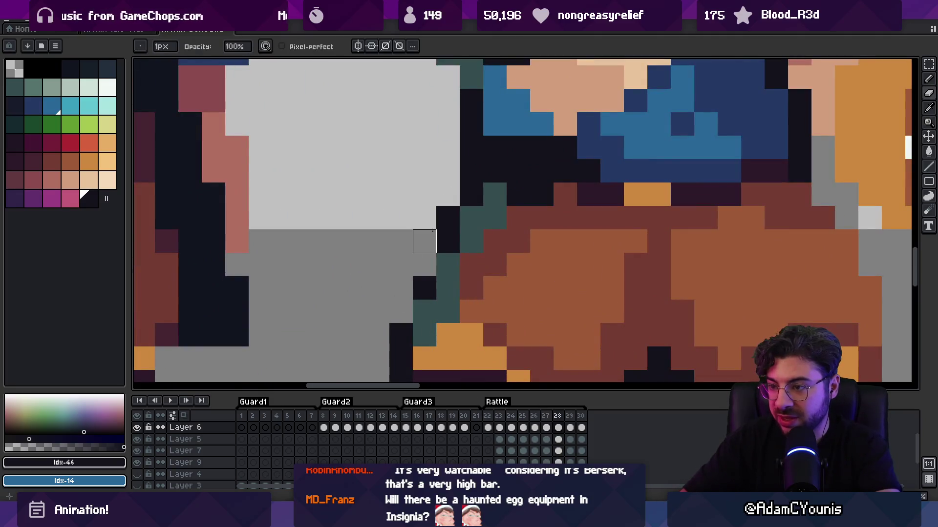
pyautogui.press('z')
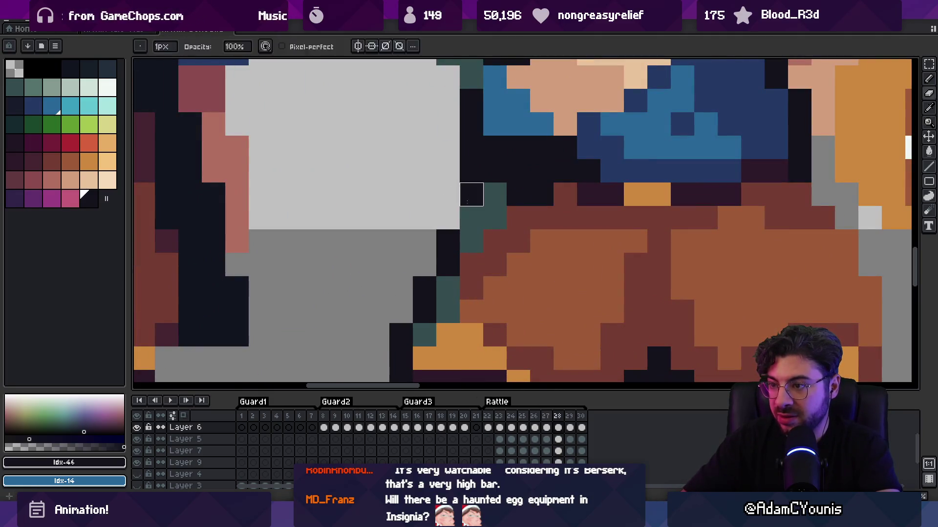
pyautogui.scroll(-5, 417, 190)
pyautogui.press('Return')
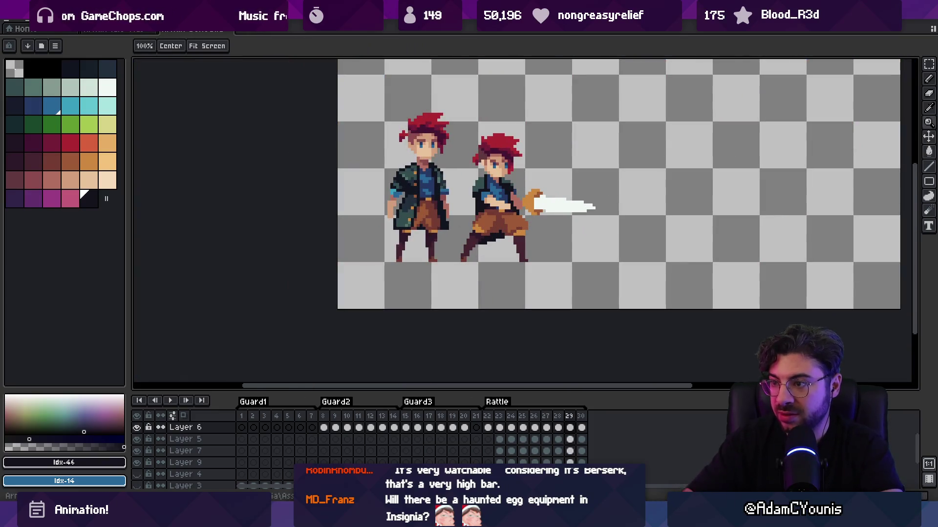
# Eyedrop the teal jacket and dark outline colours from the sprite
pyautogui.scroll(4, 463, 259)
pyautogui.scroll(-3, 414, 282)
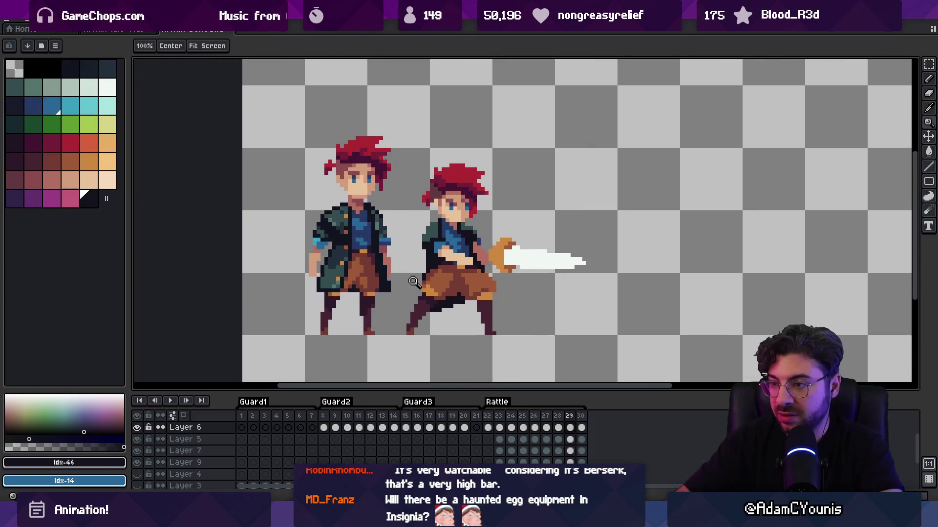
pyautogui.press('i')
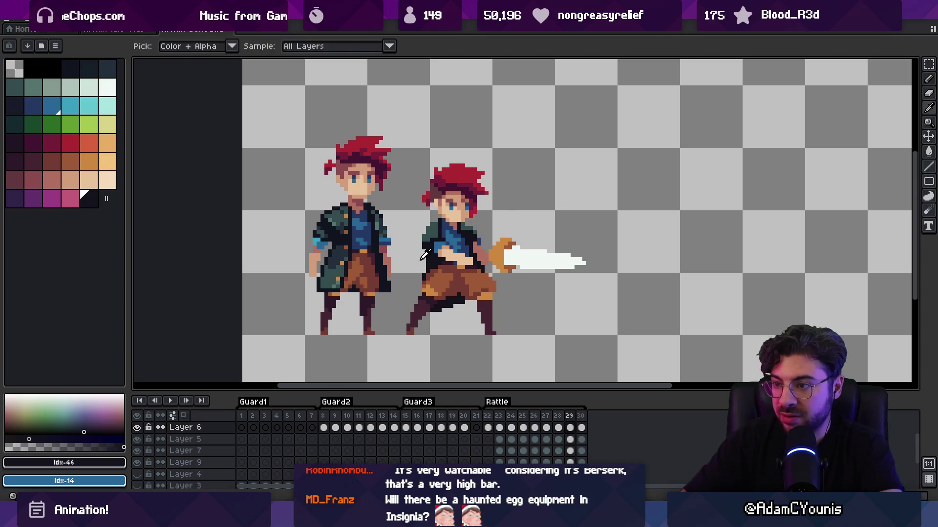
pyautogui.scroll(2, 425, 273)
pyautogui.keyDown('alt'); pyautogui.click(434, 206); pyautogui.keyUp('alt')
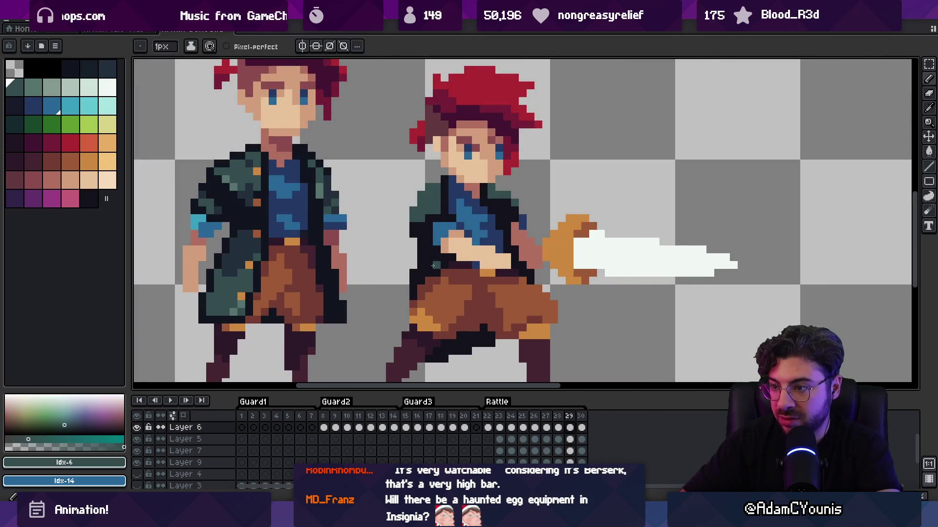
pyautogui.keyDown('alt'); pyautogui.click(415, 293); pyautogui.keyUp('alt')
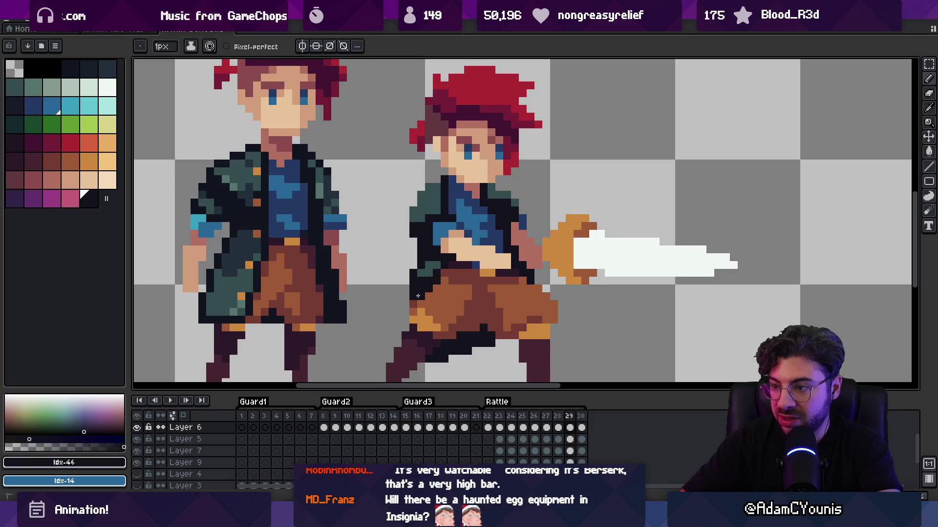
pyautogui.keyDown('alt'); pyautogui.click(430, 275); pyautogui.keyUp('alt')
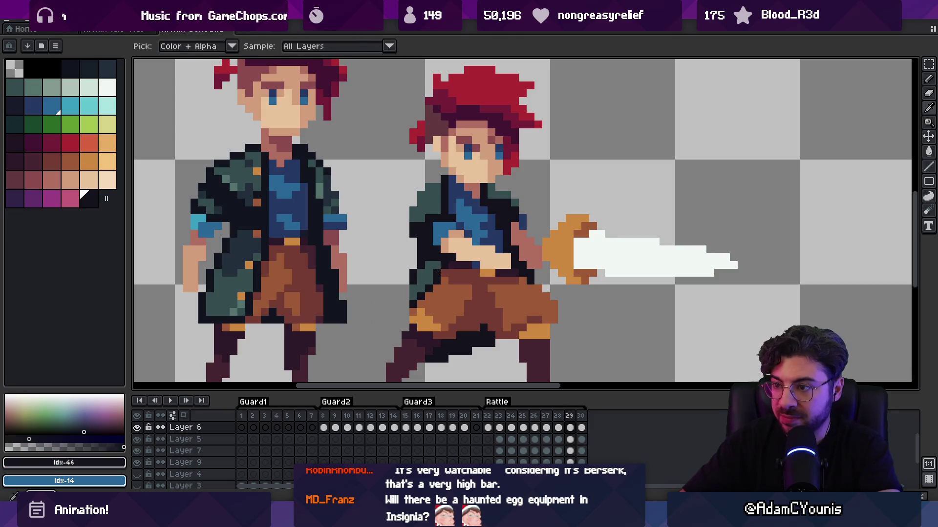
pyautogui.press('z')
pyautogui.scroll(-1, 436, 241)
pyautogui.scroll(1, 436, 242)
pyautogui.keyDown('alt'); pyautogui.click(436, 242); pyautogui.keyUp('alt')
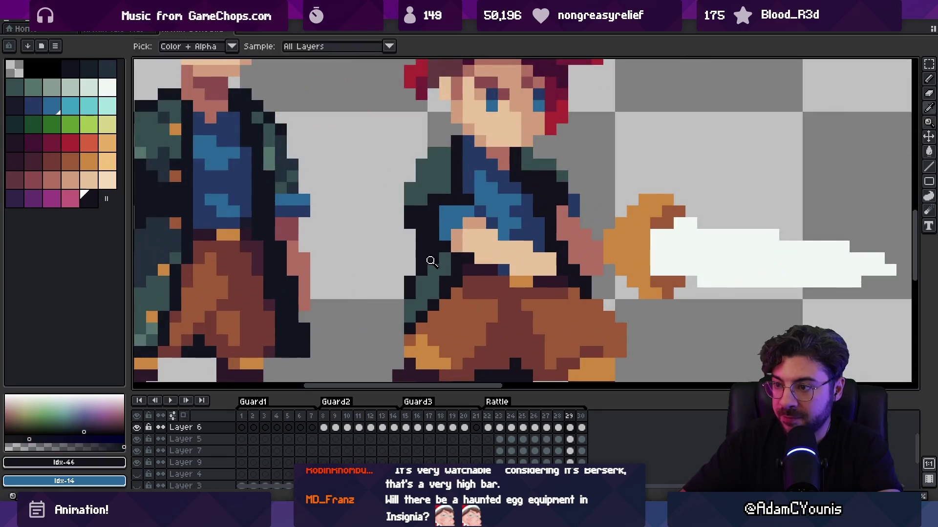
pyautogui.scroll(-3, 436, 242)
# On frame 28, paint one sleeve-edge pixel dark and teal pixels along the sleeve diagonal
pyautogui.press(',')
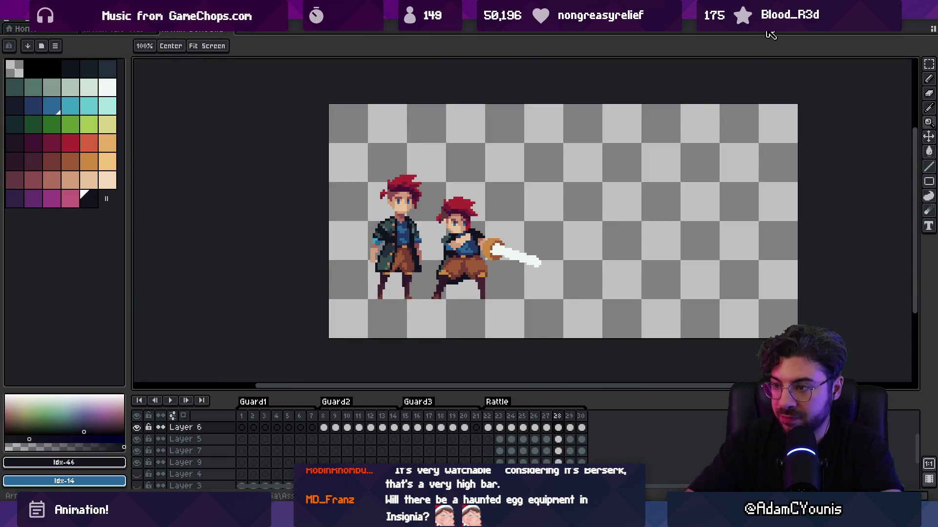
pyautogui.scroll(5, 443, 284)
pyautogui.press('b')
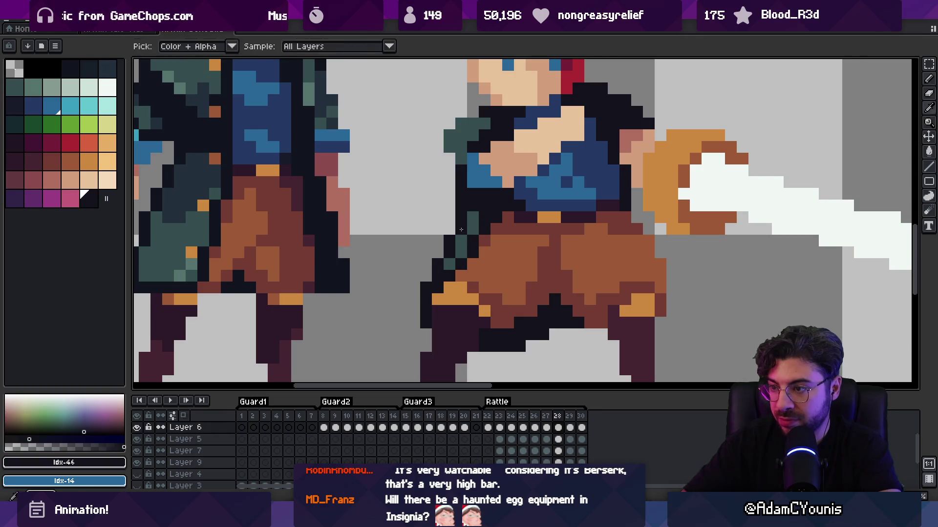
pyautogui.click(461, 240)
pyautogui.keyDown('alt'); pyautogui.click(461, 252); pyautogui.keyUp('alt')
pyautogui.click(449, 252)
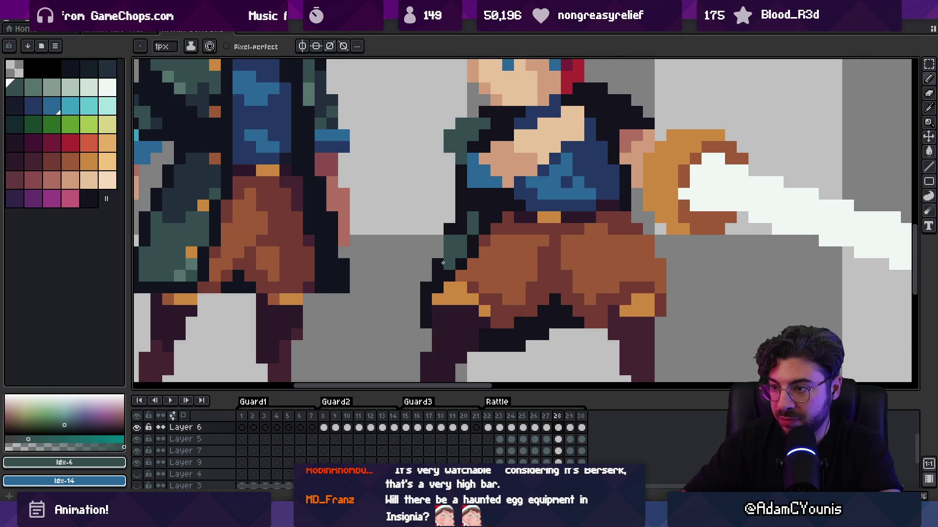
pyautogui.click(438, 264)
# Zoom out to the sprites and play the animation to review the sleeve fix
pyautogui.press('z')
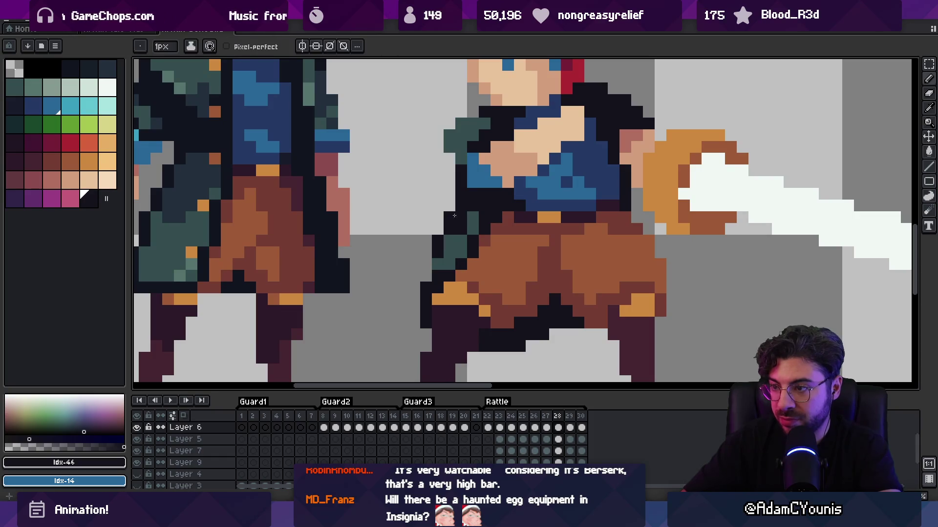
pyautogui.press('b')
pyautogui.press('z')
pyautogui.press('1')
pyautogui.press('Return')
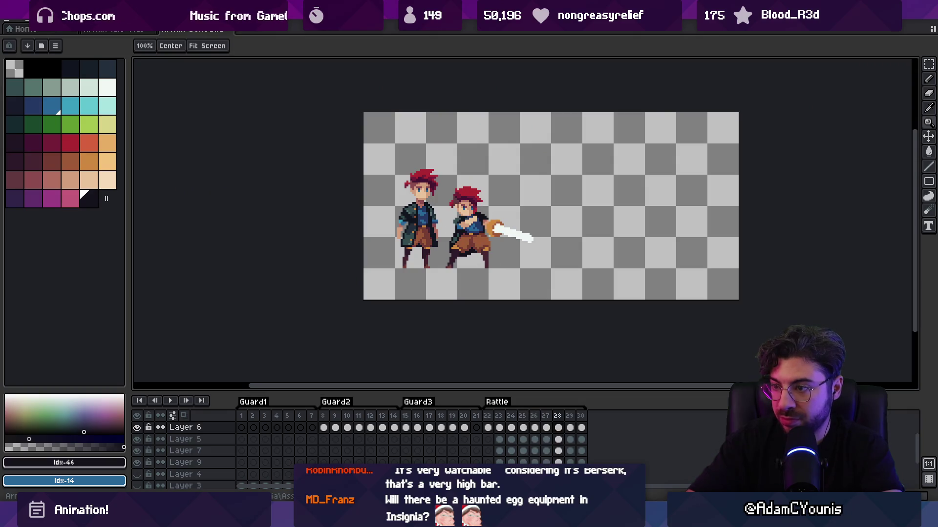
# Sample the dark teal jacket colour and play the attack animation again
pyautogui.scroll(3, 455, 247)
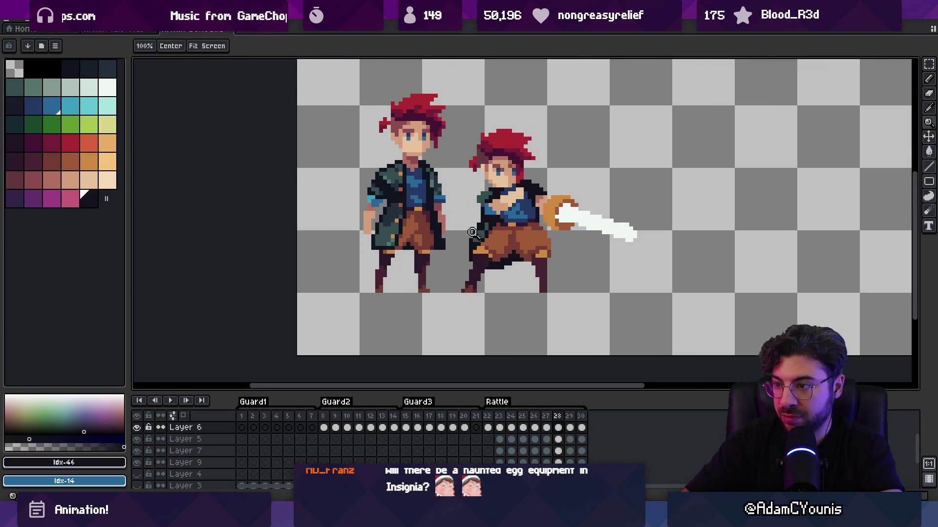
pyautogui.press('alt')
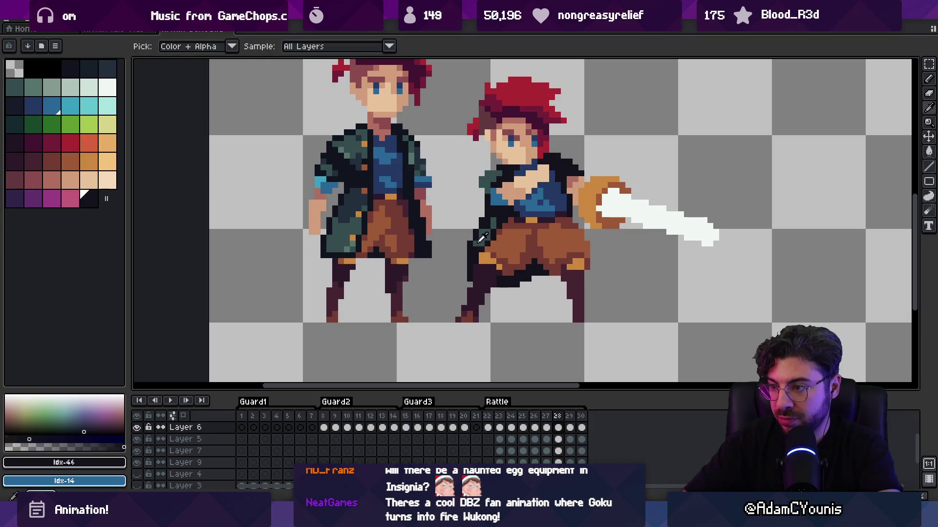
pyautogui.keyDown('alt'); pyautogui.click(473, 250); pyautogui.keyUp('alt')
pyautogui.scroll(-3, 414, 216)
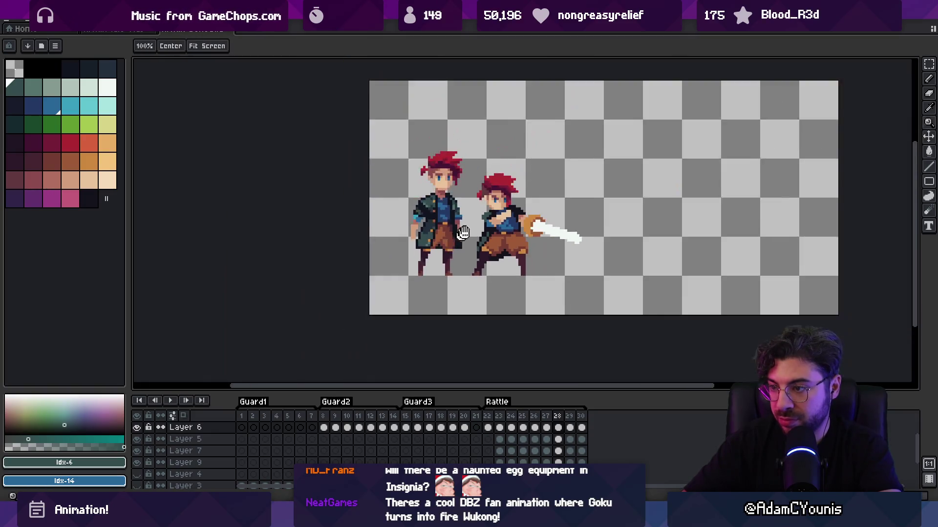
pyautogui.press('Return')
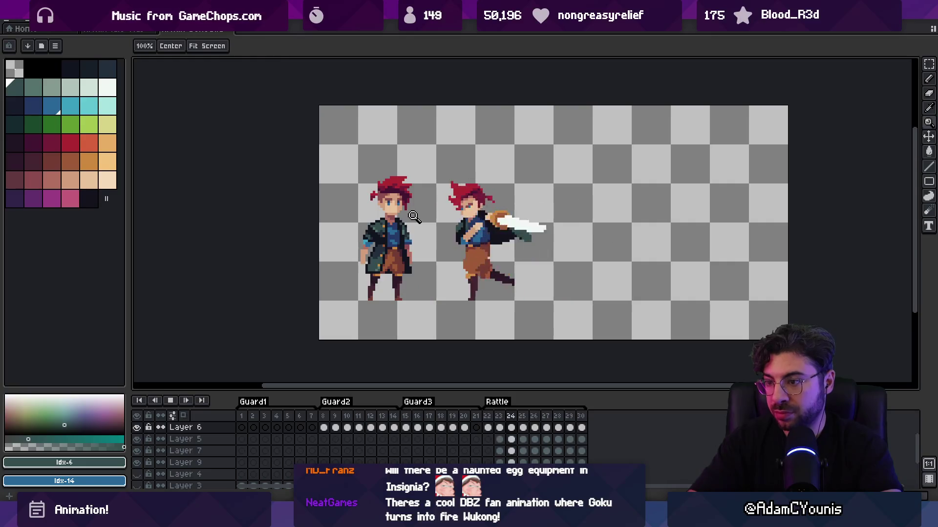
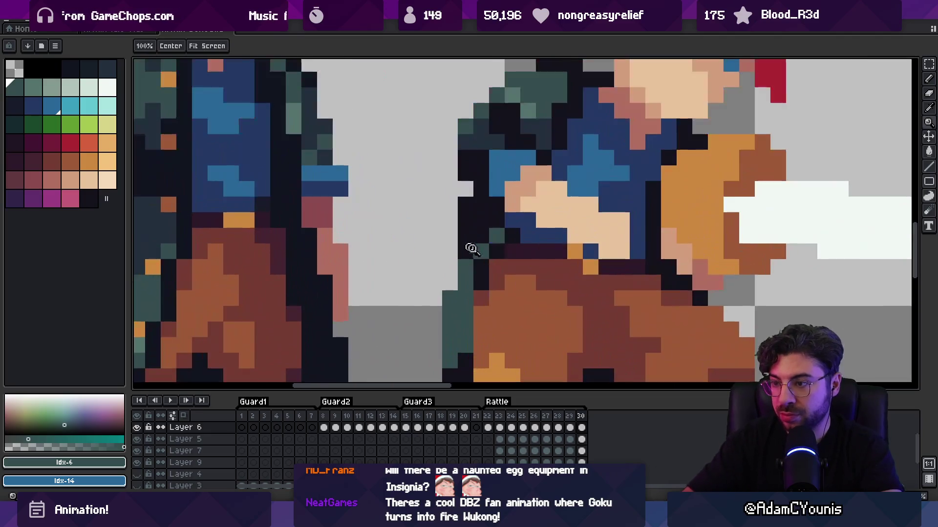
# Sample the dark outline and teal jacket colours, then play the swing to review it
pyautogui.scroll(5, 413, 216)
pyautogui.press('b')
pyautogui.keyDown('alt'); pyautogui.click(517, 209); pyautogui.keyUp('alt')
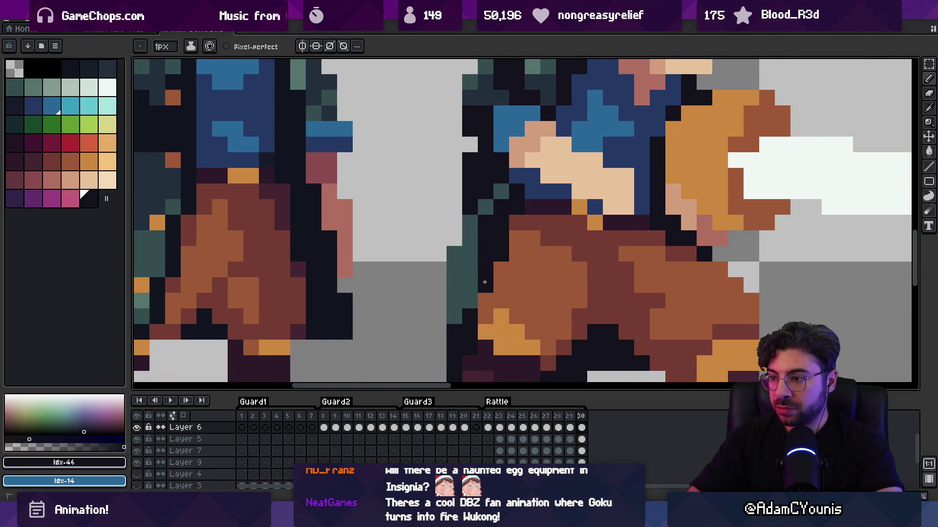
pyautogui.keyDown('alt'); pyautogui.click(482, 247); pyautogui.keyUp('alt')
pyautogui.keyDown('alt'); pyautogui.click(485, 269); pyautogui.keyUp('alt')
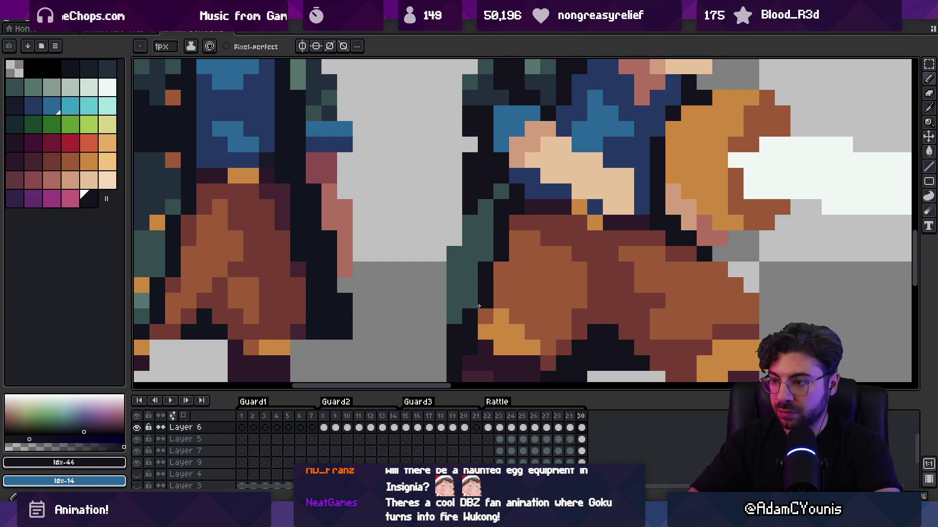
pyautogui.press('z')
pyautogui.scroll(-5, 450, 234)
pyautogui.press('Return')
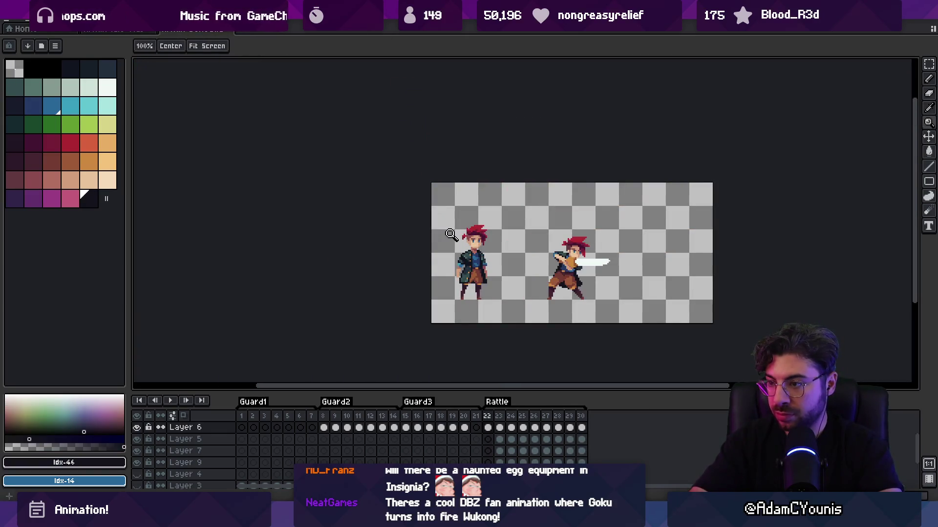
pyautogui.press('Return')
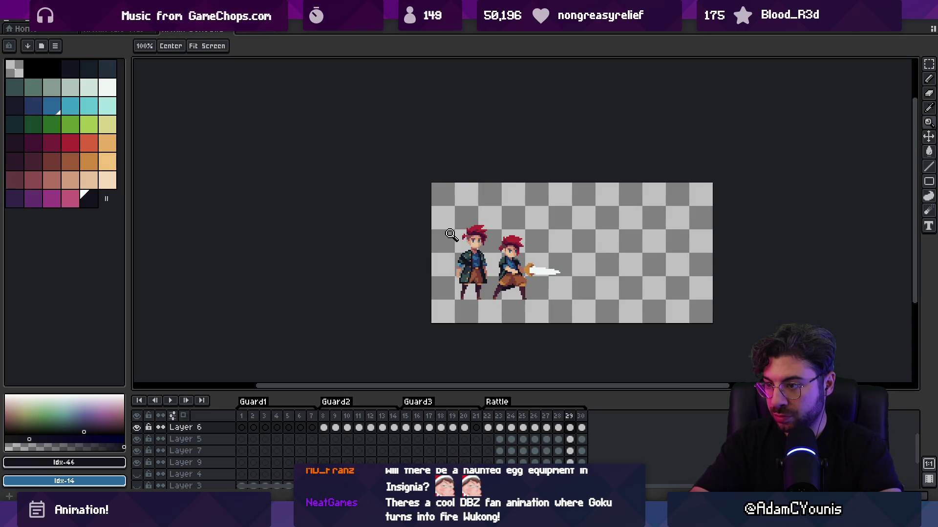
# Sample the brown trouser and dark outline colours from the sprite
pyautogui.scroll(5, 495, 272)
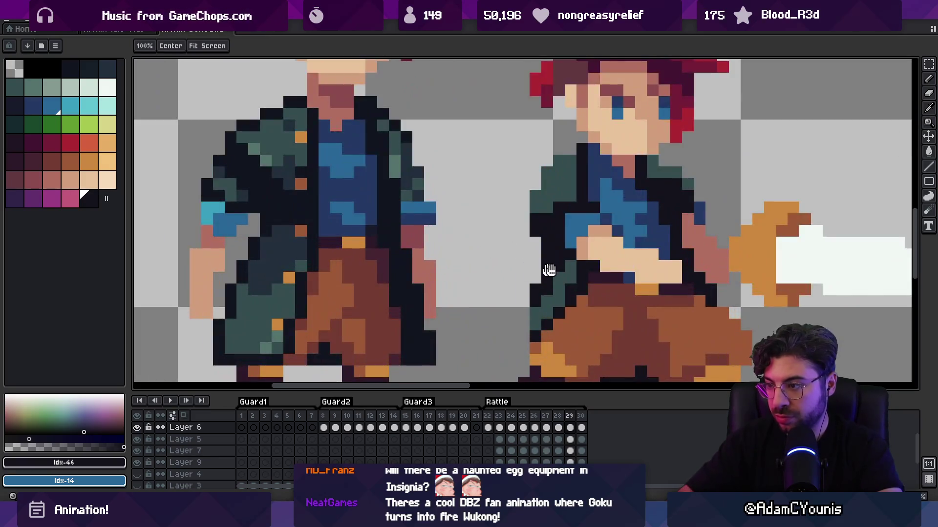
pyautogui.press('b')
pyautogui.keyDown('alt'); pyautogui.click(479, 251); pyautogui.keyUp('alt')
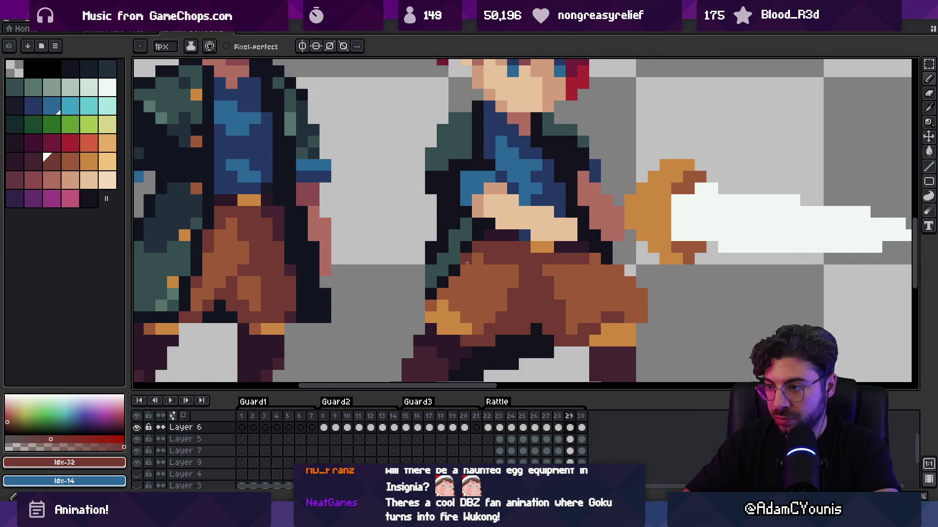
pyautogui.keyDown('alt'); pyautogui.click(466, 243); pyautogui.keyUp('alt')
pyautogui.keyDown('alt'); pyautogui.click(465, 265); pyautogui.keyUp('alt')
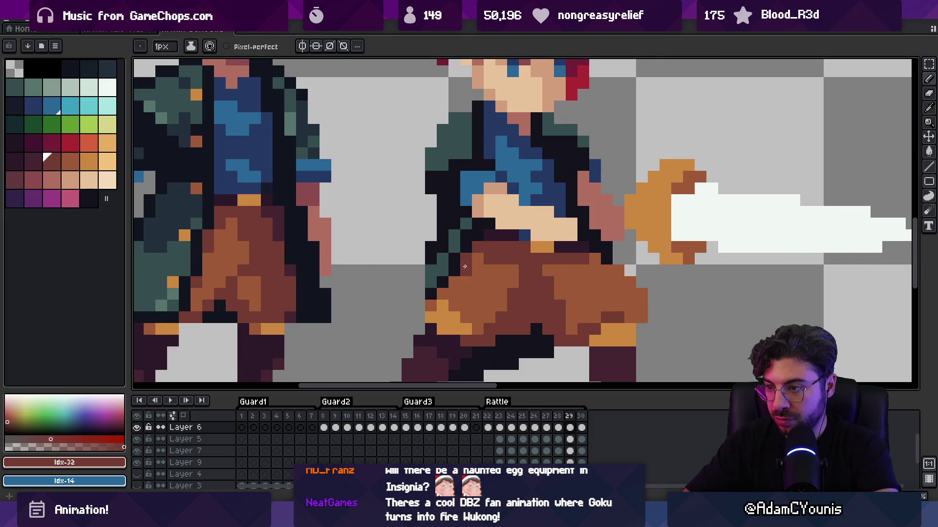
pyautogui.press('z')
pyautogui.scroll(-4, 450, 238)
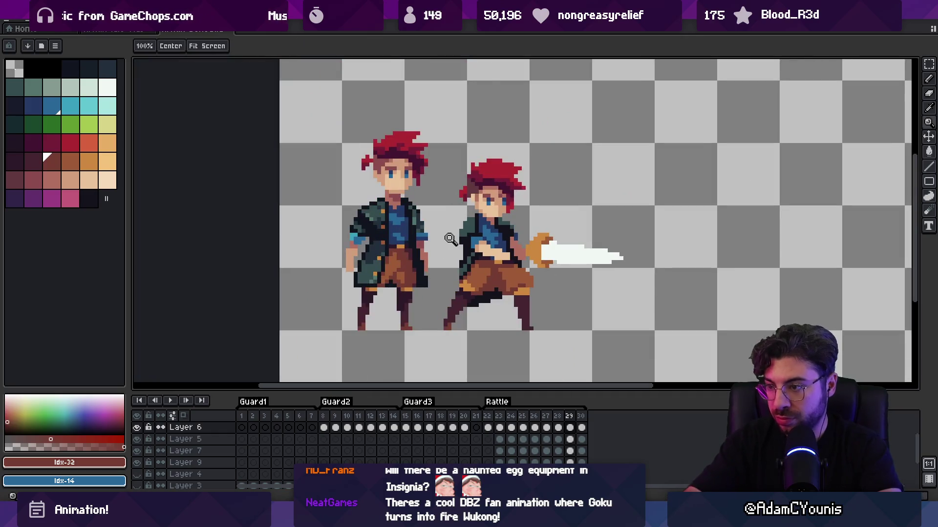
# Sample the brown trouser shade and orange highlight colour from the pants
pyautogui.scroll(1, 468, 282)
pyautogui.keyDown('alt'); pyautogui.click(469, 283); pyautogui.keyUp('alt')
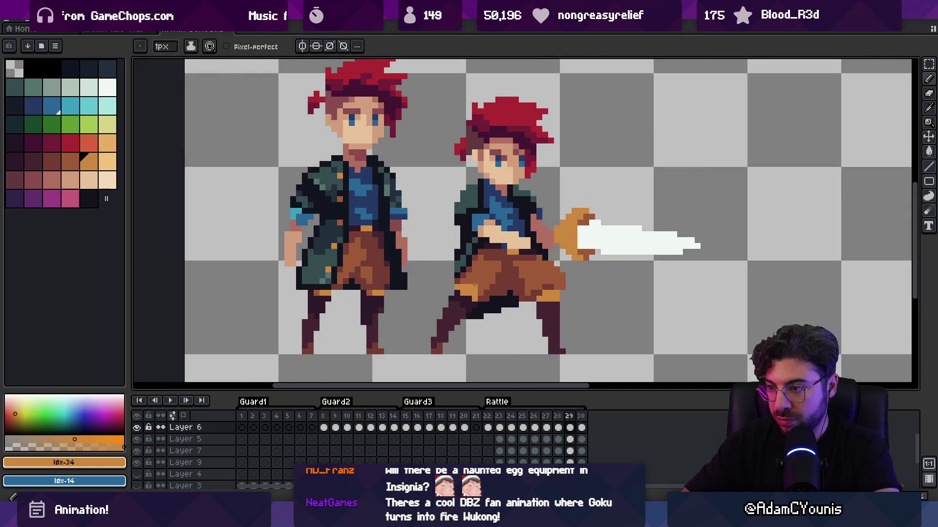
pyautogui.keyDown('alt'); pyautogui.click(474, 287); pyautogui.keyUp('alt')
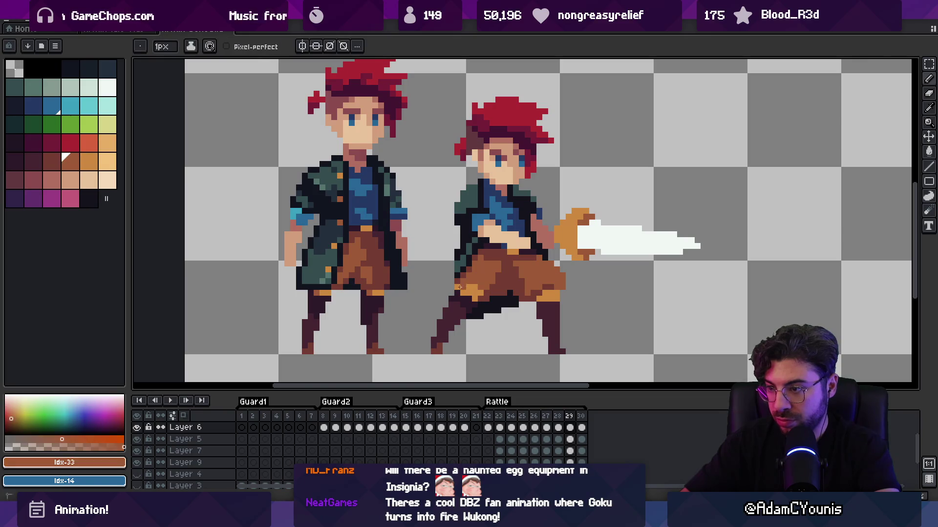
pyautogui.keyDown('alt'); pyautogui.click(475, 287); pyautogui.keyUp('alt')
pyautogui.keyDown('alt'); pyautogui.click(475, 288); pyautogui.keyUp('alt')
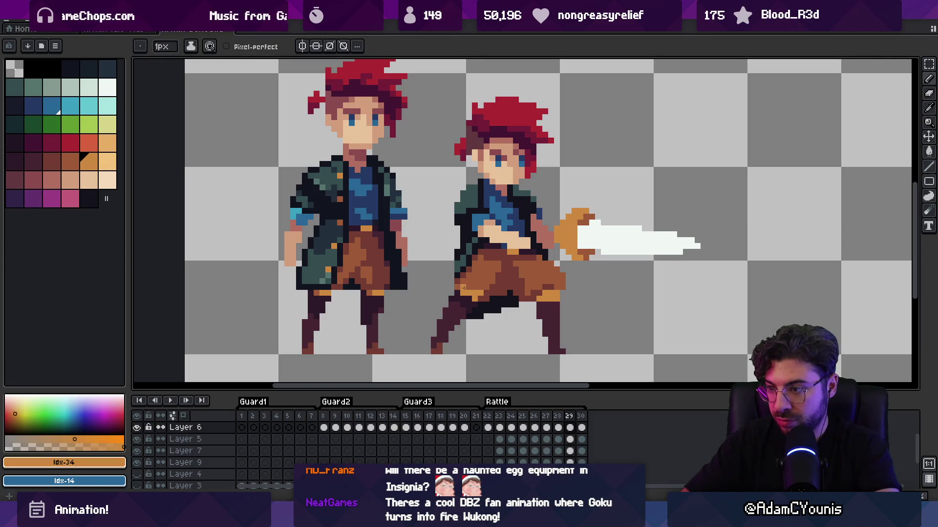
pyautogui.scroll(-2, 435, 224)
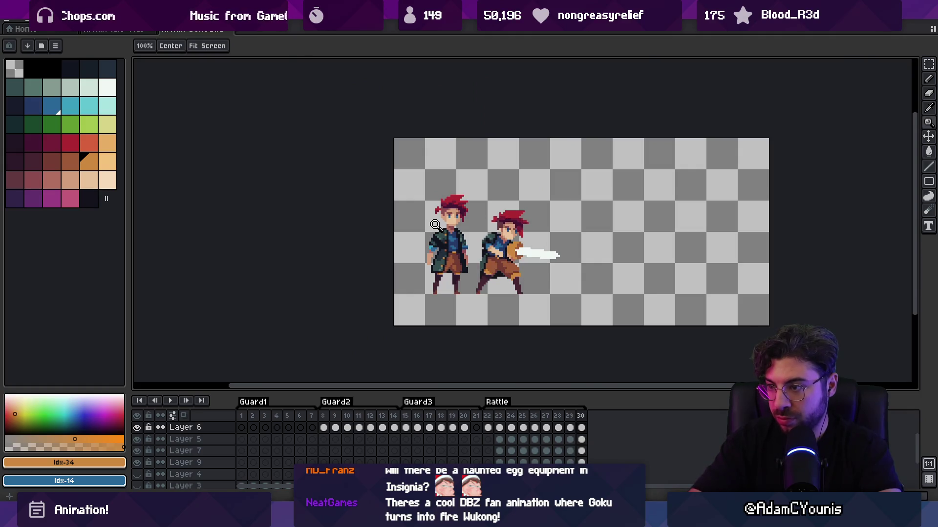
pyautogui.scroll(3, 479, 273)
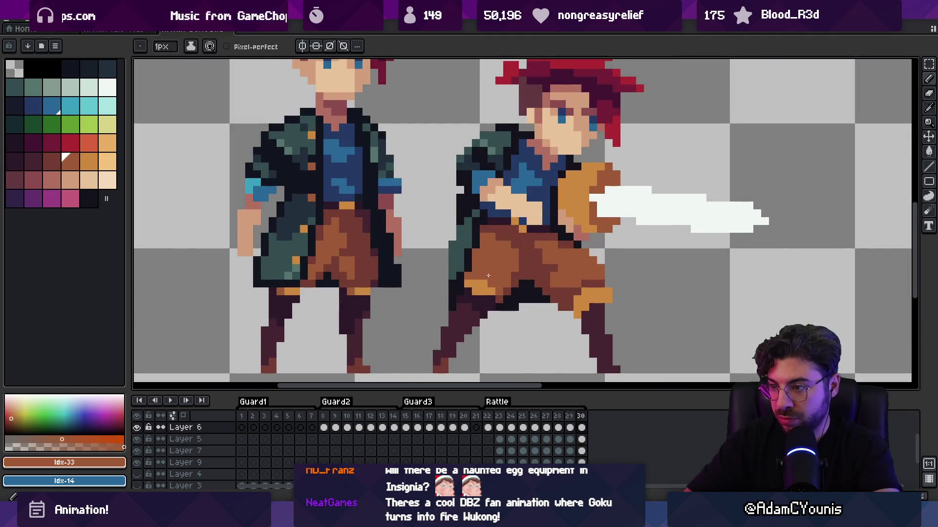
# Repaint the rear leg pixels in dark and orange, then step frames to check
pyautogui.keyDown('alt'); pyautogui.click(488, 286); pyautogui.keyUp('alt')
pyautogui.click(469, 284)
pyautogui.keyDown('alt'); pyautogui.click(489, 293); pyautogui.keyUp('alt')
pyautogui.click(498, 298)
pyautogui.click(466, 285)
pyautogui.press('Return')
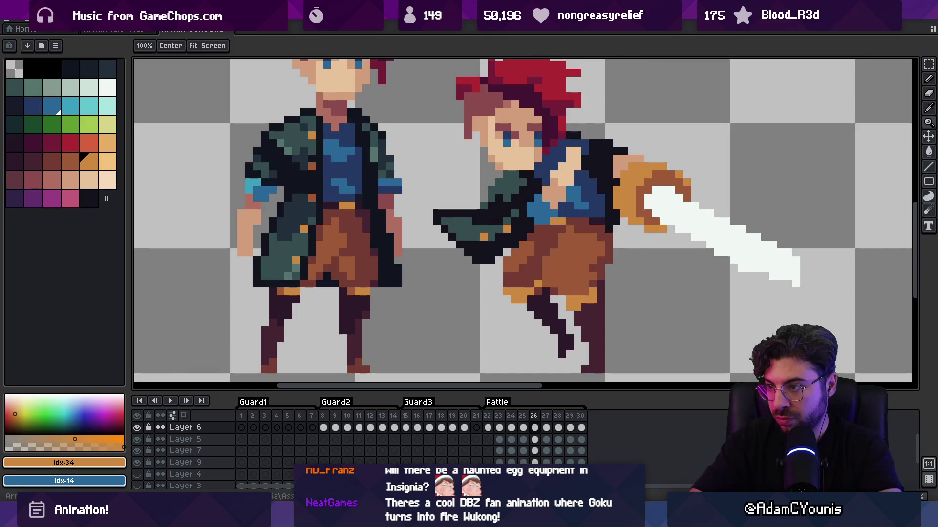
# Pick the reddish-brown colour and flip between frames 29 and 30 to compare
pyautogui.press('b')
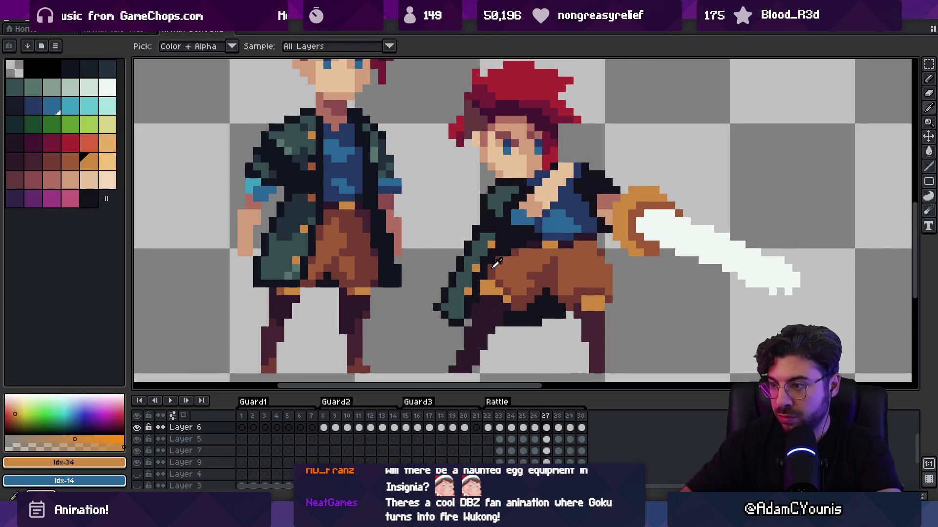
pyautogui.keyDown('alt'); pyautogui.click(495, 270); pyautogui.keyUp('alt')
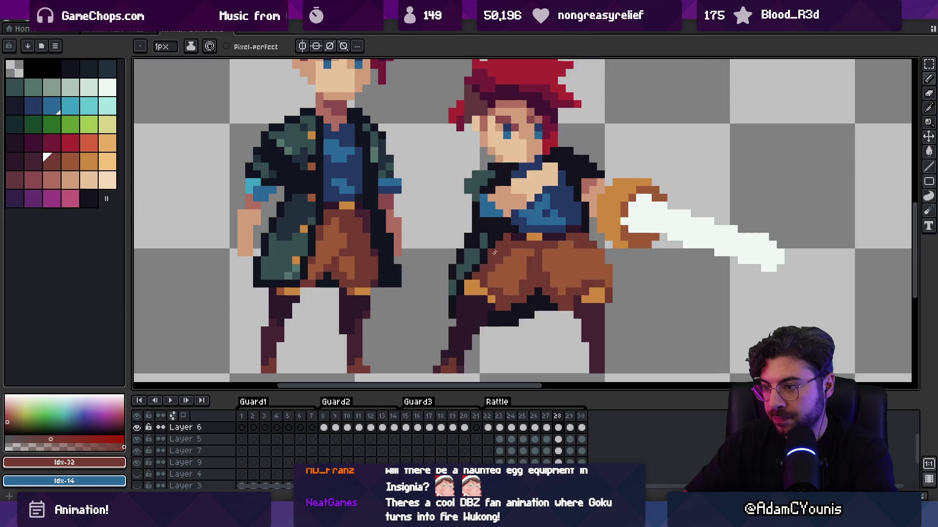
pyautogui.press('Right')
pyautogui.press('Right')
pyautogui.press('Left')
pyautogui.press('Right')
pyautogui.press('Right')
pyautogui.press('Left')
# Sample the teal jacket colour, swap colours, and replay the swing, stopping on frame 29
pyautogui.keyDown('alt'); pyautogui.click(473, 222); pyautogui.keyUp('alt')
pyautogui.press('x')
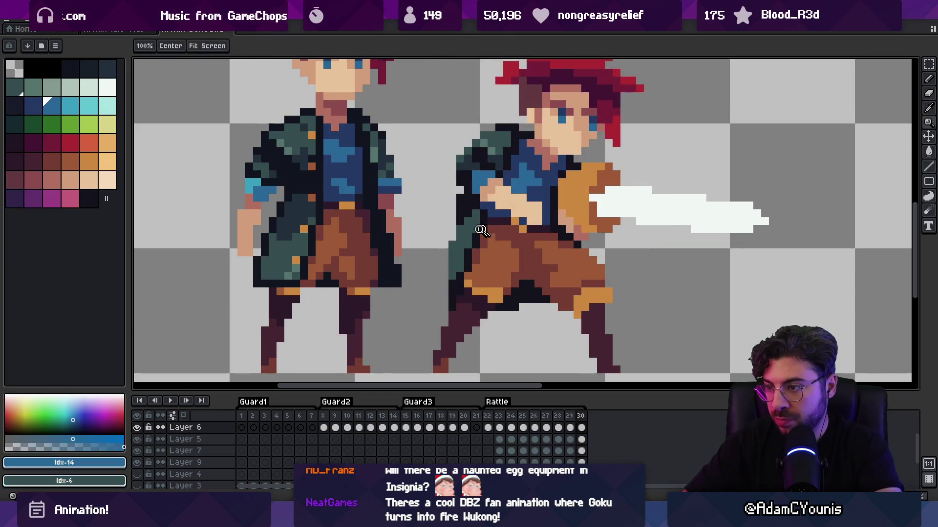
pyautogui.press('z')
pyautogui.scroll(-5, 495, 201)
pyautogui.press('Return')
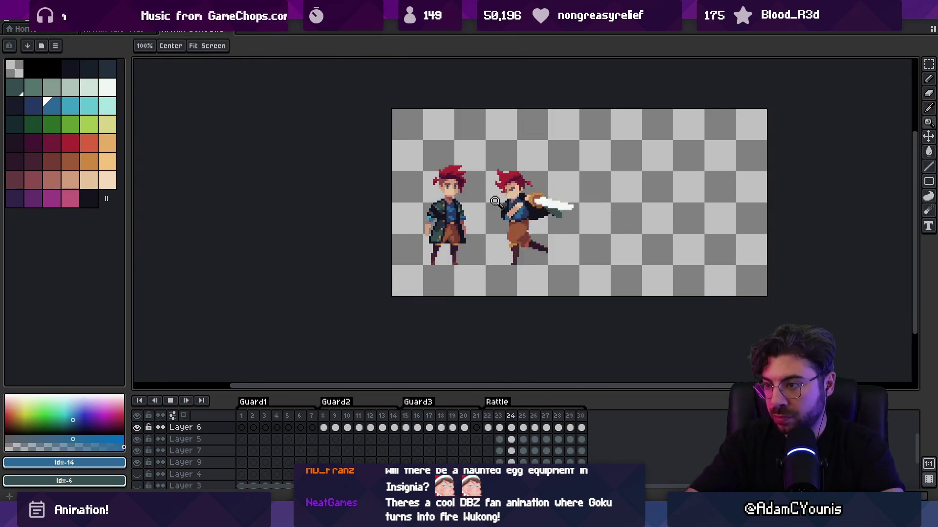
pyautogui.press('Return')
pyautogui.scroll(4, 495, 201)
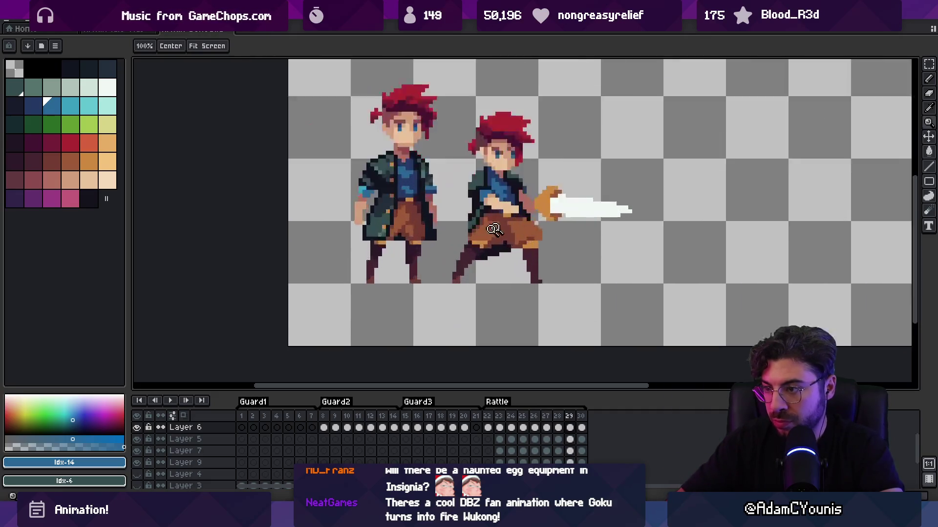
# Add a dark pixel to the coat edge in frame 29 and compare neighbouring frames
pyautogui.press('b')
pyautogui.keyDown('alt'); pyautogui.click(455, 208); pyautogui.keyUp('alt')
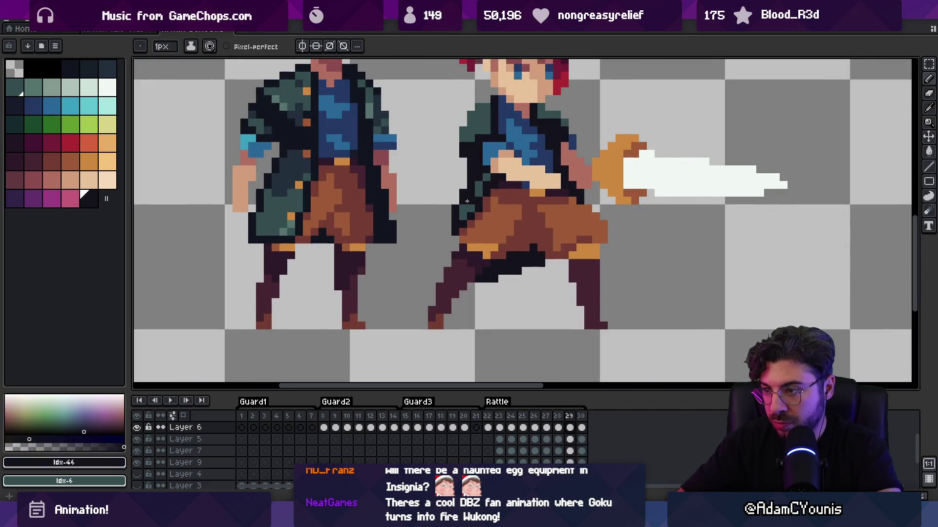
pyautogui.click(431, 170)
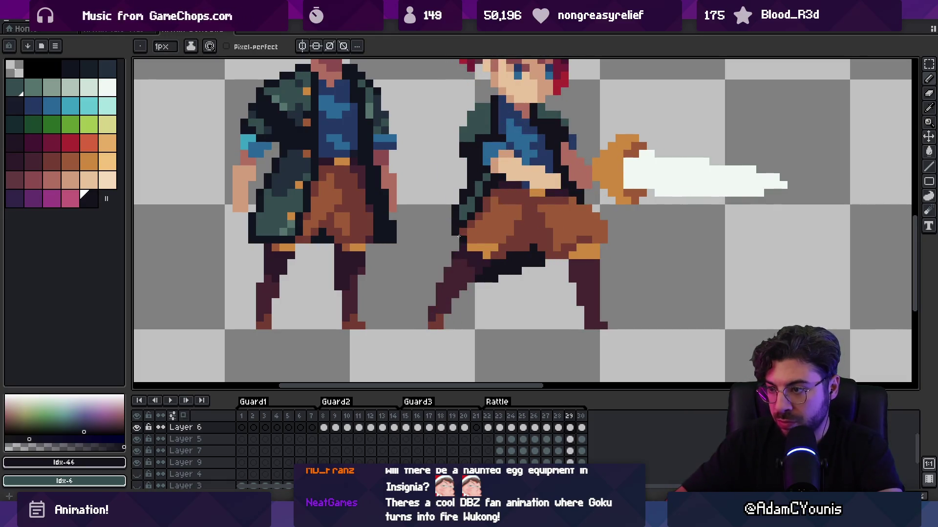
pyautogui.press('Left')
pyautogui.press('Left')
pyautogui.press('Right')
pyautogui.press('Right')
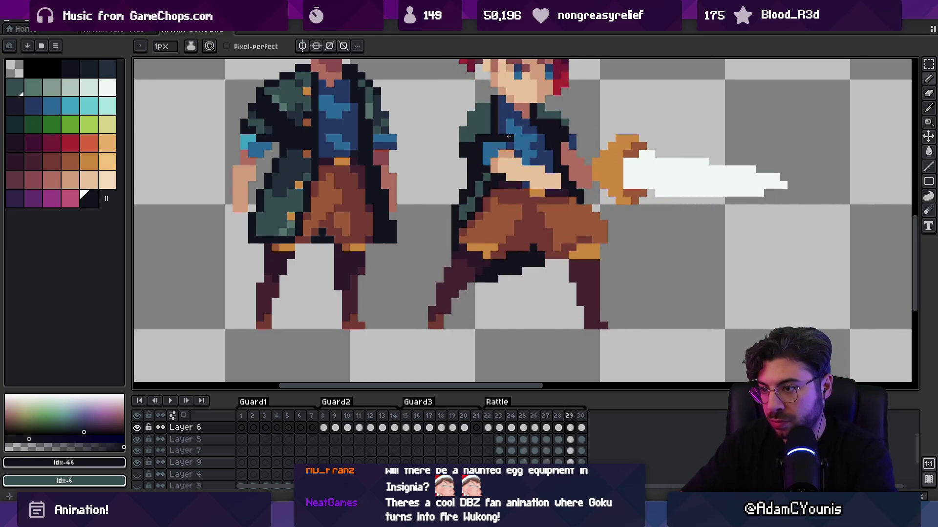
pyautogui.press('Right')
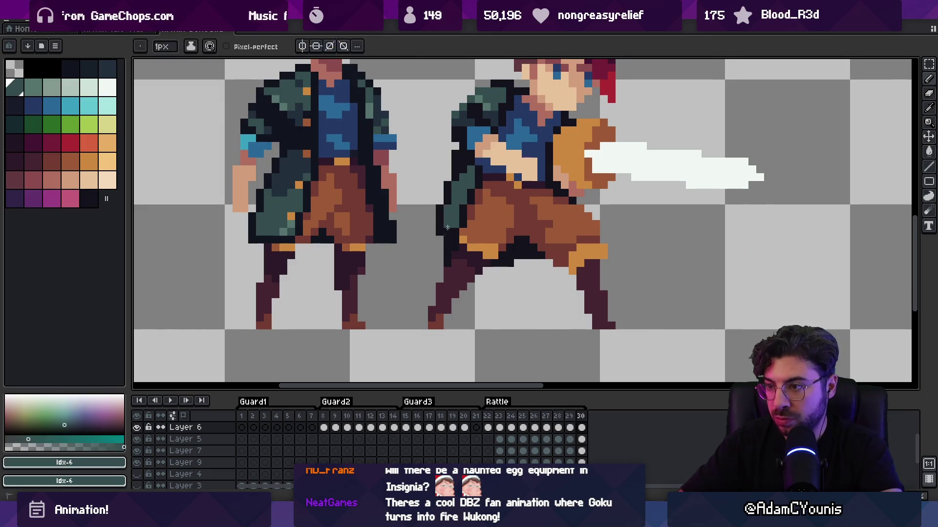
# Switch to the eraser, change layers, and replay the swing, stopping on frame 27
pyautogui.press('e')
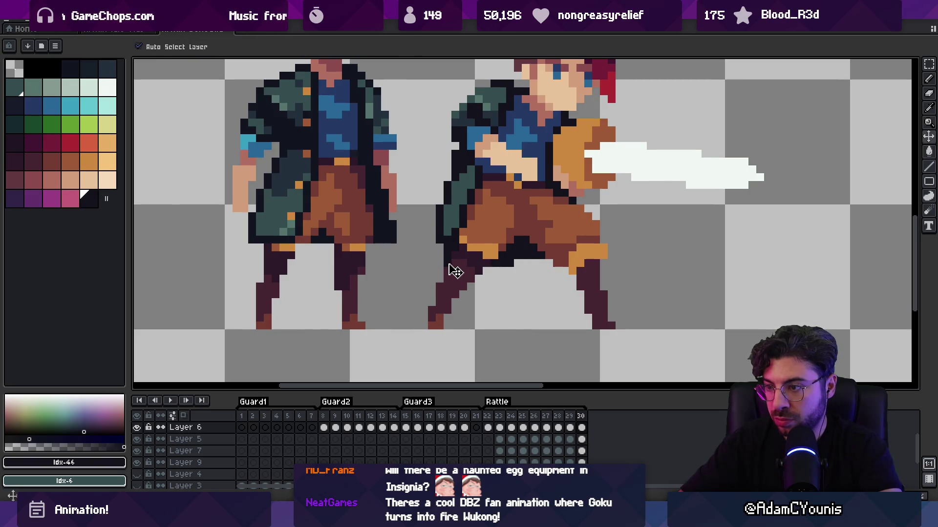
pyautogui.press('Down')
pyautogui.press('Down')
pyautogui.press('Down')
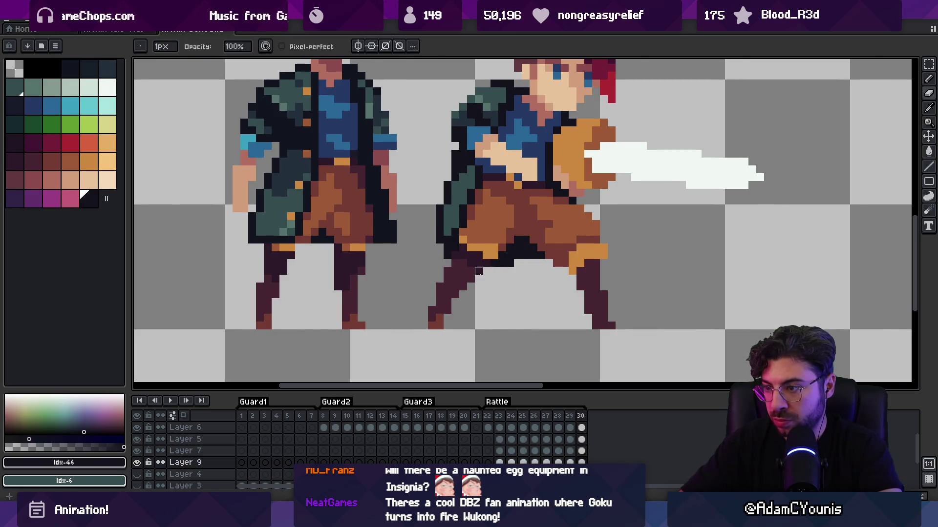
pyautogui.press('z')
pyautogui.press('Up')
pyautogui.press('Up')
pyautogui.press('Up')
pyautogui.scroll(-5, 481, 130)
pyautogui.press('Return')
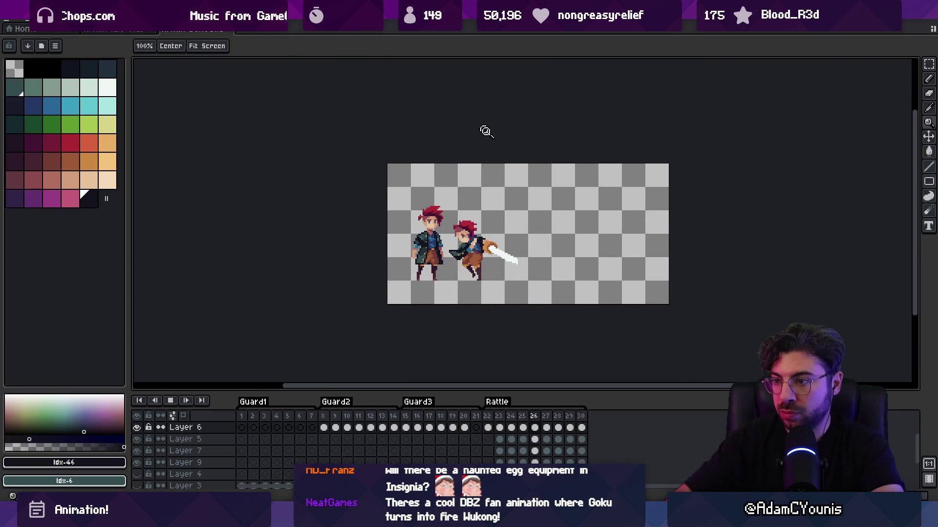
pyautogui.press('Return')
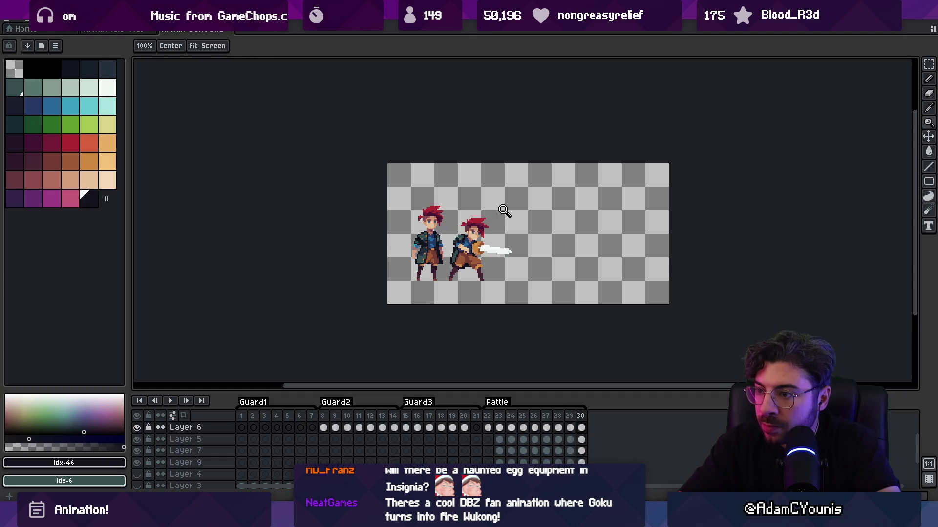
pyautogui.scroll(5, 454, 218)
# Sample dark coat-edge colours and touch up the coat edge on Layer 6, then preview
pyautogui.press('b')
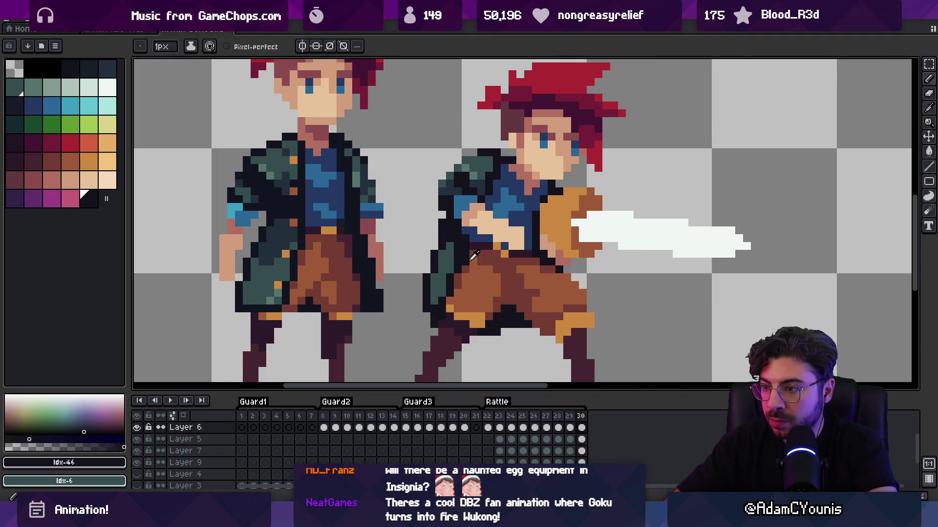
pyautogui.keyDown('alt'); pyautogui.click(467, 261); pyautogui.keyUp('alt')
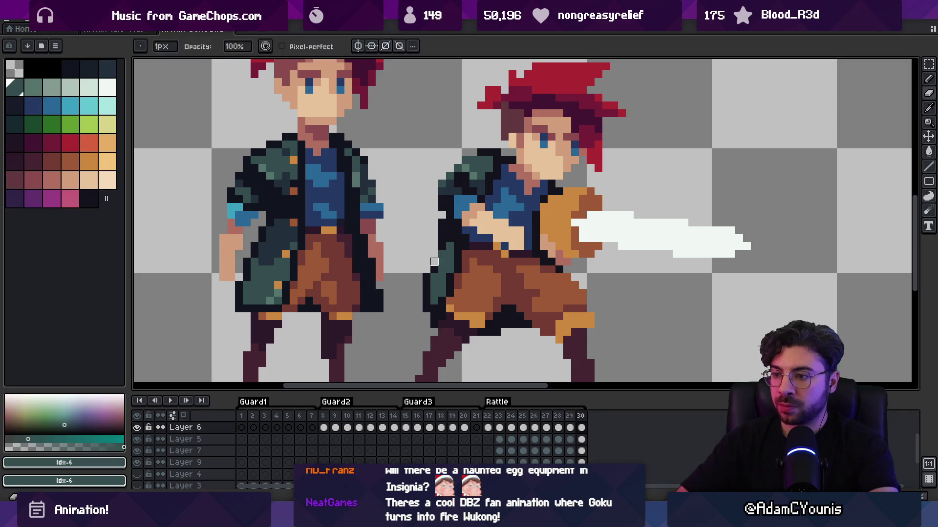
pyautogui.keyDown('alt'); pyautogui.click(428, 277); pyautogui.keyUp('alt')
pyautogui.keyDown('alt'); pyautogui.click(440, 262); pyautogui.keyUp('alt')
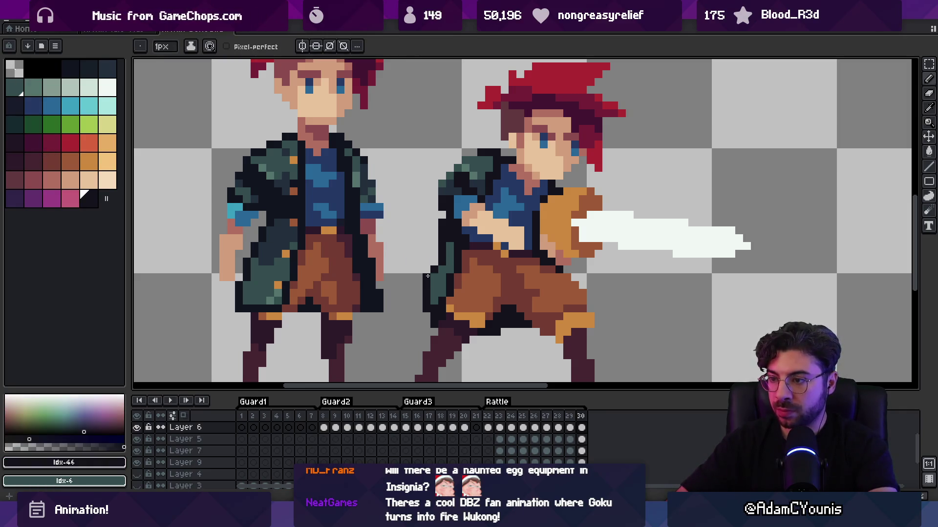
pyautogui.keyDown('alt'); pyautogui.click(442, 238); pyautogui.keyUp('alt')
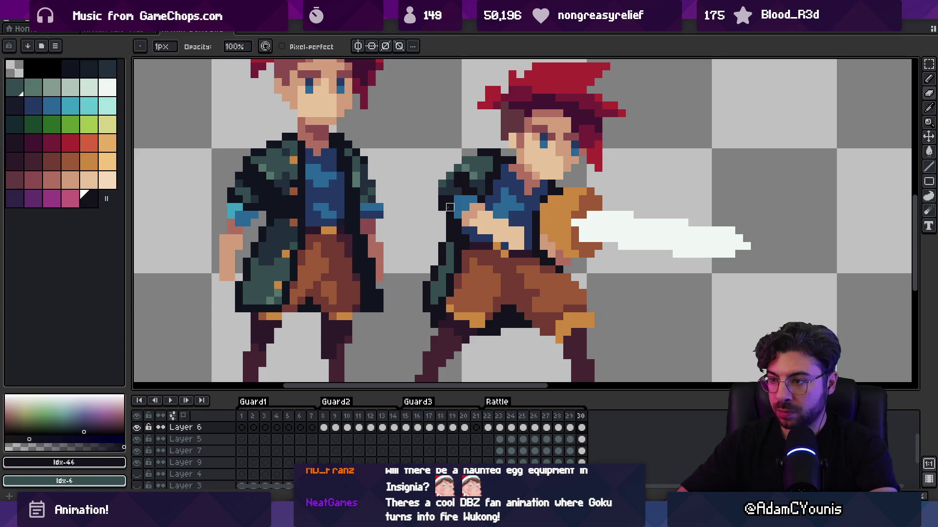
pyautogui.moveTo(442, 208); pyautogui.dragTo(443, 246)
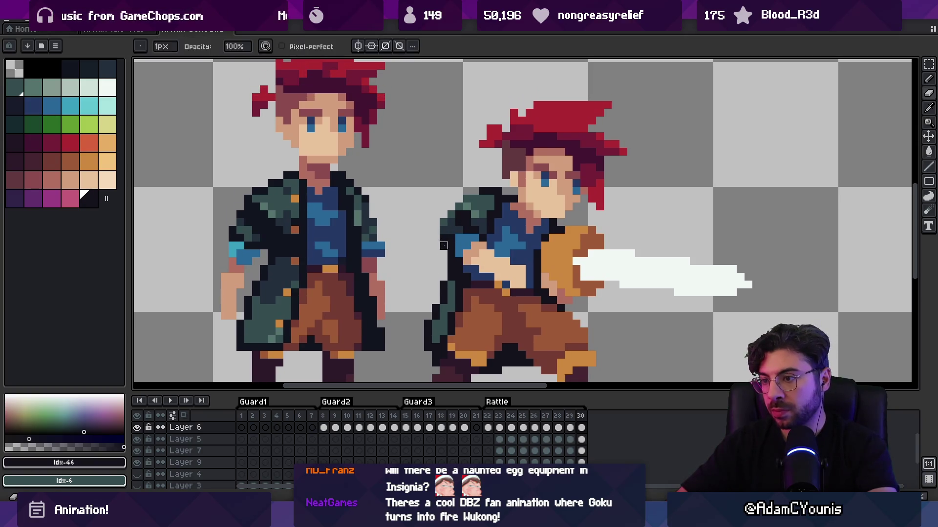
pyautogui.keyDown('ctrl'); pyautogui.click(452, 269); pyautogui.keyUp('ctrl')
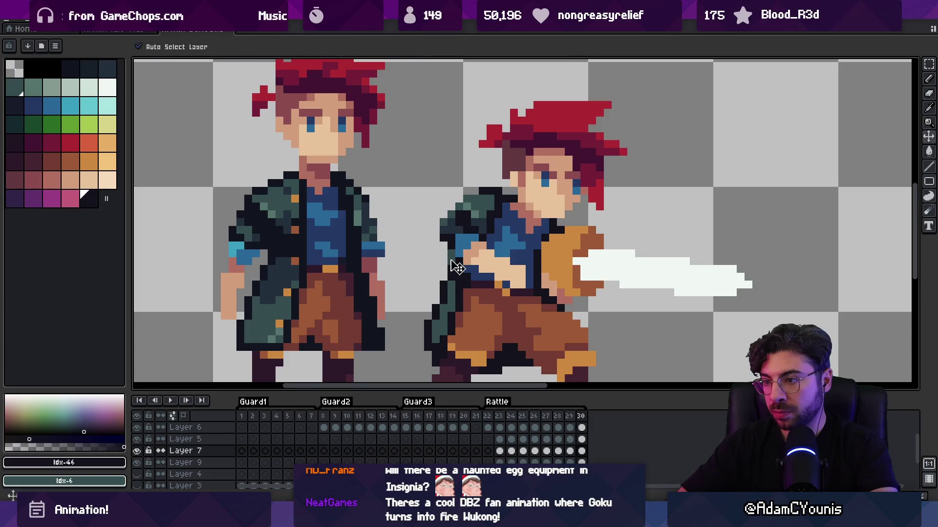
pyautogui.keyDown('ctrl'); pyautogui.click(451, 261); pyautogui.keyUp('ctrl')
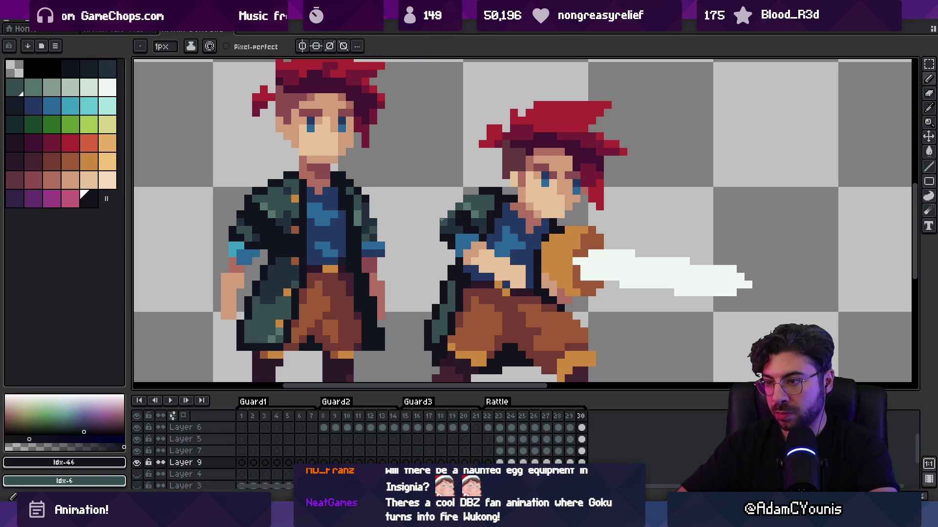
pyautogui.keyDown('ctrl'); pyautogui.click(443, 246); pyautogui.keyUp('ctrl')
pyautogui.press('z')
pyautogui.scroll(-3, 410, 192)
pyautogui.press('Return')
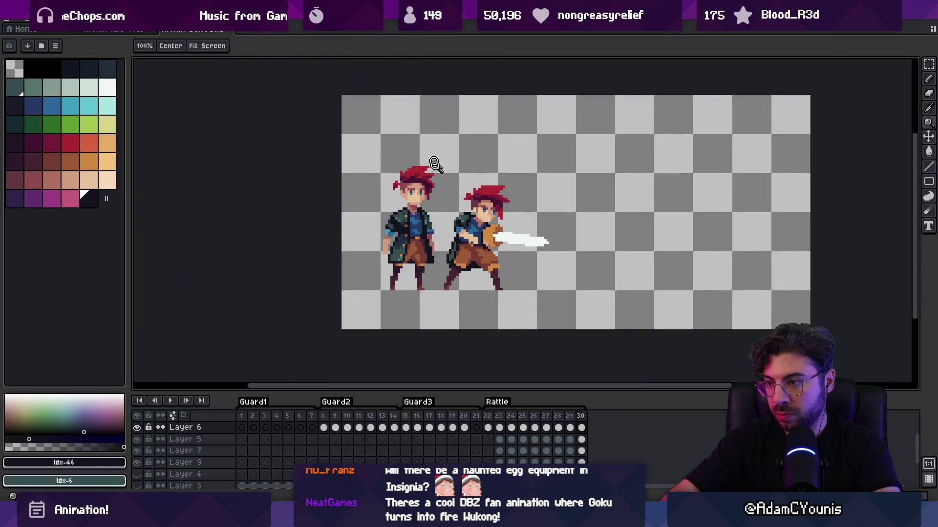
pyautogui.scroll(4, 459, 225)
# Paint a dark pixel on the coat outline, sampling blue shirt and dark coat shades
pyautogui.press('alt')
pyautogui.click(446, 237)
pyautogui.keyDown('alt'); pyautogui.click(468, 242); pyautogui.keyUp('alt')
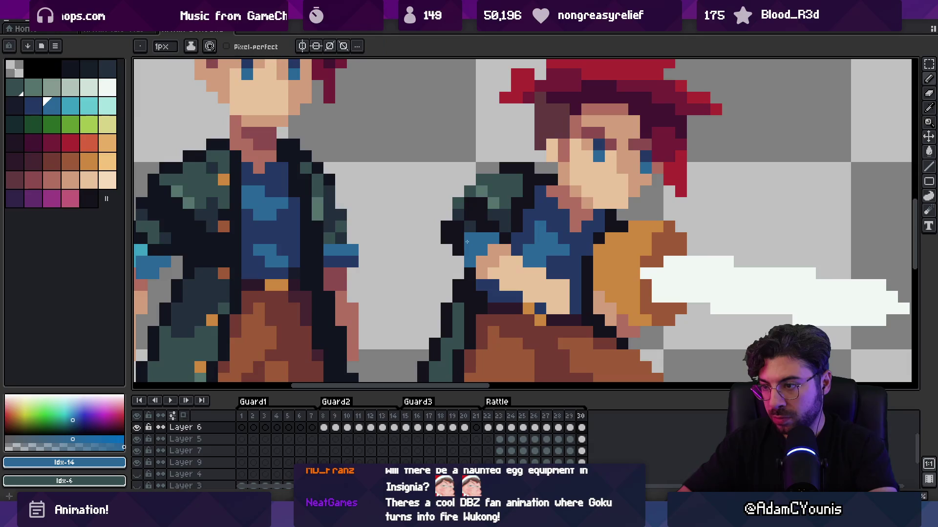
pyautogui.keyDown('alt'); pyautogui.click(494, 233); pyautogui.keyUp('alt')
pyautogui.keyDown('alt'); pyautogui.click(461, 201); pyautogui.keyUp('alt')
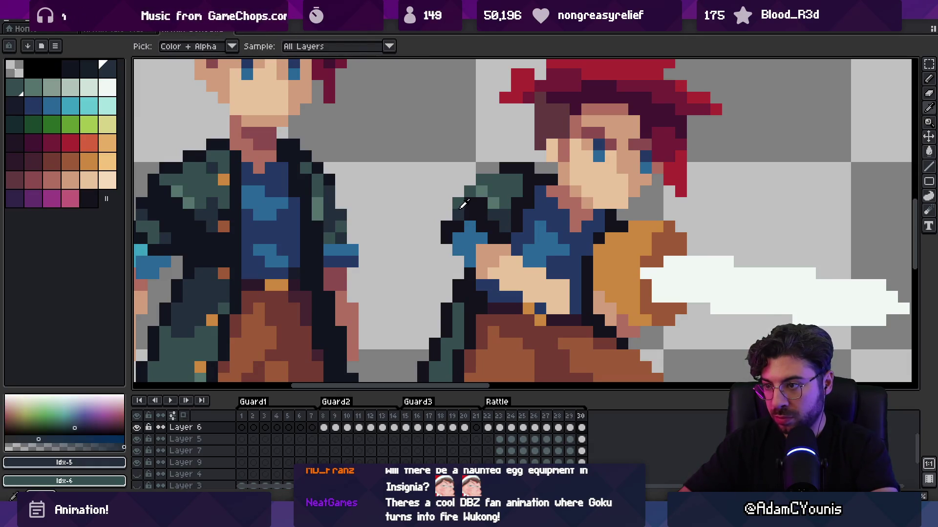
pyautogui.keyDown('alt'); pyautogui.click(464, 200); pyautogui.keyUp('alt')
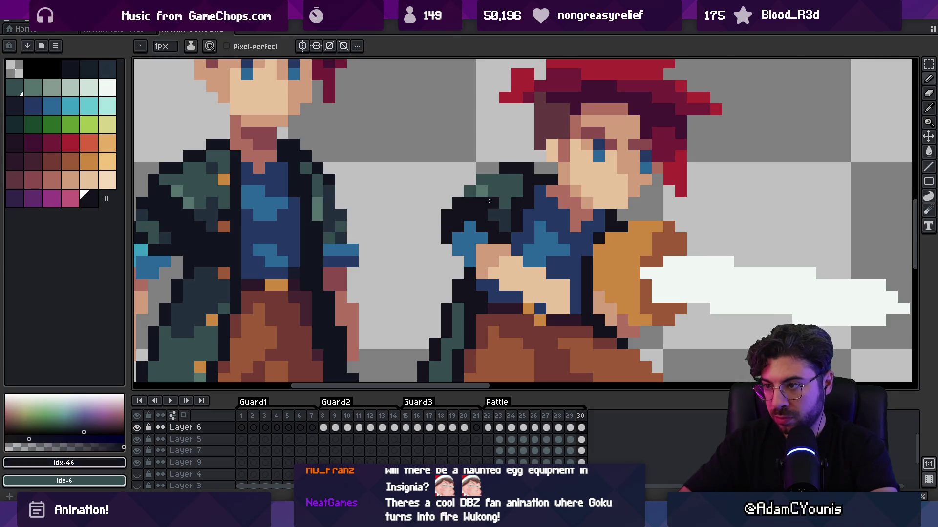
pyautogui.scroll(-5, 480, 193)
pyautogui.scroll(5, 480, 193)
# Darken the light teal shoulder pixels with a darker teal, then preview the swing
pyautogui.keyDown('alt'); pyautogui.click(485, 212); pyautogui.keyUp('alt')
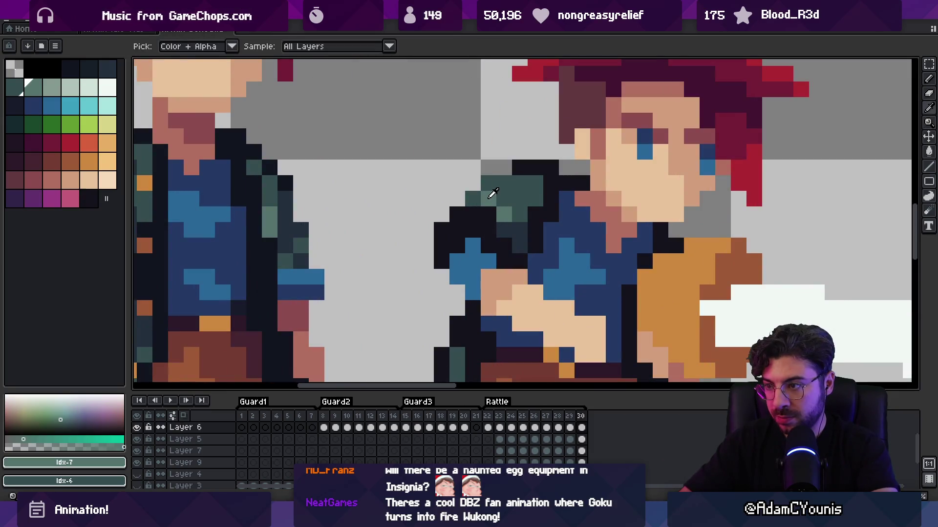
pyautogui.keyDown('alt'); pyautogui.click(502, 192); pyautogui.keyUp('alt')
pyautogui.moveTo(489, 198); pyautogui.dragTo(493, 214)
pyautogui.scroll(-5, 458, 179)
pyautogui.scroll(5, 495, 164)
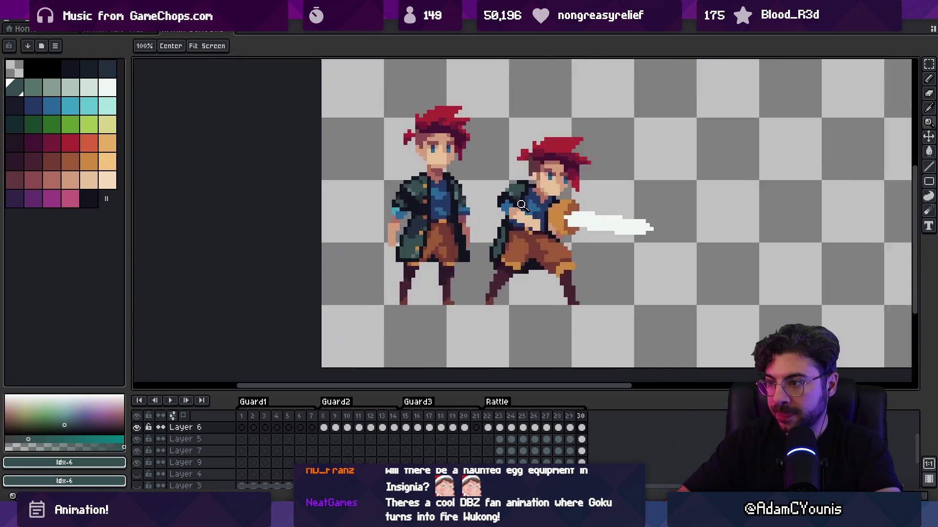
pyautogui.scroll(-5, 496, 164)
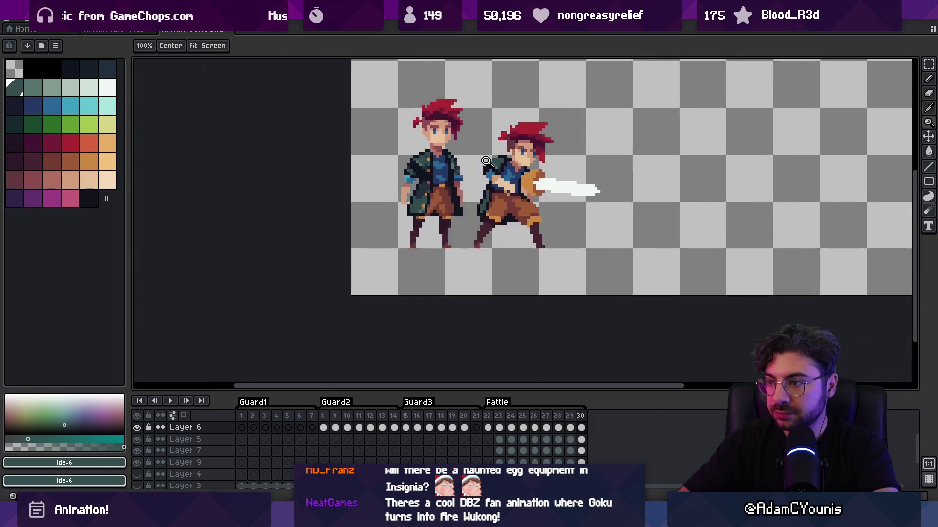
pyautogui.scroll(6, 482, 201)
pyautogui.keyDown('alt'); pyautogui.click(482, 201); pyautogui.keyUp('alt')
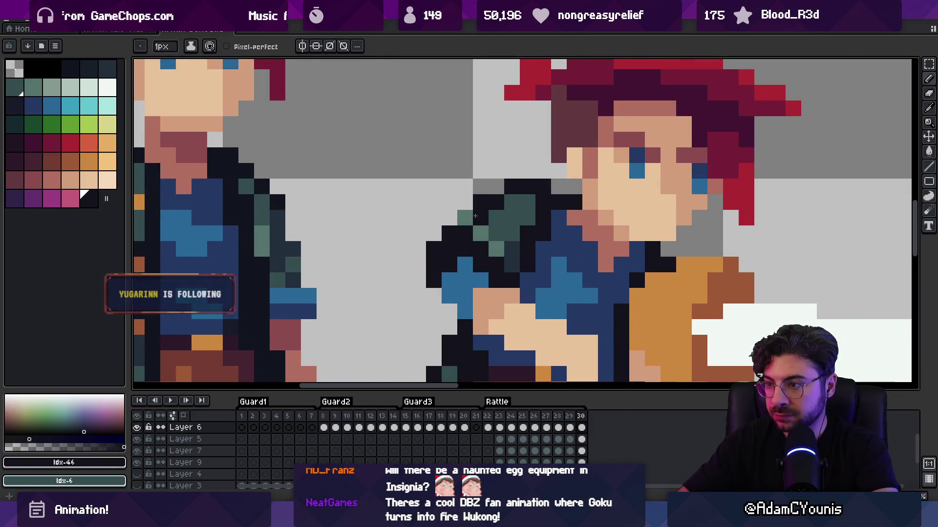
pyautogui.scroll(-5, 448, 204)
pyautogui.press('Return')
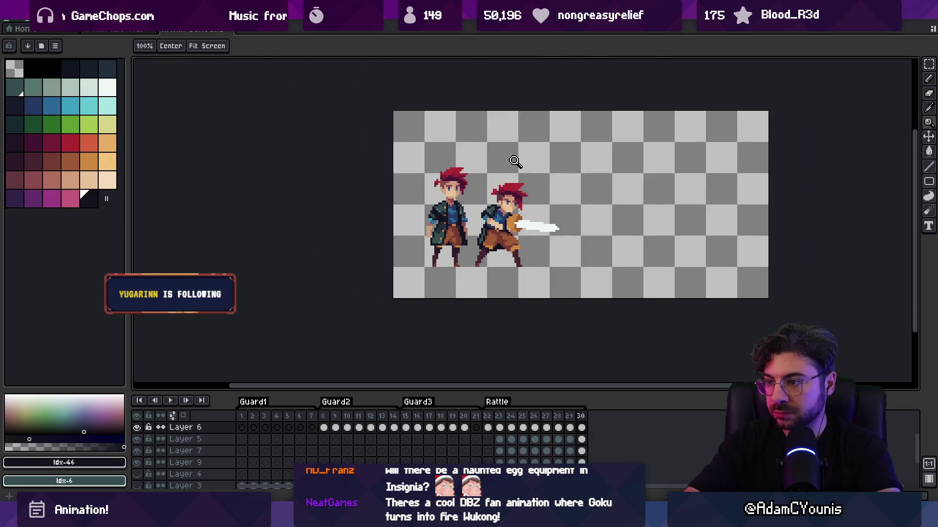
pyautogui.scroll(4, 474, 214)
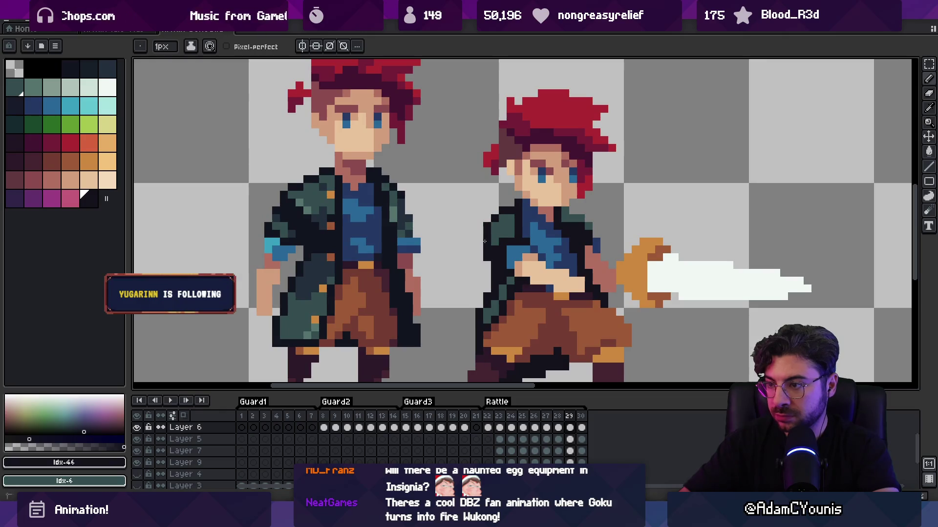
# Sample the dark coat and teal-grey jacket colours from the sprite
pyautogui.press('alt')
pyautogui.keyDown('alt'); pyautogui.click(504, 286); pyautogui.keyUp('alt')
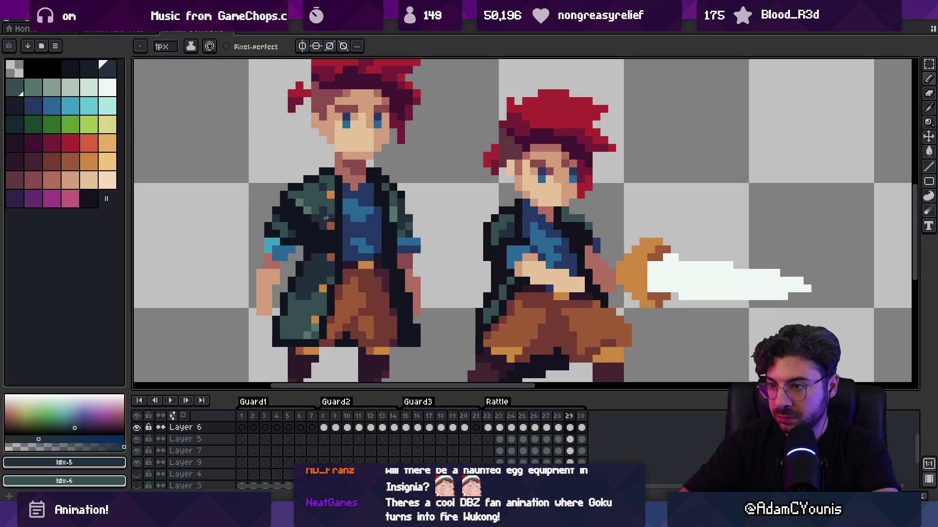
pyautogui.keyDown('alt'); pyautogui.click(504, 228); pyautogui.keyUp('alt')
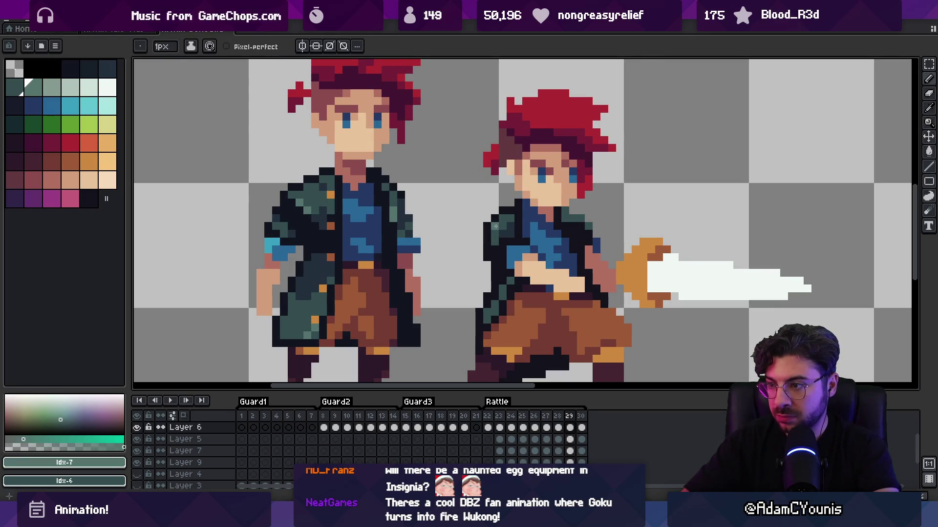
pyautogui.keyDown('alt'); pyautogui.click(510, 234); pyautogui.keyUp('alt')
pyautogui.scroll(-5, 510, 233)
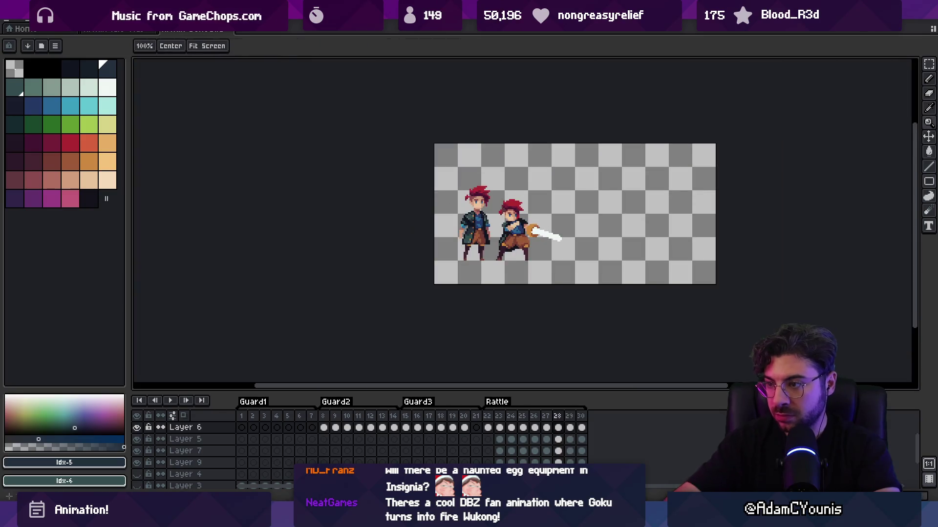
pyautogui.press('m')
pyautogui.press('Return')
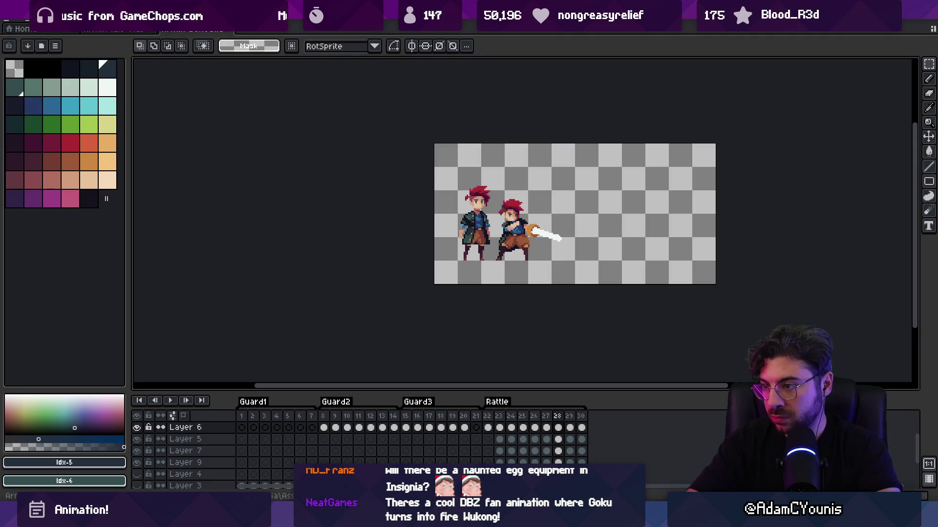
pyautogui.press('Return')
pyautogui.press('Right')
pyautogui.press('Right')
pyautogui.press('Right')
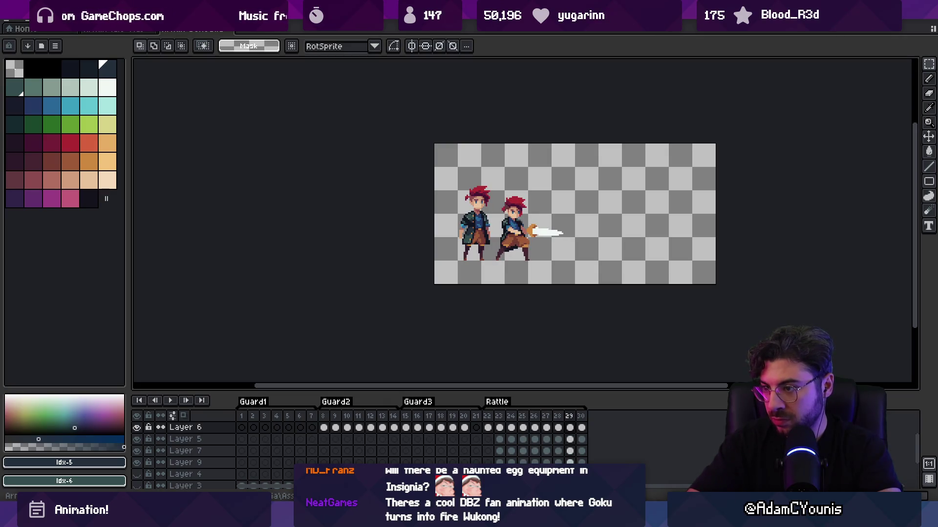
pyautogui.press('Left')
pyautogui.press('z')
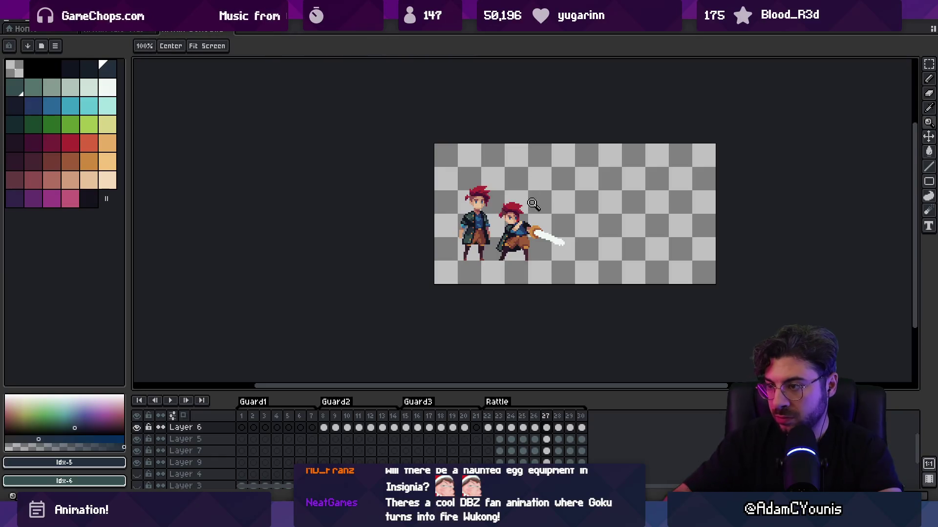
pyautogui.click(555, 200)
pyautogui.press('Right')
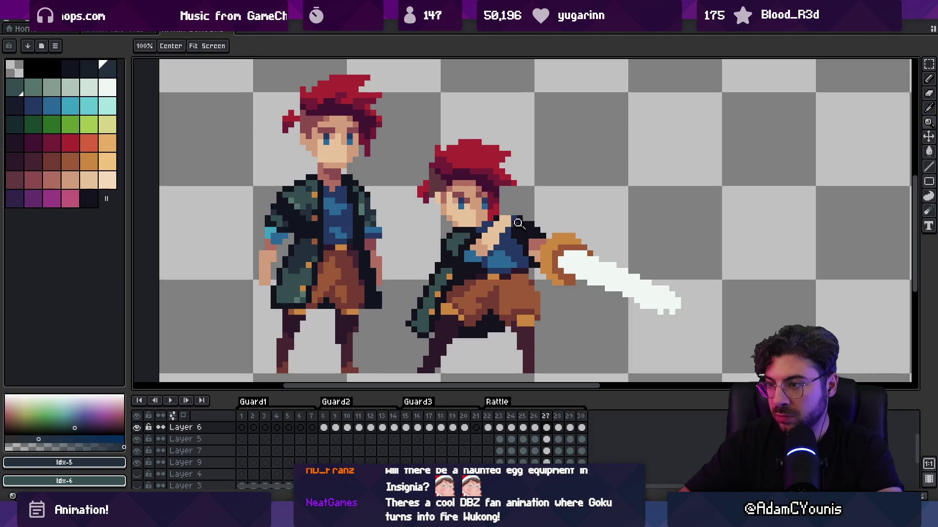
pyautogui.press('q')
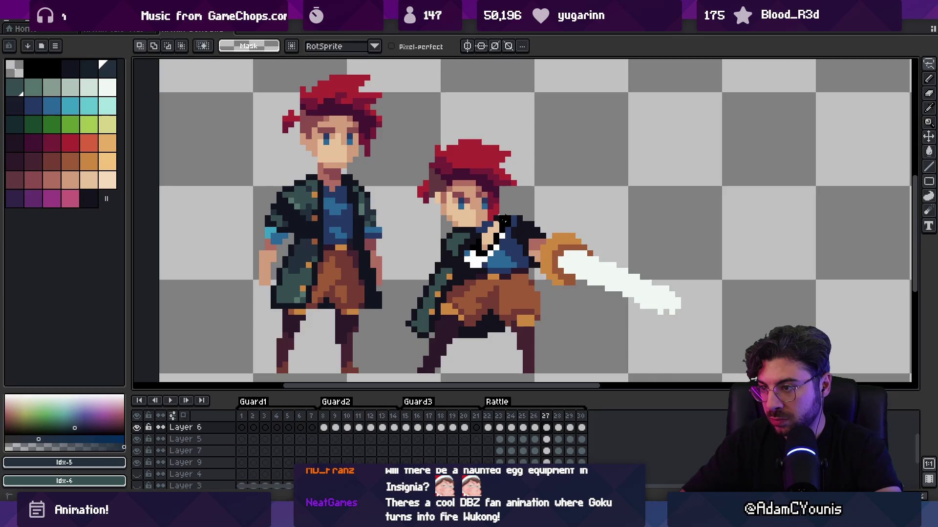
pyautogui.moveTo(495, 252); pyautogui.dragTo(494, 253)
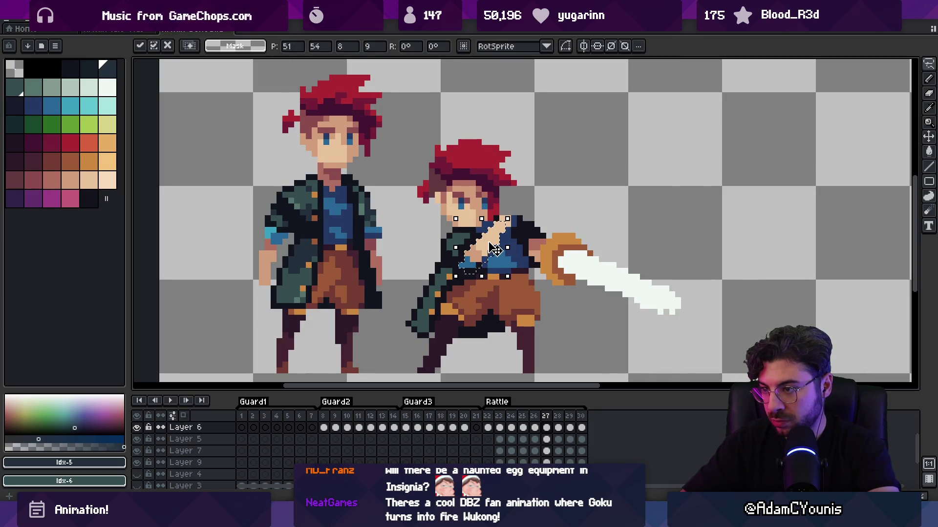
pyautogui.press('Return')
pyautogui.press('z')
pyautogui.scroll(-3, 460, 175)
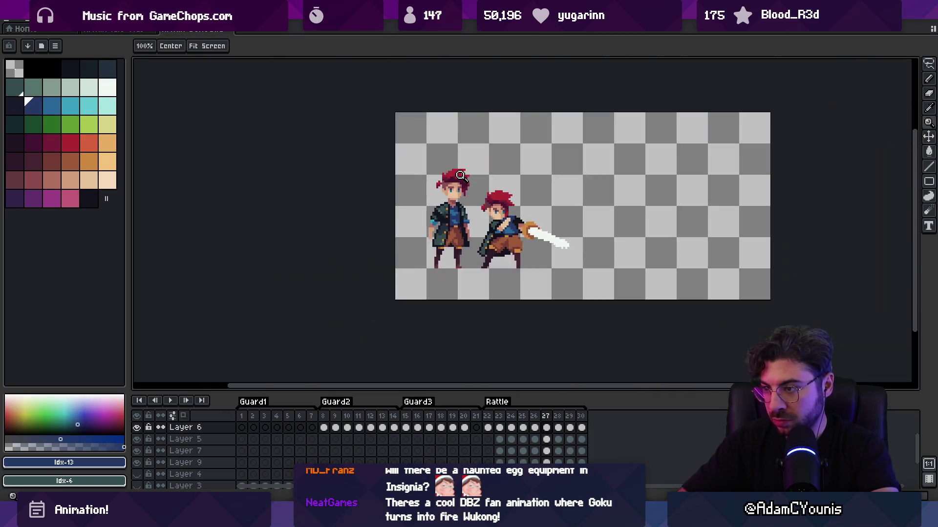
pyautogui.press('Return')
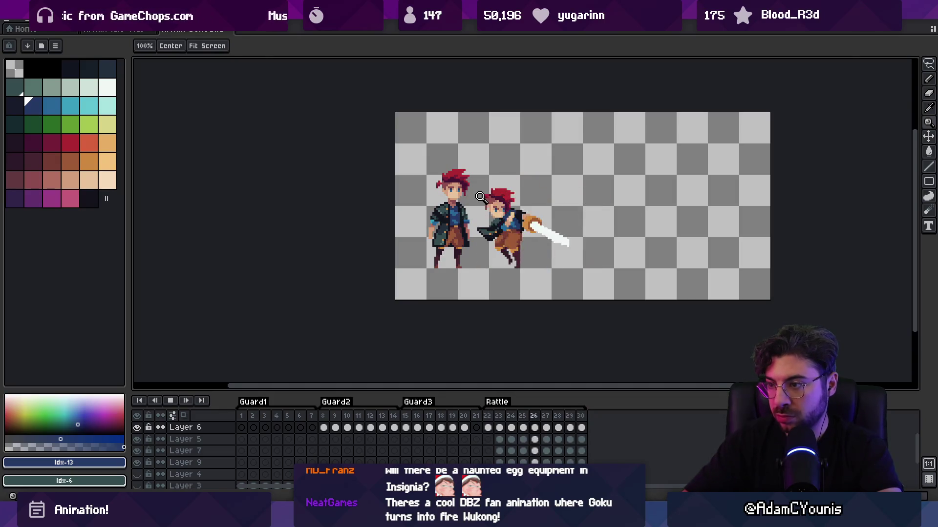
pyautogui.scroll(-2, 491, 181)
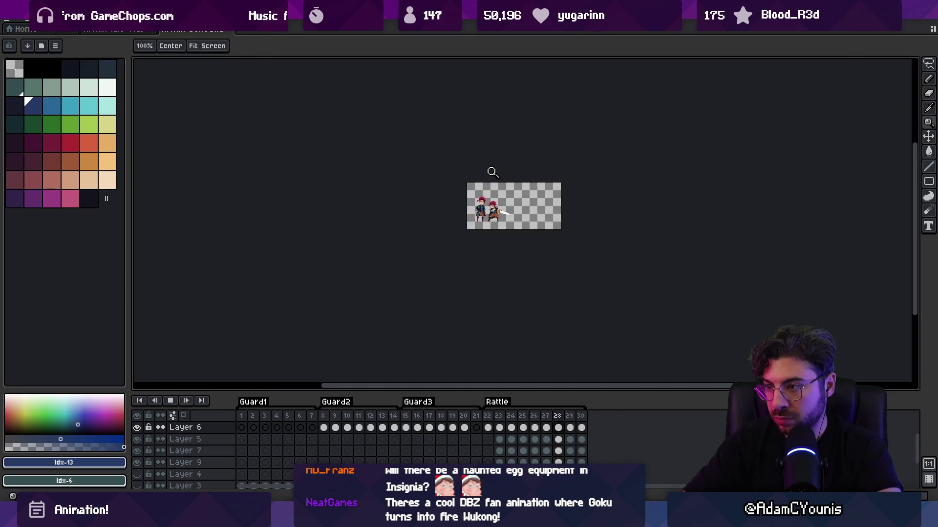
pyautogui.scroll(2, 503, 189)
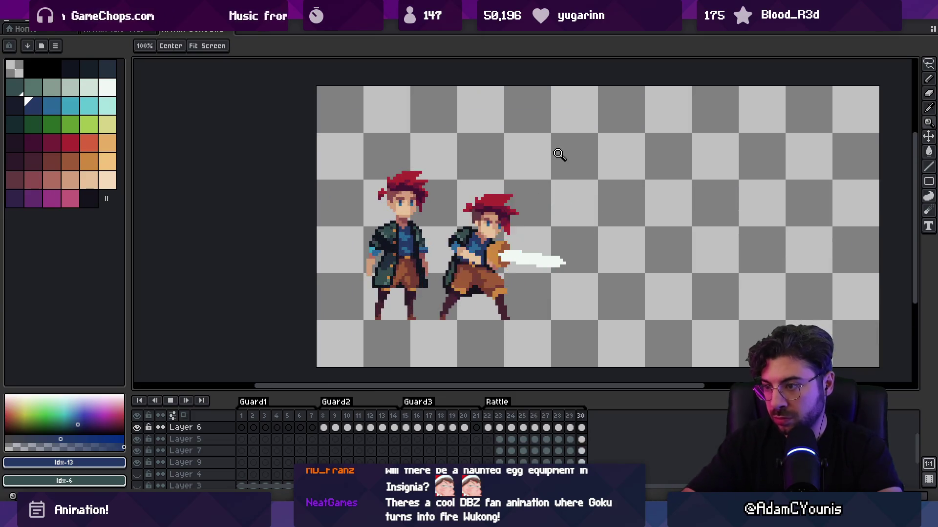
pyautogui.press('Return')
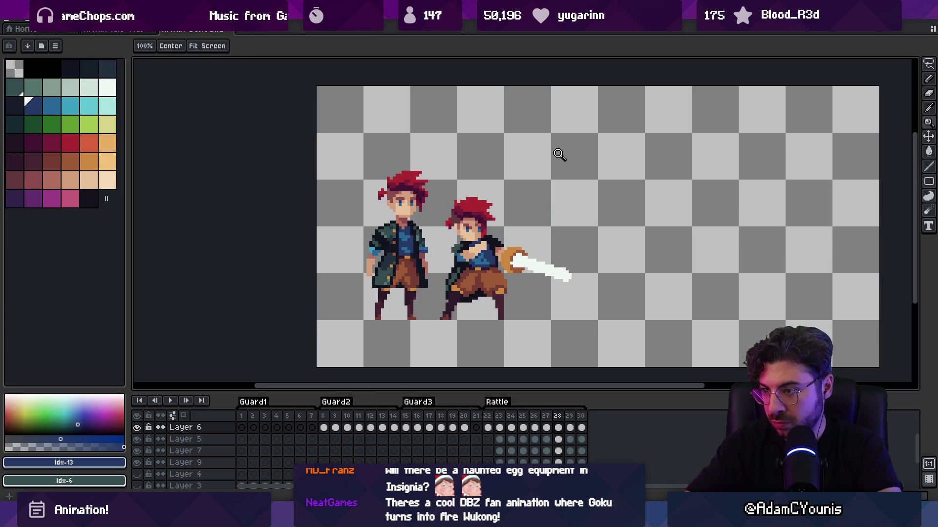
pyautogui.scroll(3, 454, 249)
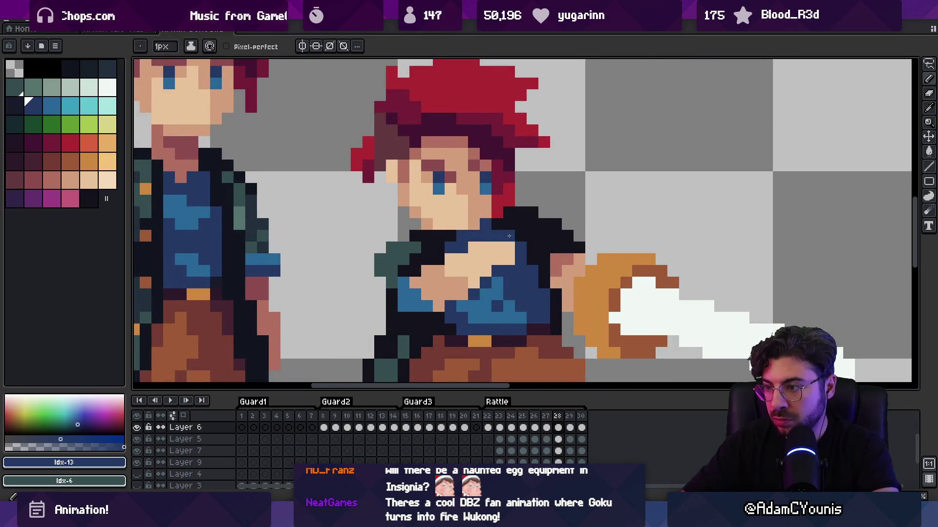
# Sample the dark outline and skin tones from the swordsman's hand and arm
pyautogui.keyDown('alt'); pyautogui.click(491, 259); pyautogui.keyUp('alt')
pyautogui.keyDown('alt'); pyautogui.click(439, 258); pyautogui.keyUp('alt')
pyautogui.keyDown('alt'); pyautogui.click(462, 253); pyautogui.keyUp('alt')
pyautogui.keyDown('alt'); pyautogui.click(462, 258); pyautogui.keyUp('alt')
pyautogui.scroll(-4, 464, 262)
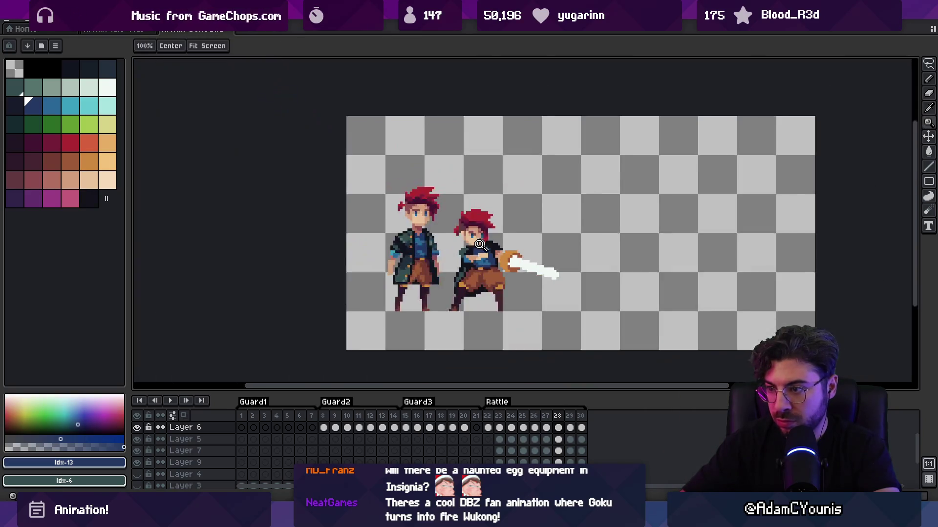
pyautogui.scroll(3, 464, 261)
pyautogui.keyDown('alt'); pyautogui.click(467, 263); pyautogui.keyUp('alt')
pyautogui.keyDown('alt'); pyautogui.click(462, 258); pyautogui.keyUp('alt')
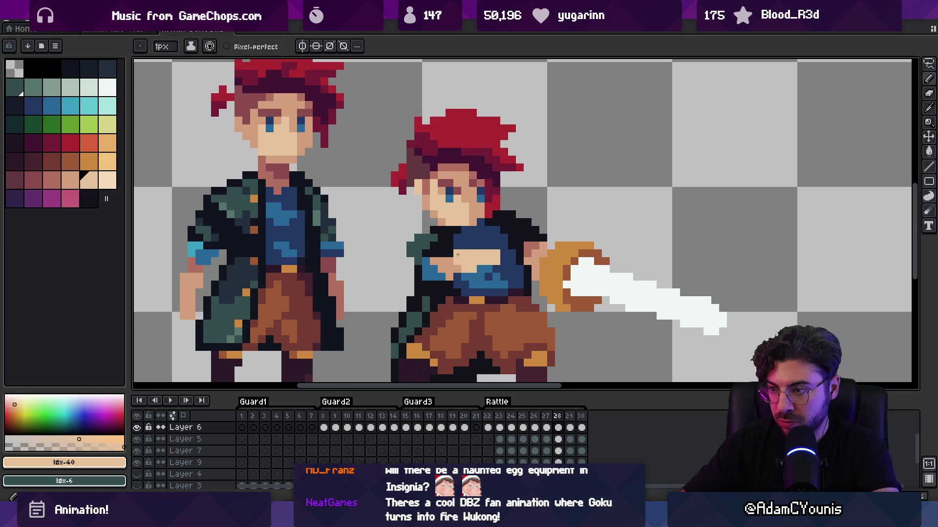
pyautogui.keyDown('alt'); pyautogui.click(481, 258); pyautogui.keyUp('alt')
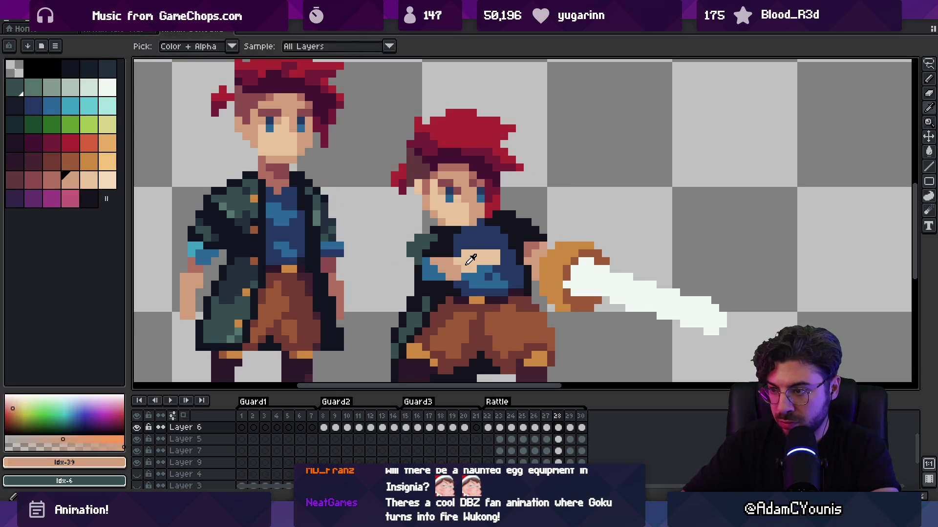
# Repaint the blue sleeve pixels dark teal, then pick up the black outline colour
pyautogui.scroll(-4, 484, 257)
pyautogui.scroll(5, 481, 230)
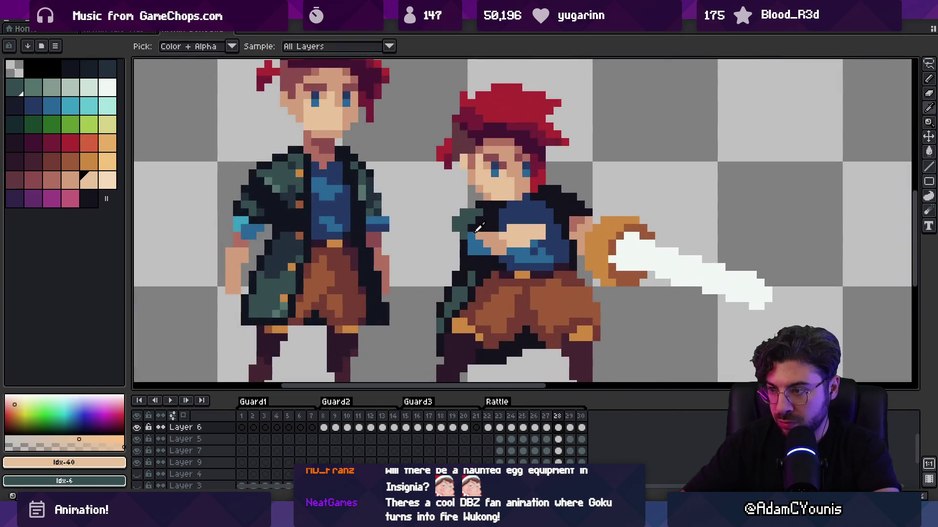
pyautogui.keyDown('alt'); pyautogui.click(467, 245); pyautogui.keyUp('alt')
pyautogui.keyDown('alt'); pyautogui.click(466, 246); pyautogui.keyUp('alt')
pyautogui.click(461, 246)
pyautogui.keyDown('alt'); pyautogui.click(454, 246); pyautogui.keyUp('alt')
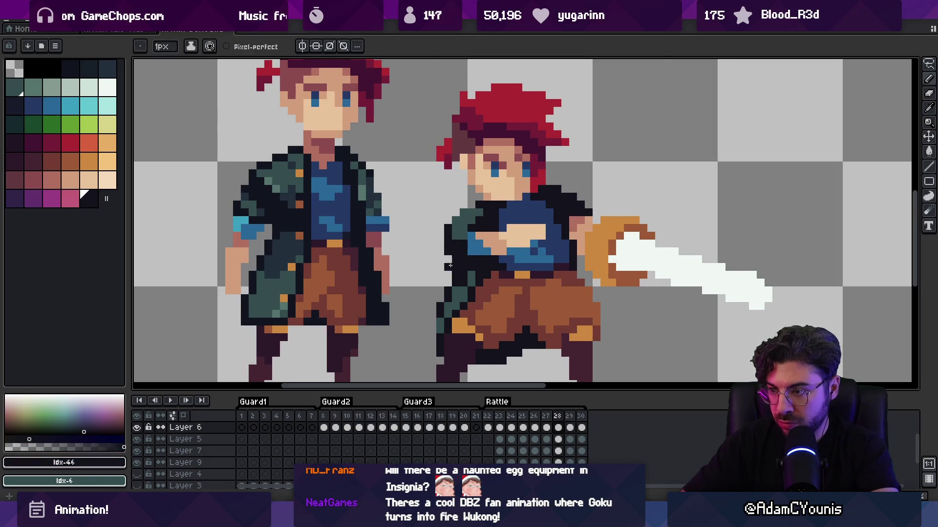
# Zoom out and play the Rattle animation to preview the swing
pyautogui.press('z')
pyautogui.scroll(-3, 450, 266)
pyautogui.press('Return')
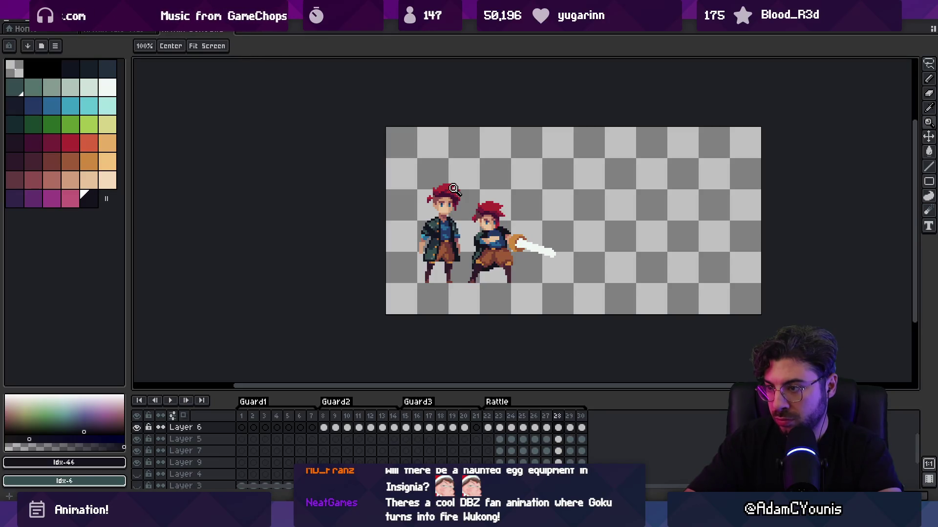
# Lighten a hand pixel, add blue shirt pixels at the lower torso and darken pixels beside it
pyautogui.scroll(5, 497, 236)
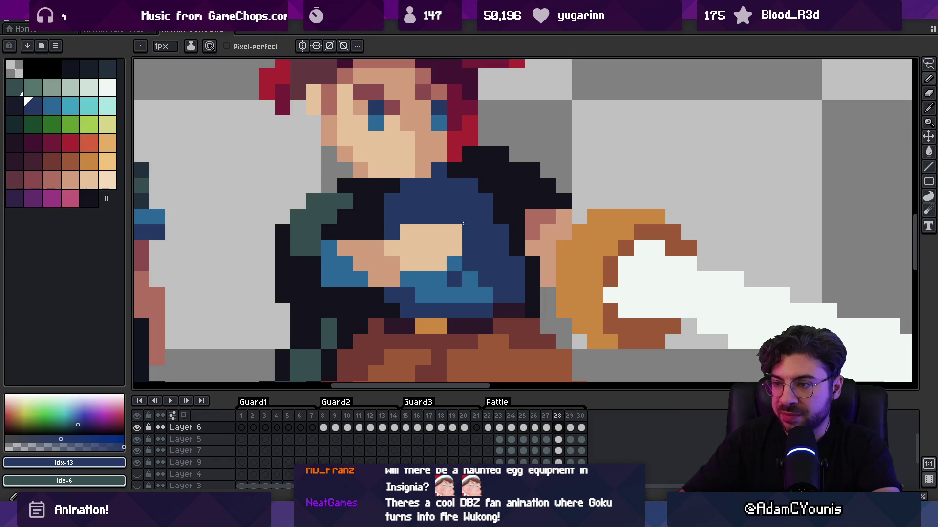
pyautogui.keyDown('alt'); pyautogui.click(418, 230); pyautogui.keyUp('alt')
pyautogui.click(392, 278)
pyautogui.keyDown('alt'); pyautogui.click(345, 293); pyautogui.keyUp('alt')
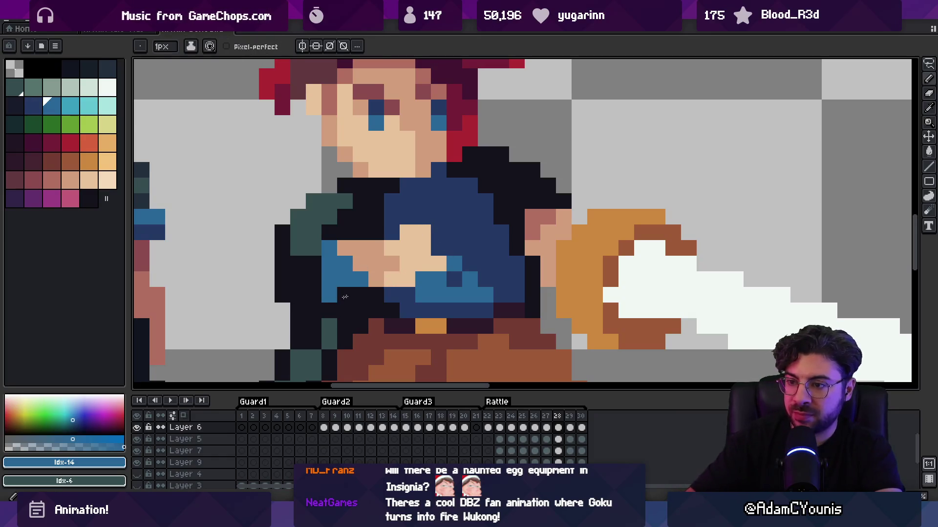
pyautogui.moveTo(345, 293); pyautogui.dragTo(329, 310)
pyautogui.keyDown('alt'); pyautogui.click(376, 264); pyautogui.keyUp('alt')
pyautogui.click(345, 263)
pyautogui.keyDown('alt'); pyautogui.click(358, 235); pyautogui.keyUp('alt')
pyautogui.moveTo(345, 248); pyautogui.dragTo(431, 233)
pyautogui.click(376, 248)
pyautogui.keyDown('alt'); pyautogui.click(415, 215); pyautogui.keyUp('alt')
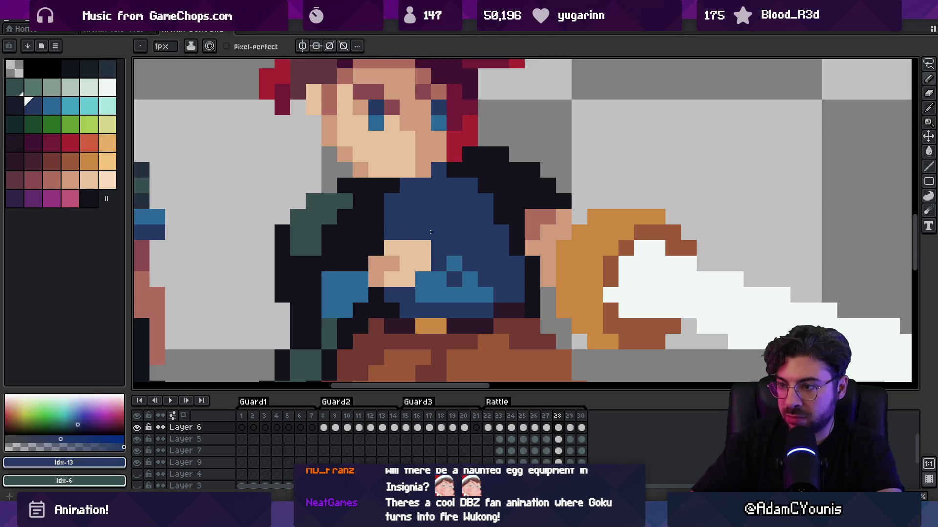
# Restore light skin on the torso pixels and add dark tan shading to the hand and torso side
pyautogui.keyDown('alt'); pyautogui.click(407, 248); pyautogui.keyUp('alt')
pyautogui.click(392, 263)
pyautogui.click(376, 264)
pyautogui.keyDown('alt'); pyautogui.click(376, 288); pyautogui.keyUp('alt')
pyautogui.click(395, 282)
pyautogui.click(360, 279)
pyautogui.click(360, 295)
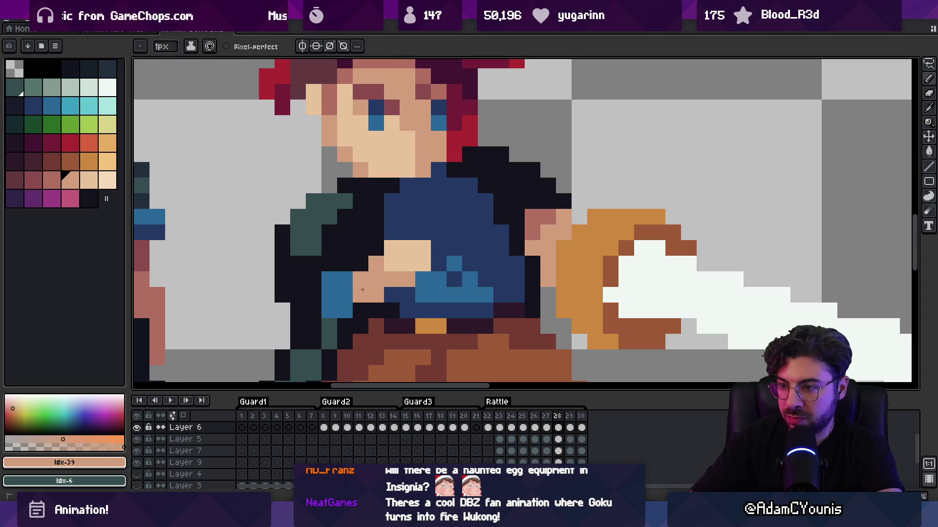
pyautogui.keyDown('alt'); pyautogui.click(396, 224); pyautogui.keyUp('alt')
# Paint the torso pixels in shirt blue with navy shading pixels
pyautogui.scroll(-3, 396, 224)
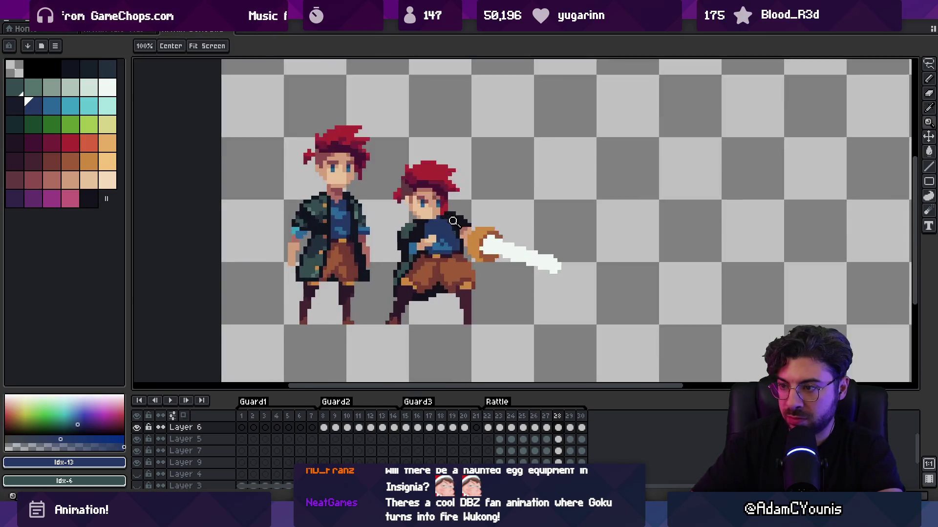
pyautogui.scroll(2, 438, 222)
pyautogui.keyDown('alt'); pyautogui.click(438, 221); pyautogui.keyUp('alt')
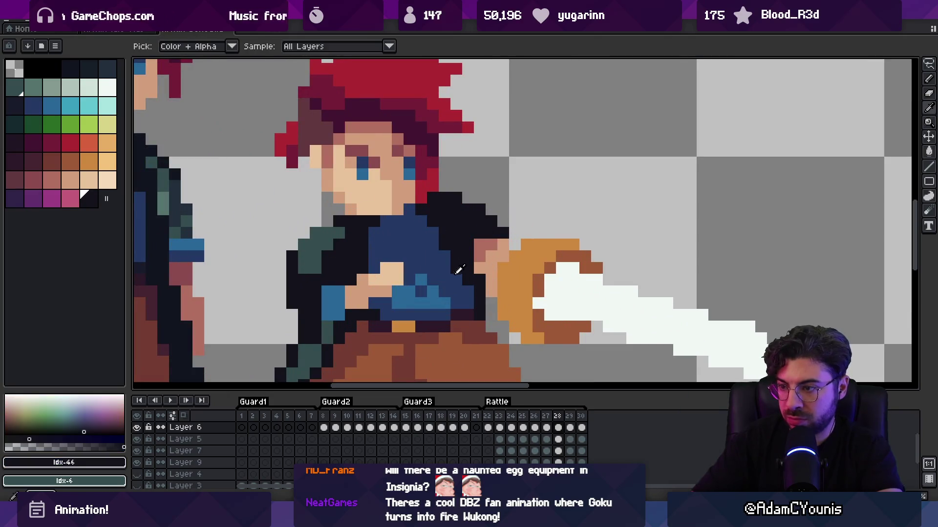
pyautogui.keyDown('alt'); pyautogui.click(439, 298); pyautogui.keyUp('alt')
pyautogui.moveTo(409, 257); pyautogui.dragTo(434, 289)
pyautogui.keyDown('alt'); pyautogui.click(433, 256); pyautogui.keyUp('alt')
pyautogui.keyDown('alt'); pyautogui.click(421, 286); pyautogui.keyUp('alt')
pyautogui.click(421, 286)
pyautogui.keyDown('alt'); pyautogui.click(389, 305); pyautogui.keyUp('alt')
pyautogui.click(397, 292)
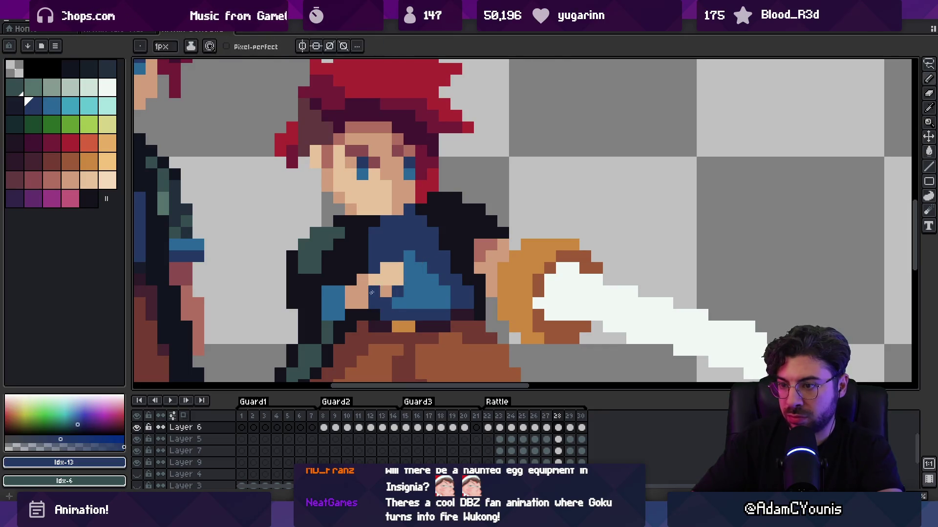
# Sample the hand's skin, the face's shading tone and the black jacket colour
pyautogui.scroll(-3, 401, 264)
pyautogui.scroll(4, 406, 253)
pyautogui.keyDown('alt'); pyautogui.click(405, 254); pyautogui.keyUp('alt')
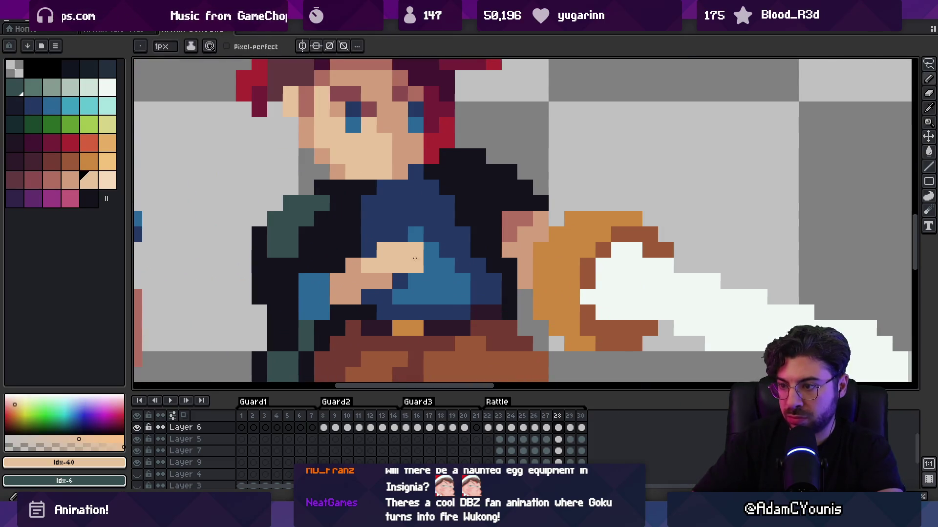
pyautogui.scroll(-3, 389, 233)
pyautogui.scroll(4, 440, 227)
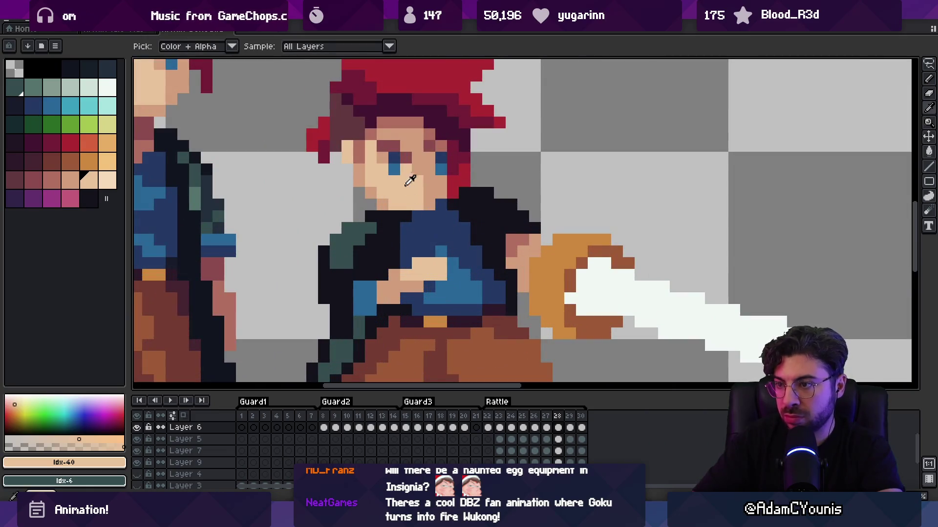
pyautogui.keyDown('alt'); pyautogui.click(419, 139); pyautogui.keyUp('alt')
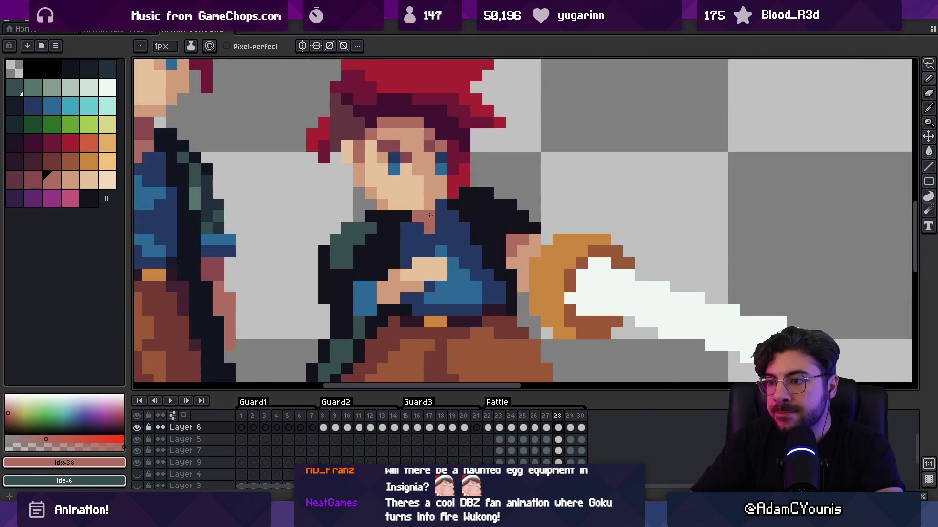
pyautogui.scroll(-3, 427, 215)
pyautogui.scroll(1, 439, 220)
pyautogui.scroll(2, 479, 212)
pyautogui.keyDown('alt'); pyautogui.click(479, 212); pyautogui.keyUp('alt')
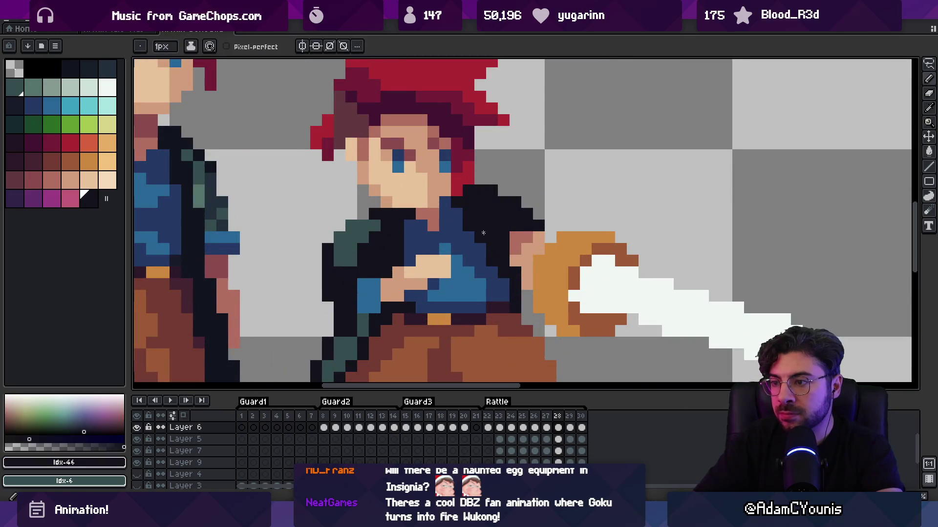
pyautogui.scroll(-1, 503, 263)
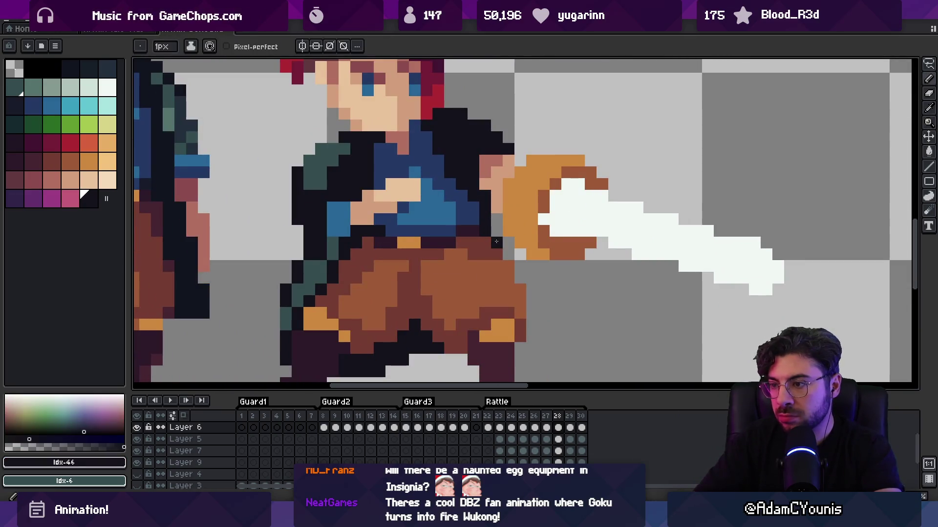
pyautogui.scroll(-2, 498, 250)
pyautogui.scroll(2, 496, 240)
# Return to the 1px Pencil and play the animation to review the chest arm
pyautogui.press('b')
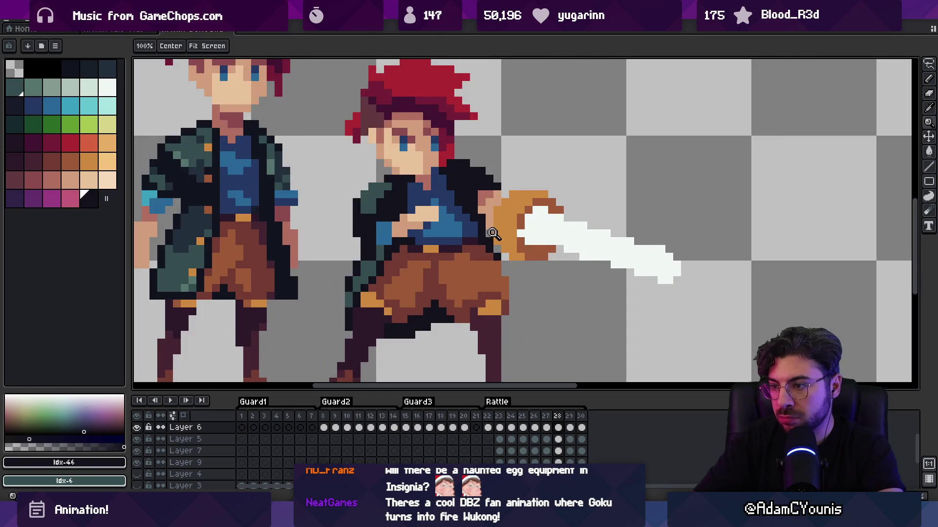
pyautogui.scroll(-3, 493, 234)
pyautogui.press('Return')
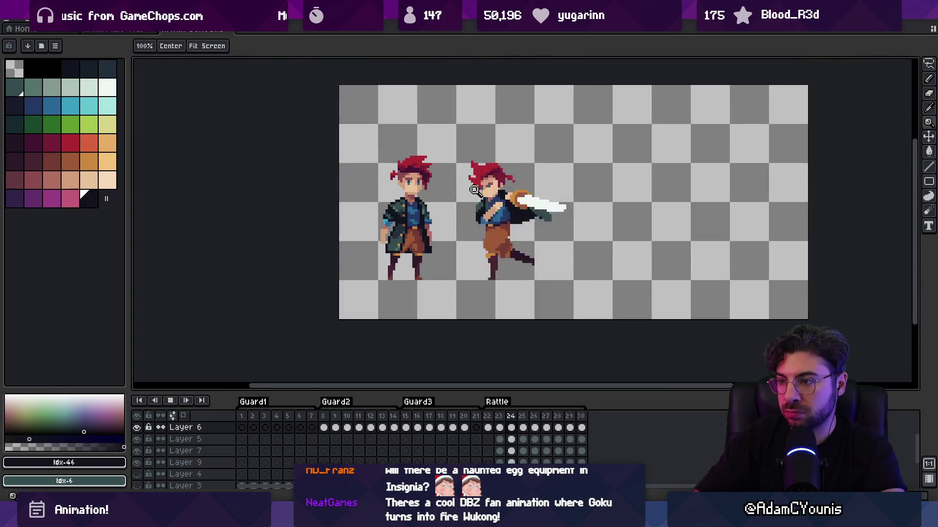
# Stop playback, step through the attack frames to frame 24 and zoom in on the swordsman
pyautogui.scroll(-5, 476, 190)
pyautogui.scroll(4, 531, 193)
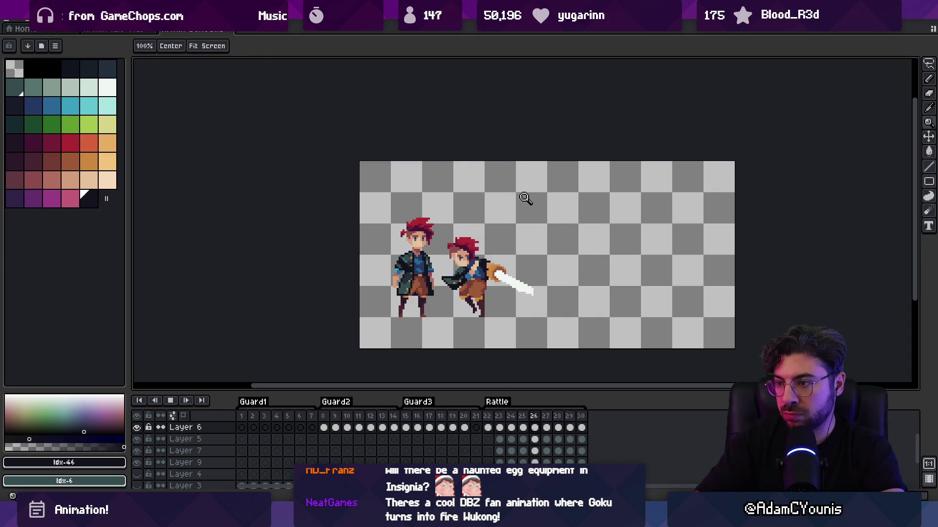
pyautogui.scroll(1, 540, 207)
pyautogui.press('Return')
pyautogui.press('Right')
pyautogui.press('Right')
pyautogui.press('Right')
pyautogui.press('Left')
pyautogui.press('Left')
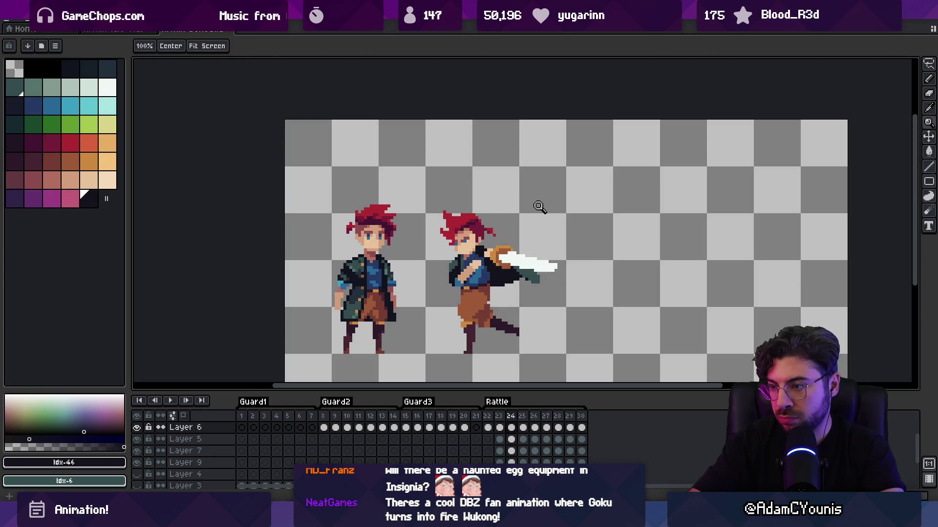
pyautogui.press('Right')
pyautogui.press('Left')
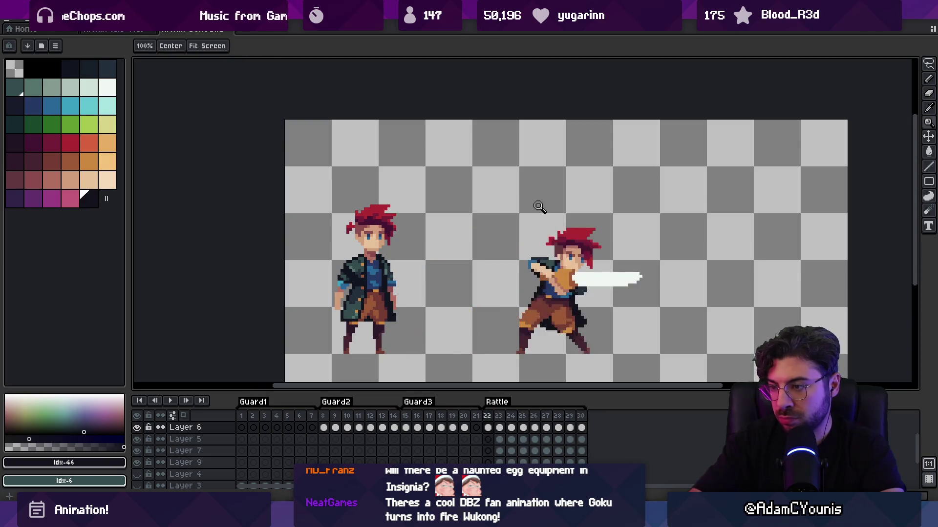
pyautogui.press('Left')
pyautogui.press('Right')
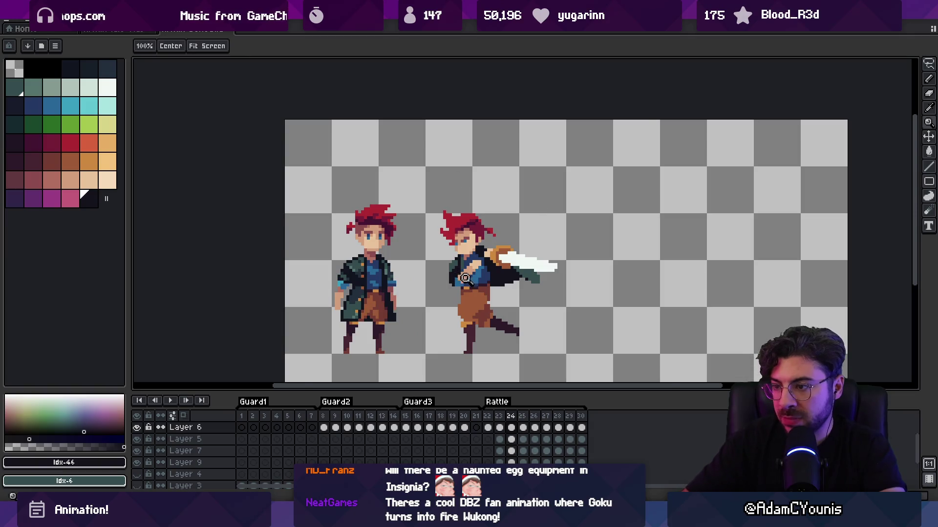
pyautogui.click(464, 278)
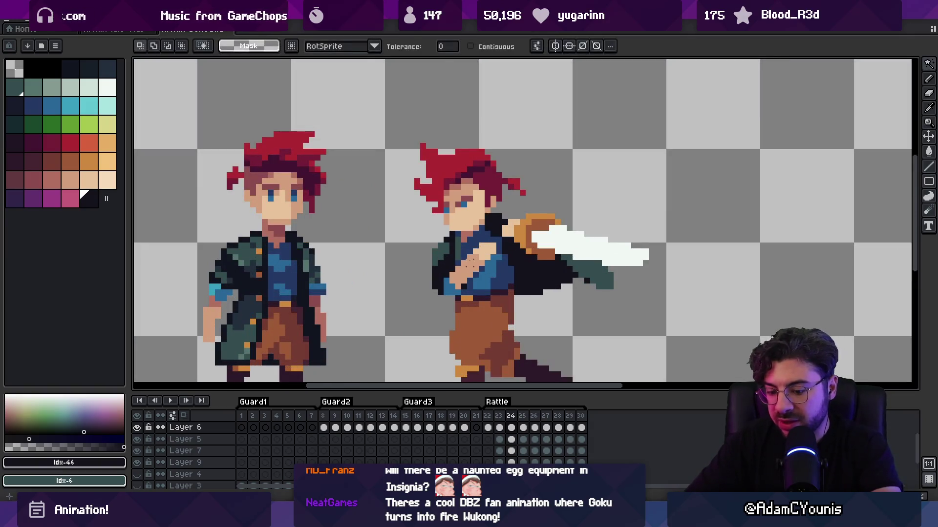
# Select the connected skin-coloured arm pixels, nudge them up one pixel, and recolour with blue and near-black
pyautogui.press('g')
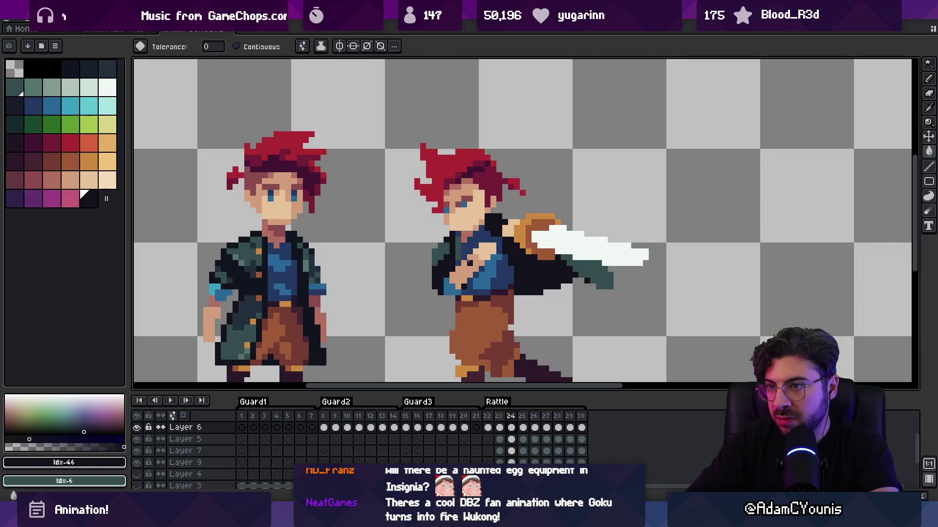
pyautogui.press('w')
pyautogui.click(479, 266)
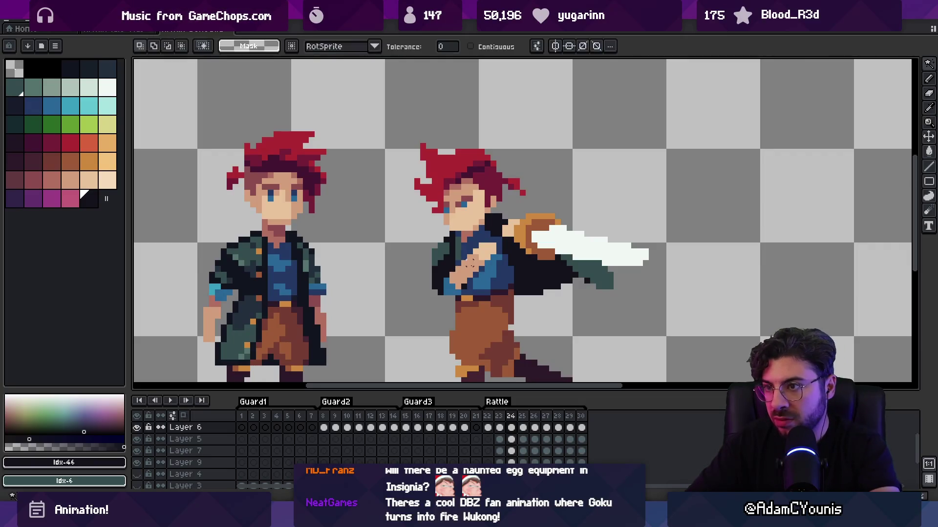
pyautogui.click(470, 47)
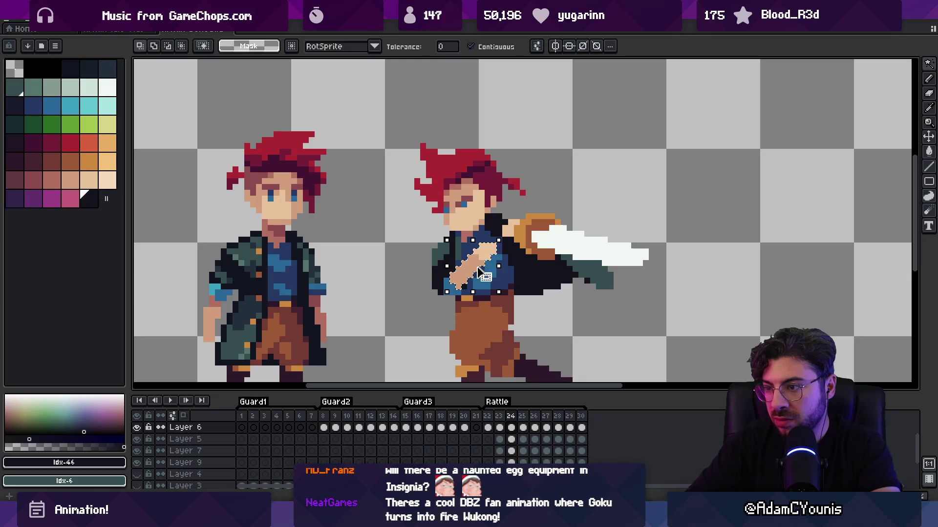
pyautogui.press('Up')
pyautogui.hotkey('ctrl', 'd')
pyautogui.press('b')
pyautogui.keyDown('alt'); pyautogui.click(450, 276); pyautogui.keyUp('alt')
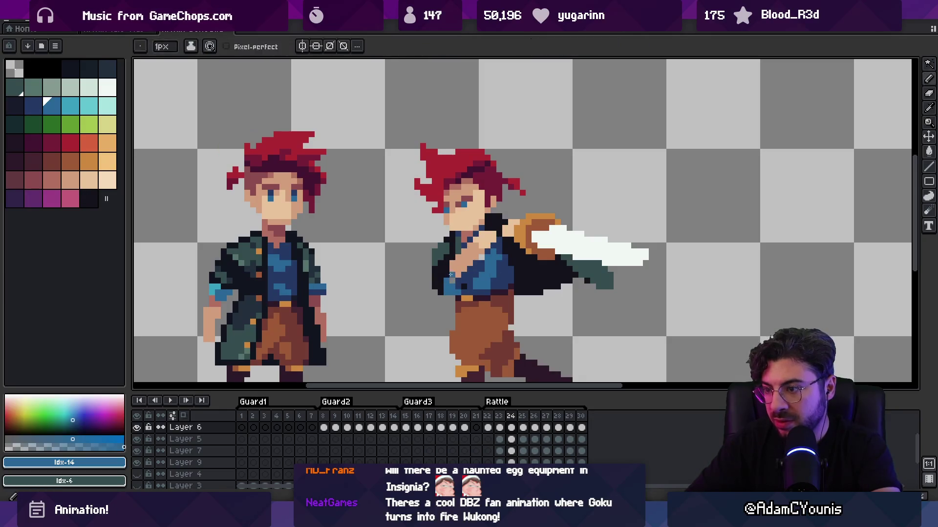
pyautogui.keyDown('alt'); pyautogui.click(461, 285); pyautogui.keyUp('alt')
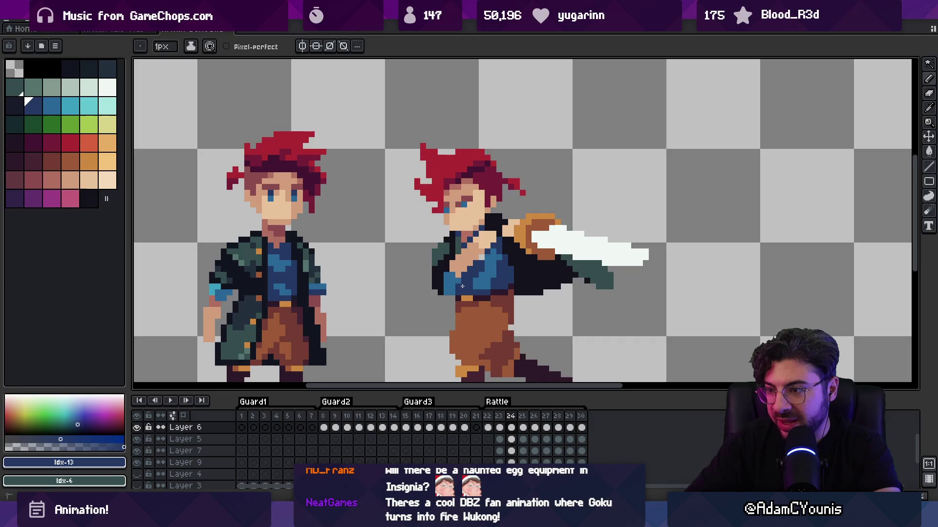
pyautogui.keyDown('alt'); pyautogui.click(452, 291); pyautogui.keyUp('alt')
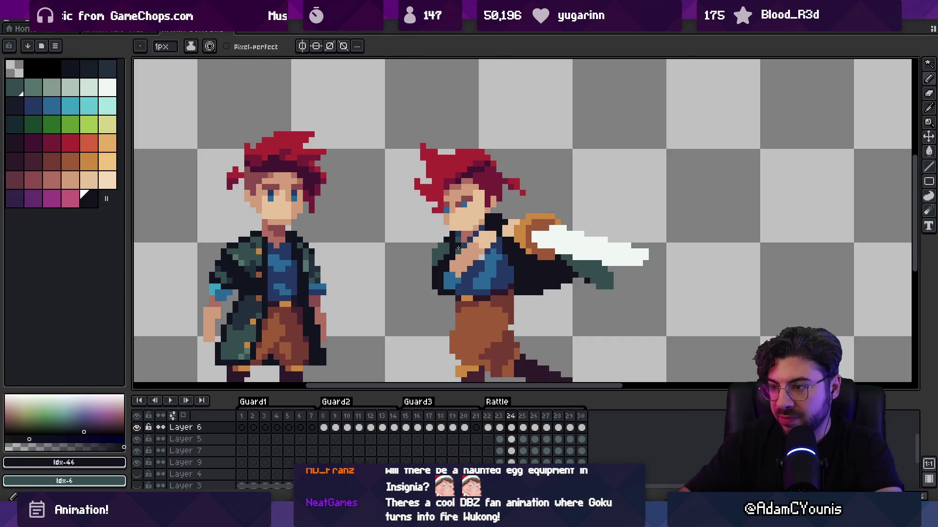
# On frame 25, move the arm pixels across the chest and clean stray pixels with blue and near-black
pyautogui.press('Right')
pyautogui.press('w')
pyautogui.moveTo(442, 292); pyautogui.dragTo(469, 270)
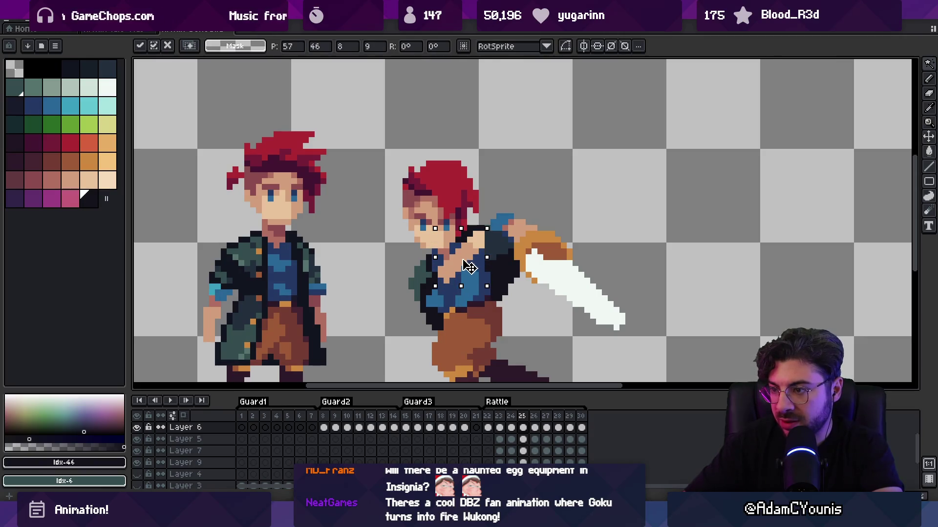
pyautogui.press('b')
pyautogui.keyDown('alt'); pyautogui.click(443, 293); pyautogui.keyUp('alt')
pyautogui.press('e')
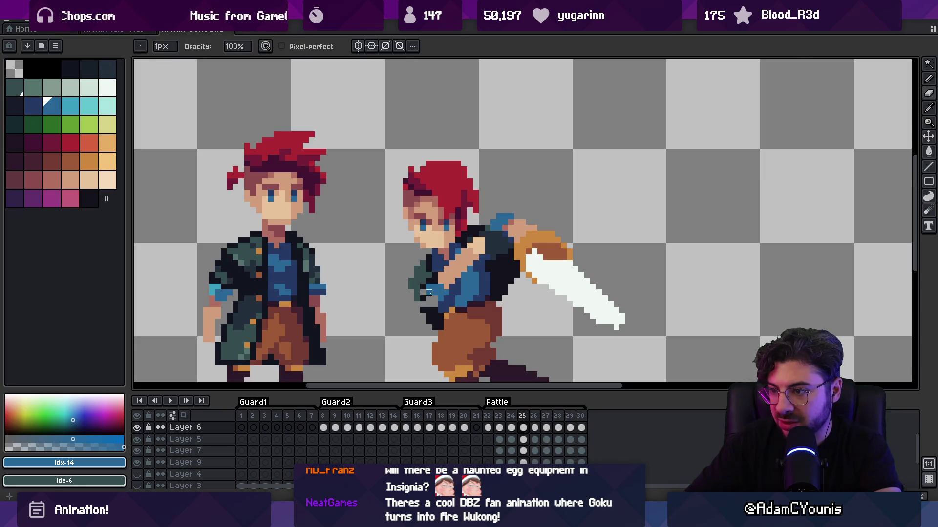
pyautogui.keyDown('alt'); pyautogui.click(439, 305); pyautogui.keyUp('alt')
pyautogui.press('b')
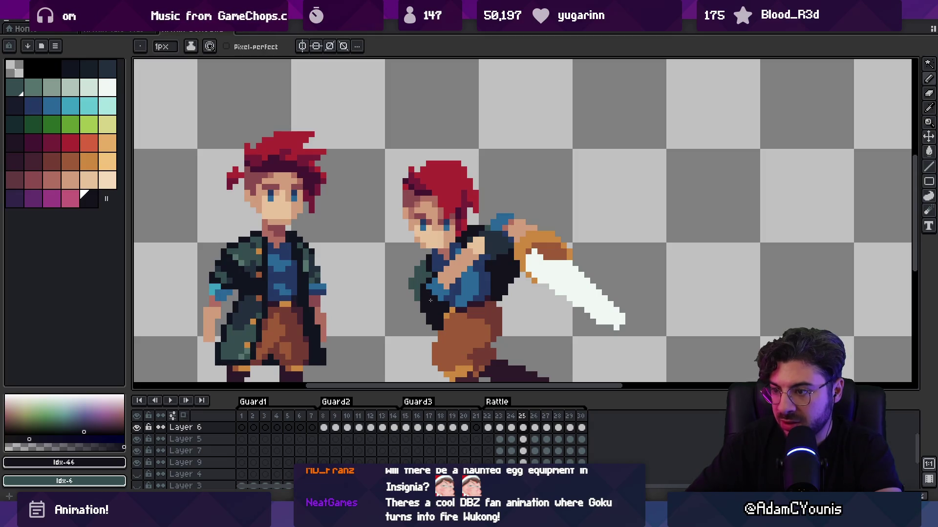
# Add dark teal coat and near-black outline pixels, then play and stop the swing
pyautogui.scroll(-2, 486, 248)
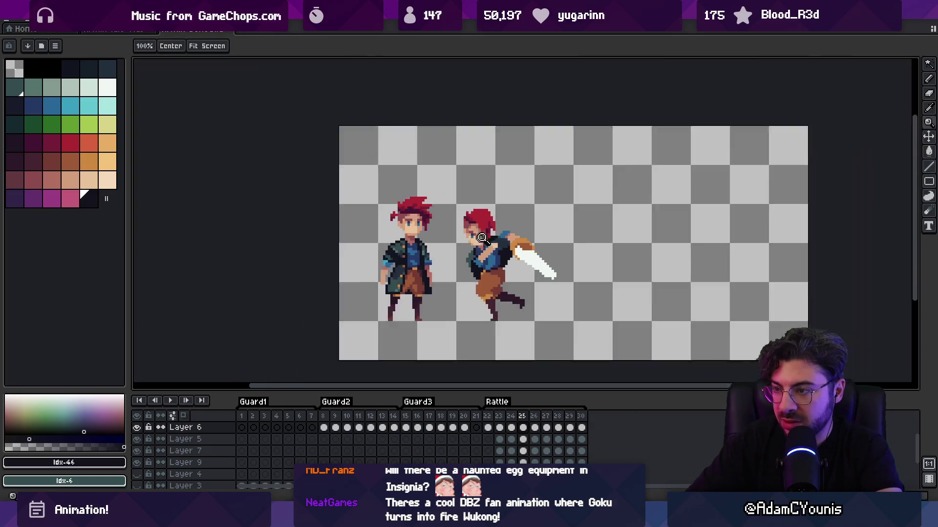
pyautogui.scroll(5, 503, 246)
pyautogui.keyDown('alt'); pyautogui.click(500, 249); pyautogui.keyUp('alt')
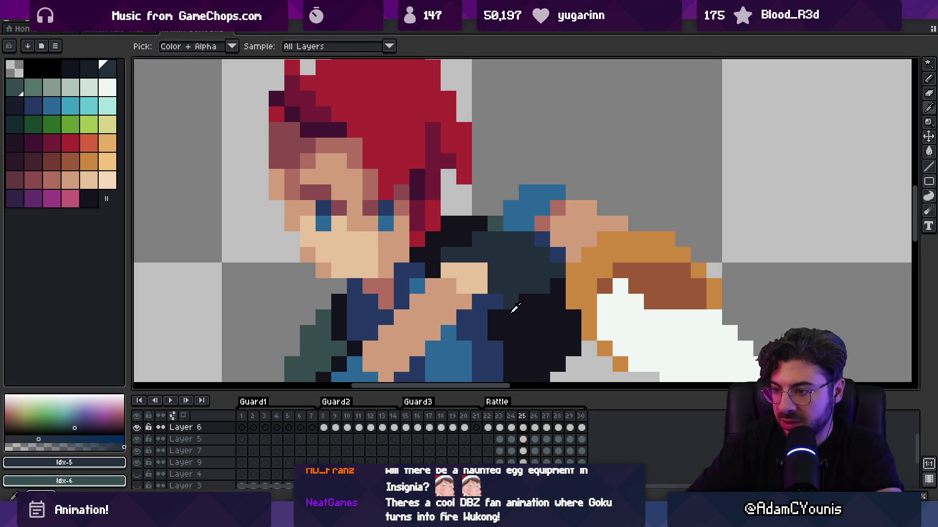
pyautogui.keyDown('alt'); pyautogui.click(516, 306); pyautogui.keyUp('alt')
pyautogui.press('z')
pyautogui.scroll(-5, 483, 301)
pyautogui.press('Return')
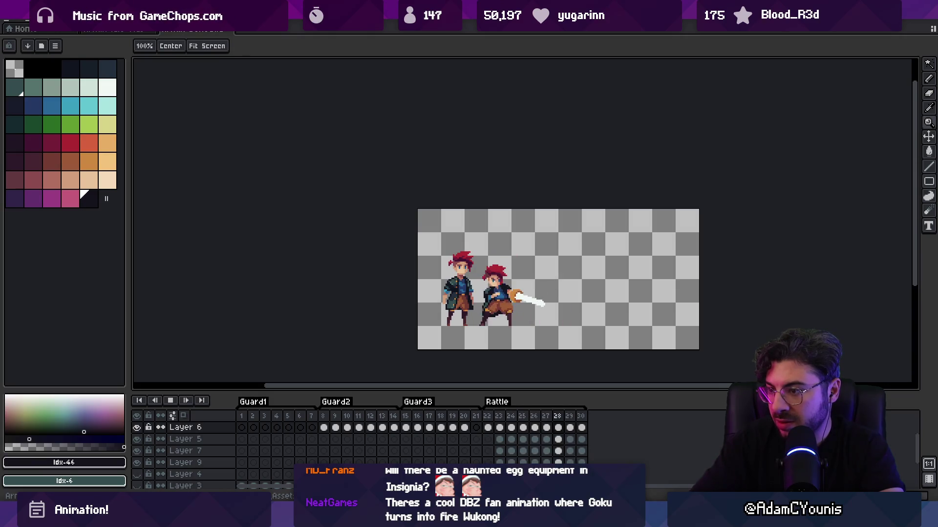
pyautogui.press('Return')
pyautogui.press('Return')
pyautogui.press('Return')
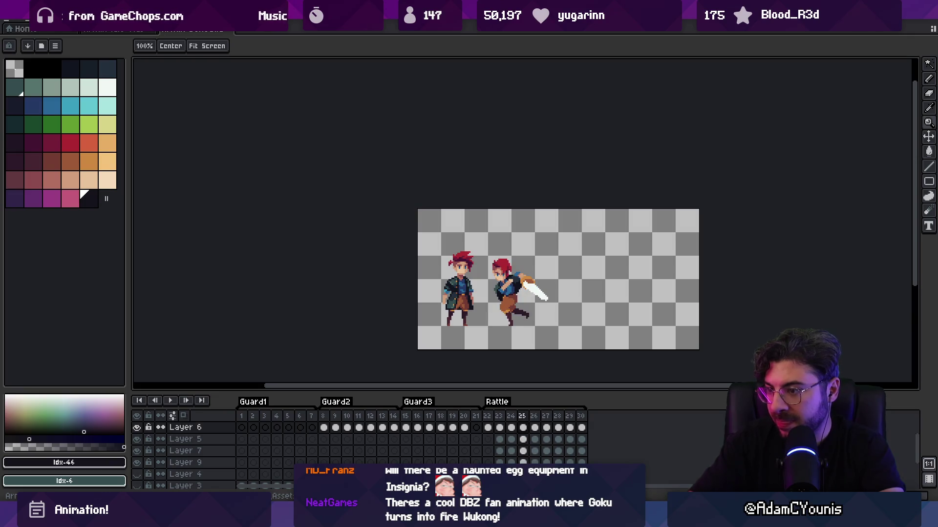
# Retouch the arm with skin, dark coat and near-black outline pixels
pyautogui.scroll(5, 494, 270)
pyautogui.press('b')
pyautogui.keyDown('alt'); pyautogui.click(490, 219); pyautogui.keyUp('alt')
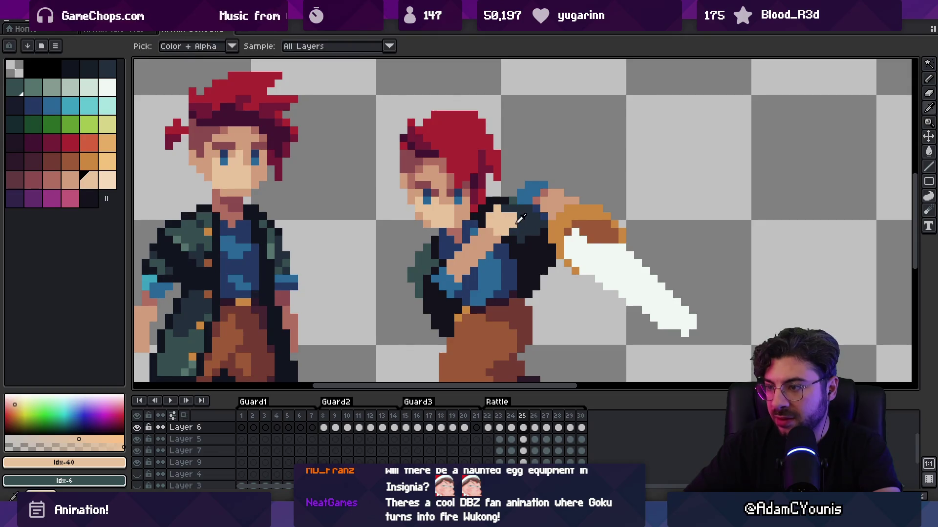
pyautogui.keyDown('alt'); pyautogui.click(515, 220); pyautogui.keyUp('alt')
pyautogui.keyDown('alt'); pyautogui.click(467, 277); pyautogui.keyUp('alt')
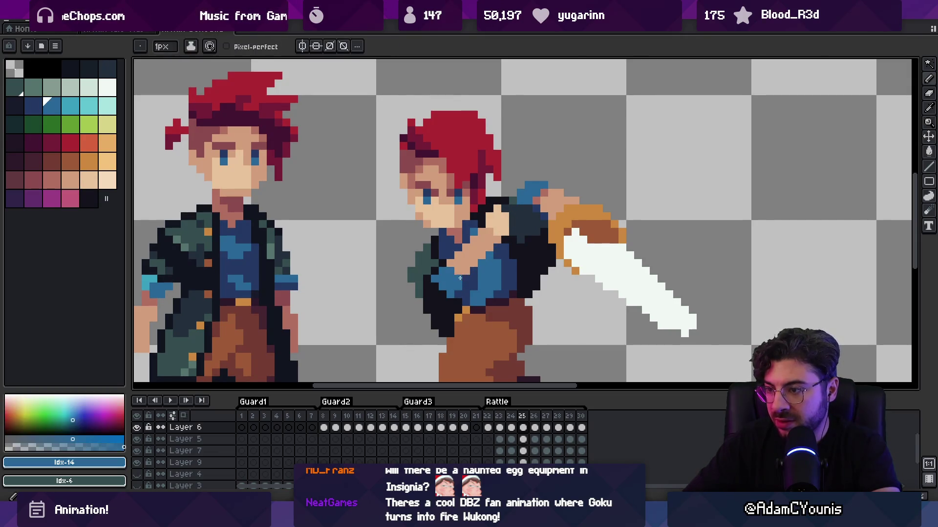
pyautogui.keyDown('alt'); pyautogui.click(449, 289); pyautogui.keyUp('alt')
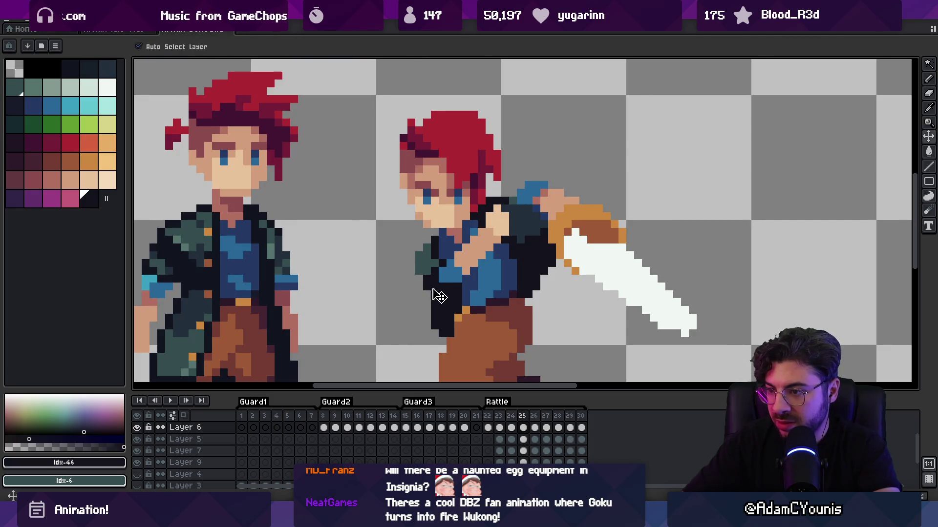
# Play the animation to check the changes, then flip forward to frame 26
pyautogui.hotkey('ctrl', 'Return')
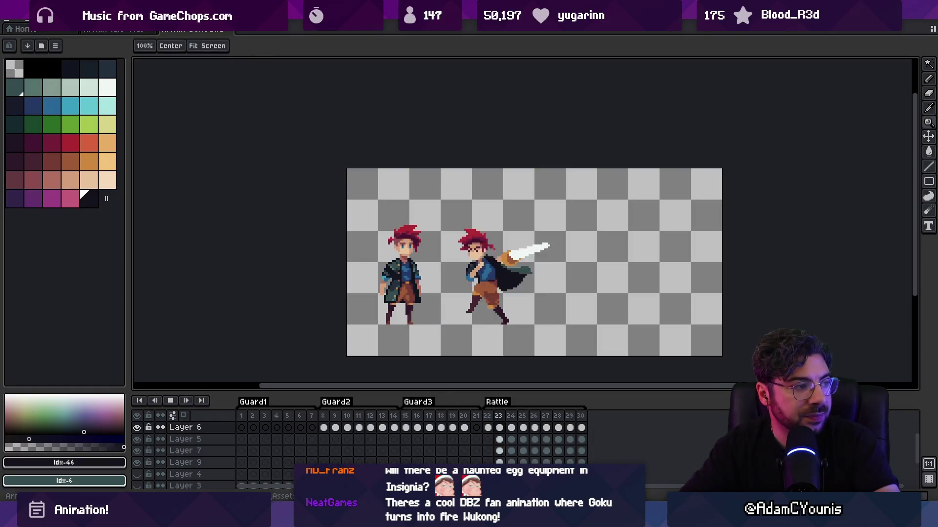
pyautogui.press('Return')
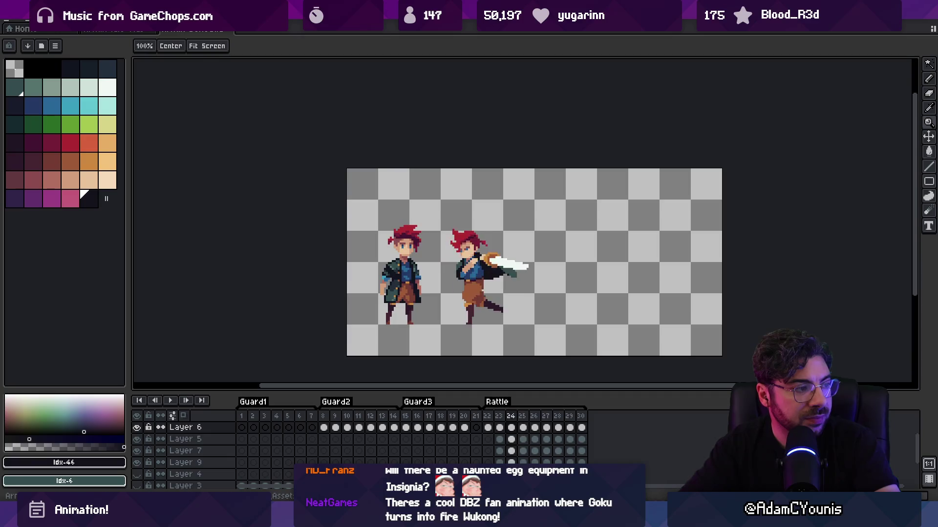
pyautogui.press('Right')
pyautogui.press('Right')
pyautogui.press('Right')
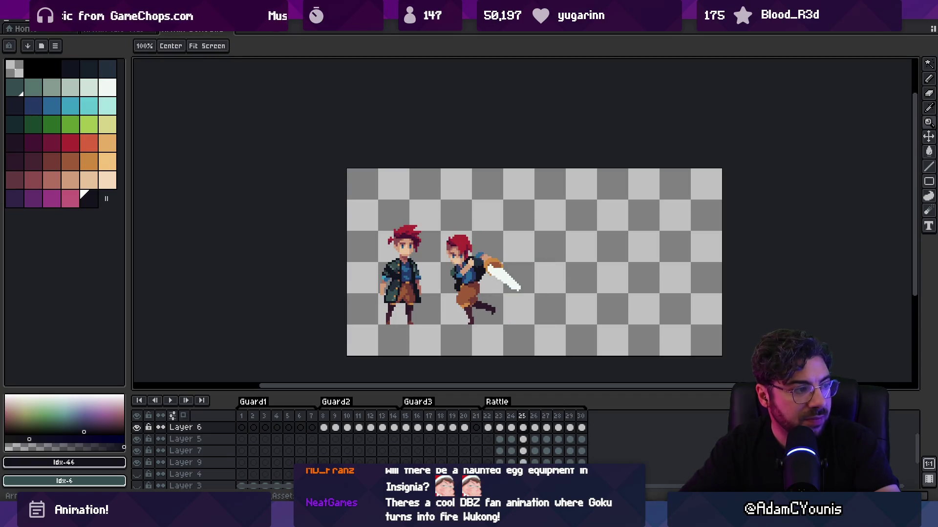
pyautogui.press('Left')
pyautogui.press('Right')
pyautogui.press('Right')
# Retouch frame 26's chest with skin, dark blue shirt and near-black outline pixels
pyautogui.press('Left')
pyautogui.scroll(4, 454, 266)
pyautogui.keyDown('alt'); pyautogui.click(435, 272); pyautogui.keyUp('alt')
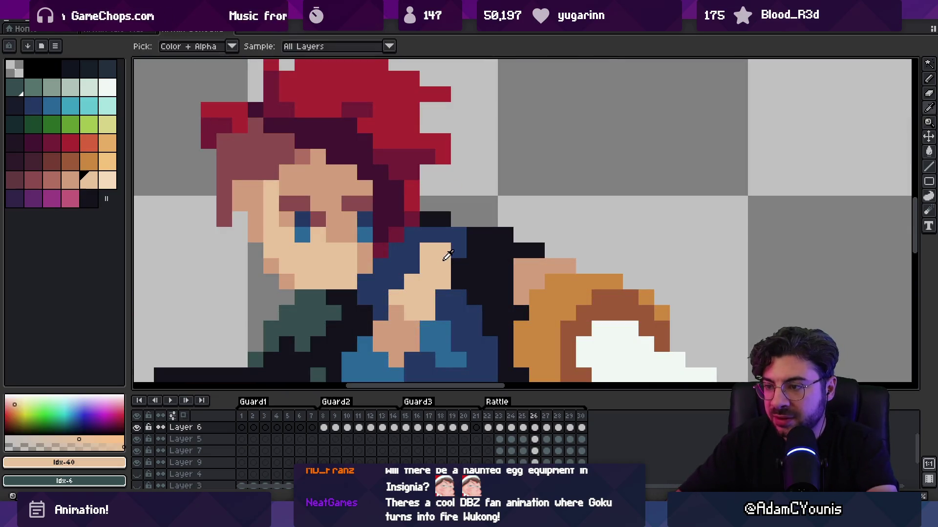
pyautogui.moveTo(435, 272); pyautogui.dragTo(451, 243)
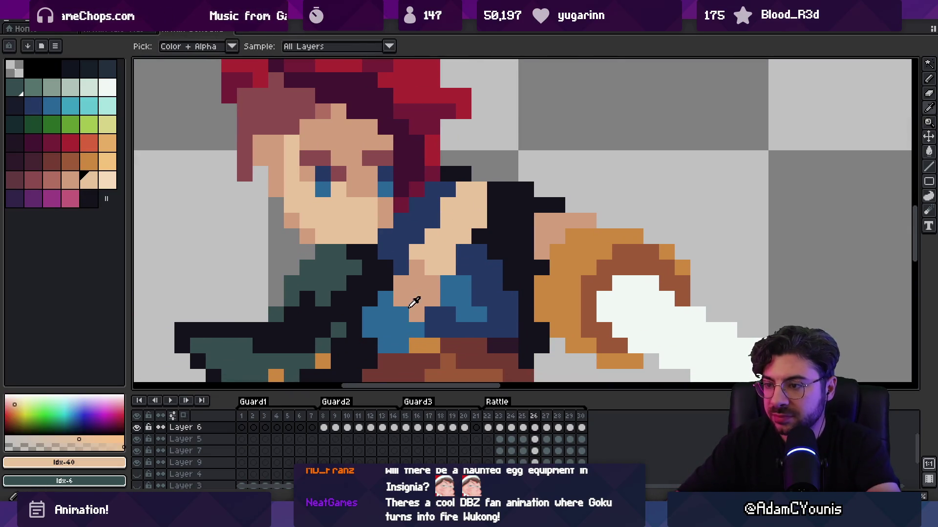
pyautogui.keyDown('alt'); pyautogui.click(415, 330); pyautogui.keyUp('alt')
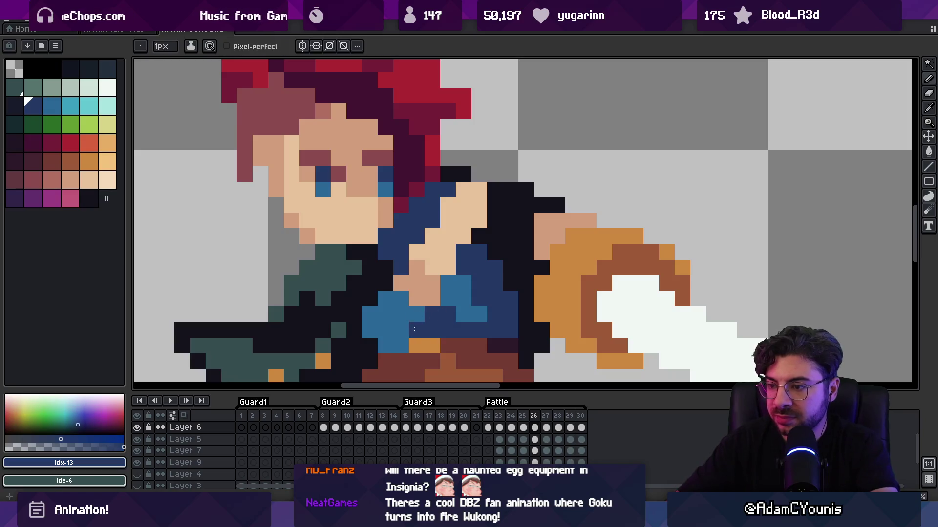
pyautogui.keyDown('alt'); pyautogui.click(383, 342); pyautogui.keyUp('alt')
pyautogui.scroll(-5, 424, 304)
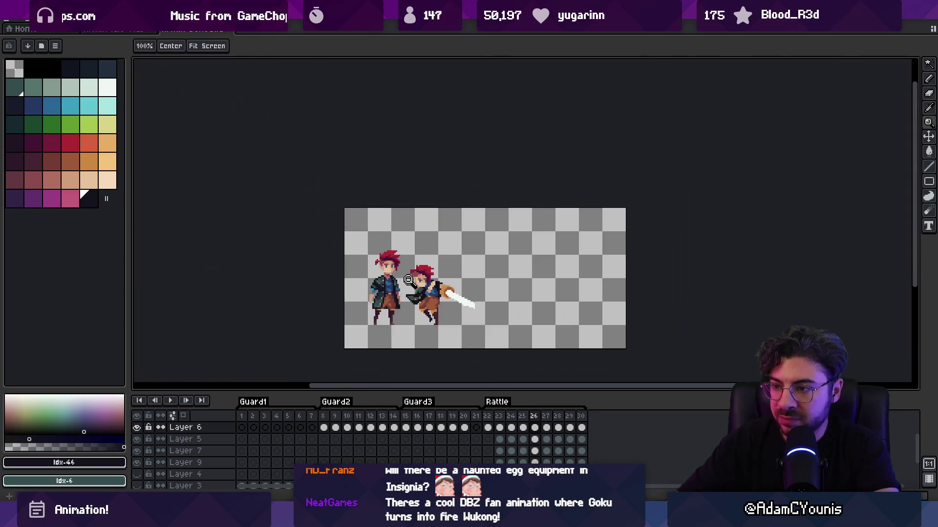
pyautogui.scroll(5, 434, 283)
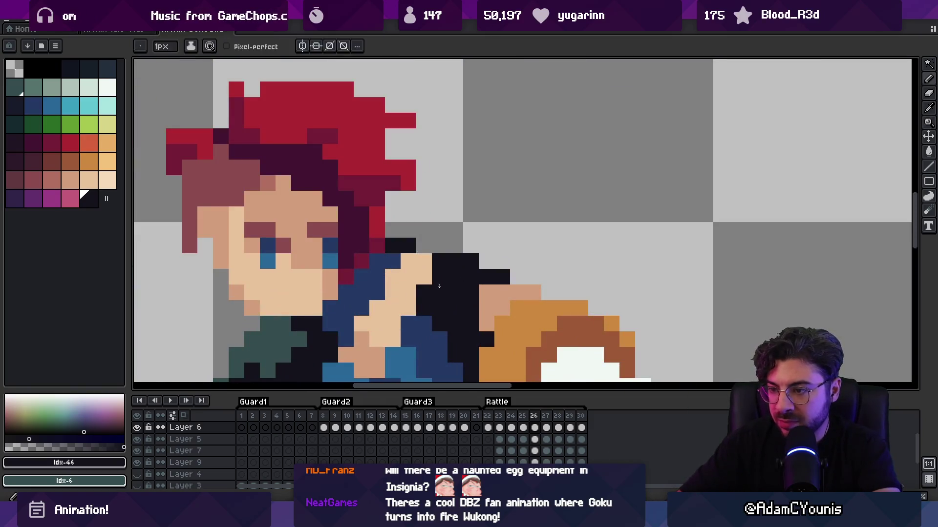
pyautogui.keyDown('alt'); pyautogui.click(361, 293); pyautogui.keyUp('alt')
pyautogui.scroll(-5, 424, 291)
# Play the swing to review frame 26, then step back one frame
pyautogui.press('Return')
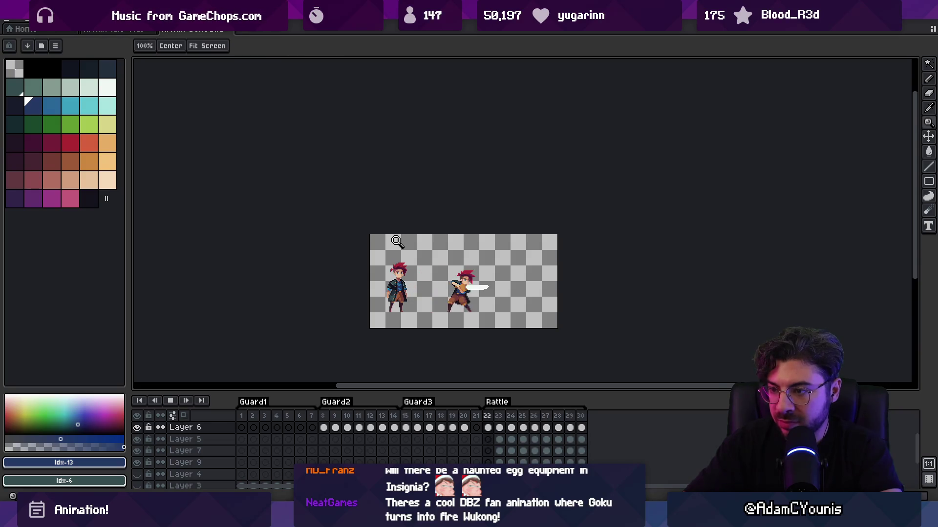
pyautogui.press('Return')
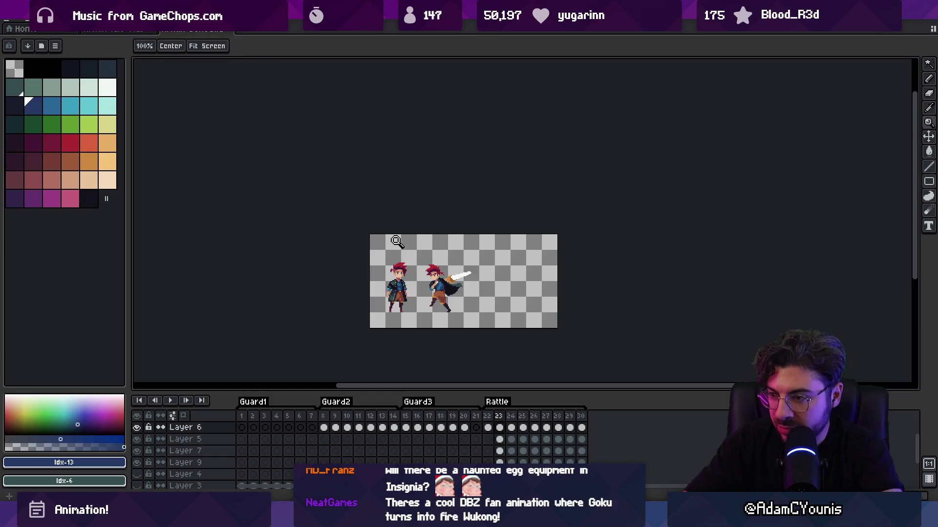
pyautogui.press('Left')
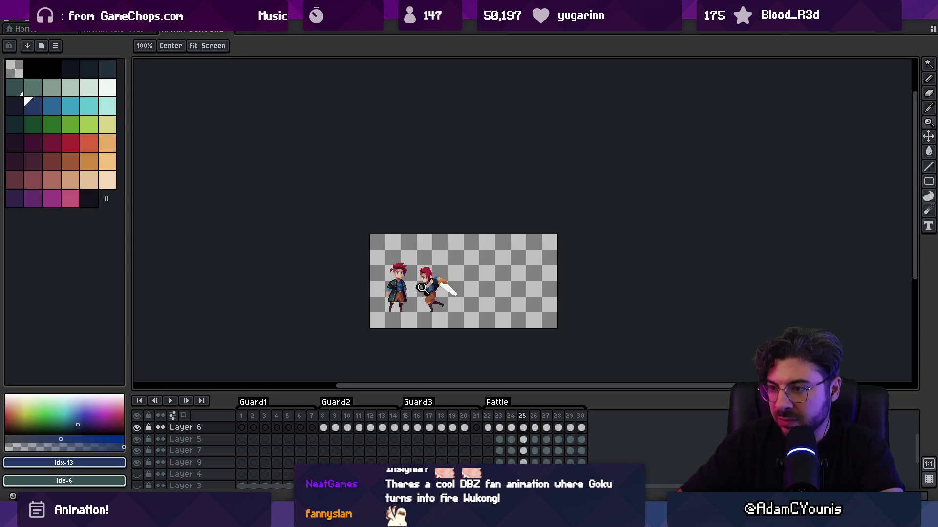
# On frame 25, cover the lower blue eye pixels with the face's skin tone
pyautogui.scroll(5, 419, 286)
pyautogui.press('i')
pyautogui.keyDown('alt'); pyautogui.click(488, 244); pyautogui.keyUp('alt')
pyautogui.click(475, 232)
pyautogui.click(522, 232)
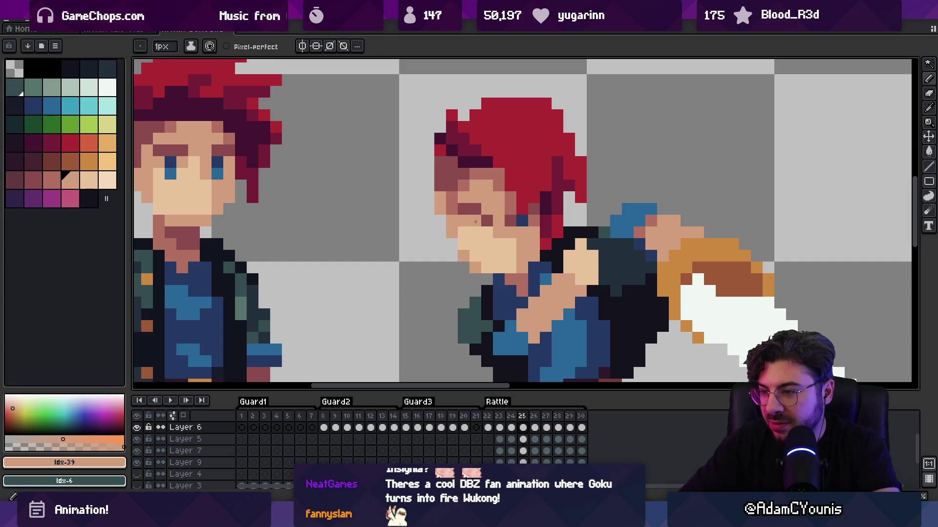
pyautogui.keyDown('alt'); pyautogui.click(489, 230); pyautogui.keyUp('alt')
# Zoom out, play the swing, and compare neighbouring frames before settling on frame 25
pyautogui.press('z')
pyautogui.scroll(-3, 491, 252)
pyautogui.scroll(-1, 510, 243)
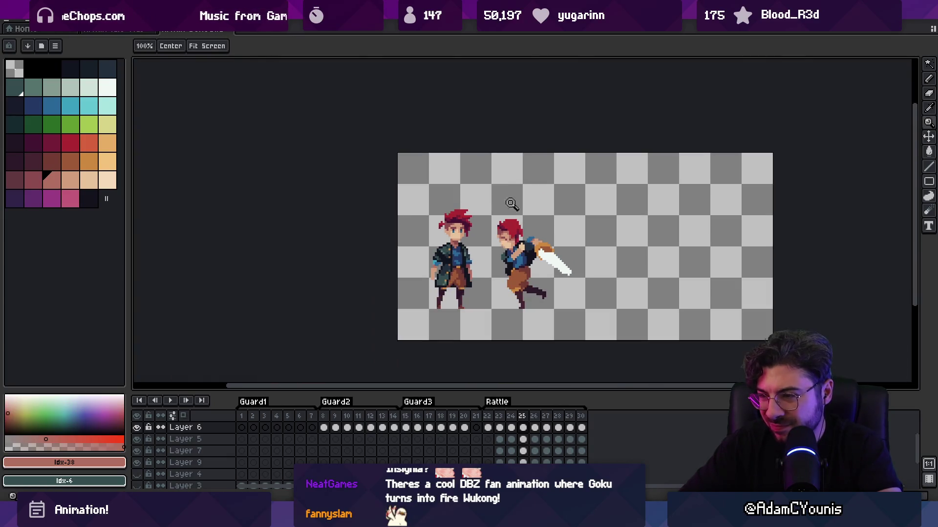
pyautogui.press('Return')
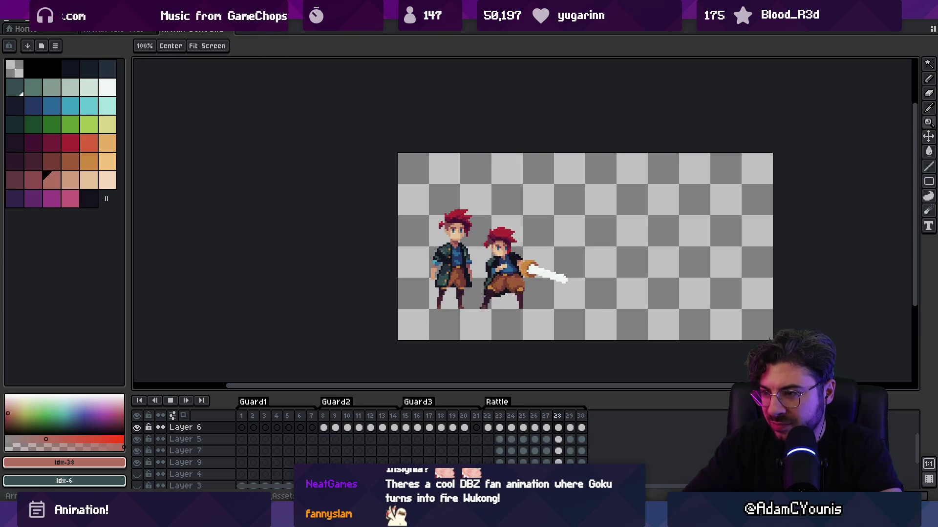
pyautogui.press('Return')
pyautogui.press('Right')
pyautogui.press('Left')
pyautogui.press('Right')
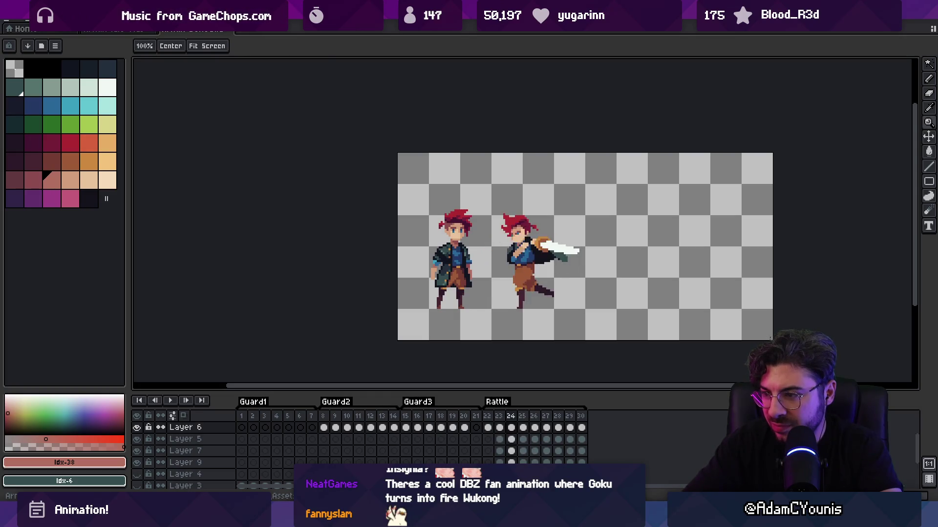
pyautogui.press('Left')
pyautogui.press('Left')
pyautogui.press('Right')
# Sample the shirt blue and dark jacket colours from the swordsman's upper body
pyautogui.scroll(3, 512, 257)
pyautogui.keyDown('alt'); pyautogui.click(556, 265); pyautogui.keyUp('alt')
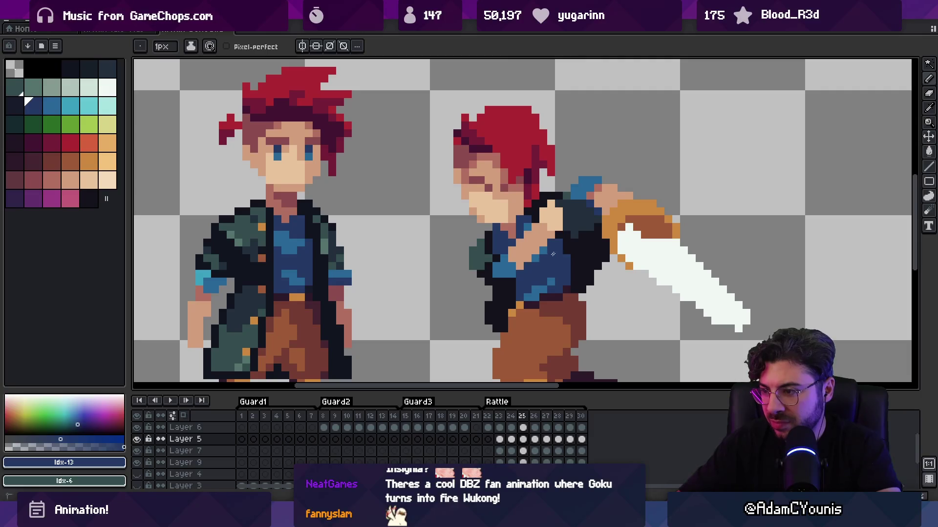
pyautogui.moveTo(582, 267); pyautogui.dragTo(576, 235)
pyautogui.keyDown('alt'); pyautogui.click(576, 235); pyautogui.keyUp('alt')
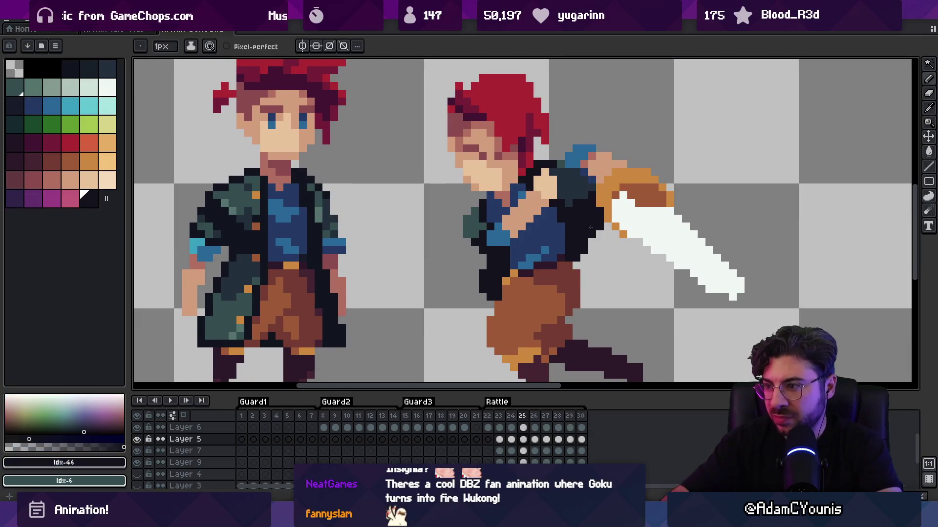
# Advance to frame 26 and sample the blue shirt, orange belt and dark purple colours
pyautogui.press('Right')
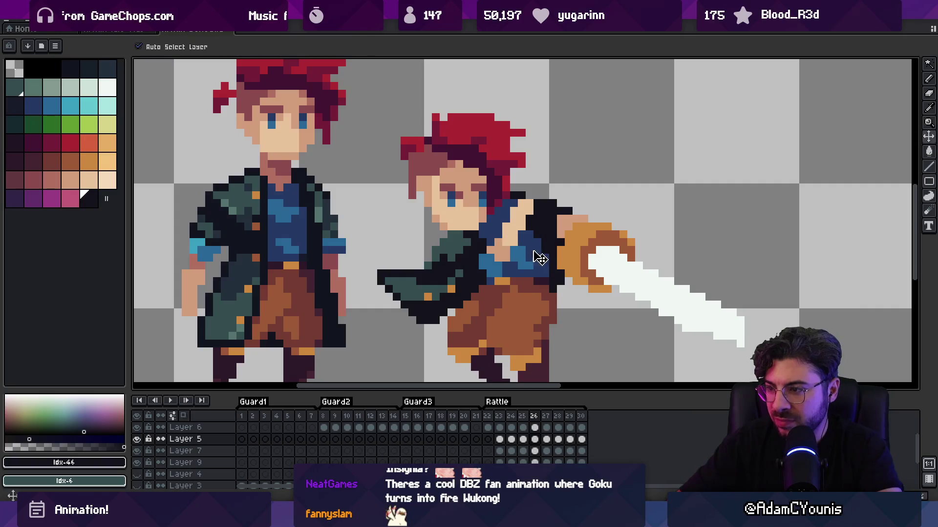
pyautogui.keyDown('alt'); pyautogui.click(520, 250); pyautogui.keyUp('alt')
pyautogui.moveTo(527, 269); pyautogui.dragTo(523, 233)
pyautogui.keyDown('alt'); pyautogui.click(497, 248); pyautogui.keyUp('alt')
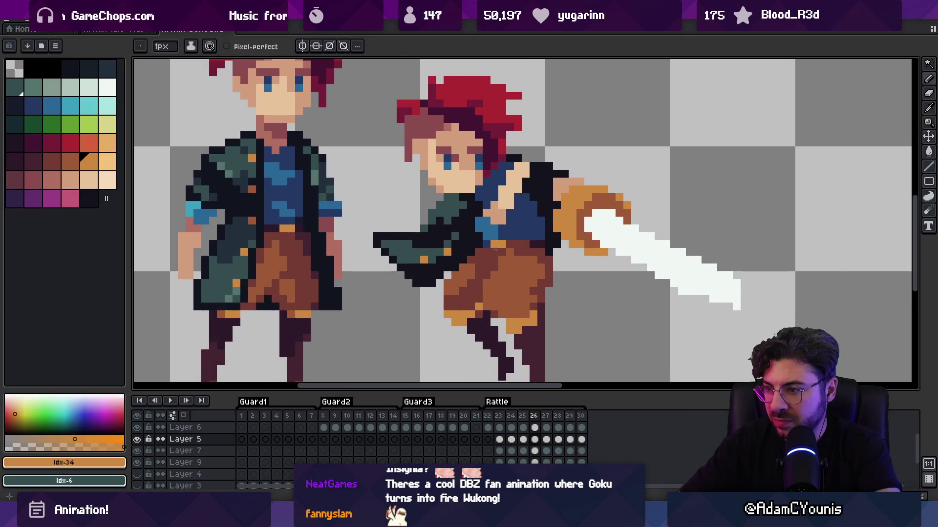
pyautogui.keyDown('alt'); pyautogui.click(508, 247); pyautogui.keyUp('alt')
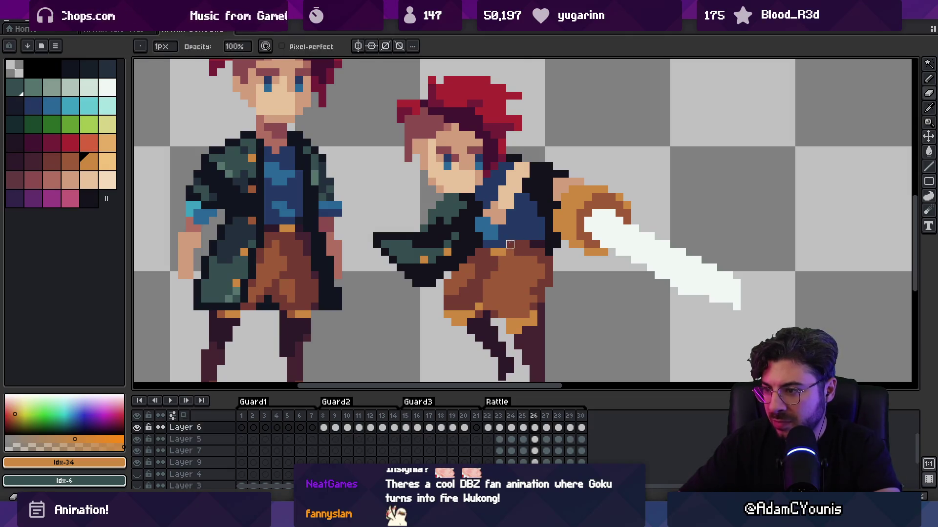
pyautogui.keyDown('alt'); pyautogui.click(525, 243); pyautogui.keyUp('alt')
pyautogui.keyDown('alt'); pyautogui.click(488, 252); pyautogui.keyUp('alt')
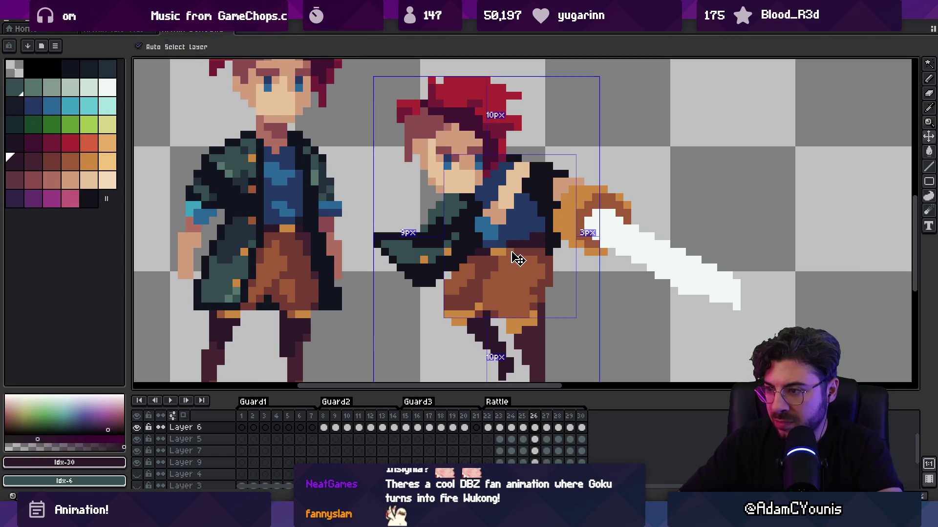
# Step through frames 27 and 28, play the Rattle tag, and stop on frame 24
pyautogui.scroll(-5, 520, 242)
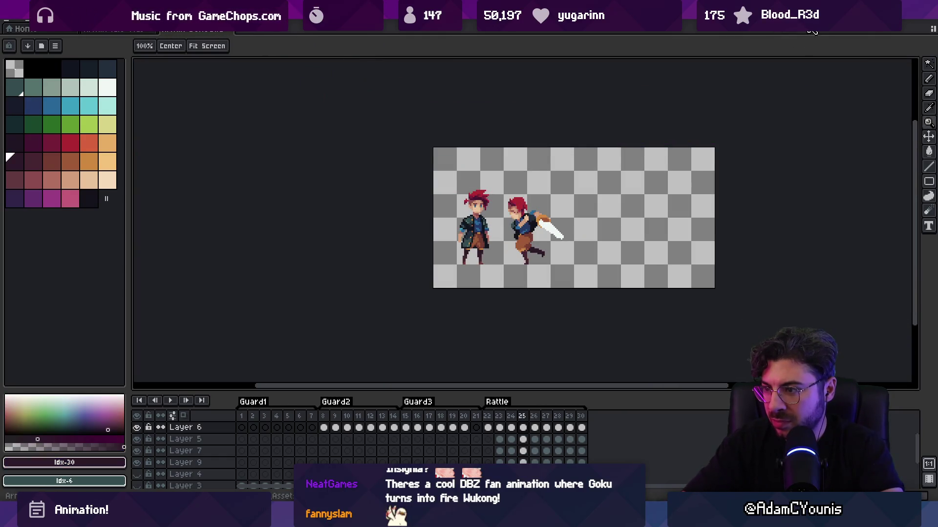
pyautogui.press('Right')
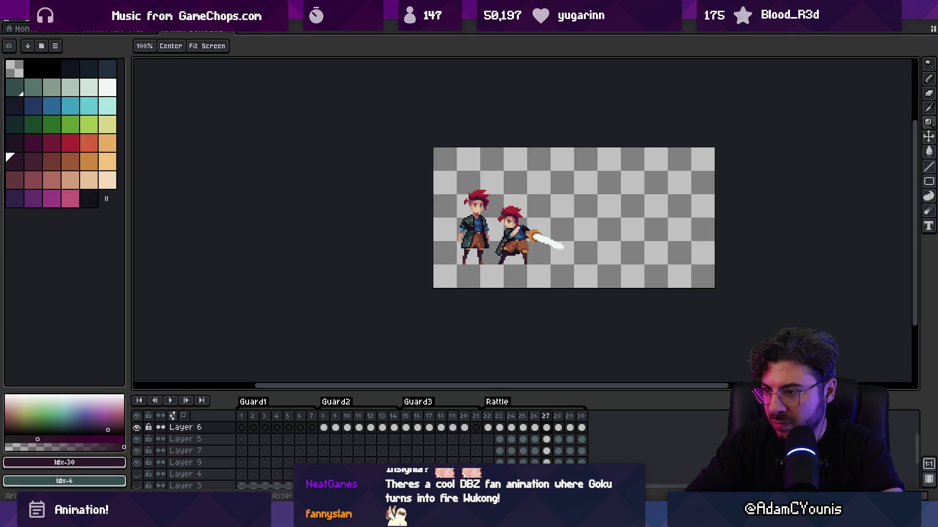
pyautogui.press('Right')
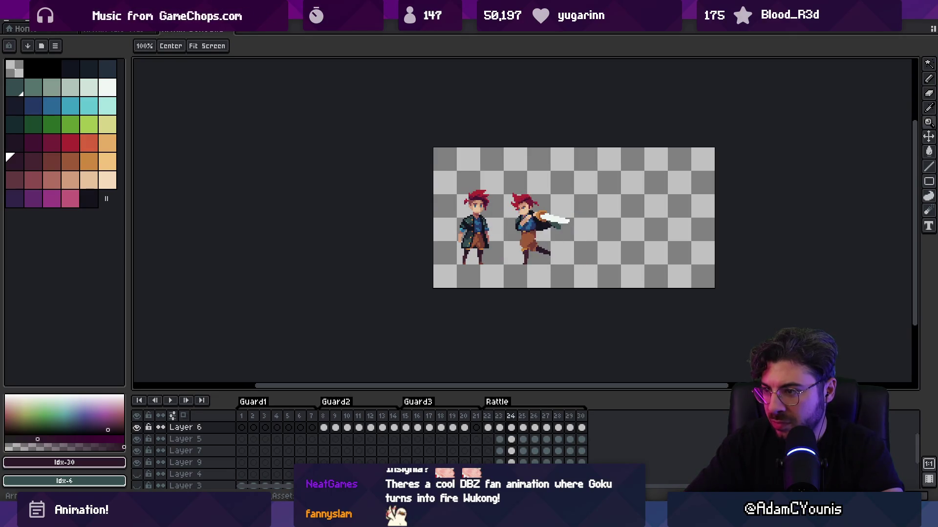
pyautogui.press('Return')
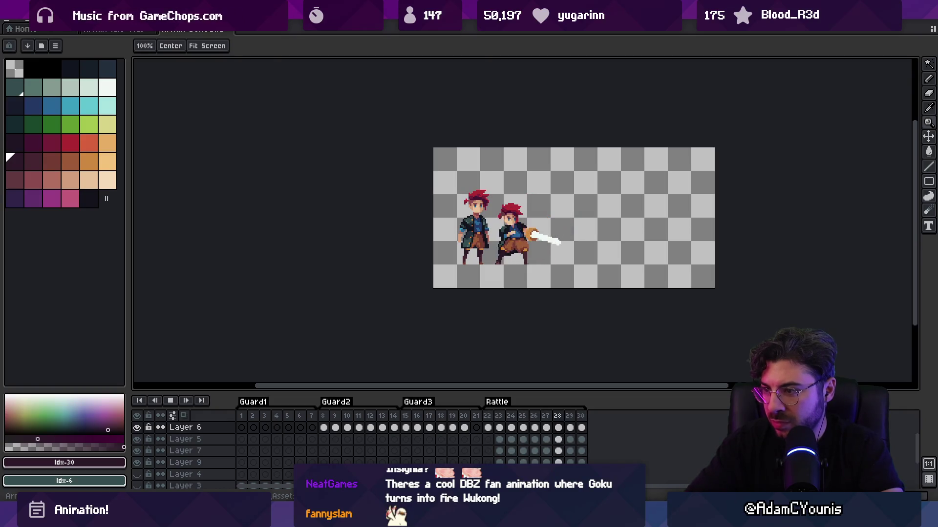
pyautogui.press('Return')
pyautogui.scroll(3, 514, 208)
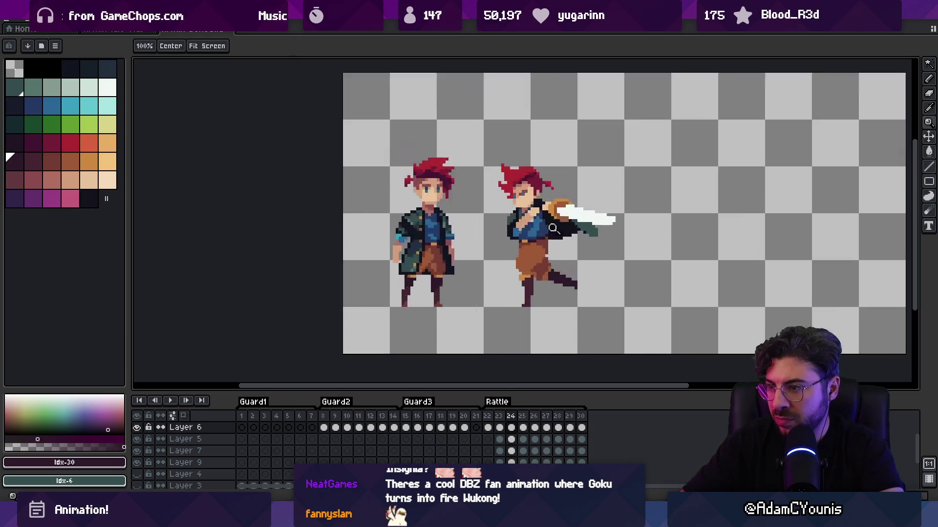
# Sample several shirt colours on the torso, ending on the darker shirt blue
pyautogui.keyDown('alt'); pyautogui.click(513, 239); pyautogui.keyUp('alt')
pyautogui.press('b')
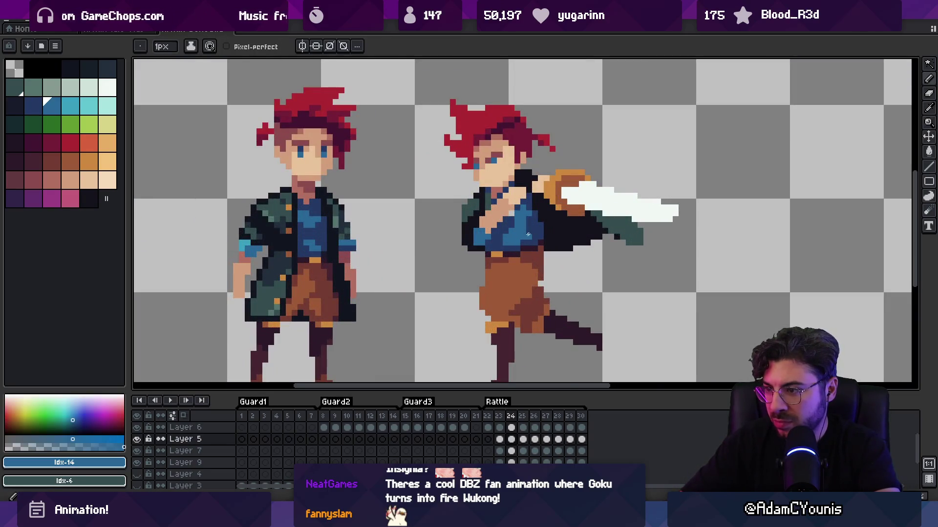
pyautogui.keyDown('alt'); pyautogui.click(527, 236); pyautogui.keyUp('alt')
pyautogui.click(525, 236)
pyautogui.keyDown('alt'); pyautogui.click(524, 236); pyautogui.keyUp('alt')
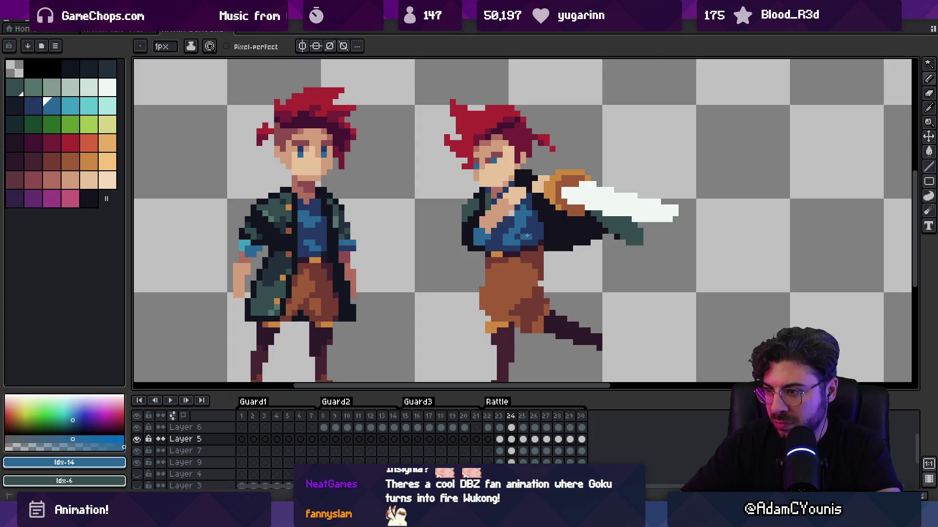
pyautogui.keyDown('alt'); pyautogui.click(519, 234); pyautogui.keyUp('alt')
pyautogui.keyDown('alt'); pyautogui.click(505, 232); pyautogui.keyUp('alt')
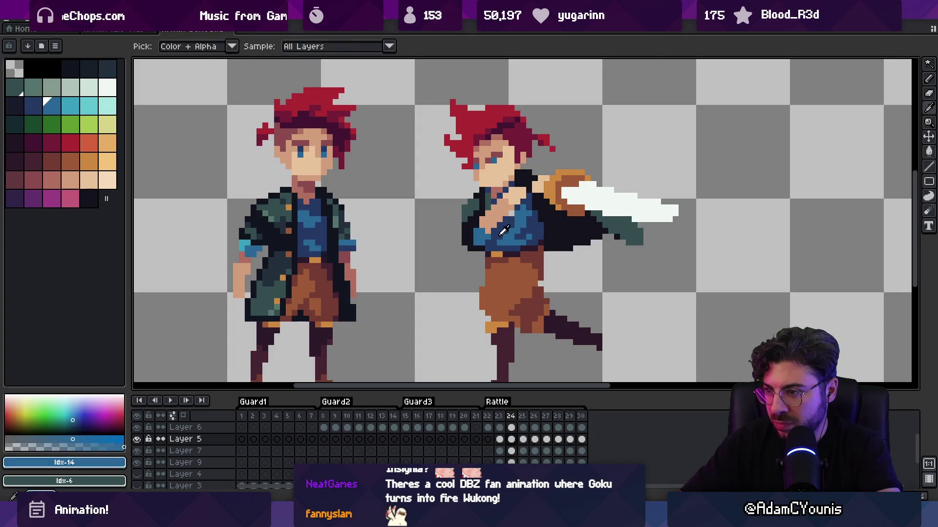
pyautogui.keyDown('alt'); pyautogui.click(508, 235); pyautogui.keyUp('alt')
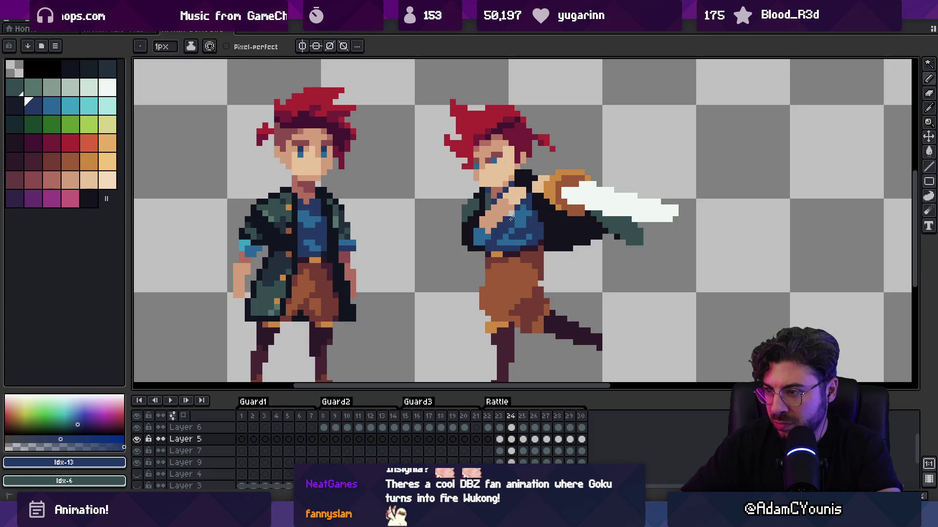
# Zoom in on the torso and repaint four torso pixels in light blue
pyautogui.click(522, 215)
pyautogui.keyDown('alt'); pyautogui.click(506, 236); pyautogui.keyUp('alt')
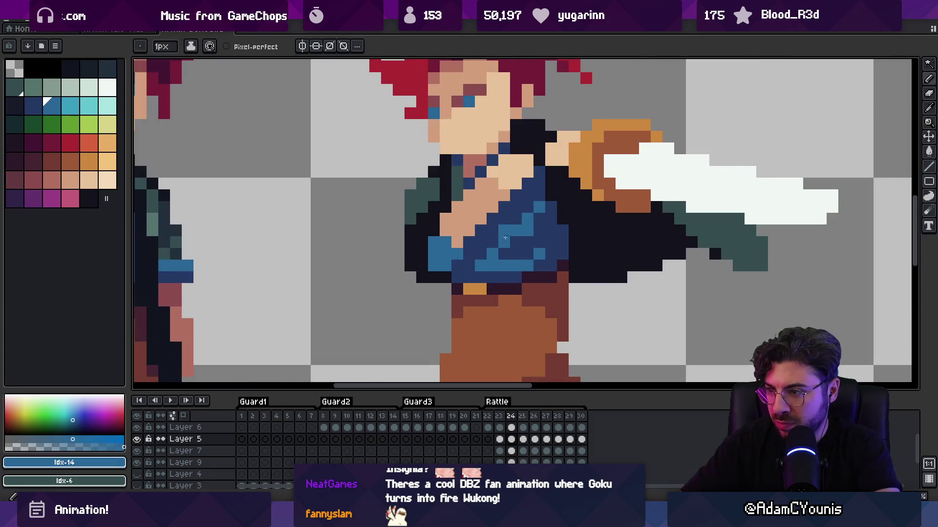
pyautogui.click(527, 206)
pyautogui.click(504, 253)
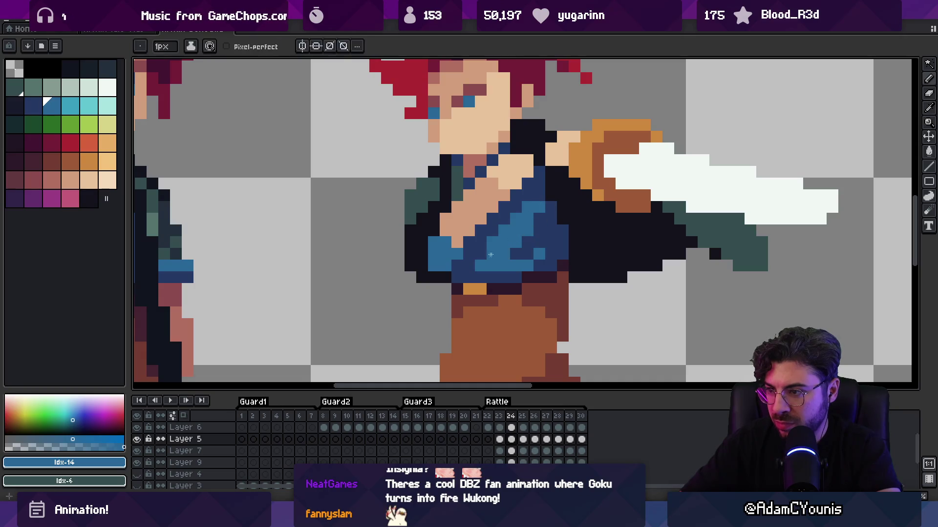
pyautogui.click(493, 252)
pyautogui.click(524, 194)
pyautogui.keyDown('alt'); pyautogui.click(539, 202); pyautogui.keyUp('alt')
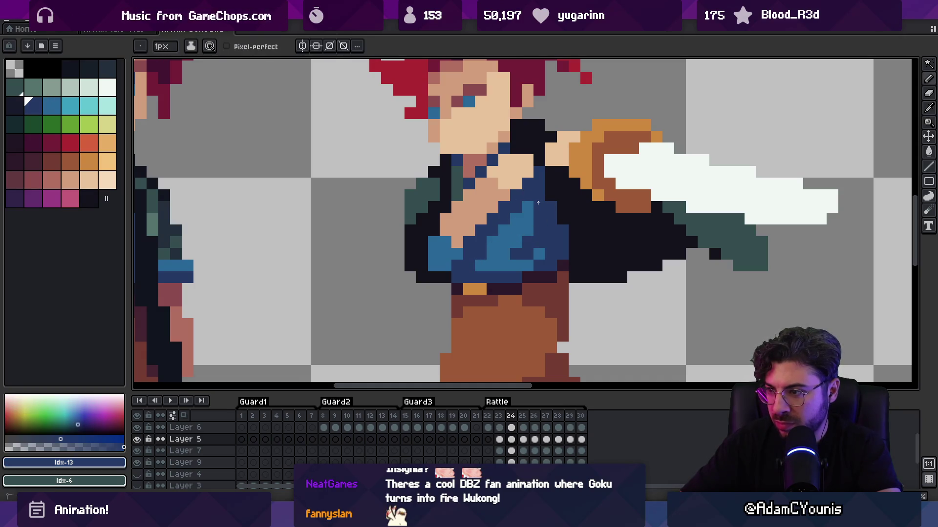
# Go back to frame 23 and zoom in around the sword hand
pyautogui.press('z')
pyautogui.press('Left')
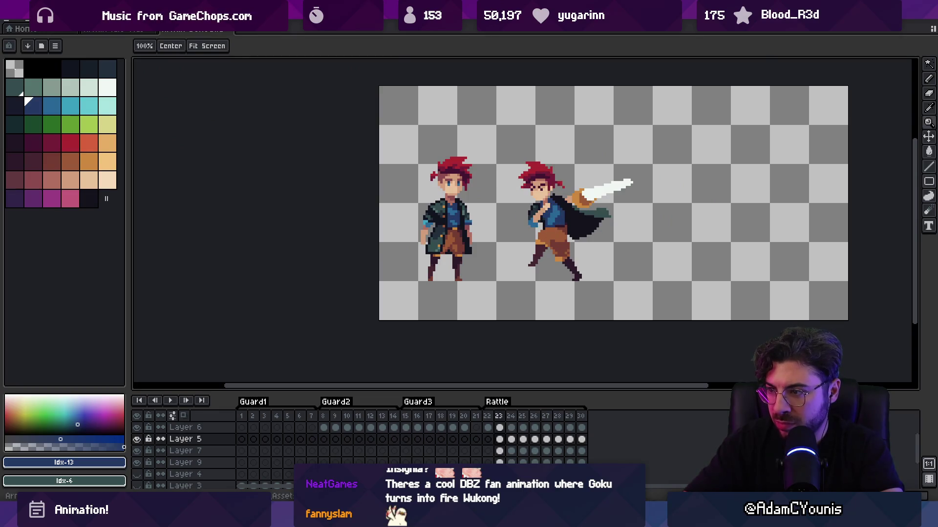
pyautogui.click(523, 228)
pyautogui.press('b')
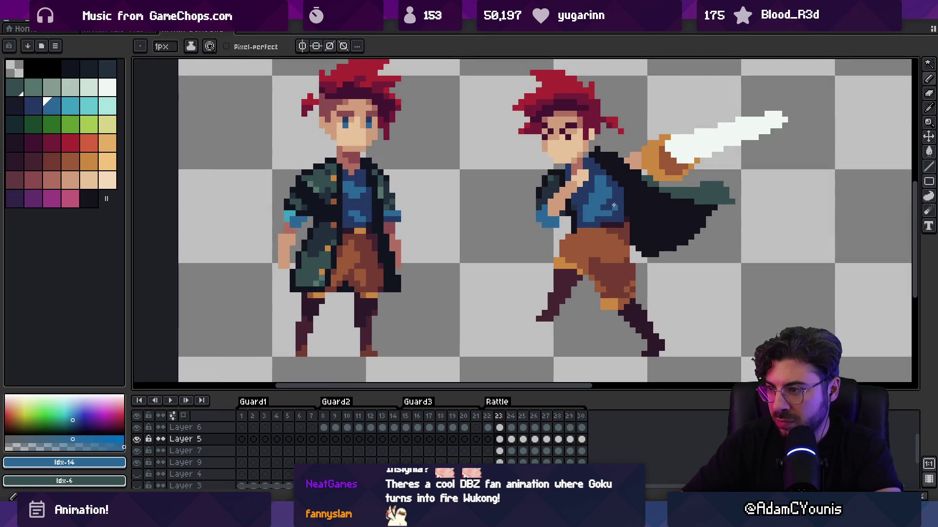
pyautogui.press('z')
pyautogui.scroll(-1, 548, 231)
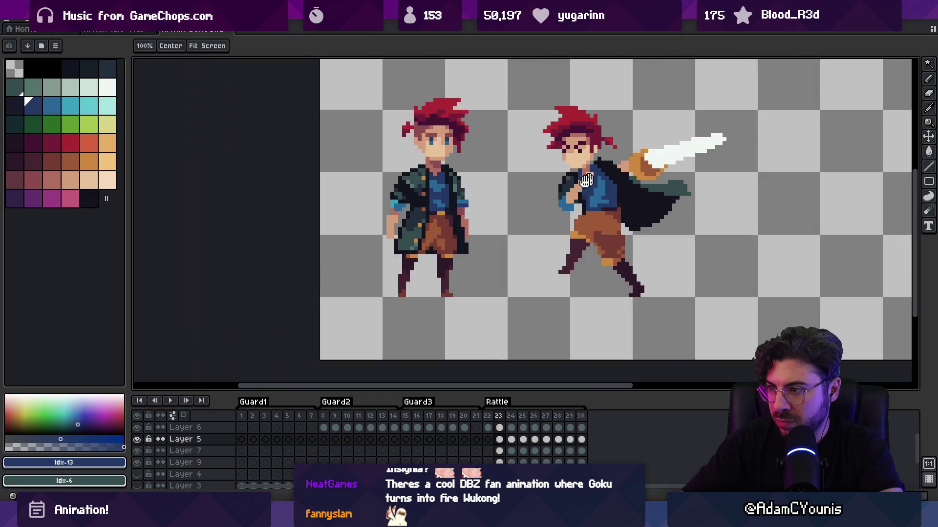
pyautogui.click(548, 231)
pyautogui.click(548, 231)
pyautogui.press('b')
# Sample the near-black and shirt blue colours and touch up pixels near the shoulder
pyautogui.keyDown('alt'); pyautogui.click(511, 216); pyautogui.keyUp('alt')
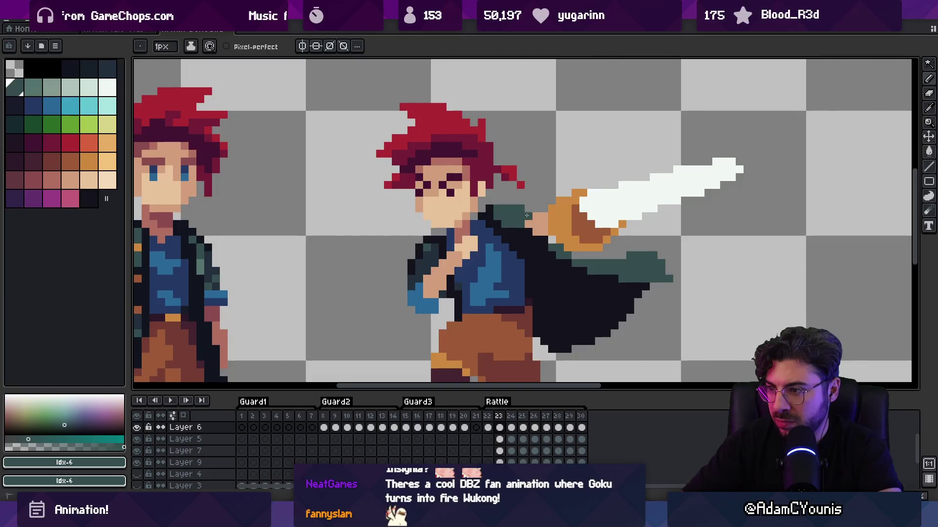
pyautogui.press('e')
pyautogui.press('b')
pyautogui.keyDown('alt'); pyautogui.click(482, 216); pyautogui.keyUp('alt')
pyautogui.press('e')
pyautogui.press('b')
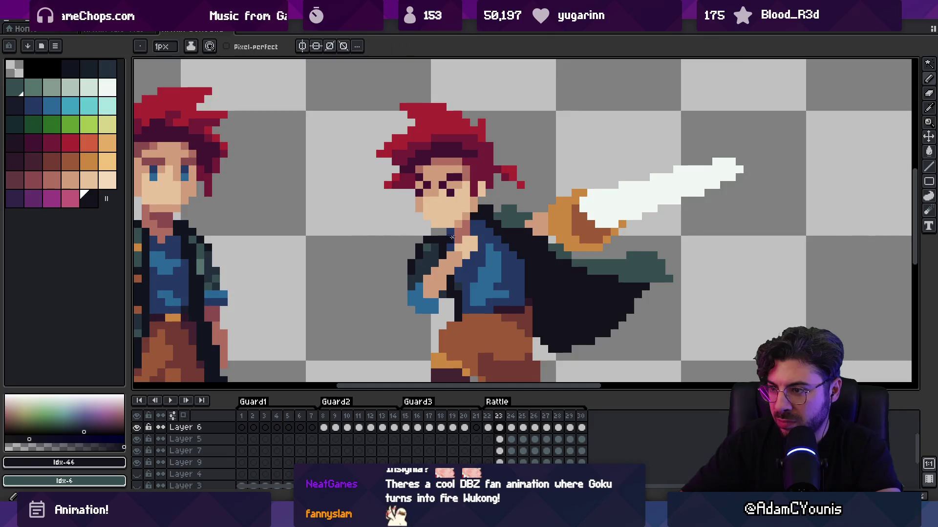
pyautogui.moveTo(442, 235); pyautogui.dragTo(401, 230)
pyautogui.keyDown('alt'); pyautogui.click(454, 254); pyautogui.keyUp('alt')
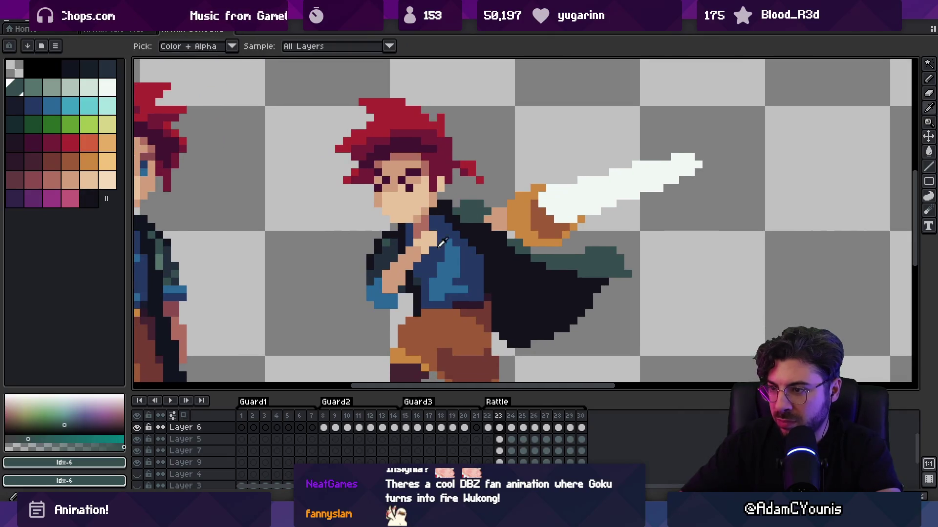
pyautogui.press('b')
pyautogui.click(487, 204)
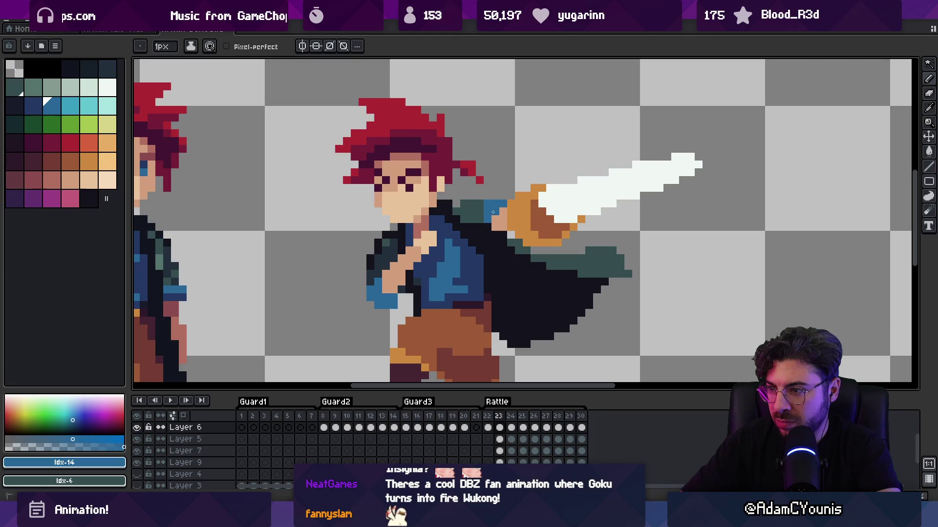
pyautogui.press('e')
# Add a new top layer and sample the skin, sleeve blue, light cyan and eye blue
pyautogui.scroll(-5, 487, 172)
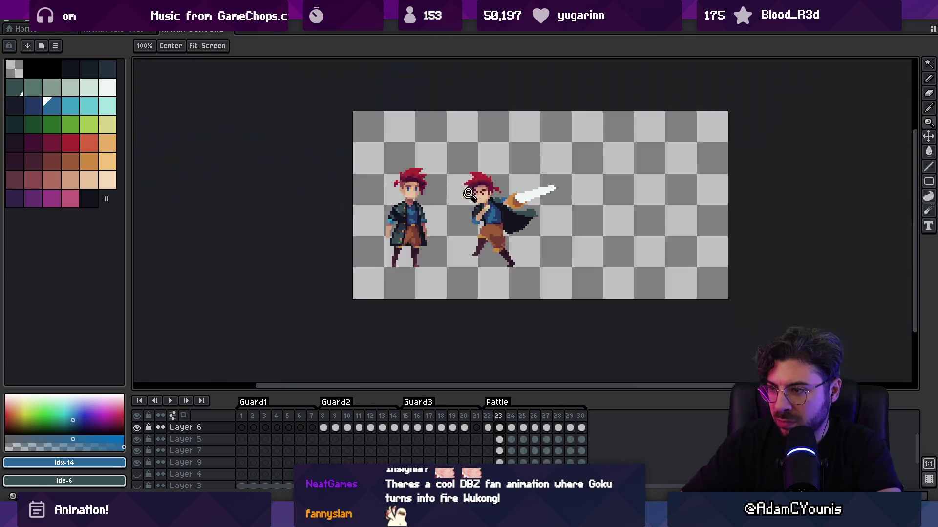
pyautogui.scroll(5, 501, 209)
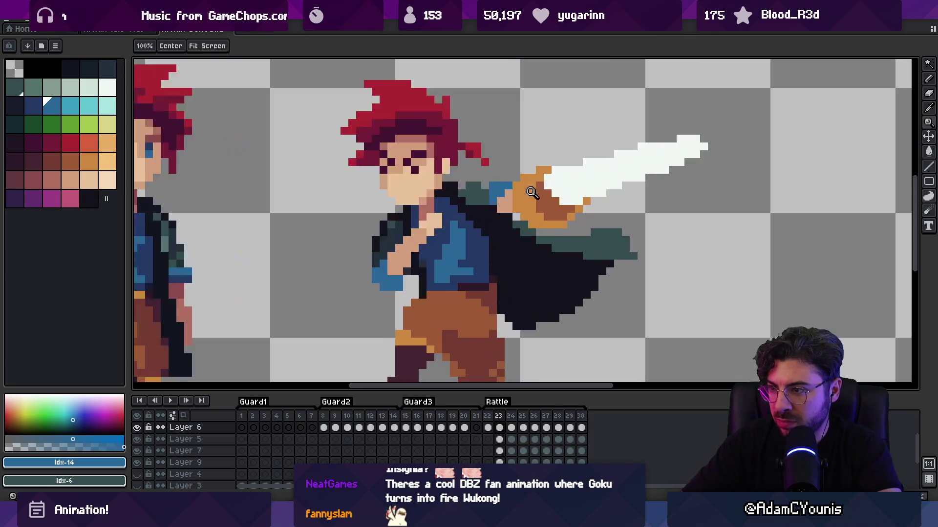
pyautogui.keyDown('alt'); pyautogui.click(500, 209); pyautogui.keyUp('alt')
pyautogui.keyDown('ctrl'); pyautogui.click(542, 198); pyautogui.keyUp('ctrl')
pyautogui.moveTo(545, 194); pyautogui.dragTo(533, 196)
pyautogui.press('alt')
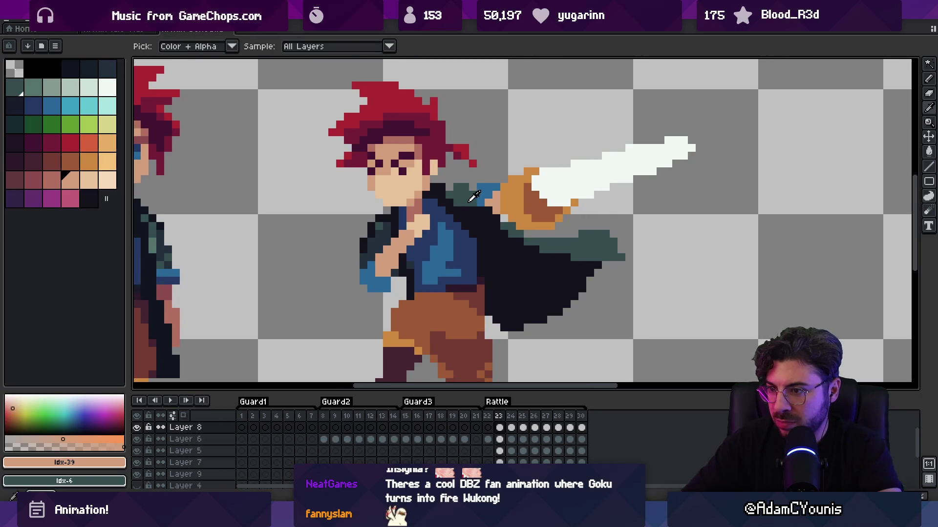
pyautogui.keyDown('alt'); pyautogui.click(411, 264); pyautogui.keyUp('alt')
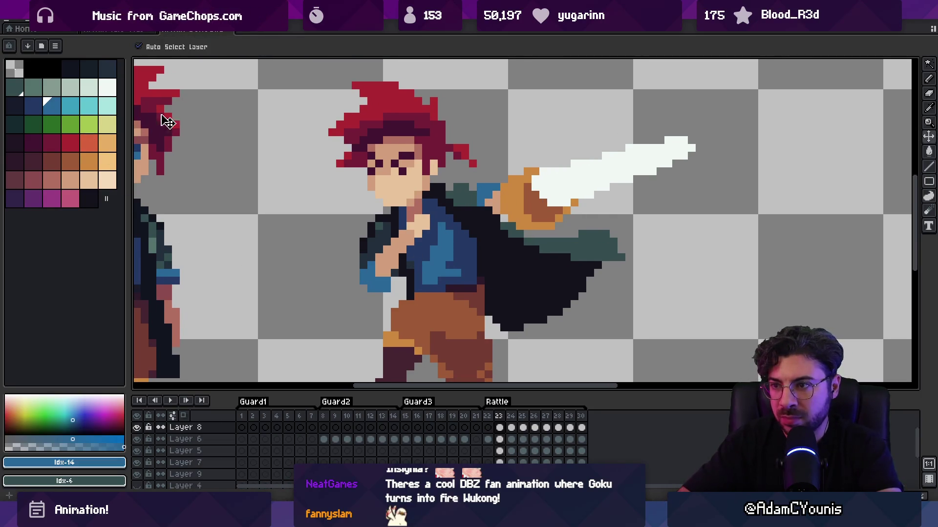
pyautogui.click(70, 106)
pyautogui.scroll(2, 482, 185)
pyautogui.keyDown('alt'); pyautogui.click(396, 98); pyautogui.keyUp('alt')
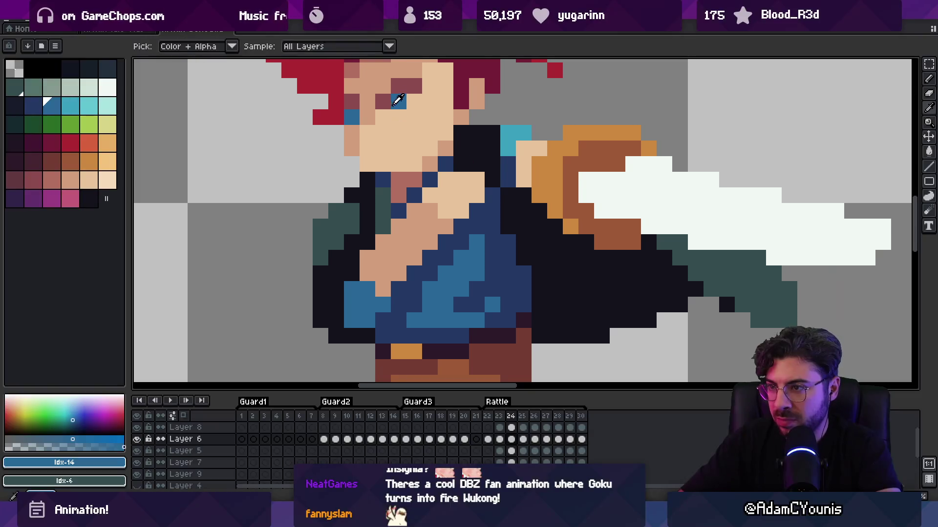
pyautogui.scroll(-3, 507, 157)
# Paint over the stray blue eye pixel with skin colour and darken a face pixel
pyautogui.press('Right')
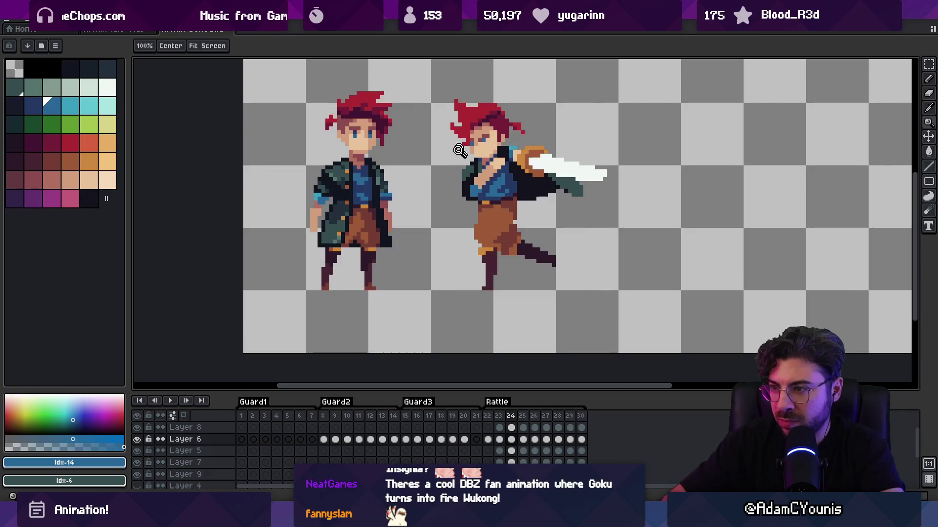
pyautogui.scroll(3, 461, 151)
pyautogui.press('b')
pyautogui.keyDown('alt'); pyautogui.click(532, 92); pyautogui.keyUp('alt')
pyautogui.click(548, 116)
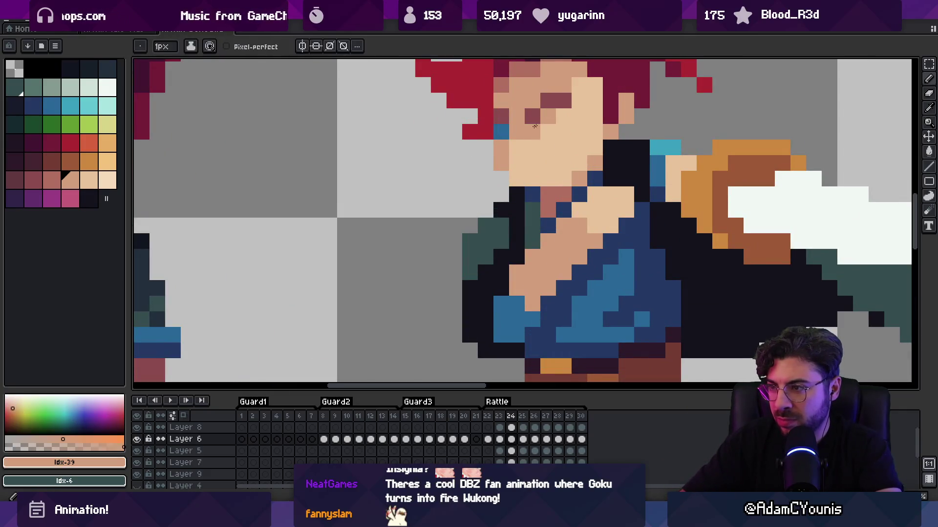
pyautogui.keyDown('alt'); pyautogui.click(501, 116); pyautogui.keyUp('alt')
pyautogui.click(531, 132)
pyautogui.scroll(-3, 508, 164)
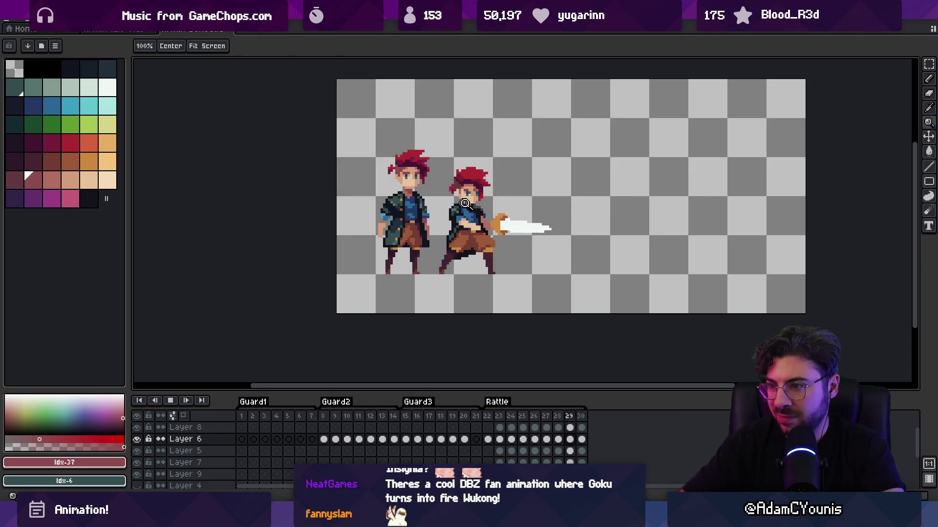
# Stop the Rattle playback and replay the swing once more
pyautogui.scroll(-3, 468, 196)
pyautogui.moveTo(469, 186); pyautogui.dragTo(453, 185)
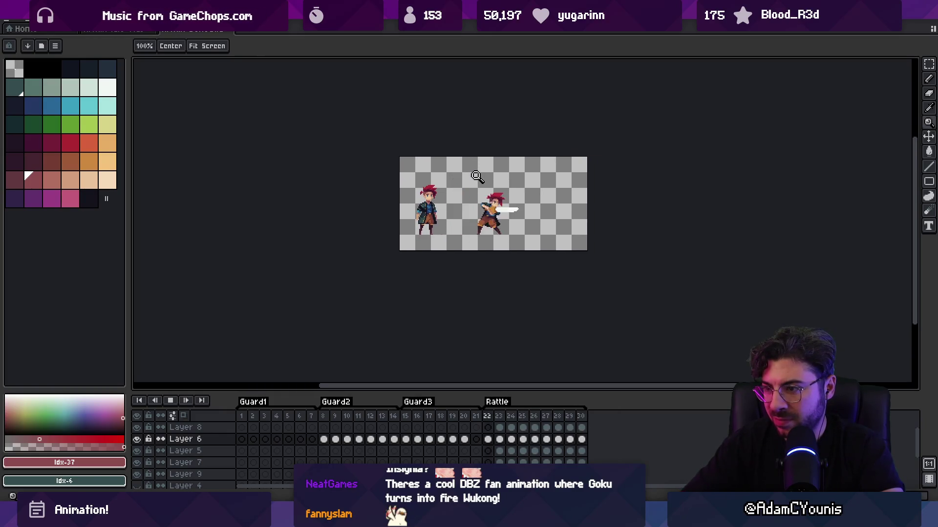
pyautogui.scroll(3, 488, 190)
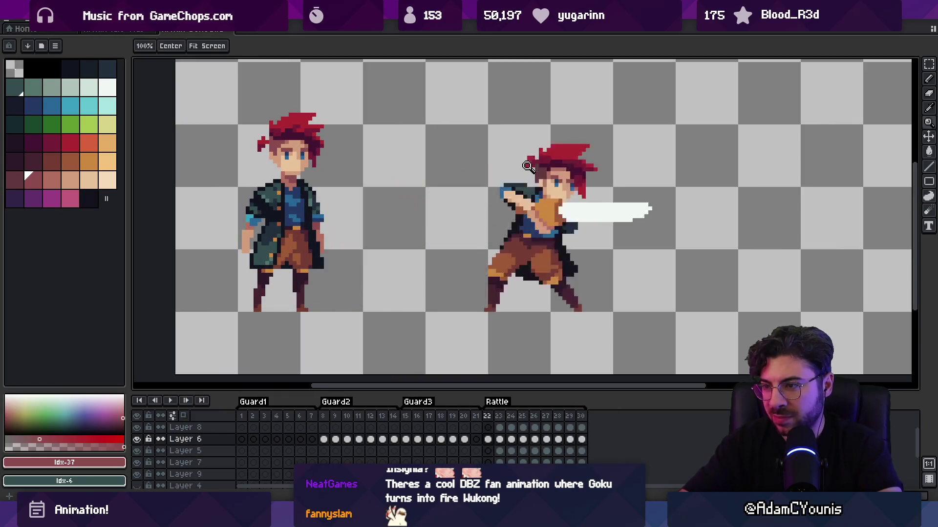
pyautogui.press('Return')
pyautogui.press('Return')
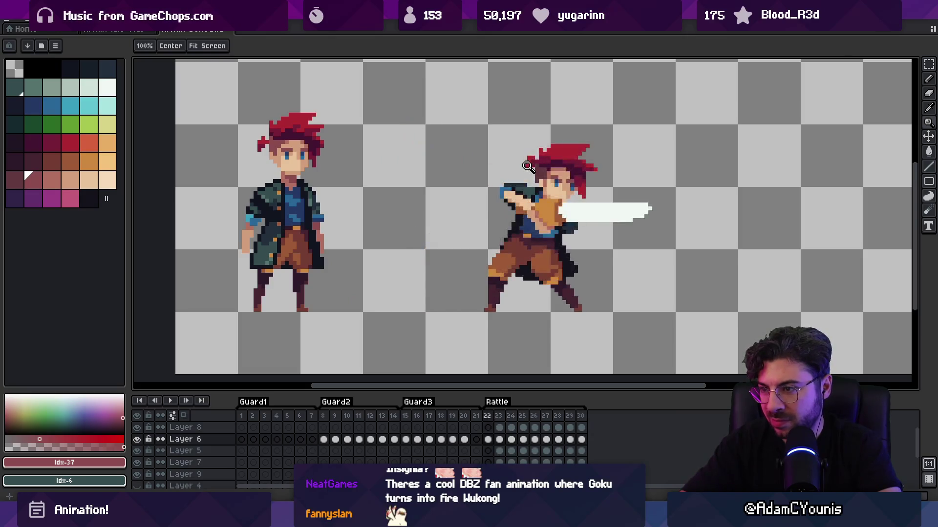
pyautogui.press('Return')
pyautogui.press('Return')
pyautogui.press('Return')
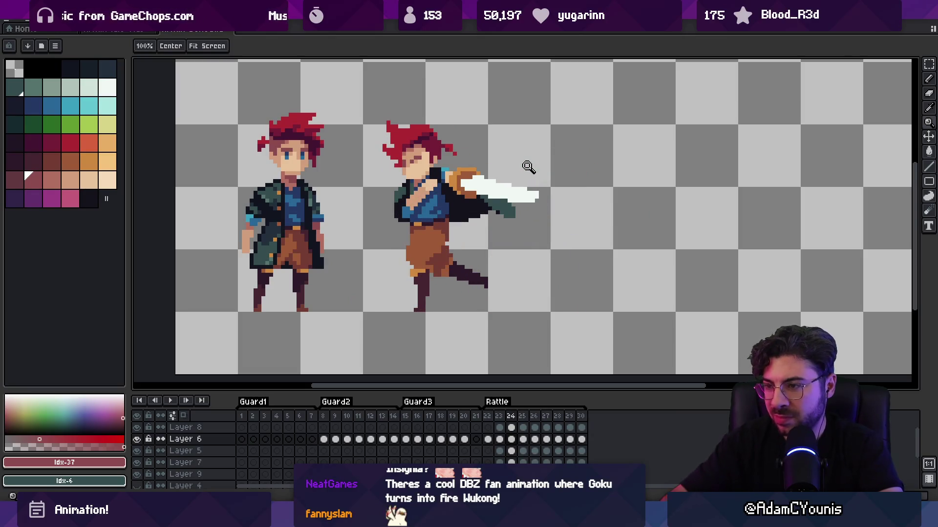
pyautogui.scroll(2, 528, 166)
# Move the hand pixels up and right and add a cyan pixel beside the hand
pyautogui.press('m')
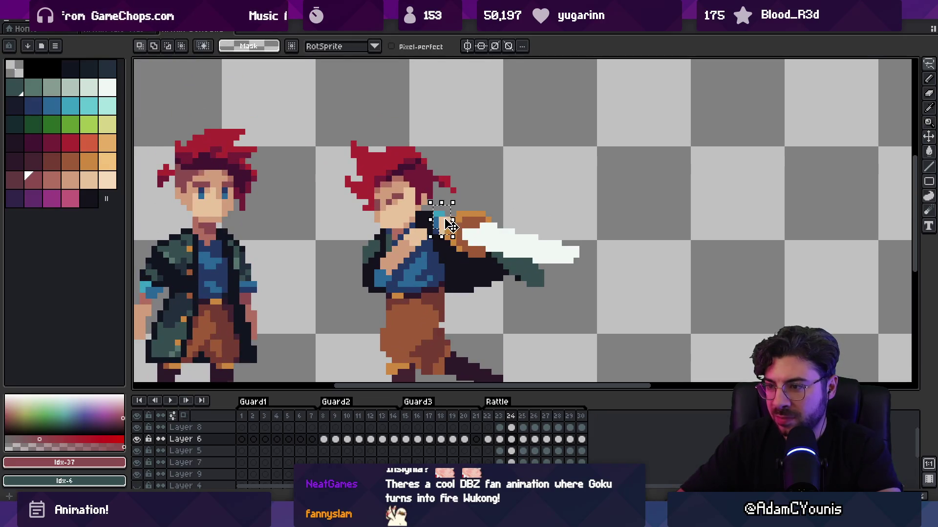
pyautogui.moveTo(451, 226); pyautogui.dragTo(456, 217)
pyautogui.press('i')
pyautogui.click(446, 205)
pyautogui.press('b')
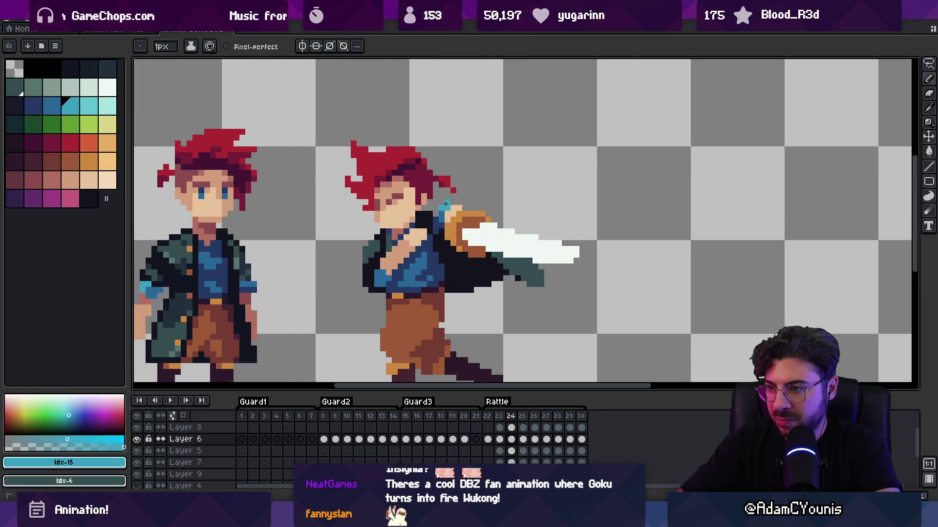
pyautogui.click(446, 204)
pyautogui.keyDown('alt'); pyautogui.click(431, 211); pyautogui.keyUp('alt')
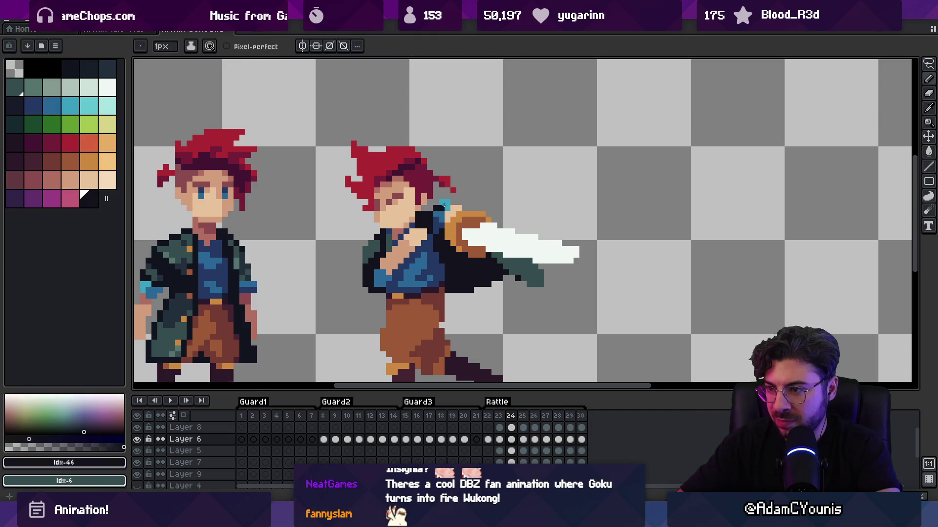
pyautogui.keyDown('alt'); pyautogui.click(446, 206); pyautogui.keyUp('alt')
# Flip between frames 24 and 25, sampling the cyan and blue shoulder colours to compare
pyautogui.press('Right')
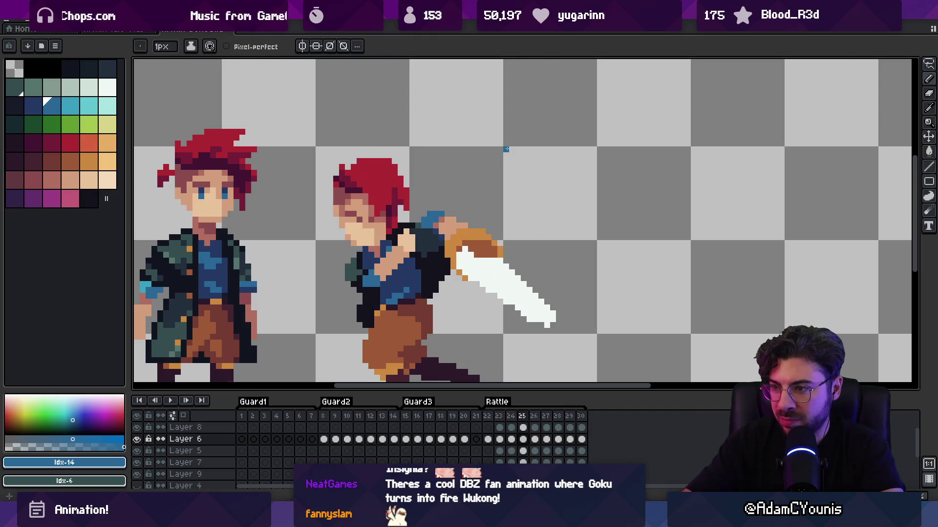
pyautogui.press('alt')
pyautogui.keyDown('alt'); pyautogui.click(437, 213); pyautogui.keyUp('alt')
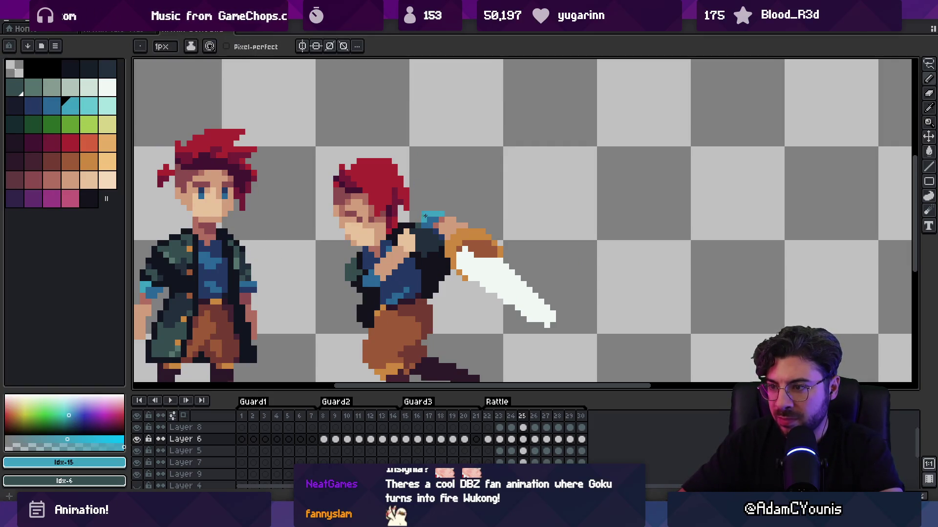
pyautogui.press('Left')
pyautogui.press('Right')
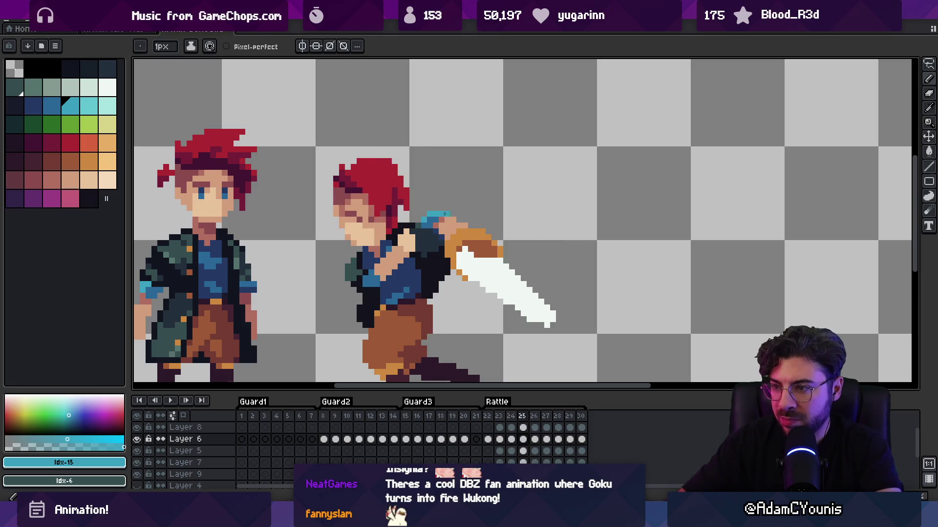
pyautogui.keyDown('alt'); pyautogui.click(433, 213); pyautogui.keyUp('alt')
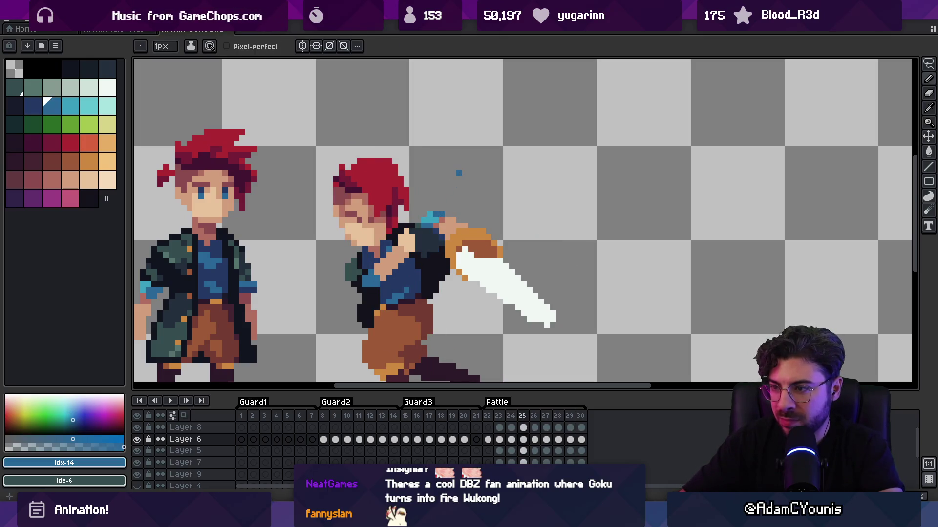
pyautogui.press('Left')
pyautogui.press('Right')
pyautogui.press('Left')
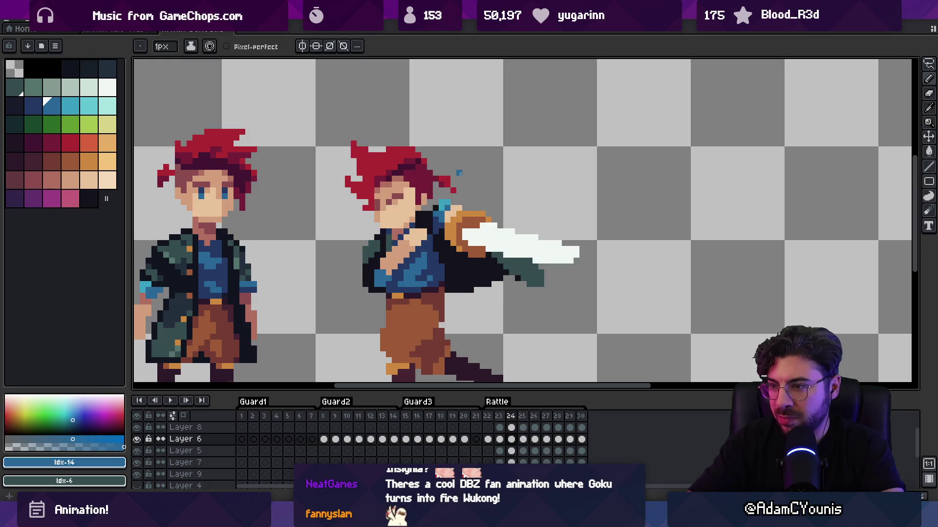
pyautogui.press('alt')
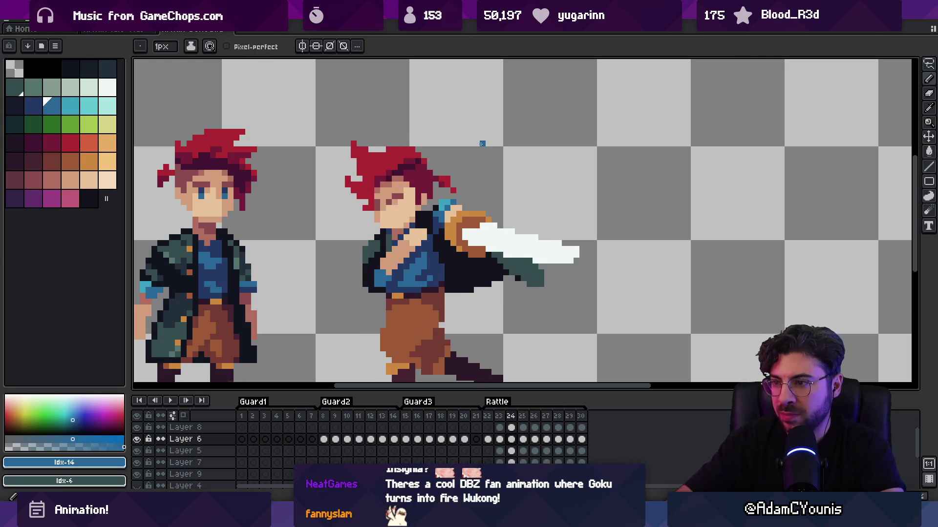
pyautogui.press('Right')
pyautogui.press('Right')
pyautogui.press('Left')
pyautogui.press('Right')
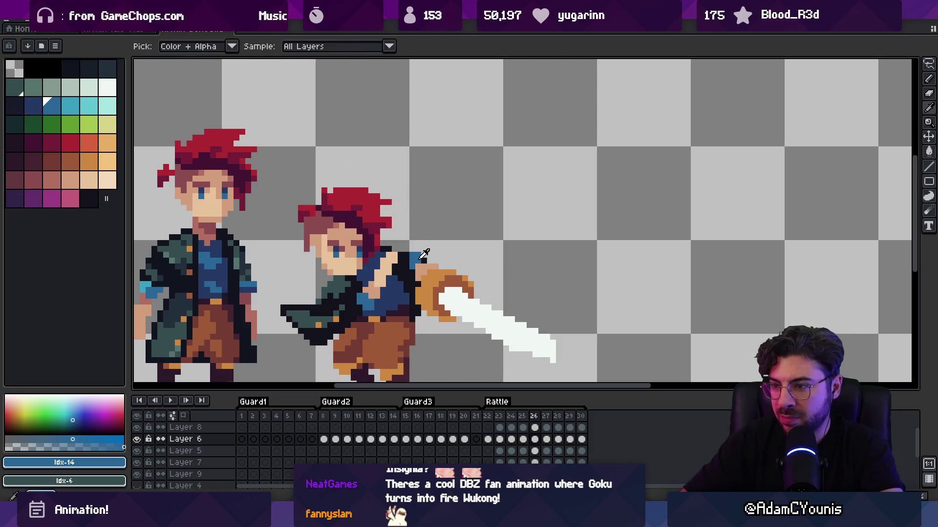
# On frame 26, paint two blue shoulder pixels and choose the light cyan highlight
pyautogui.keyDown('alt'); pyautogui.click(422, 265); pyautogui.keyUp('alt')
pyautogui.keyDown('alt'); pyautogui.click(416, 258); pyautogui.keyUp('alt')
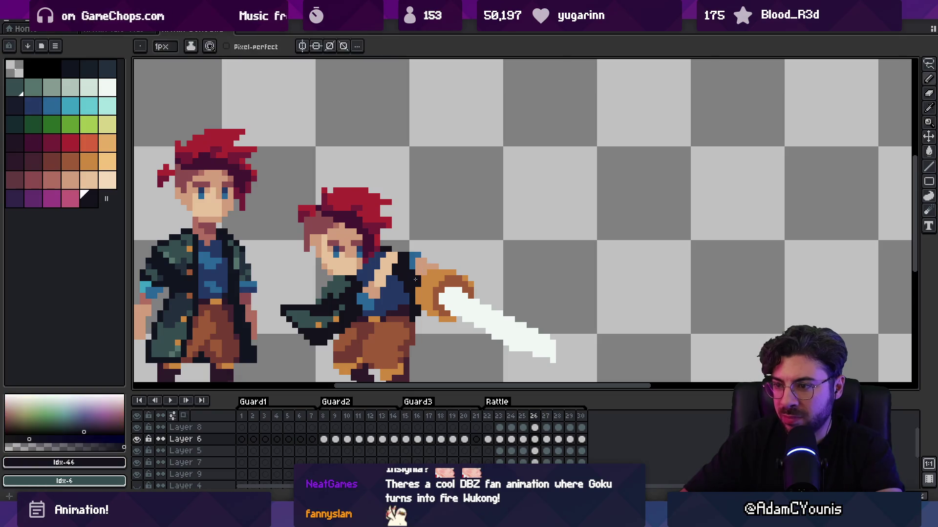
pyautogui.keyDown('alt'); pyautogui.click(417, 259); pyautogui.keyUp('alt')
pyautogui.keyDown('alt'); pyautogui.click(412, 262); pyautogui.keyUp('alt')
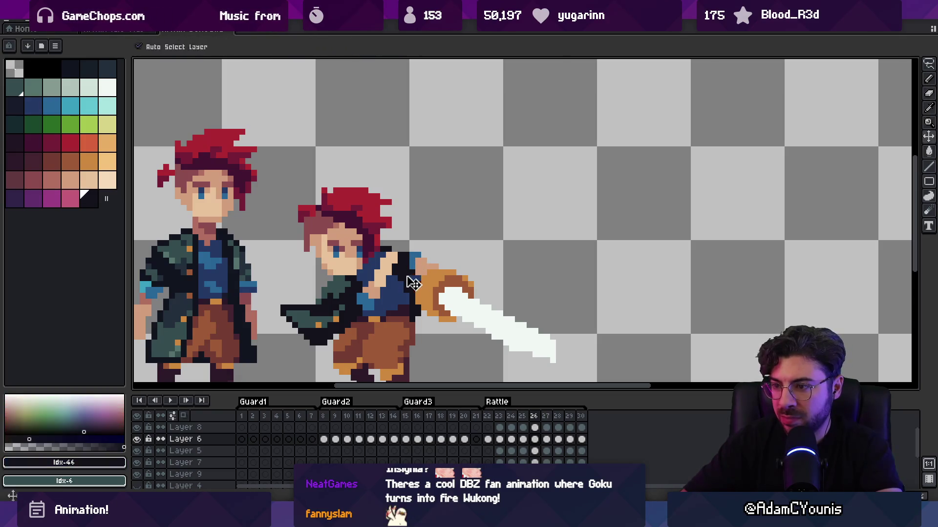
pyautogui.keyDown('alt'); pyautogui.click(410, 258); pyautogui.keyUp('alt')
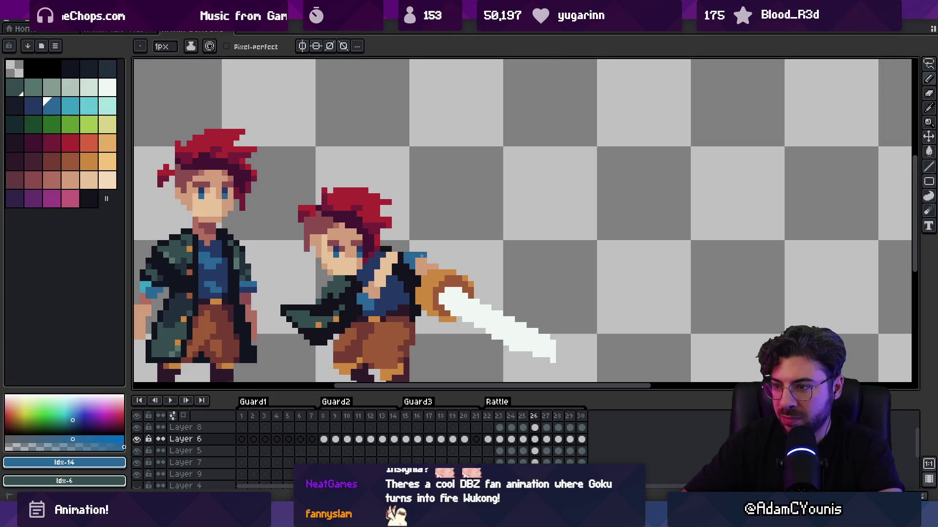
pyautogui.keyDown('alt'); pyautogui.click(434, 264); pyautogui.keyUp('alt')
pyautogui.keyDown('alt'); pyautogui.click(415, 253); pyautogui.keyUp('alt')
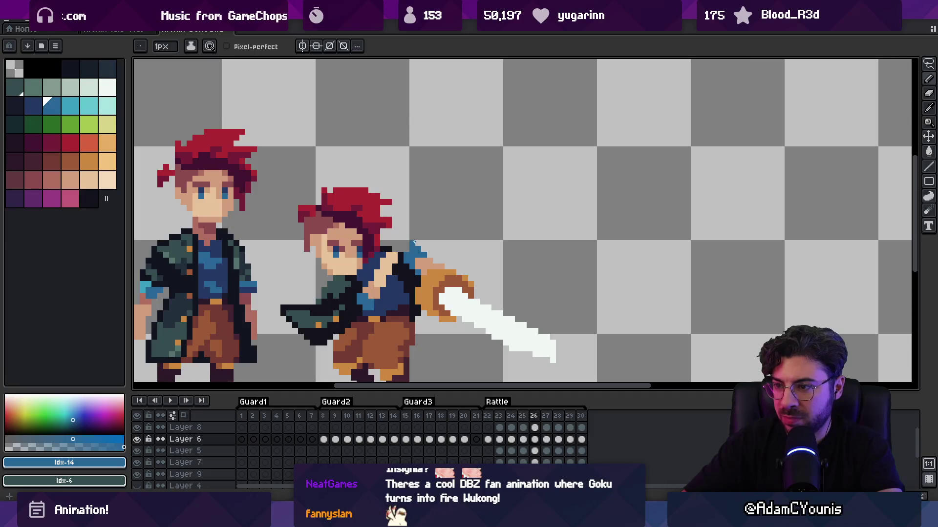
pyautogui.click(71, 106)
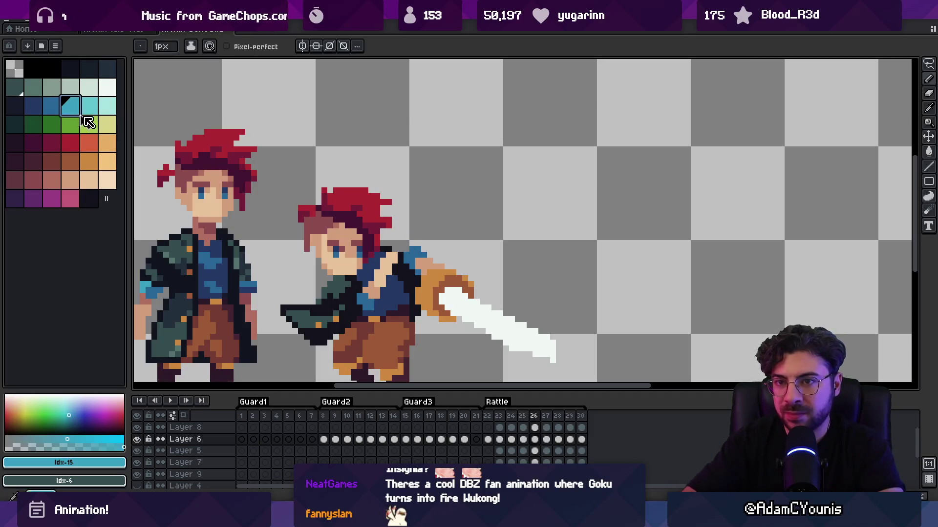
pyautogui.press('z')
pyautogui.scroll(-3, 413, 235)
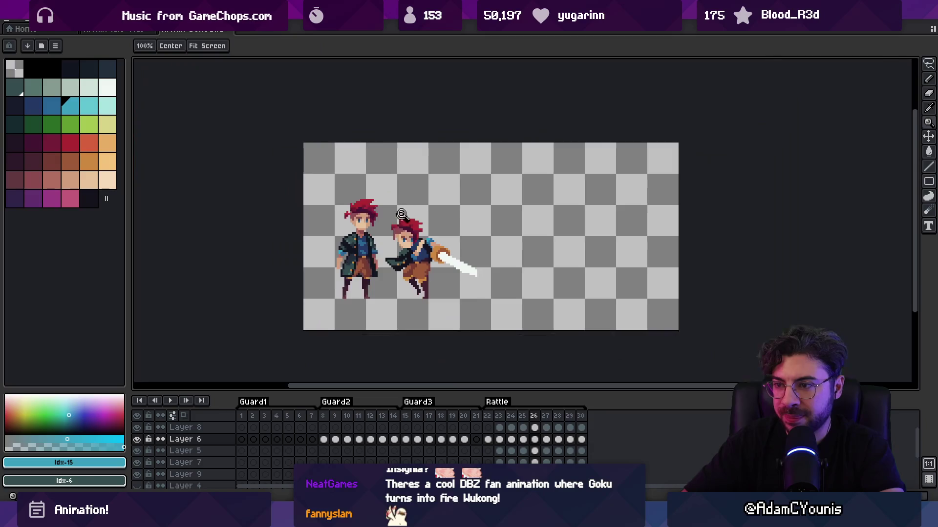
# Zoom in on the hand and switch the Pencil to the neighbouring darker blue
pyautogui.scroll(2, 411, 205)
pyautogui.scroll(-2, 409, 180)
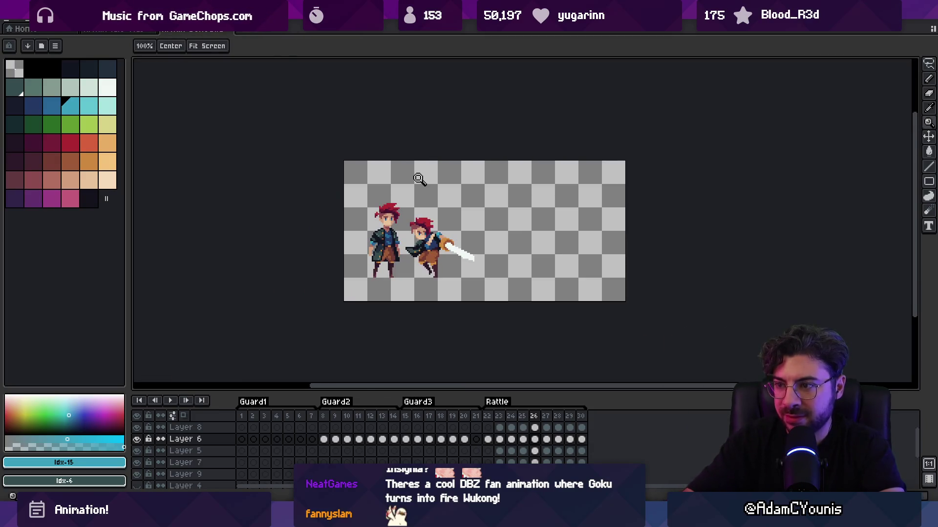
pyautogui.scroll(2, 467, 230)
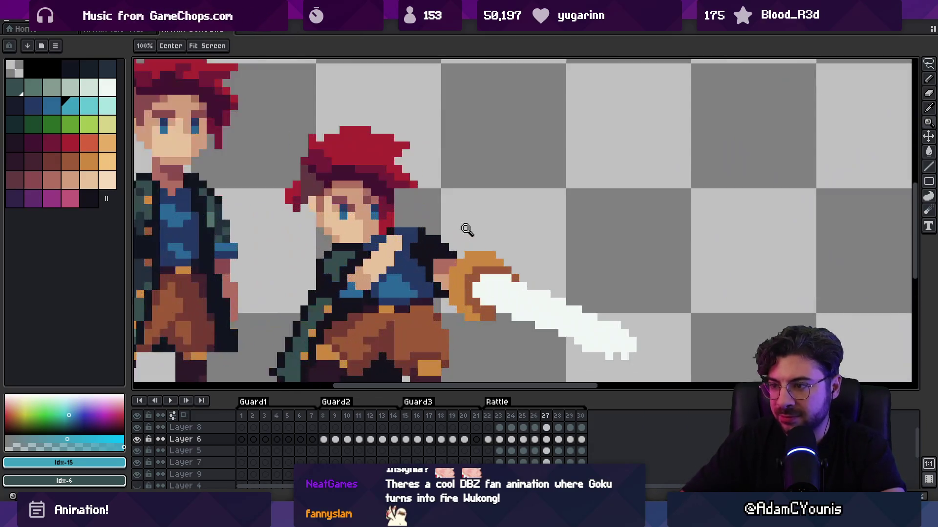
pyautogui.press('b')
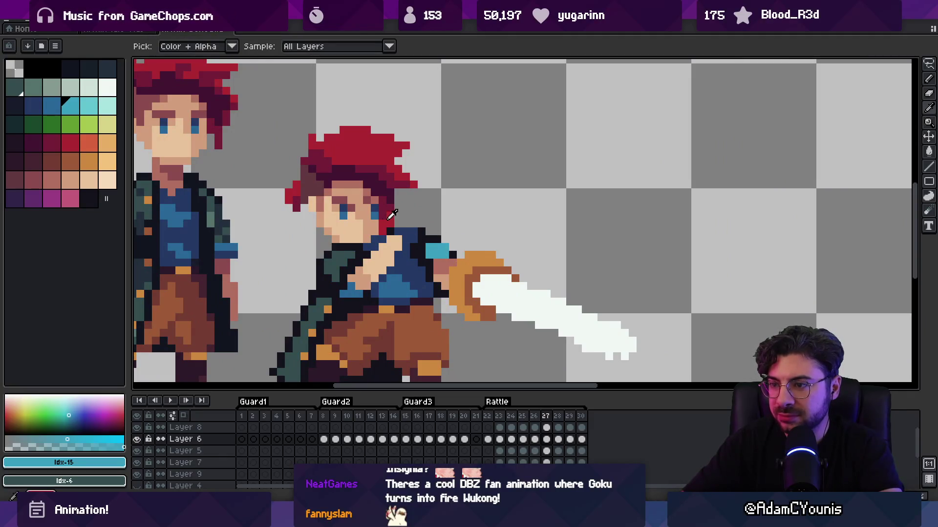
pyautogui.press('[')
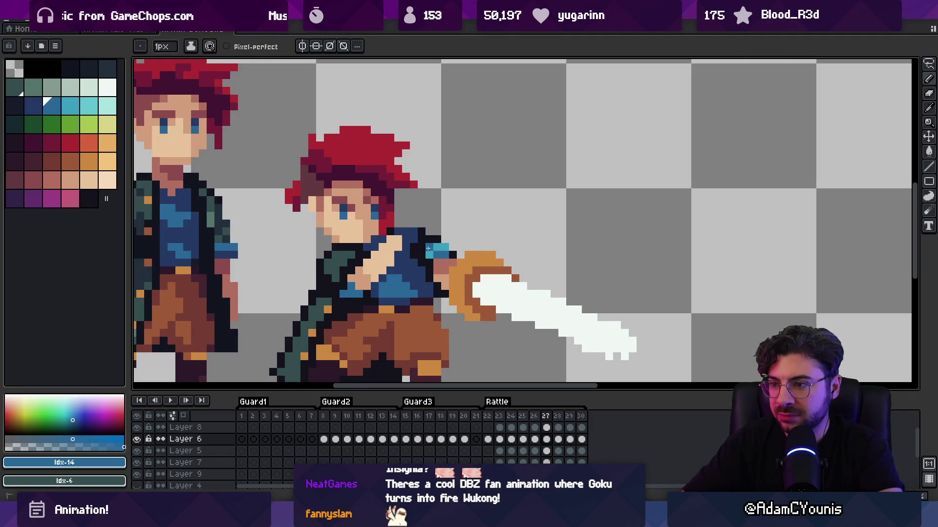
pyautogui.press('z')
pyautogui.scroll(-3, 422, 162)
pyautogui.scroll(3, 446, 250)
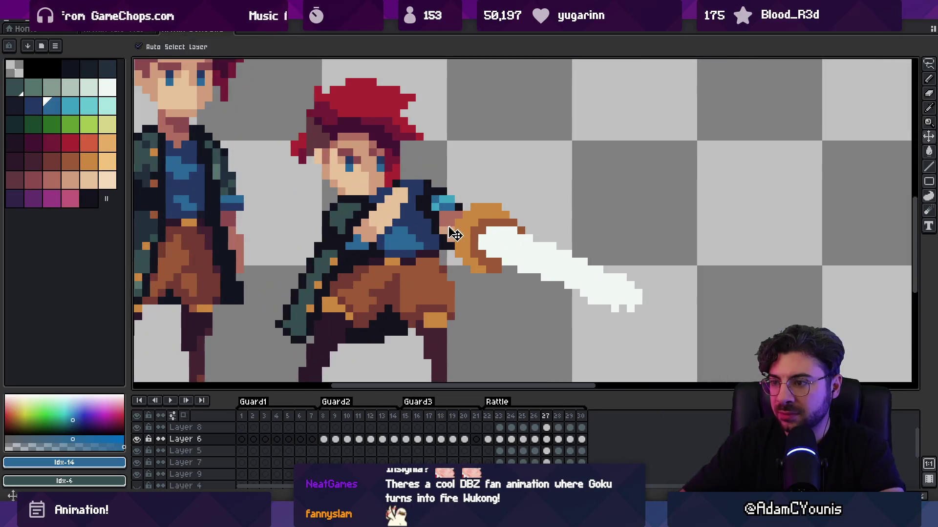
pyautogui.press('b')
pyautogui.press('z')
pyautogui.scroll(2, 443, 246)
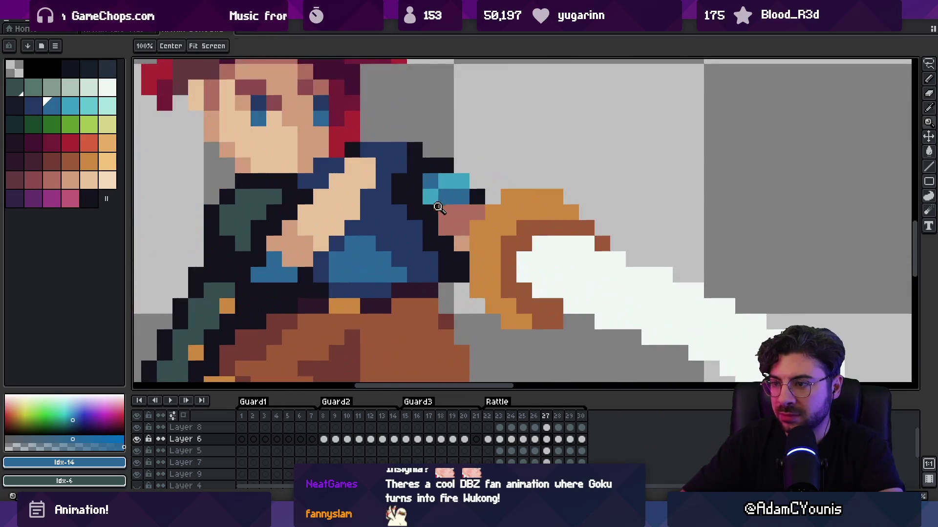
pyautogui.scroll(-5, 402, 172)
# On frame 28, repaint the hand pixels with its light and dark skin tones
pyautogui.press('Return')
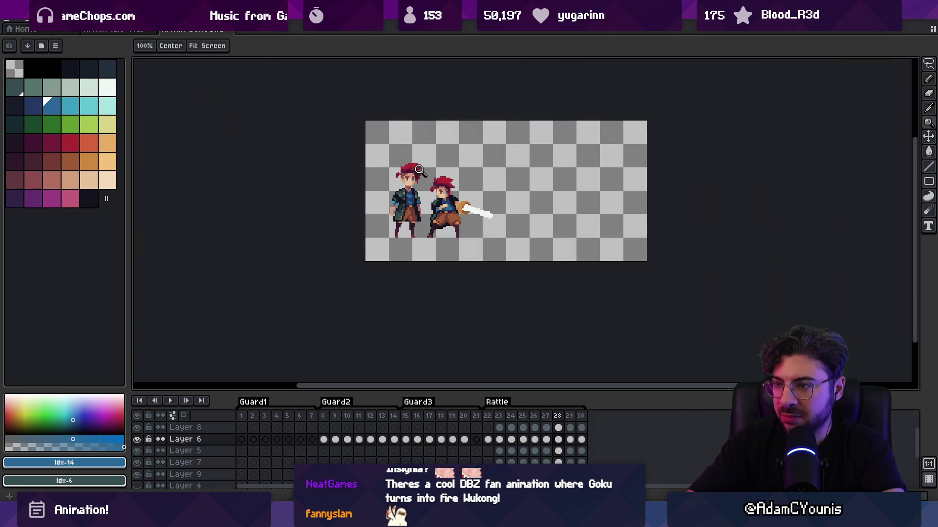
pyautogui.scroll(3, 456, 204)
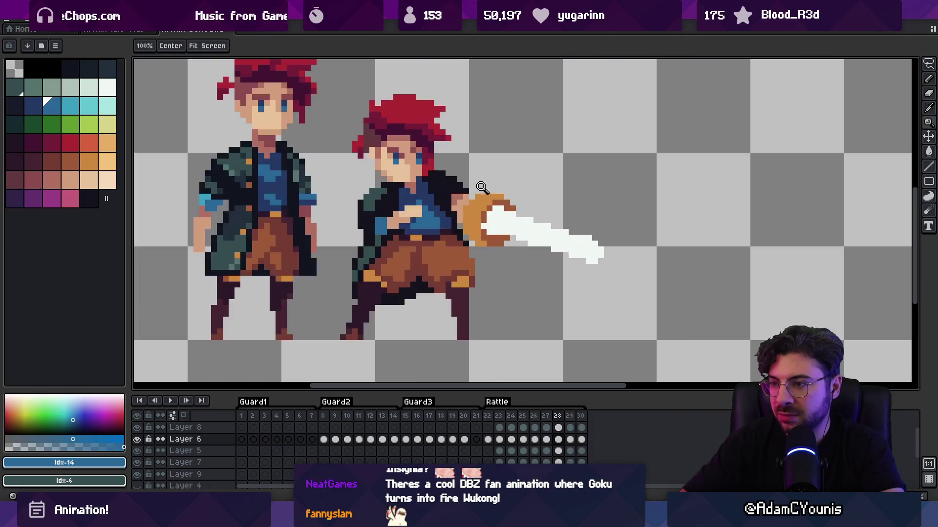
pyautogui.press('b')
pyautogui.keyDown('alt'); pyautogui.click(462, 207); pyautogui.keyUp('alt')
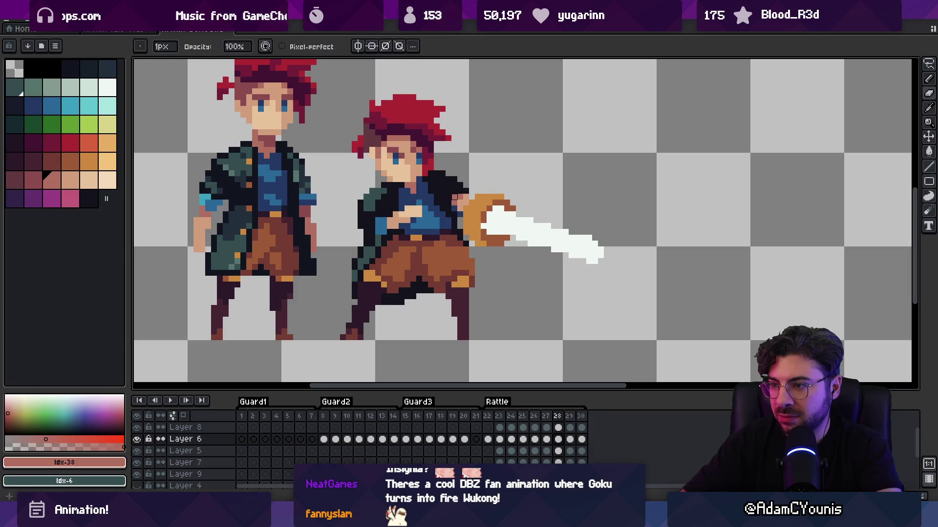
pyautogui.keyDown('alt'); pyautogui.click(466, 197); pyautogui.keyUp('alt')
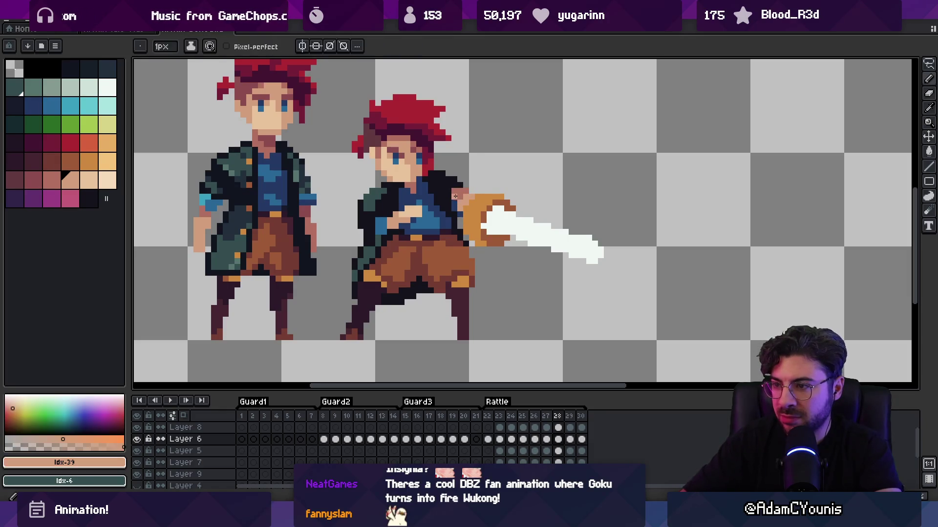
pyautogui.keyDown('alt'); pyautogui.click(461, 189); pyautogui.keyUp('alt')
pyautogui.keyDown('alt'); pyautogui.click(465, 190); pyautogui.keyUp('alt')
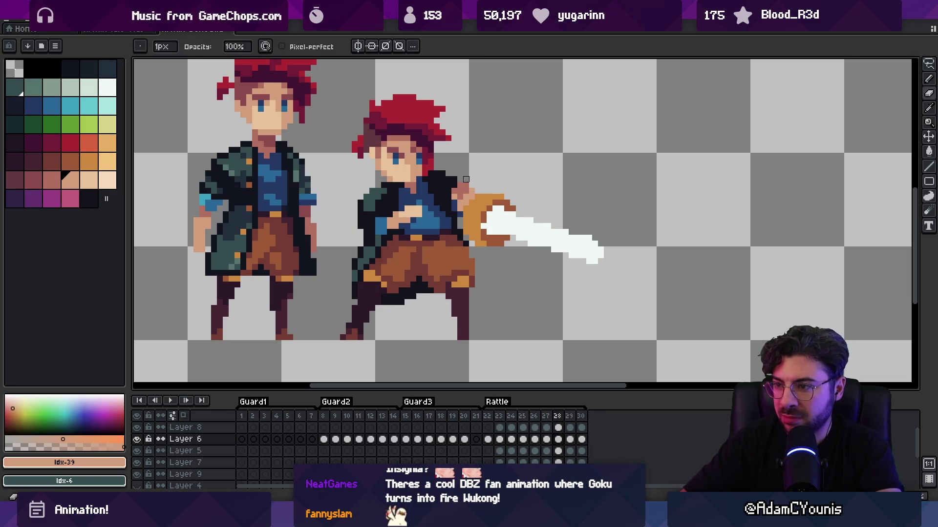
# Touch up frame 28's sleeve with the sleeve blue and the idle sprite's cyan cuff colour, then refine the hand's skin
pyautogui.keyDown('alt'); pyautogui.click(454, 191); pyautogui.keyUp('alt')
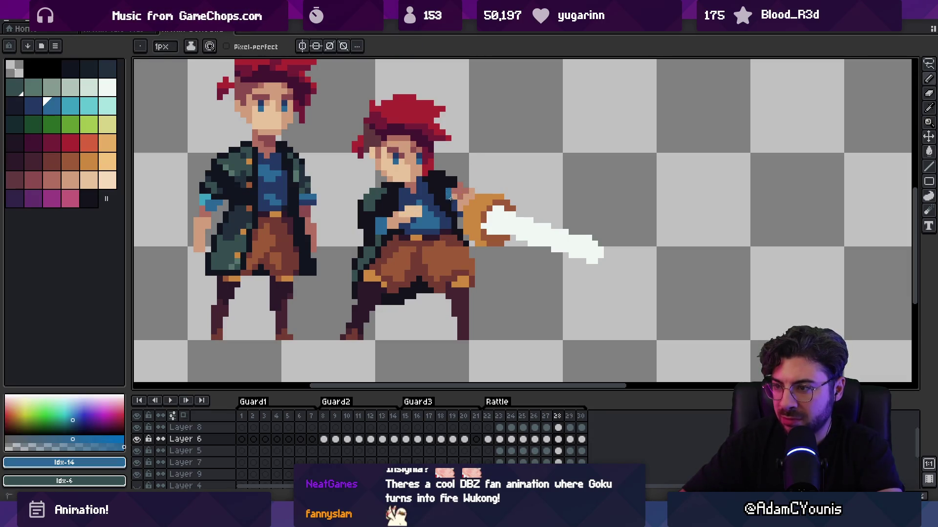
pyautogui.scroll(-3, 489, 162)
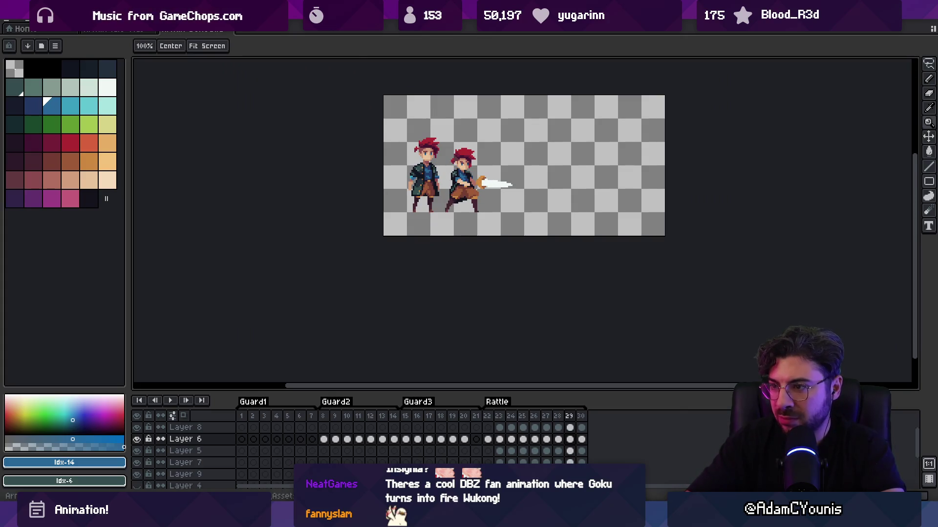
pyautogui.scroll(3, 464, 171)
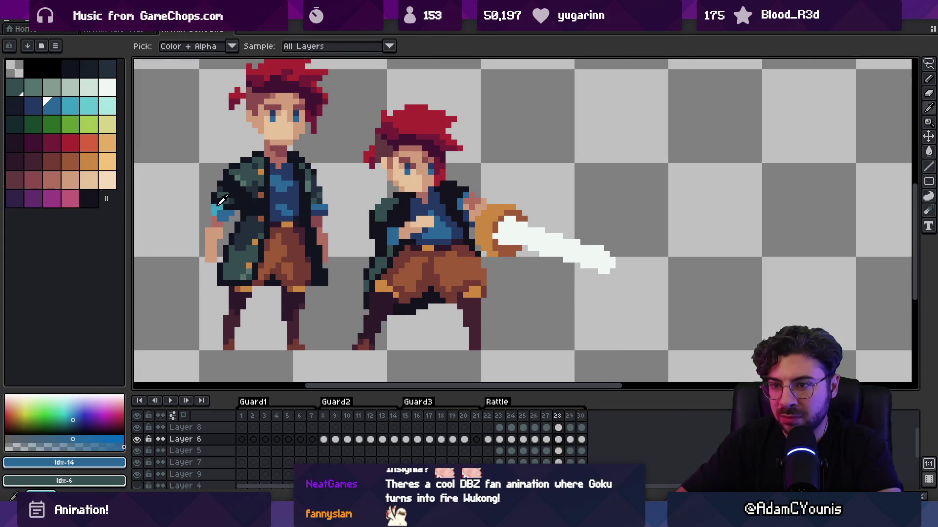
pyautogui.keyDown('alt'); pyautogui.click(462, 186); pyautogui.keyUp('alt')
pyautogui.press('b')
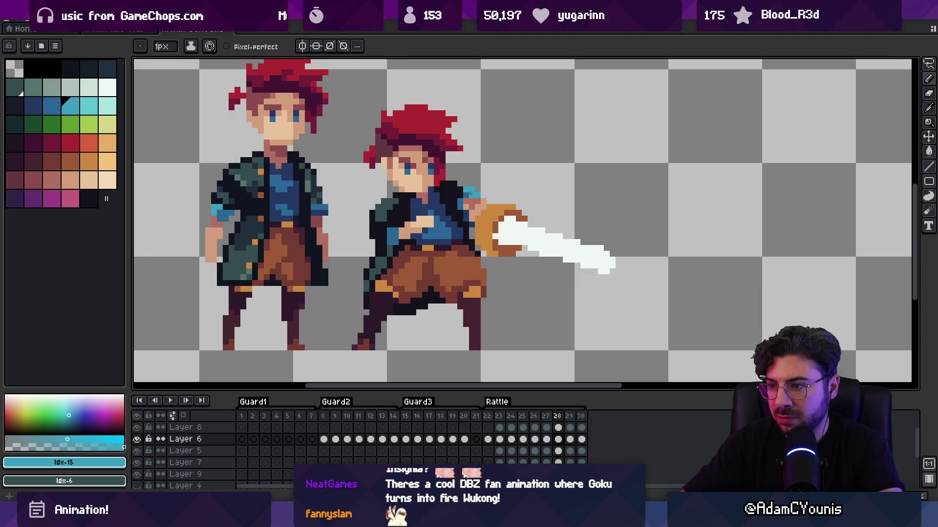
pyautogui.keyDown('alt'); pyautogui.click(448, 198); pyautogui.keyUp('alt')
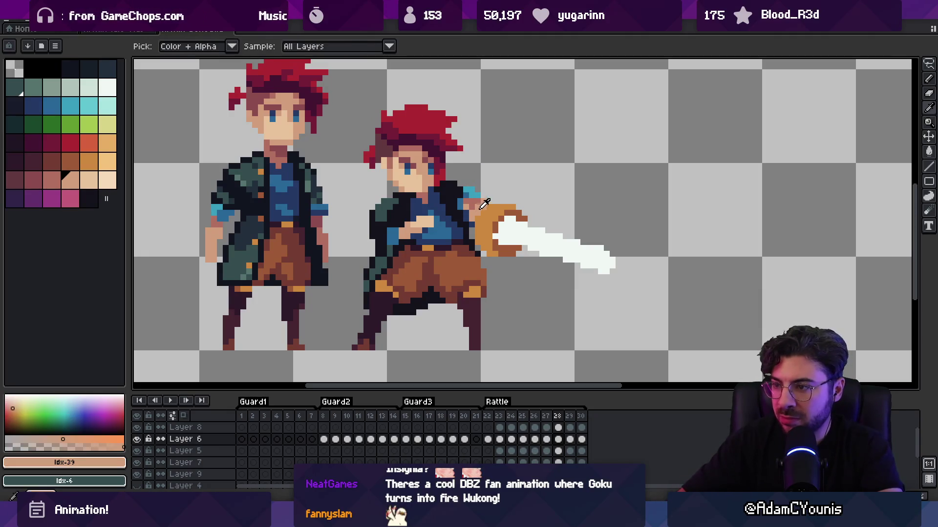
pyautogui.keyDown('alt'); pyautogui.click(471, 209); pyautogui.keyUp('alt')
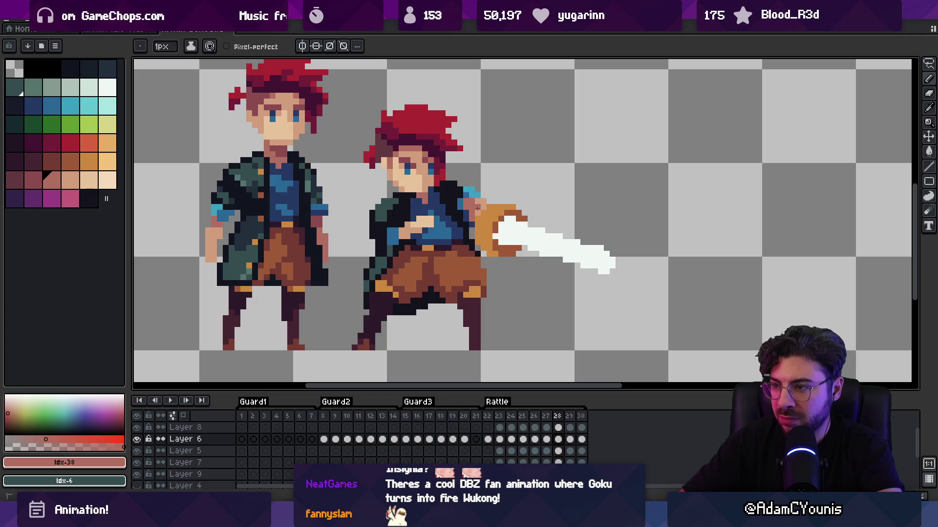
pyautogui.keyDown('alt'); pyautogui.click(475, 201); pyautogui.keyUp('alt')
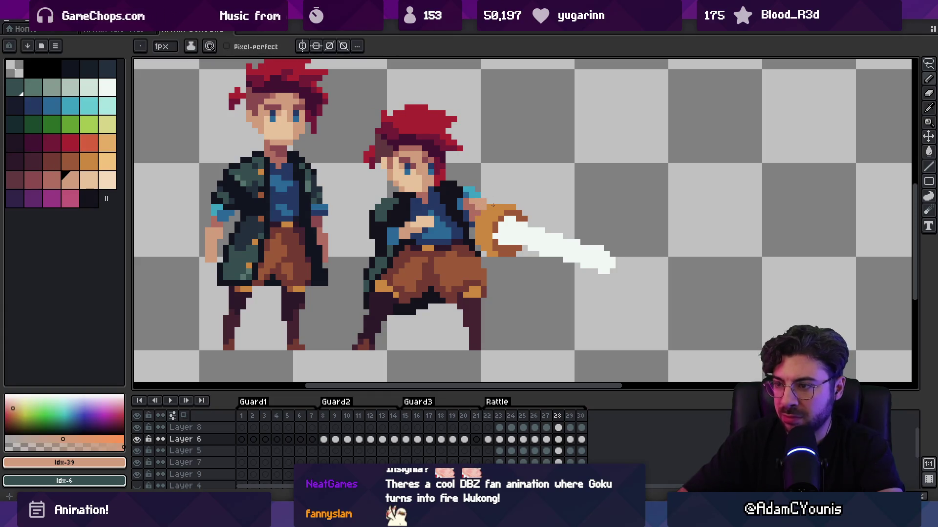
# On frame 29, retouch shirt and jacket pixels and add a cyan highlight by the sword arm
pyautogui.press('Right')
pyautogui.keyDown('alt'); pyautogui.click(416, 201); pyautogui.keyUp('alt')
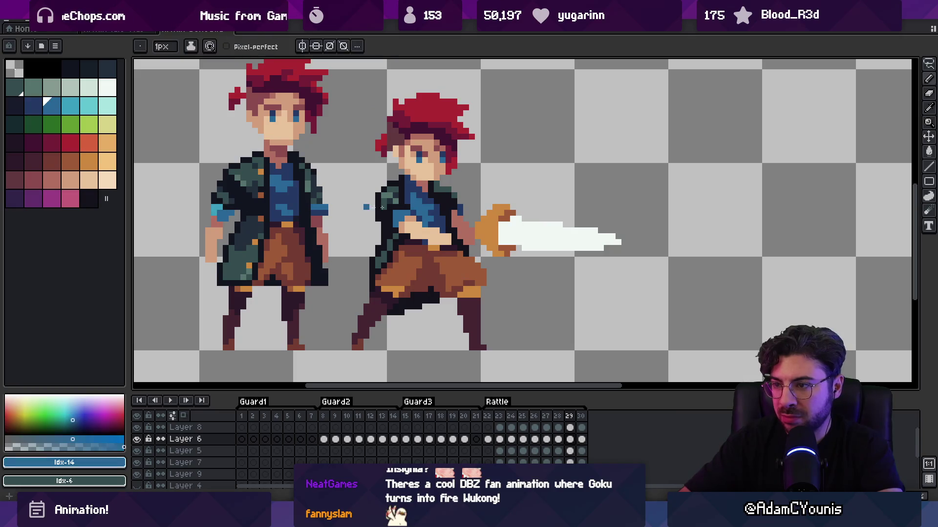
pyautogui.keyDown('alt'); pyautogui.click(455, 218); pyautogui.keyUp('alt')
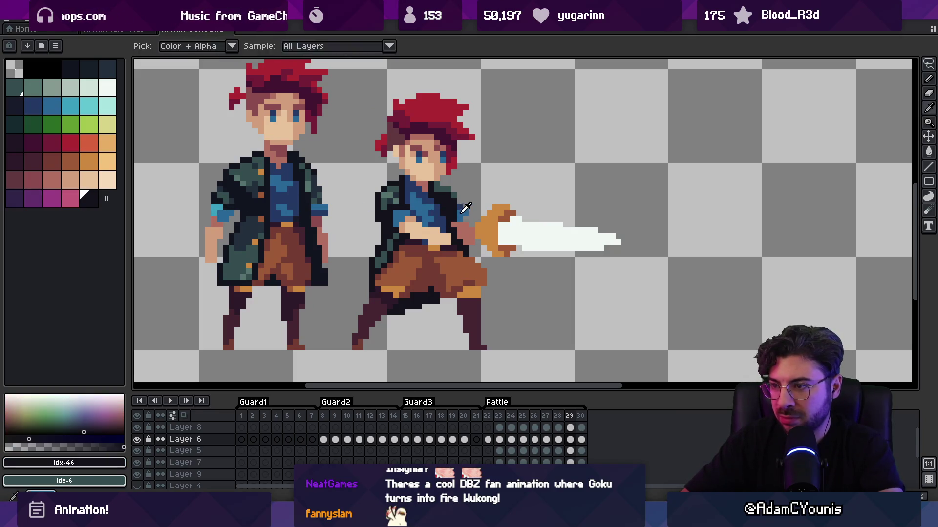
pyautogui.keyDown('alt'); pyautogui.click(457, 214); pyautogui.keyUp('alt')
pyautogui.keyDown('alt'); pyautogui.click(456, 229); pyautogui.keyUp('alt')
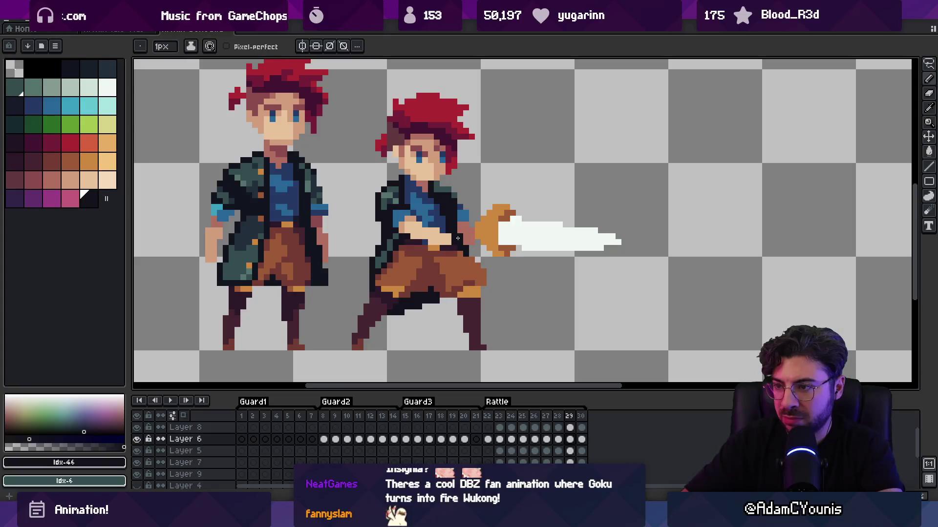
pyautogui.keyDown('alt'); pyautogui.click(218, 213); pyautogui.keyUp('alt')
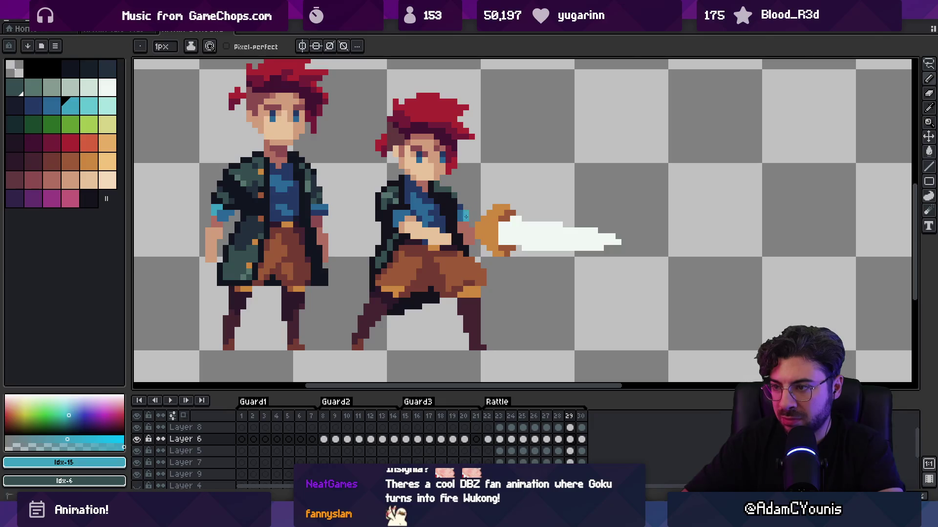
pyautogui.press('z')
pyautogui.moveTo(463, 212); pyautogui.dragTo(440, 195)
pyautogui.scroll(-1, 469, 168)
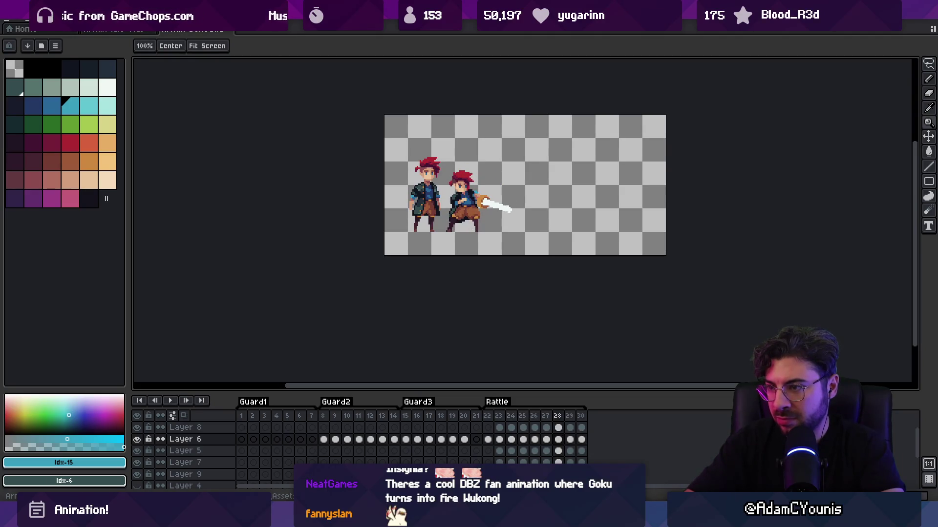
# Paint a dark jacket pixel, then select the hand pixels and shift them down slightly
pyautogui.scroll(3, 502, 179)
pyautogui.press('b')
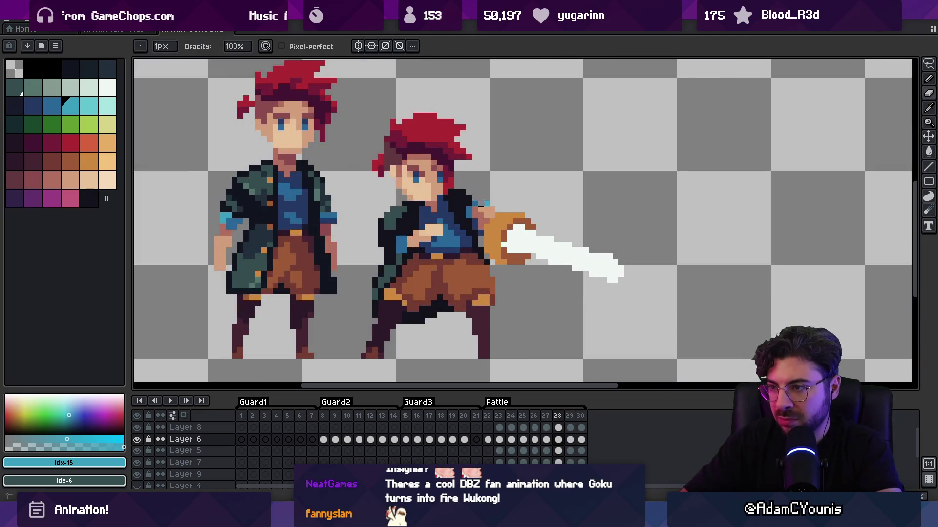
pyautogui.press('Down')
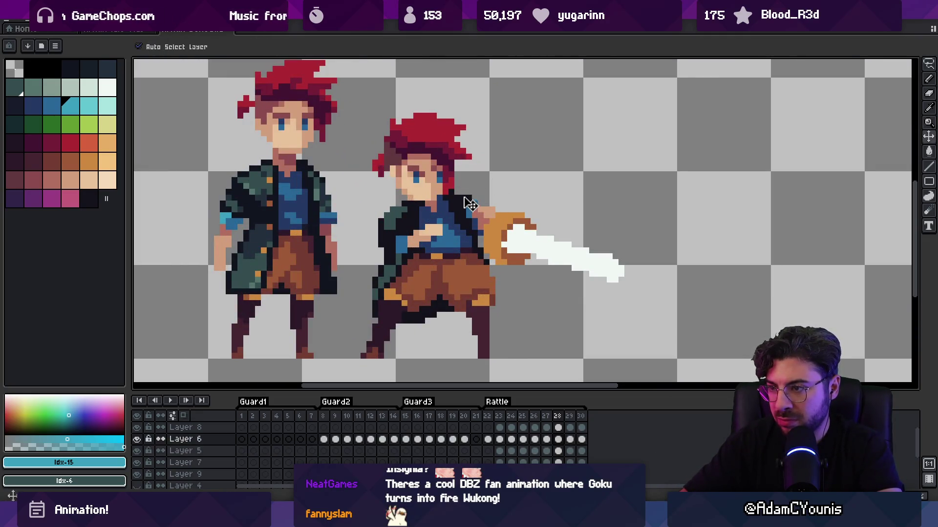
pyautogui.keyDown('alt'); pyautogui.click(463, 198); pyautogui.keyUp('alt')
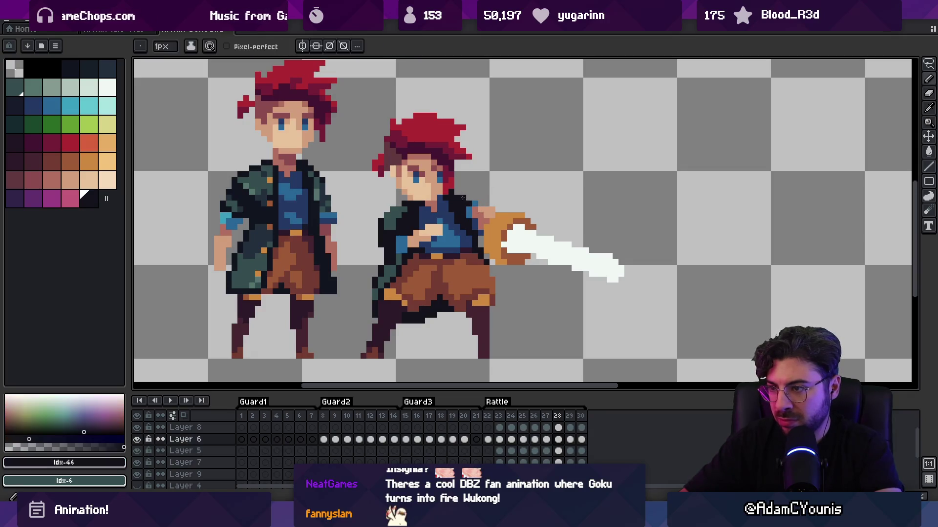
pyautogui.press('Down')
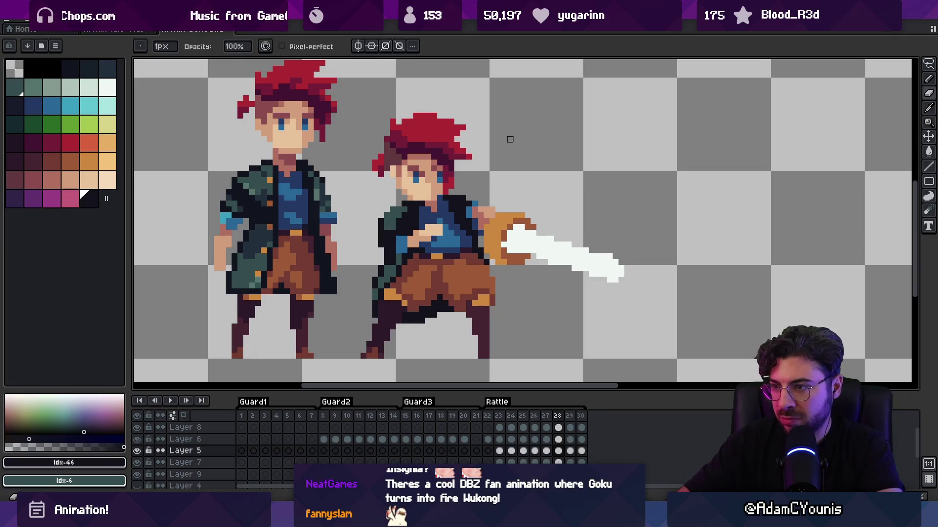
pyautogui.press('Return')
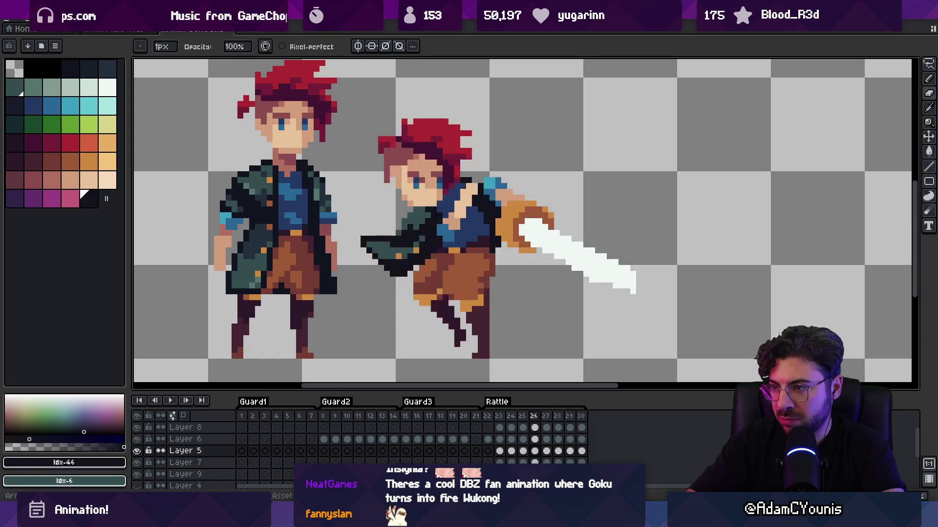
pyautogui.press('m')
pyautogui.scroll(1, 465, 208)
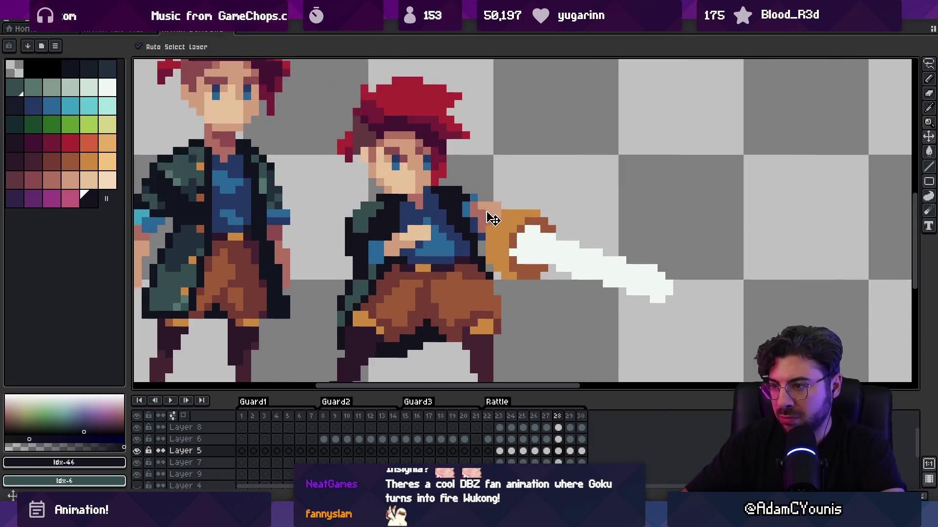
pyautogui.press('Up')
pyautogui.moveTo(493, 209); pyautogui.dragTo(494, 227)
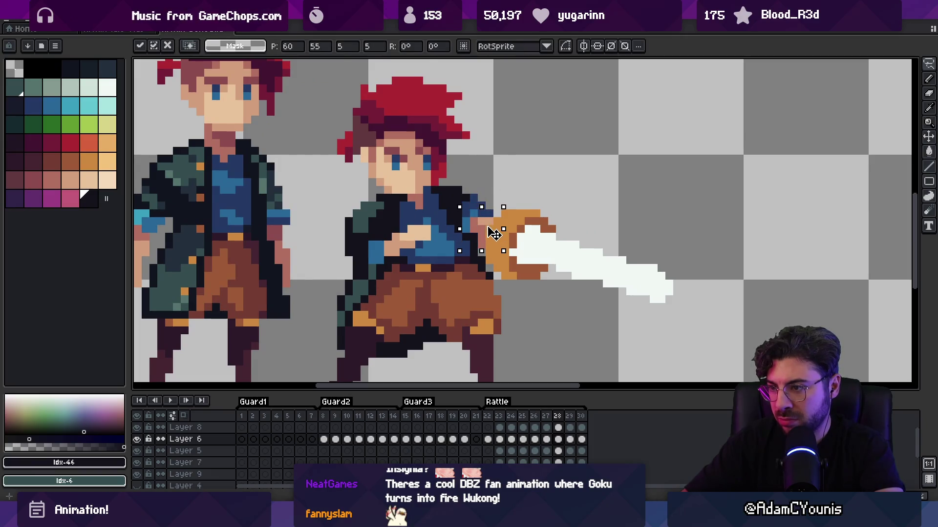
pyautogui.hotkey('ctrl', 'd')
# Repaint pixels around the hand with the skin, dark outline and blue shirt colours
pyautogui.press('i')
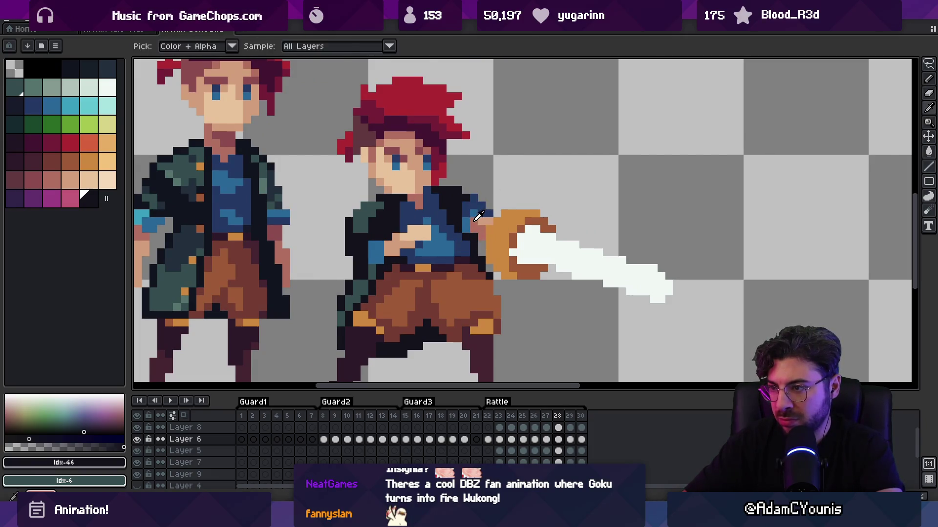
pyautogui.click(477, 217)
pyautogui.press('b')
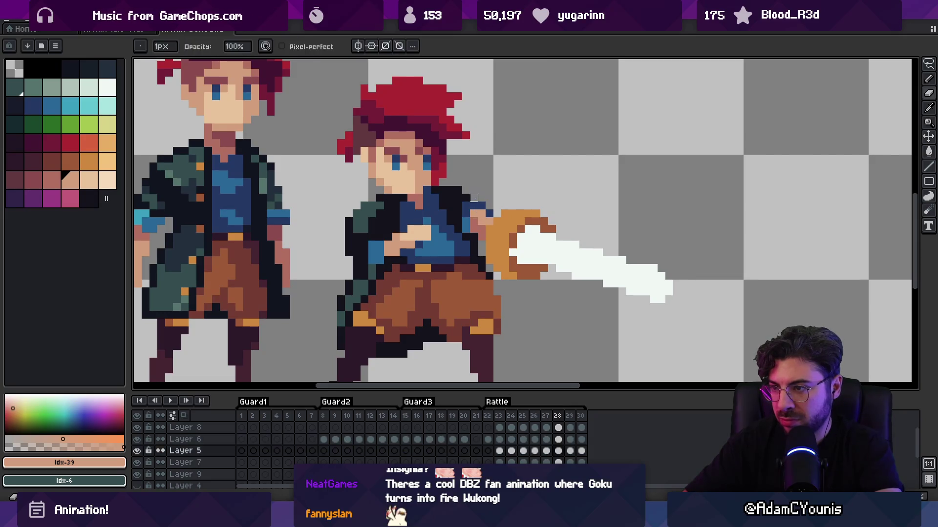
pyautogui.keyDown('alt'); pyautogui.click(463, 202); pyautogui.keyUp('alt')
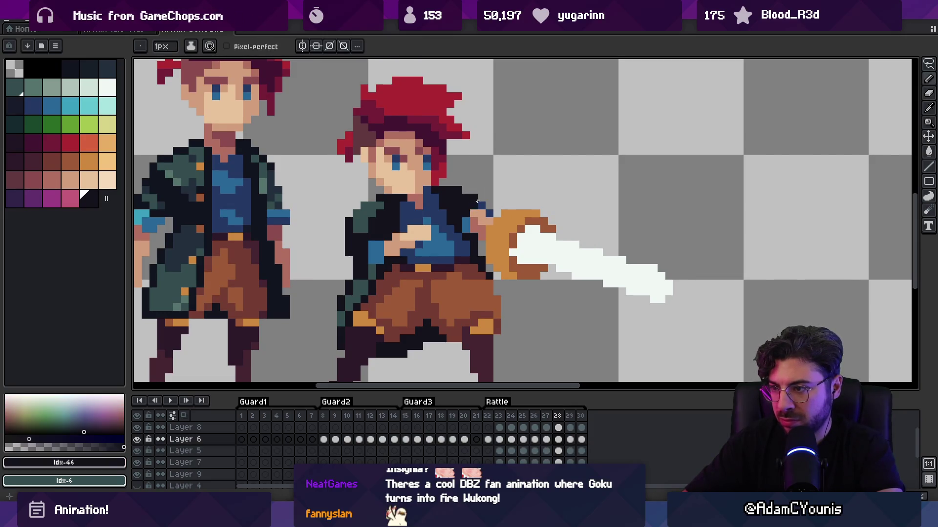
pyautogui.keyDown('alt'); pyautogui.click(472, 218); pyautogui.keyUp('alt')
pyautogui.press('z')
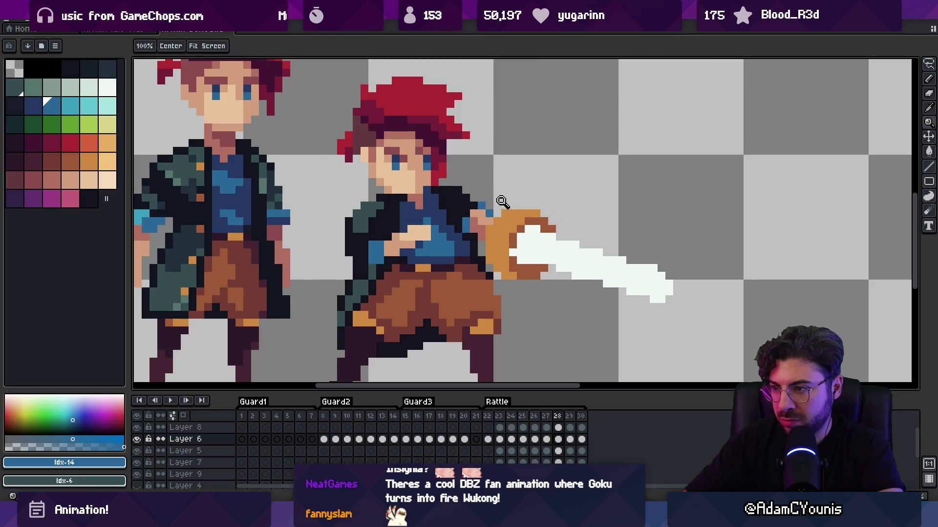
pyautogui.scroll(-4, 488, 203)
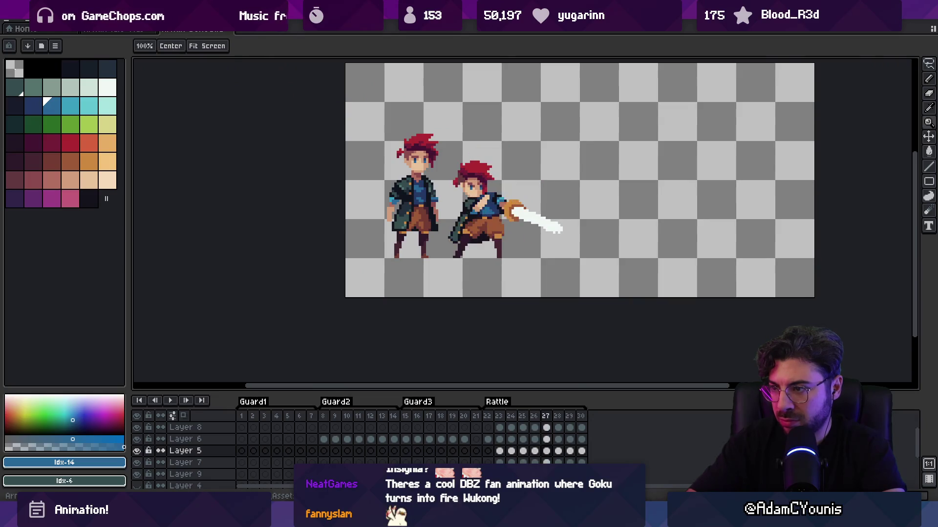
pyautogui.scroll(5, 529, 217)
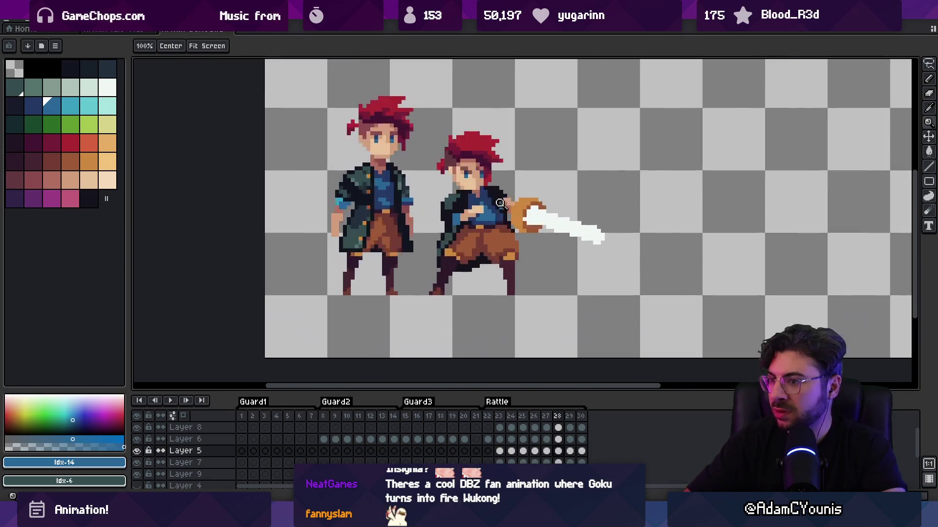
# Nudge the sword hand on its layer down one pixel and commit it
pyautogui.press('v')
pyautogui.click(529, 216)
pyautogui.moveTo(528, 219); pyautogui.dragTo(539, 221)
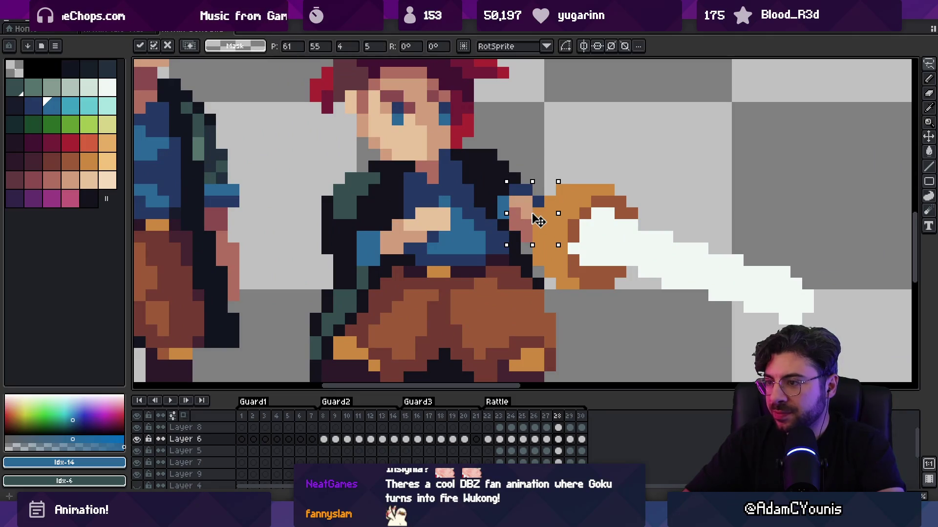
pyautogui.press('Return')
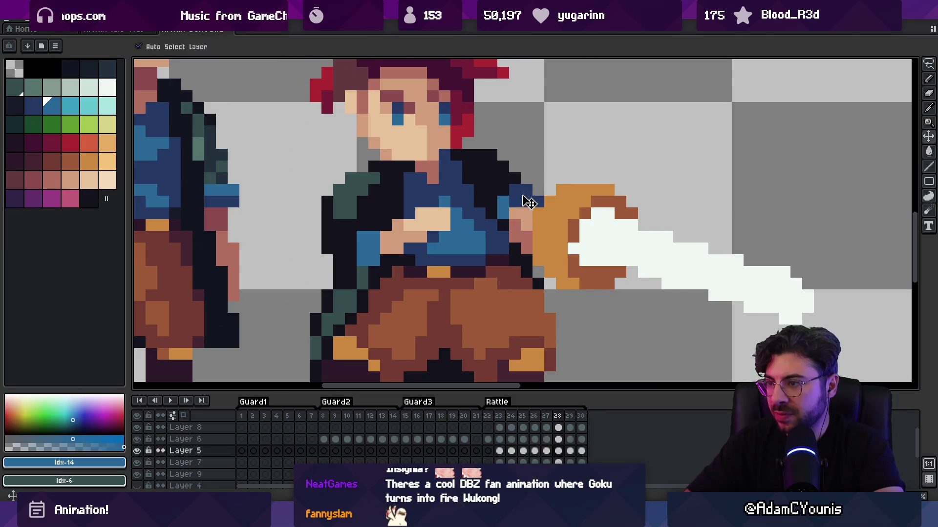
# Clear the stray dark pixels atop the shoulder and zoom back out to the whole sprite
pyautogui.press('b')
pyautogui.moveTo(503, 167); pyautogui.dragTo(491, 146)
pyautogui.keyDown('alt'); pyautogui.click(519, 189); pyautogui.keyUp('alt')
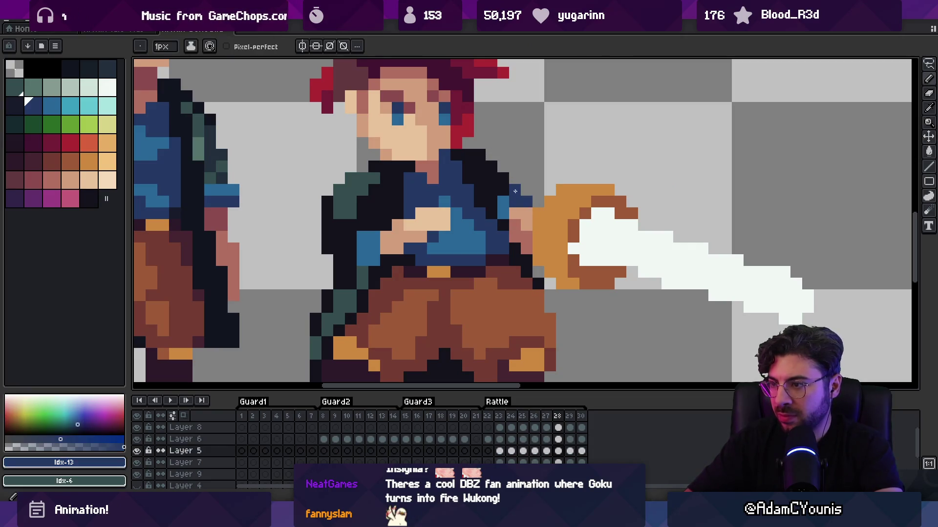
pyautogui.keyDown('alt'); pyautogui.click(518, 190); pyautogui.keyUp('alt')
pyautogui.press('z')
pyautogui.press('1')
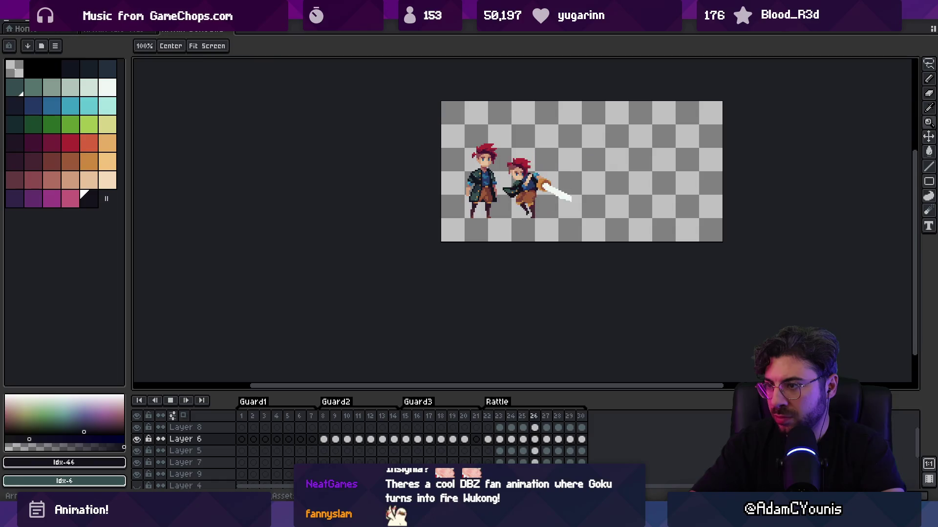
# Stop playback, shift the swordsman's body down one pixel and raise the sword hand up-forward
pyautogui.press('space')
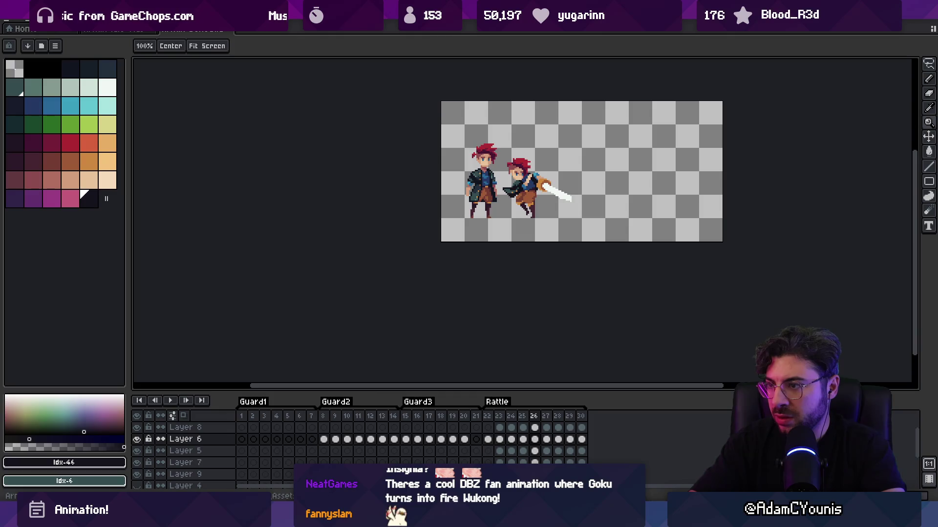
pyautogui.click(565, 182)
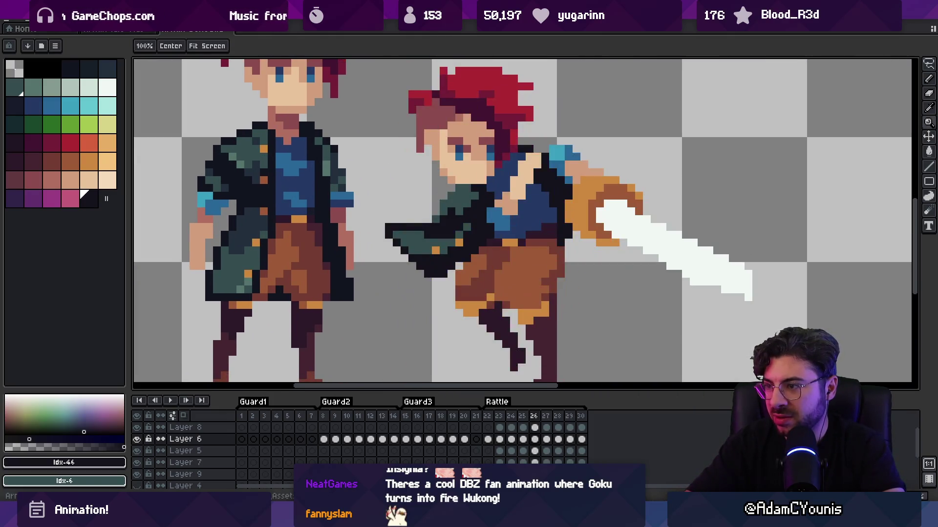
pyautogui.press('v')
pyautogui.moveTo(555, 191); pyautogui.dragTo(544, 198)
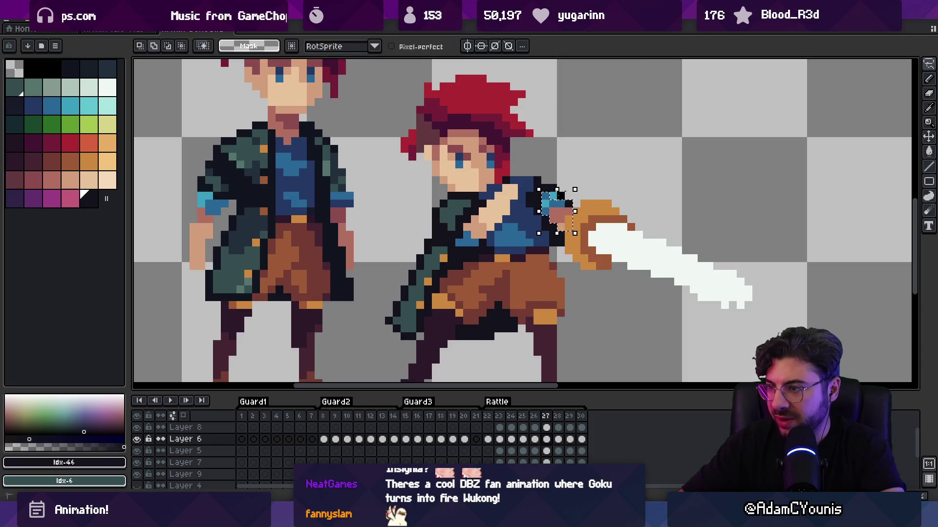
pyautogui.moveTo(564, 226); pyautogui.dragTo(571, 202)
pyautogui.keyDown('alt'); pyautogui.click(577, 198); pyautogui.keyUp('alt')
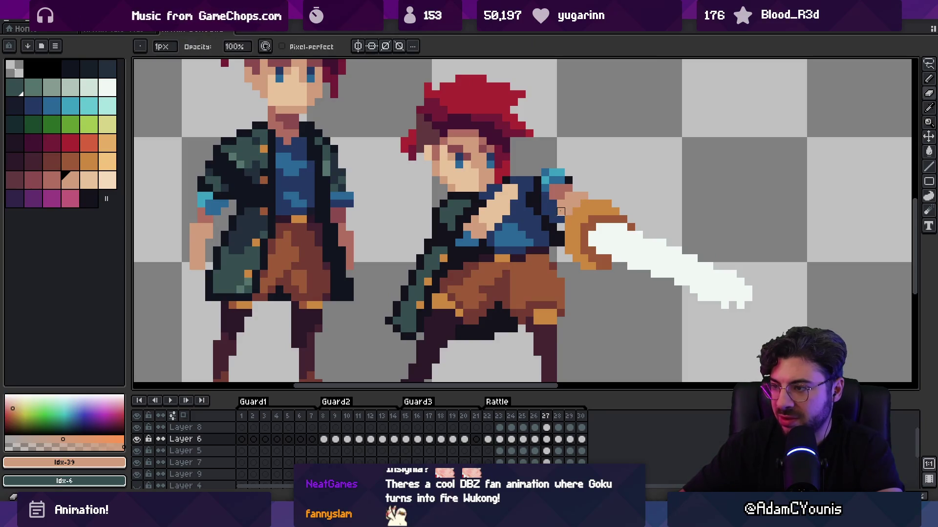
# Retouch frame 27's shoulder pixels with dark blue, outline, sleeve and skin colours, then replay the swing
pyautogui.keyDown('alt'); pyautogui.click(561, 220); pyautogui.keyUp('alt')
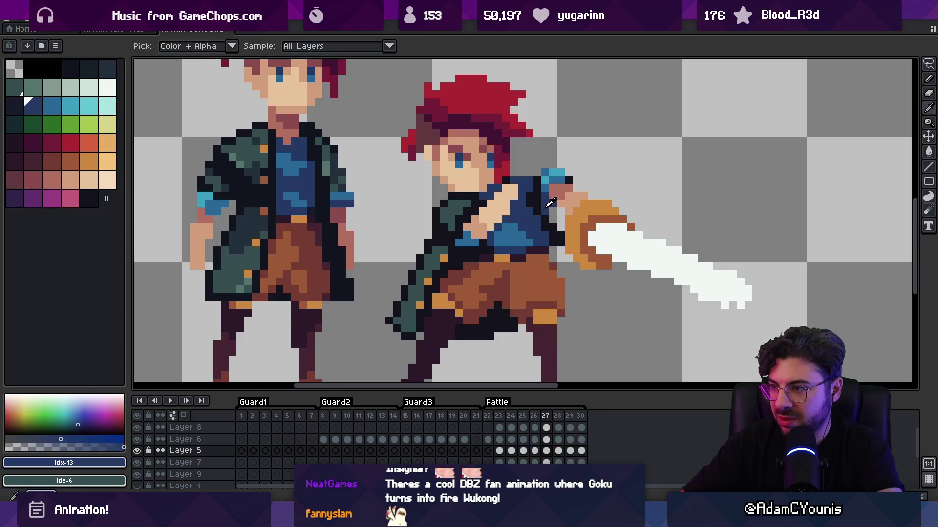
pyautogui.keyDown('alt'); pyautogui.click(547, 210); pyautogui.keyUp('alt')
pyautogui.keyDown('alt'); pyautogui.click(544, 184); pyautogui.keyUp('alt')
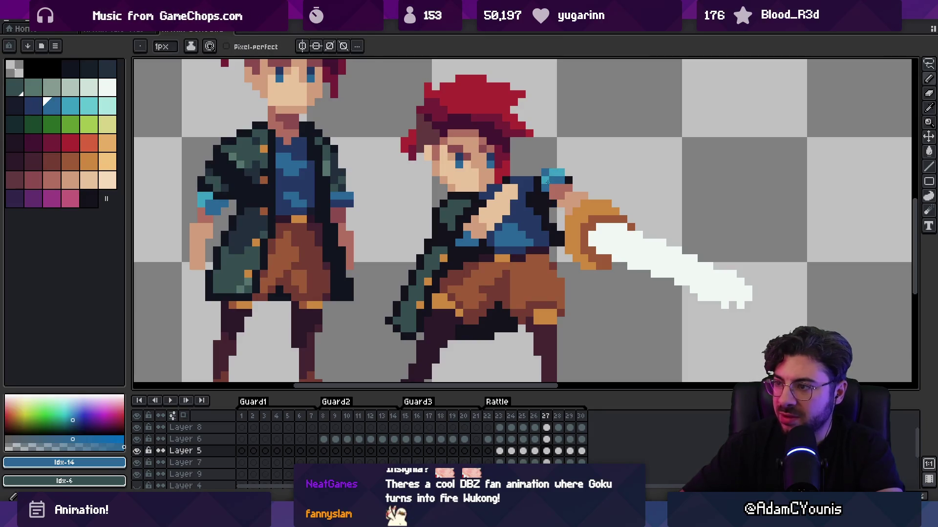
pyautogui.keyDown('alt'); pyautogui.click(559, 188); pyautogui.keyUp('alt')
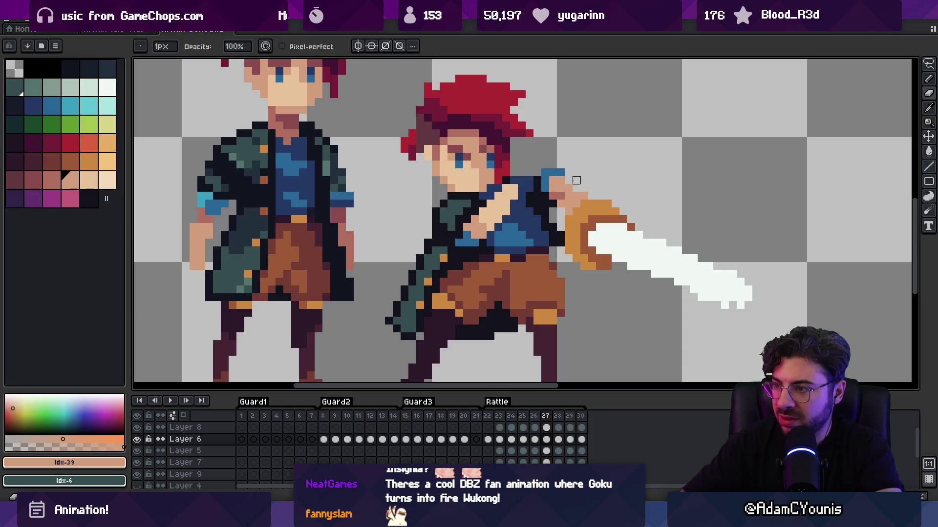
pyautogui.keyDown('alt'); pyautogui.click(543, 176); pyautogui.keyUp('alt')
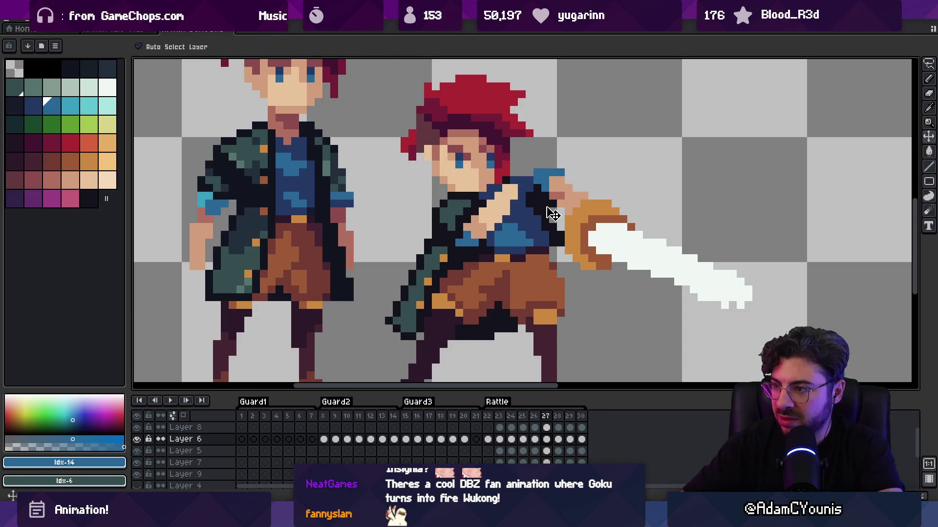
pyautogui.keyDown('ctrl'); pyautogui.click(539, 179); pyautogui.keyUp('ctrl')
pyautogui.press('z')
pyautogui.scroll(-5, 532, 149)
pyautogui.press('Return')
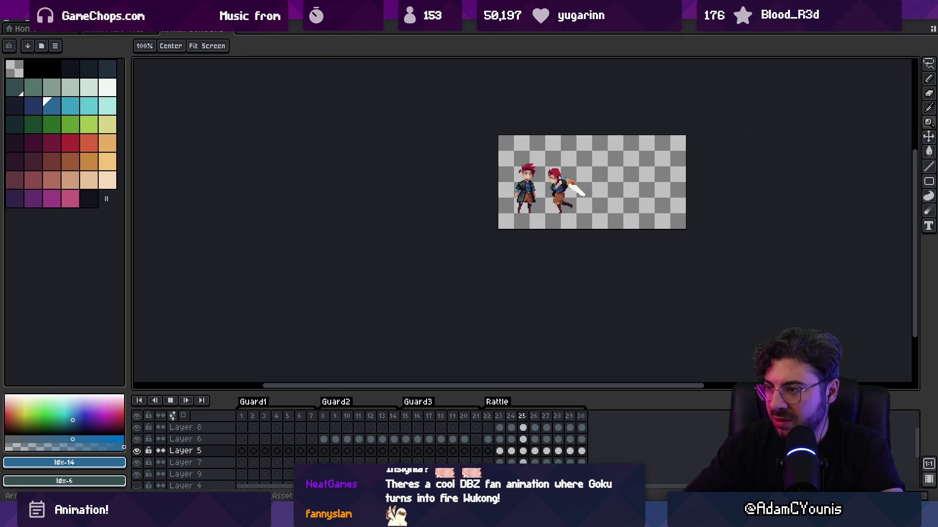
# Stop playback and shift the swordsman's hand layer slightly down and right
pyautogui.press('Return')
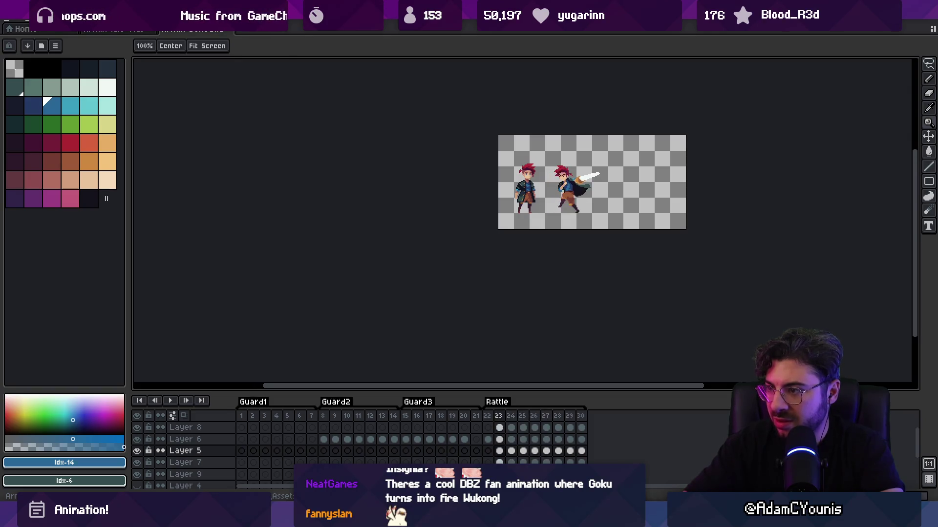
pyautogui.scroll(5, 537, 169)
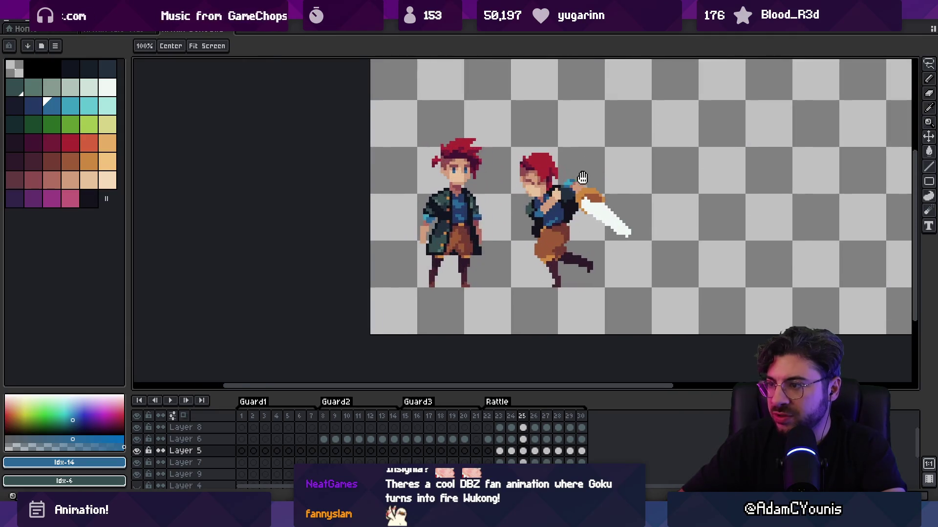
pyautogui.keyDown('ctrl'); pyautogui.click(532, 205); pyautogui.keyUp('ctrl')
pyautogui.moveTo(533, 205)
pyautogui.mouseDown()
pyautogui.moveTo(512, 193)
pyautogui.moveTo(541, 203)
pyautogui.moveTo(546, 191)
pyautogui.mouseUp()
pyautogui.press('b')
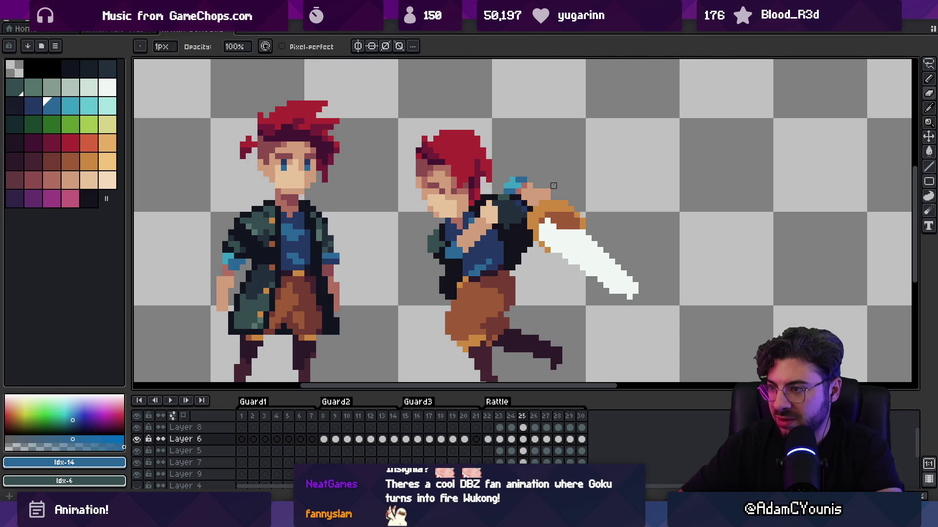
pyautogui.scroll(2, 565, 174)
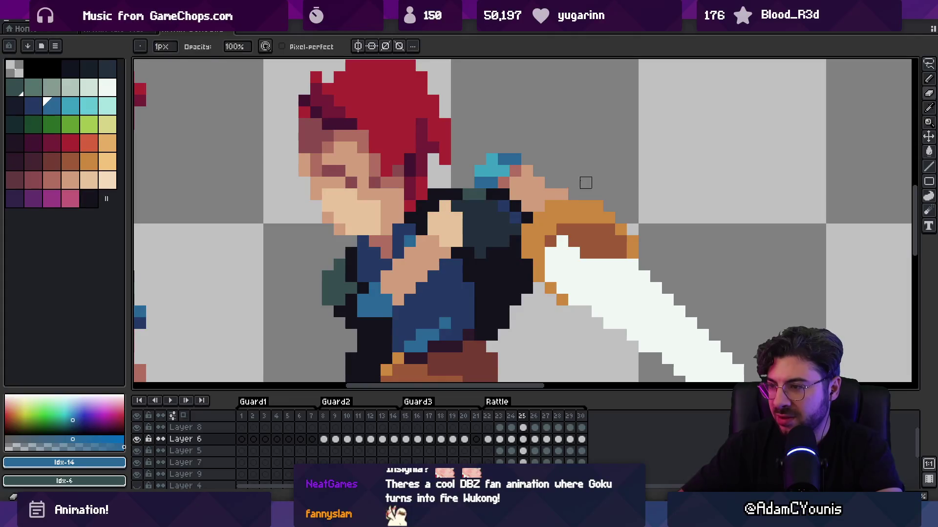
pyautogui.press('z')
pyautogui.scroll(-3, 588, 174)
# Step to the next frame, zoom in on the sword hand and sample its skin tone
pyautogui.press('Return')
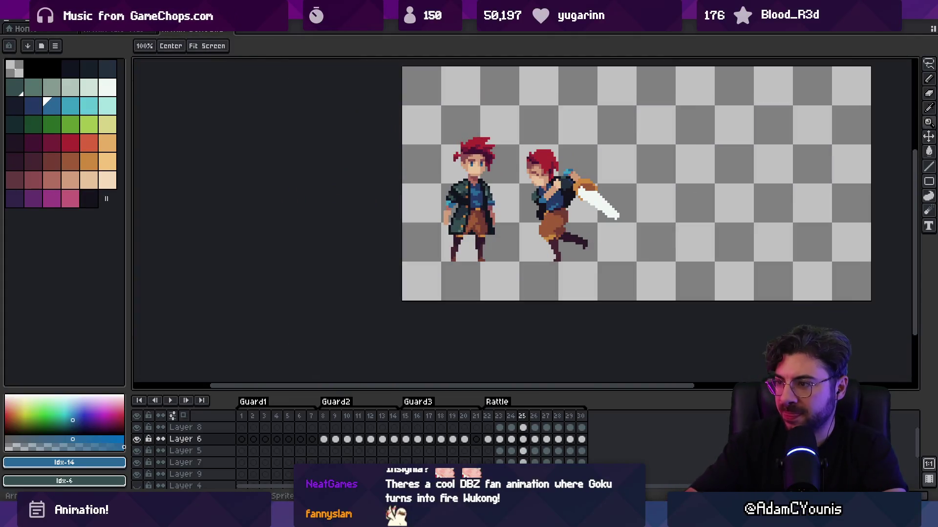
pyautogui.scroll(2, 528, 197)
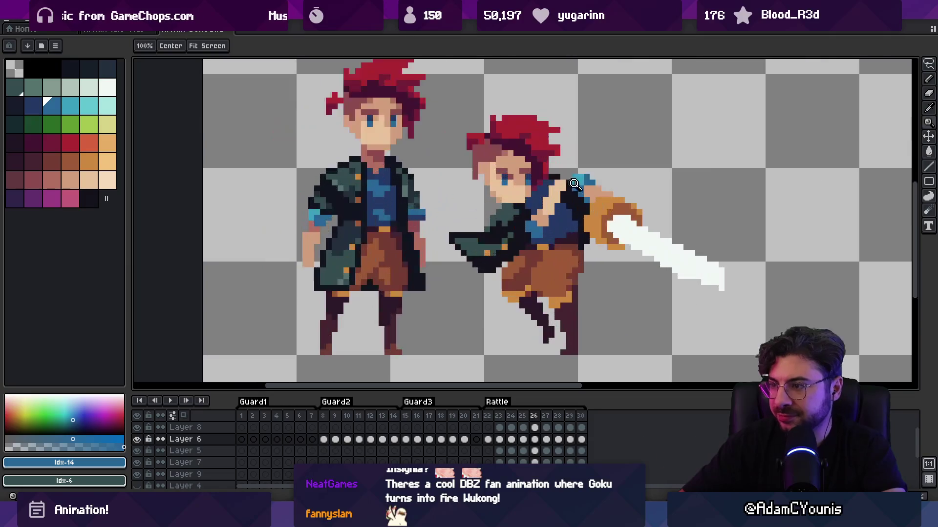
pyautogui.press('v')
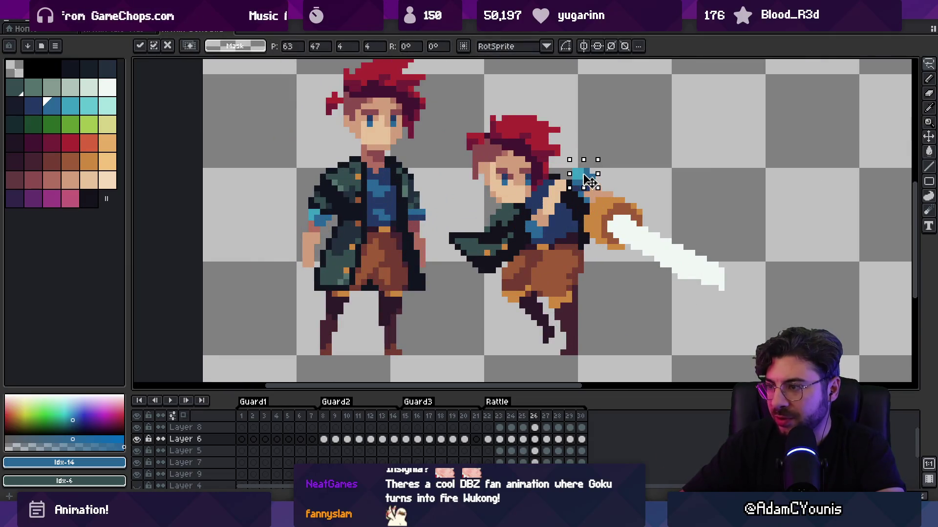
pyautogui.press('z')
pyautogui.scroll(1, 613, 187)
pyautogui.scroll(1, 613, 187)
pyautogui.keyDown('alt'); pyautogui.click(592, 193); pyautogui.keyUp('alt')
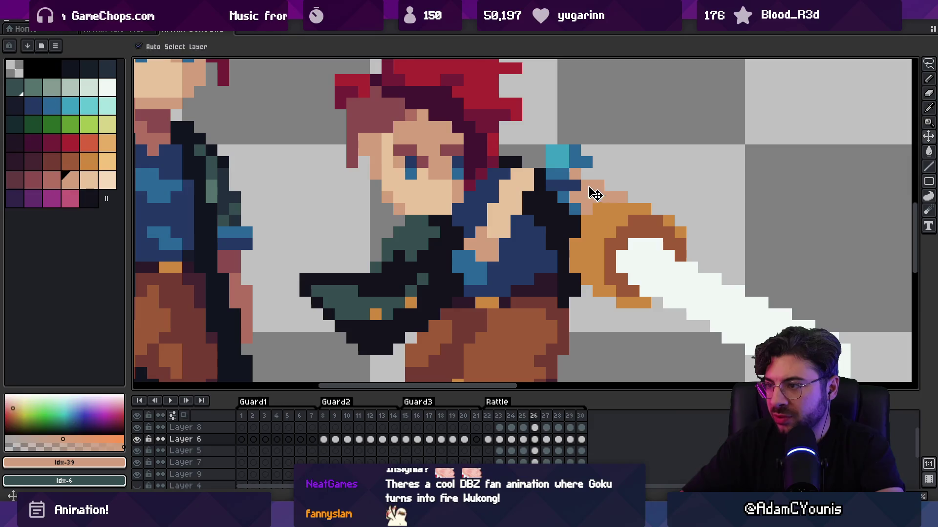
pyautogui.press('b')
# Shift a blue sleeve pixel down-right and repaint the sleeve and dark outline pixels by the hand
pyautogui.press('ctrl')
pyautogui.press('ctrl')
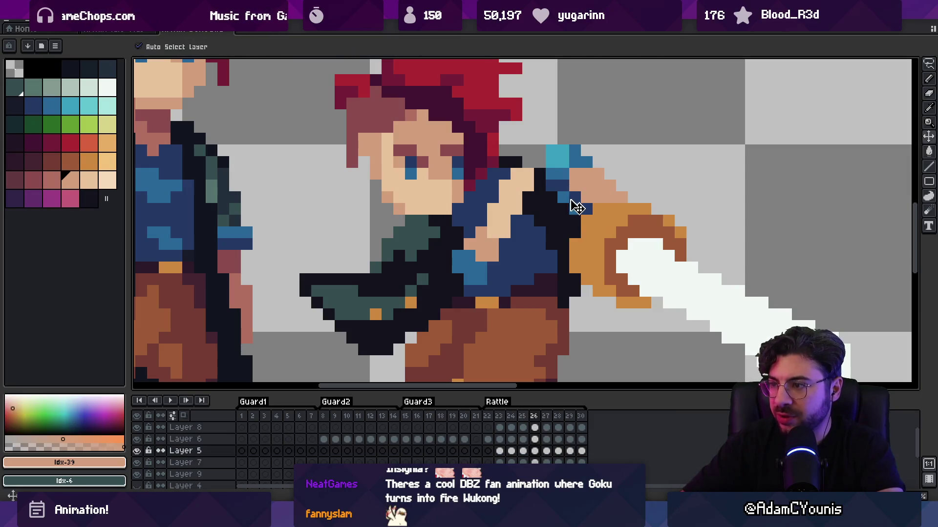
pyautogui.moveTo(579, 211); pyautogui.dragTo(590, 223)
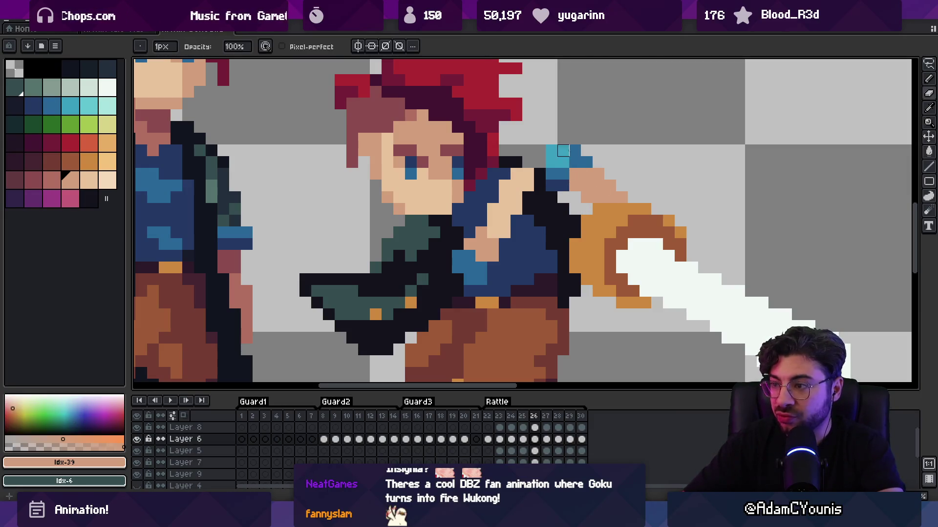
pyautogui.keyDown('alt'); pyautogui.click(563, 175); pyautogui.keyUp('alt')
pyautogui.moveTo(552, 174); pyautogui.dragTo(552, 162)
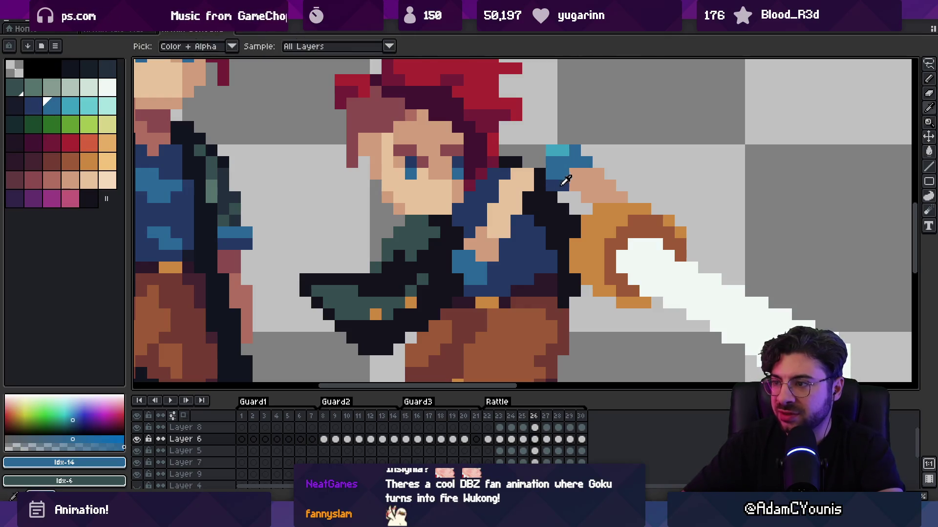
pyautogui.keyDown('alt'); pyautogui.click(549, 200); pyautogui.keyUp('alt')
pyautogui.press('ctrl')
pyautogui.click(563, 186)
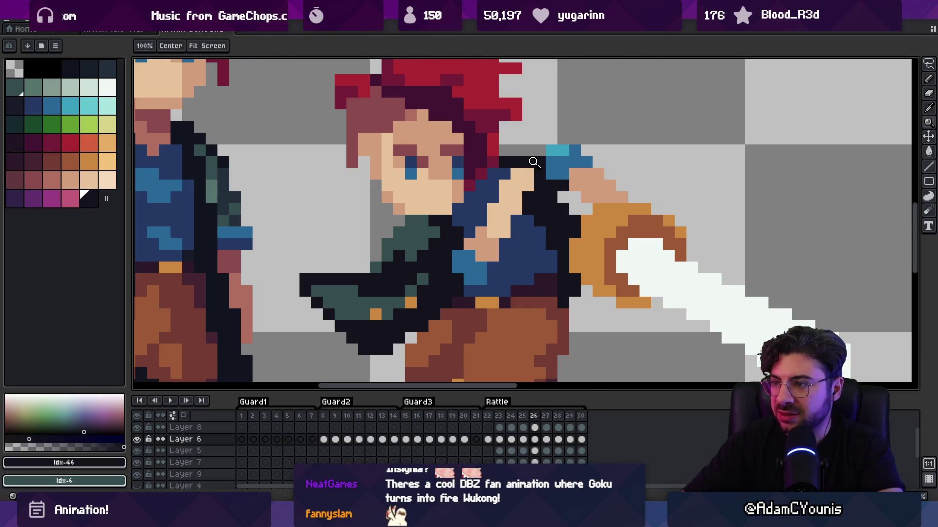
pyautogui.scroll(-3, 530, 163)
pyautogui.scroll(-1, 549, 153)
pyautogui.scroll(4, 549, 153)
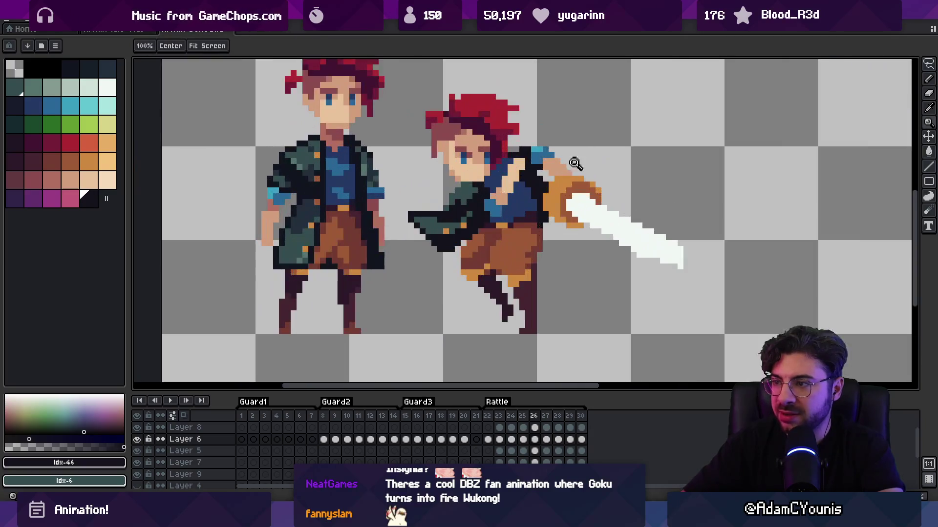
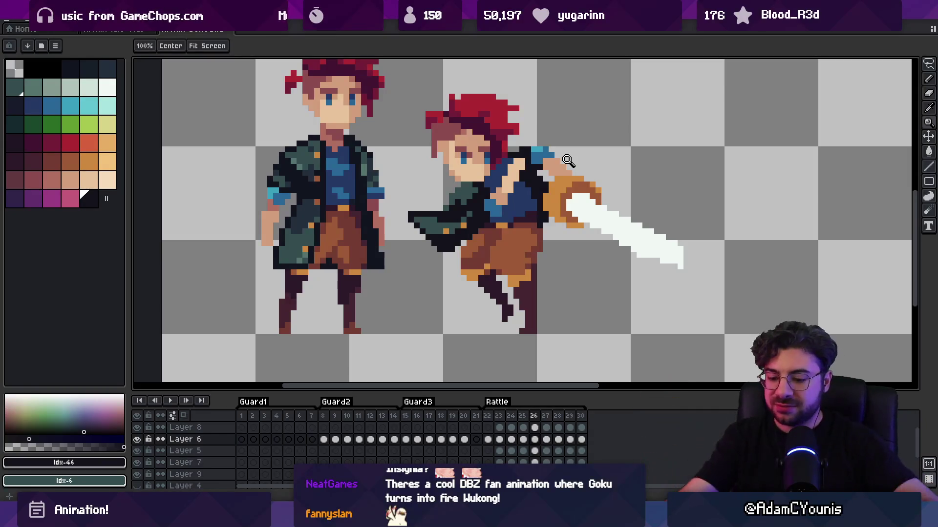
# Compare Rattle's poses on frames 25 and 26 with Layer 7 active, then zoom back to actual size
pyautogui.press(',')
pyautogui.press(',')
pyautogui.press('.')
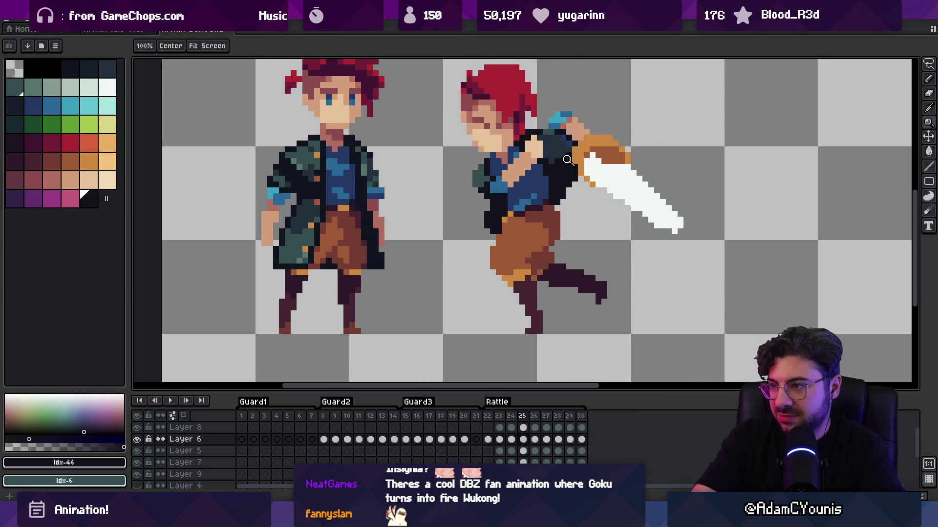
pyautogui.click(521, 117)
pyautogui.press('b')
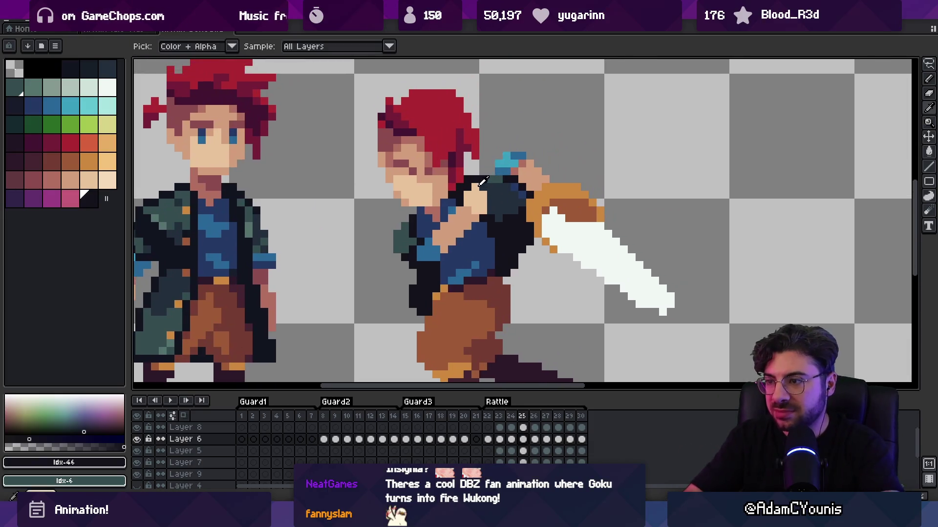
pyautogui.keyDown('ctrl'); pyautogui.click(481, 174); pyautogui.keyUp('ctrl')
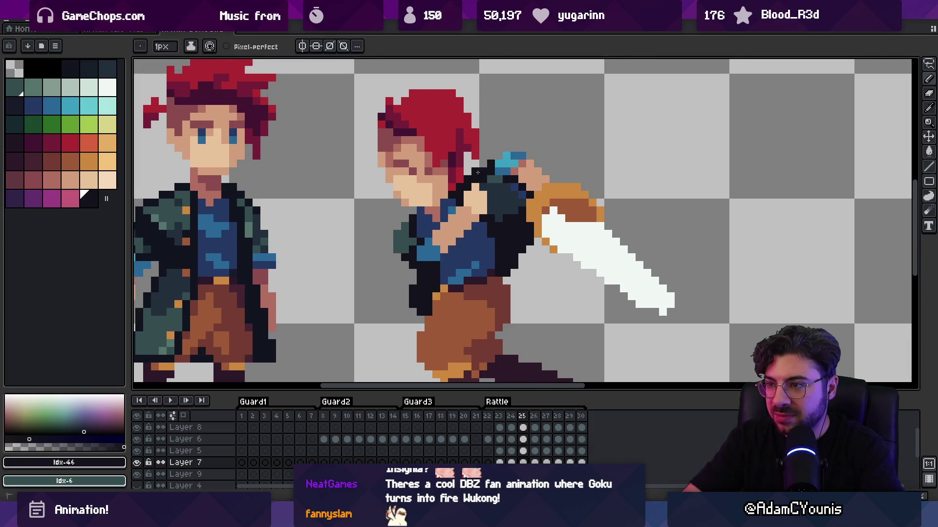
pyautogui.press(',')
pyautogui.press('.')
pyautogui.press('.')
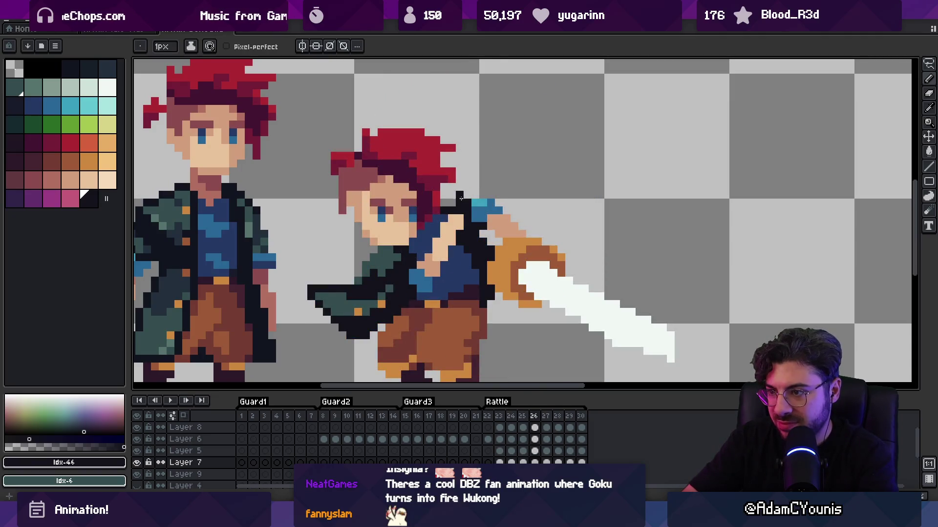
pyautogui.press('z')
pyautogui.press('1')
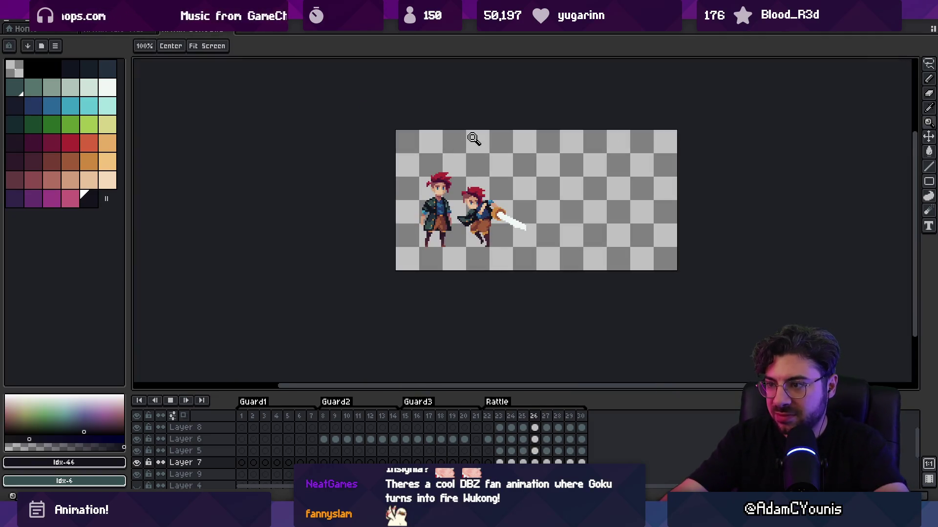
# Preview the attack, then on frame 27's Layer 2 sample the sword's white with the pencil
pyautogui.press('Return')
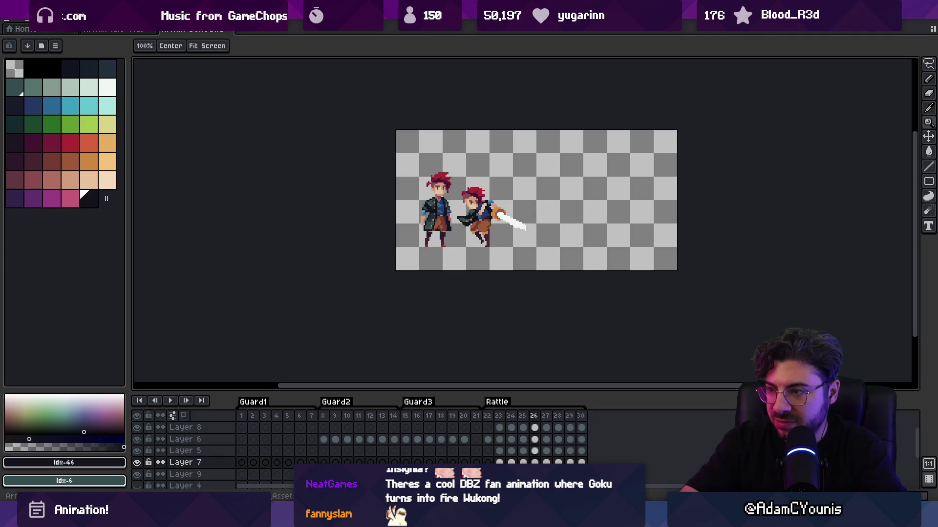
pyautogui.press('.')
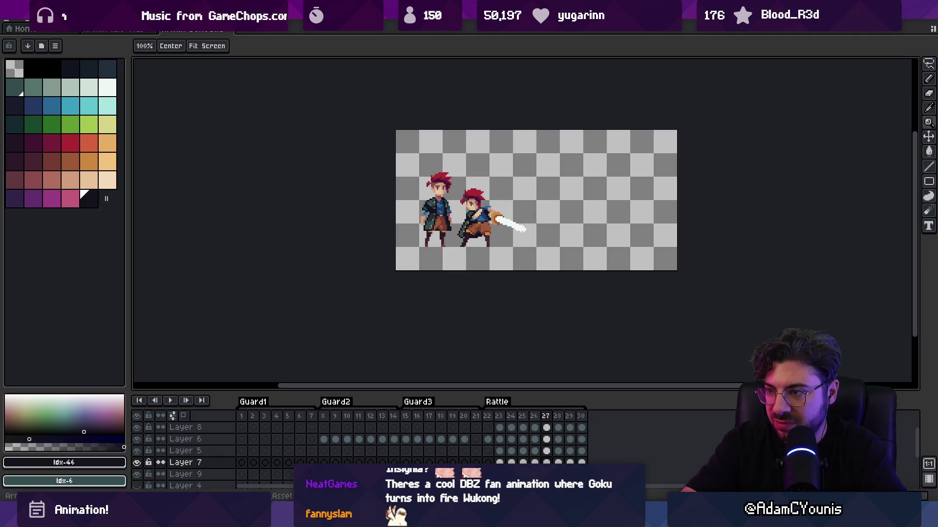
pyautogui.click(483, 222)
pyautogui.keyDown('ctrl'); pyautogui.click(529, 216); pyautogui.keyUp('ctrl')
pyautogui.press('b')
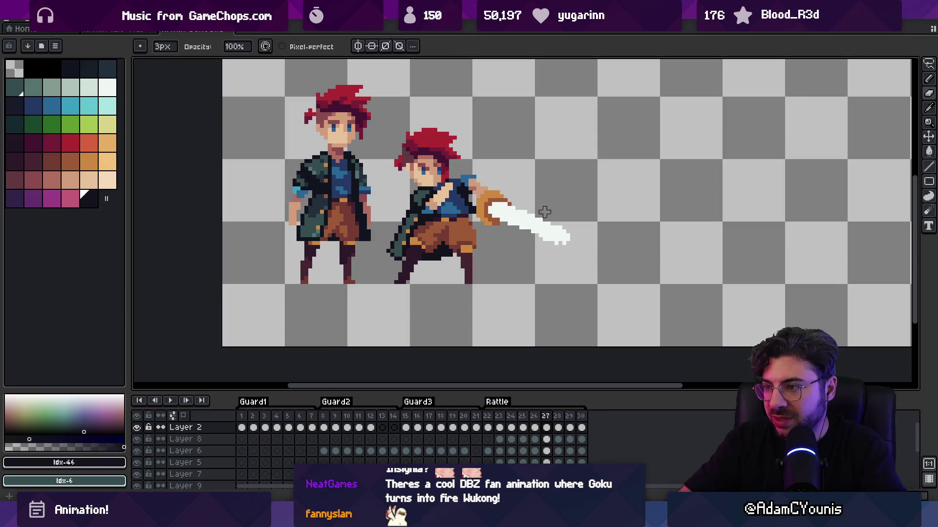
pyautogui.keyDown('alt'); pyautogui.click(494, 212); pyautogui.keyUp('alt')
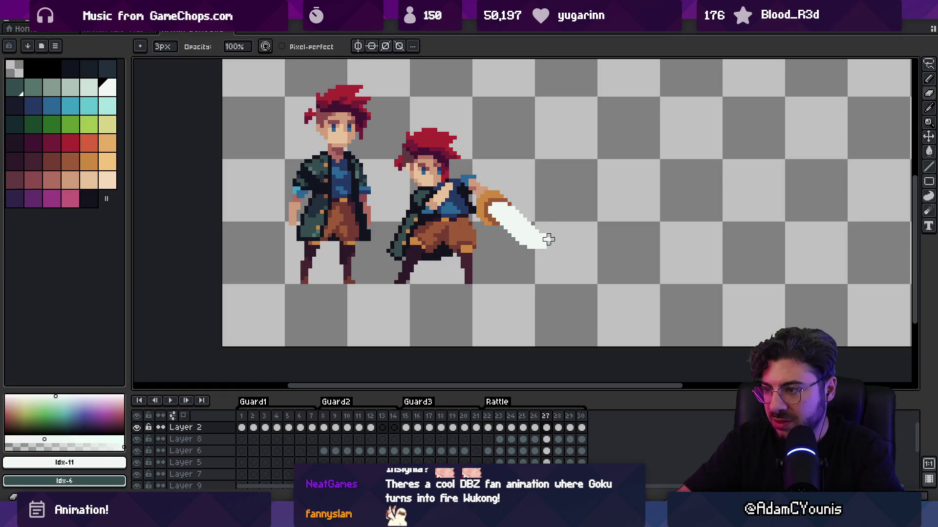
pyautogui.press('z')
pyautogui.rightClick(562, 223)
# Stop the preview and compare neighbouring sword-swing poses, settling on frame 24
pyautogui.press('Right')
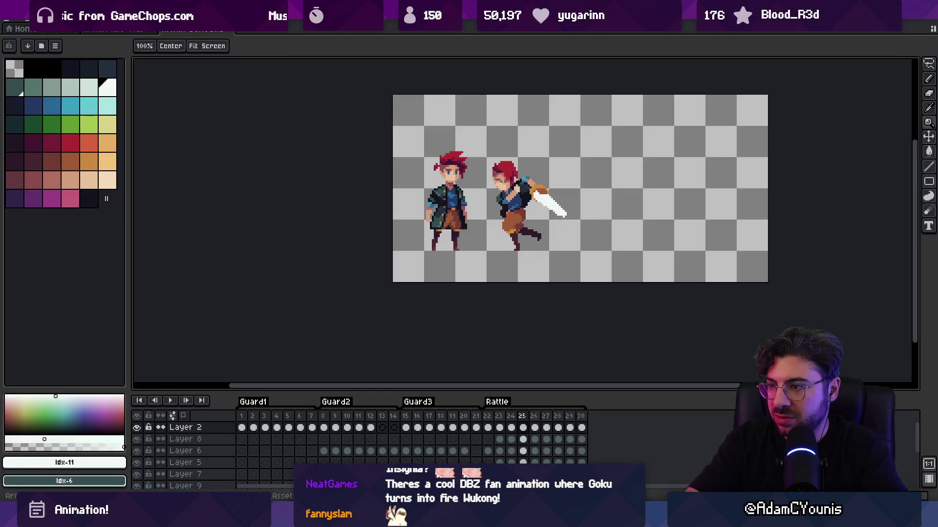
pyautogui.press('Return')
pyautogui.press('Left')
pyautogui.press('Left')
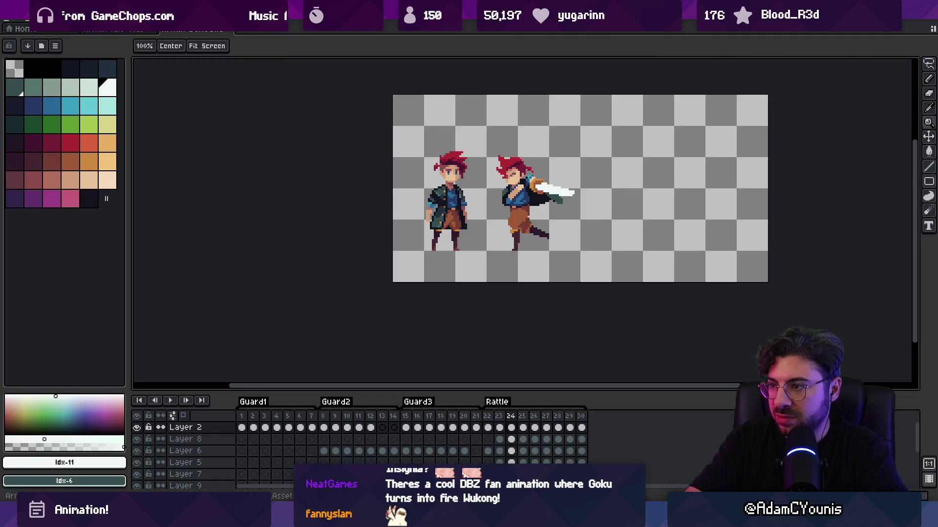
pyautogui.press('Right')
pyautogui.press('Left')
pyautogui.press('Left')
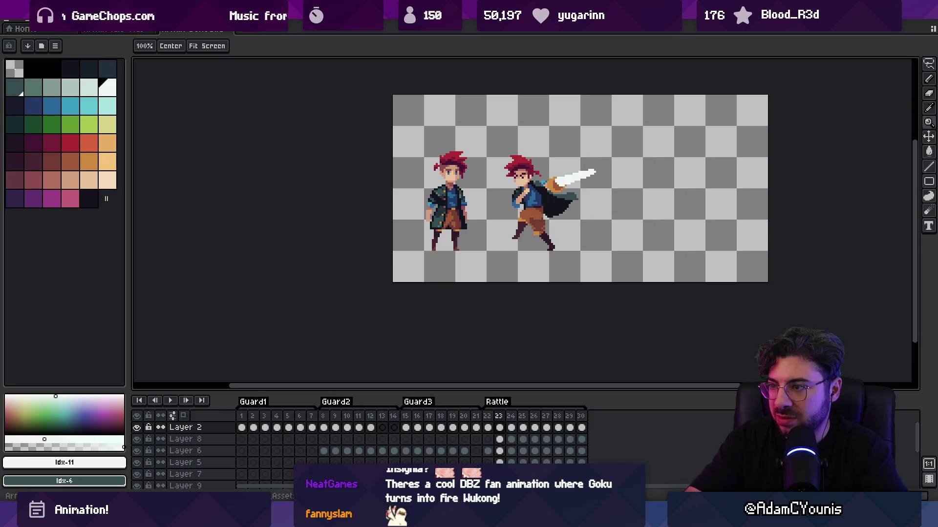
pyautogui.press('Right')
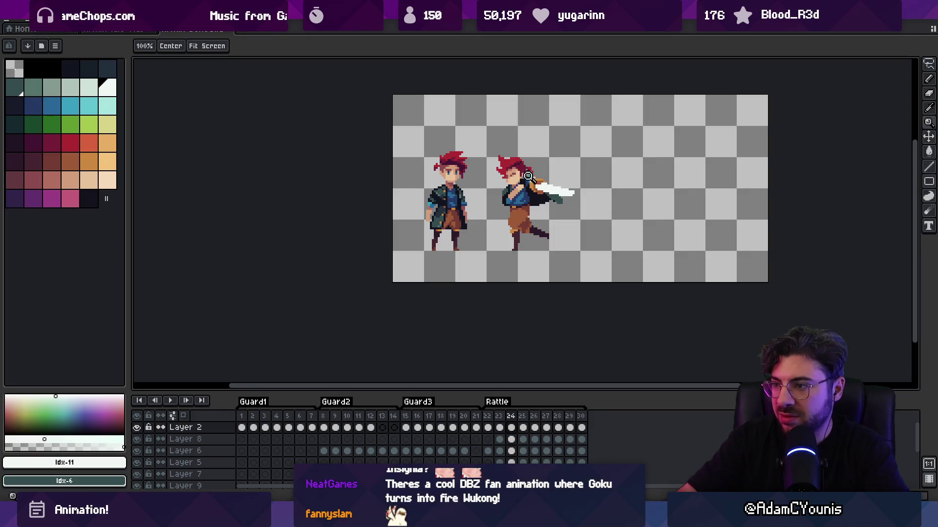
# Zoom in on frame 24's sword arm and make Layer 8 active with the move tool
pyautogui.click(529, 175)
pyautogui.click(549, 188)
pyautogui.press('v')
pyautogui.click(495, 187)
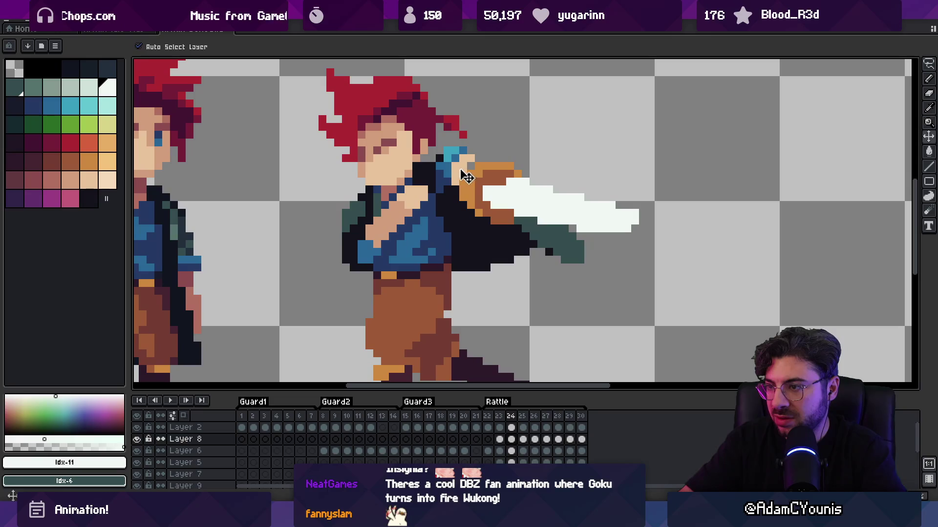
# Erase the stray pixels where Rattle's fist meets the blue on frame 24
pyautogui.keyDown('alt'); pyautogui.click(471, 166); pyautogui.keyUp('alt')
pyautogui.press('b')
pyautogui.keyDown('alt'); pyautogui.click(404, 206); pyautogui.keyUp('alt')
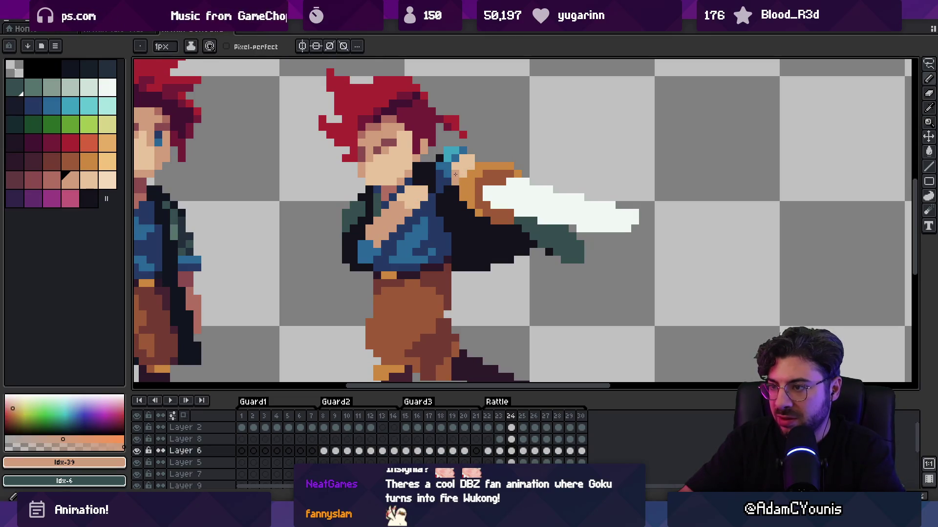
pyautogui.press('e')
pyautogui.moveTo(470, 166); pyautogui.dragTo(502, 174)
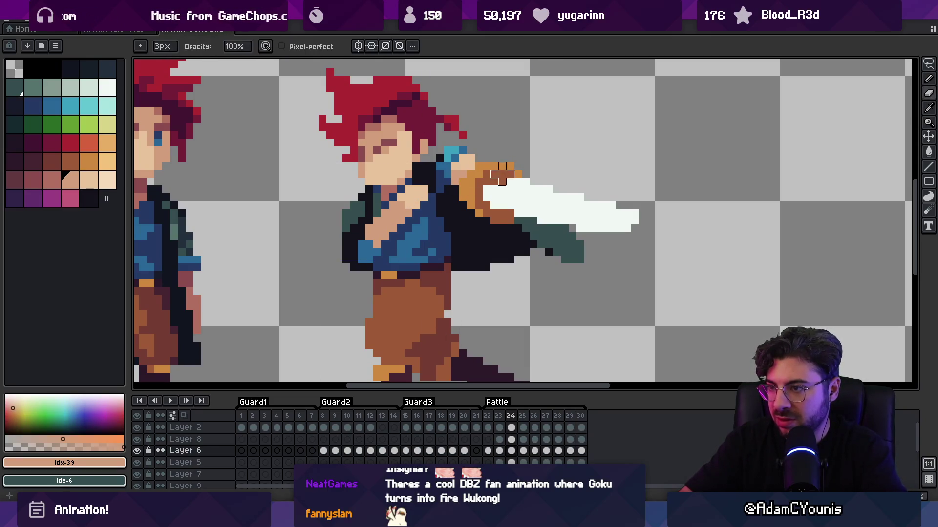
pyautogui.keyDown('alt'); pyautogui.click(462, 166); pyautogui.keyUp('alt')
# Make Layer 2 active and compare frame 24's sword against frame 23
pyautogui.press('v')
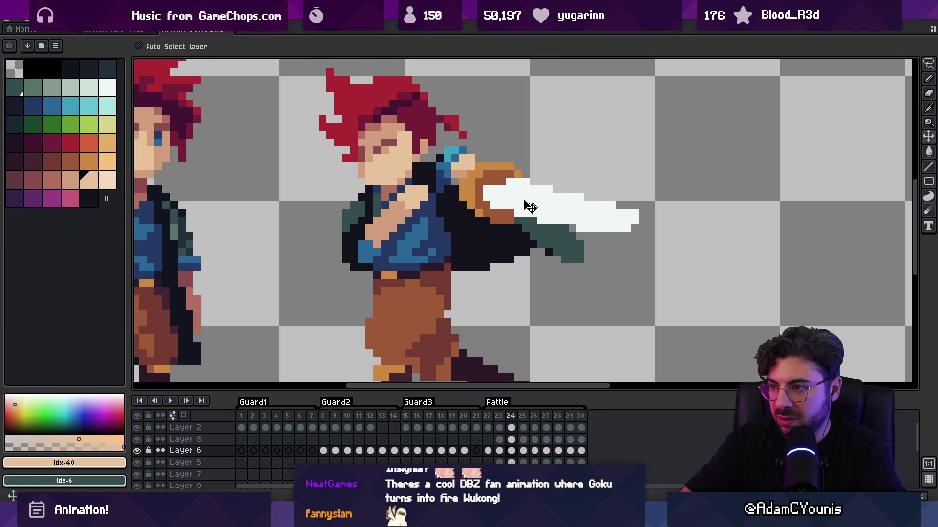
pyautogui.click(529, 205)
pyautogui.press('Left')
pyautogui.press('Left')
pyautogui.press('Right')
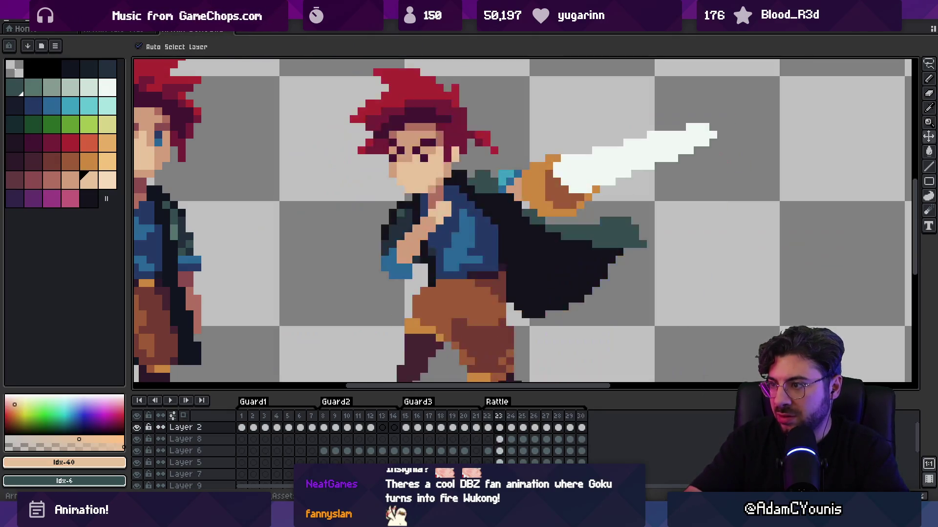
pyautogui.press('Right')
pyautogui.press('Left')
pyautogui.press('Right')
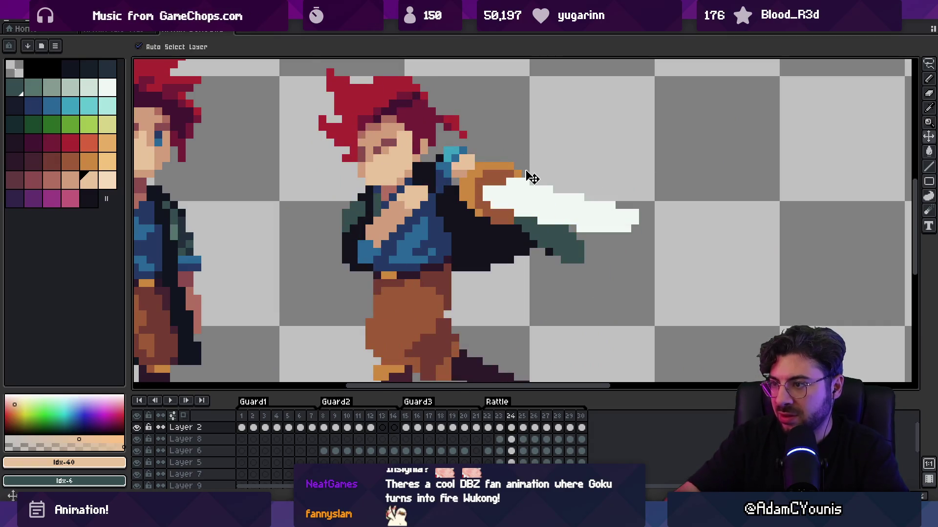
# Lasso the sword blade and flip it with Edit > Flip Vertical
pyautogui.press('q')
pyautogui.moveTo(484, 168); pyautogui.dragTo(481, 173)
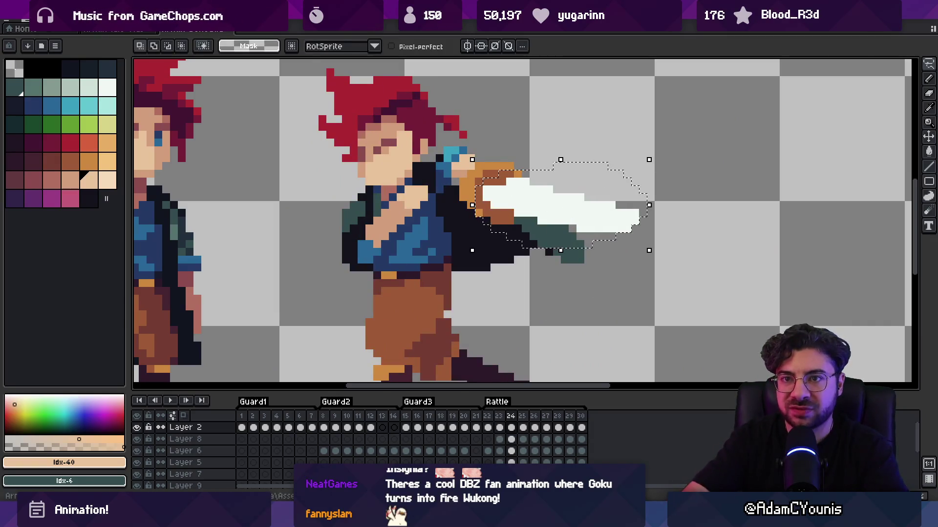
pyautogui.click(34, 20)
pyautogui.click(88, 181)
pyautogui.moveTo(530, 222); pyautogui.dragTo(533, 192)
pyautogui.hotkey('ctrl', 'z')
# Rotate the flipped sword about 18.8 degrees so the blade lies level, and apply it
pyautogui.press('z')
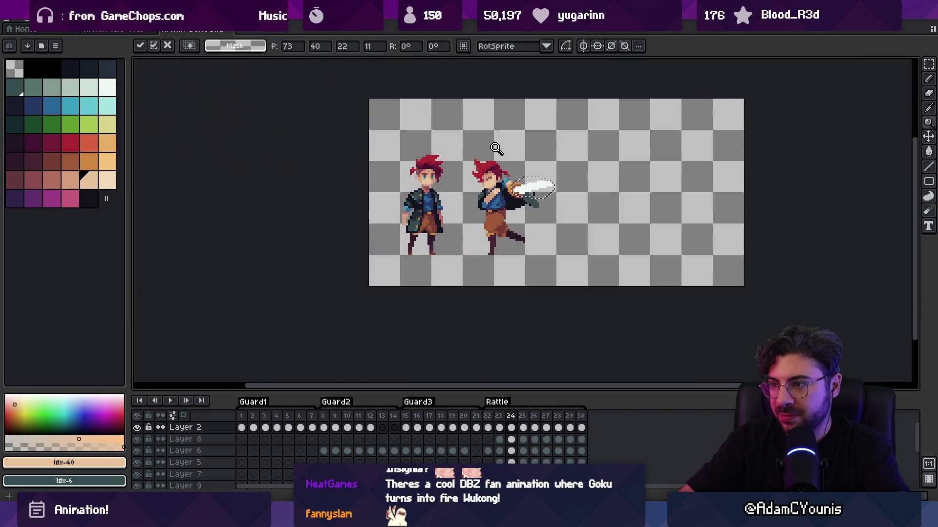
pyautogui.press('Left')
pyautogui.press('Left')
pyautogui.press('Right')
pyautogui.press('Right')
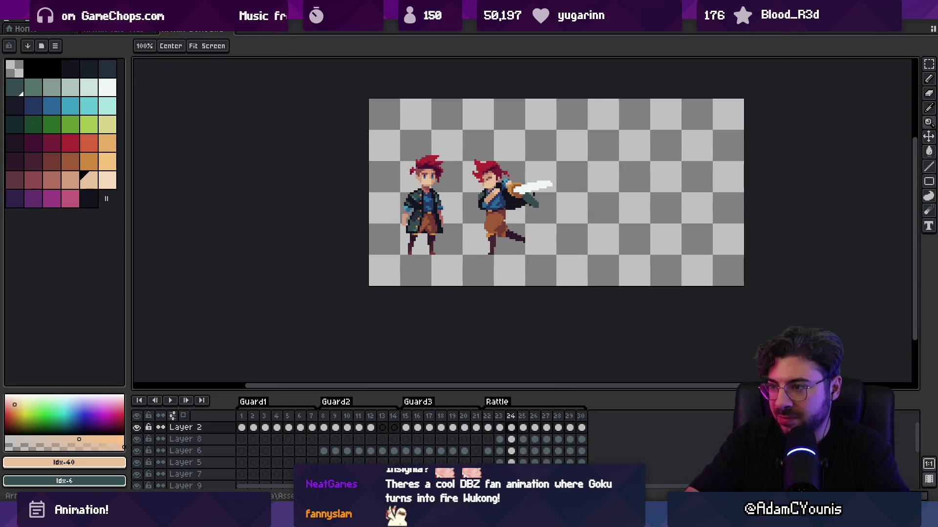
pyautogui.click(536, 189)
pyautogui.press('m')
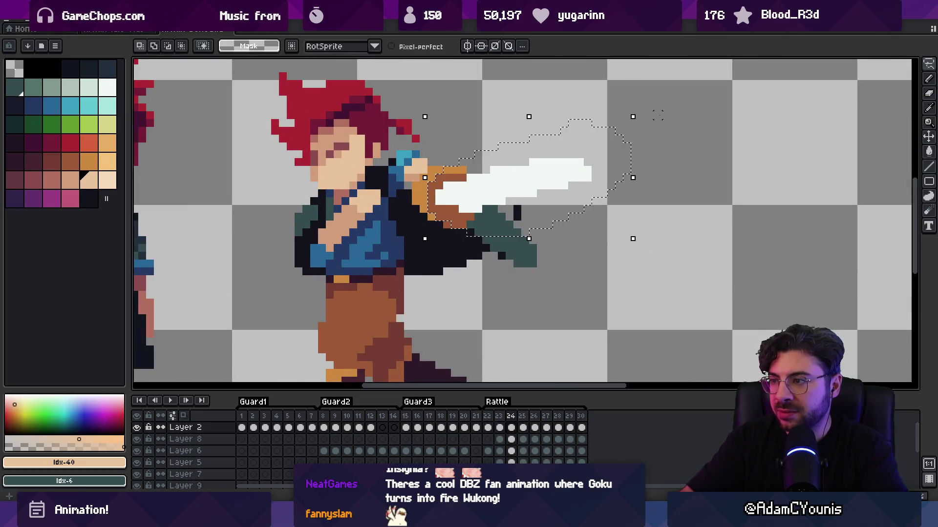
pyautogui.moveTo(640, 116)
pyautogui.mouseDown()
pyautogui.moveTo(655, 142)
pyautogui.moveTo(630, 147)
pyautogui.mouseUp()
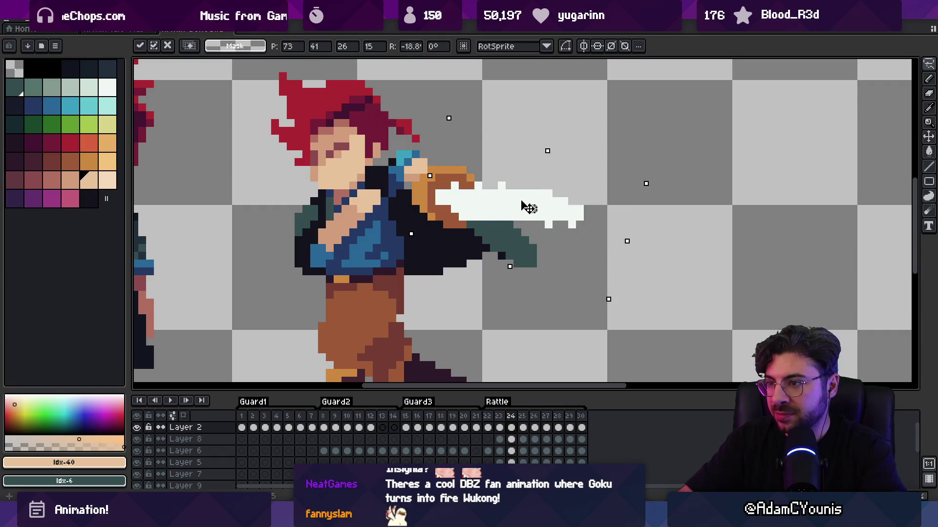
pyautogui.press('Return')
# Touch up the blade's stray and edge pixels in white, then play the preview
pyautogui.press('b')
pyautogui.click(479, 186)
pyautogui.keyDown('alt'); pyautogui.click(532, 194); pyautogui.keyUp('alt')
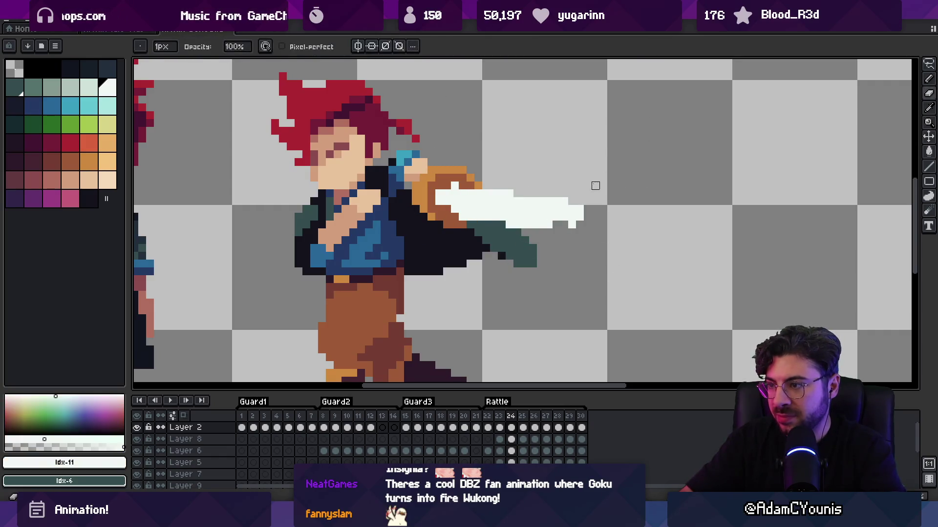
pyautogui.moveTo(508, 223); pyautogui.dragTo(558, 222)
pyautogui.click(576, 223)
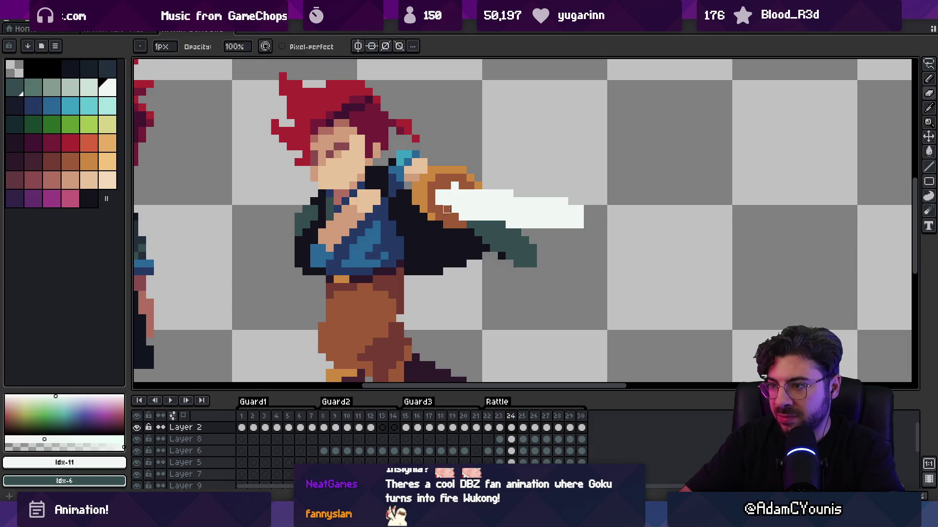
pyautogui.press('z')
pyautogui.scroll(-5, 447, 209)
pyautogui.press('Return')
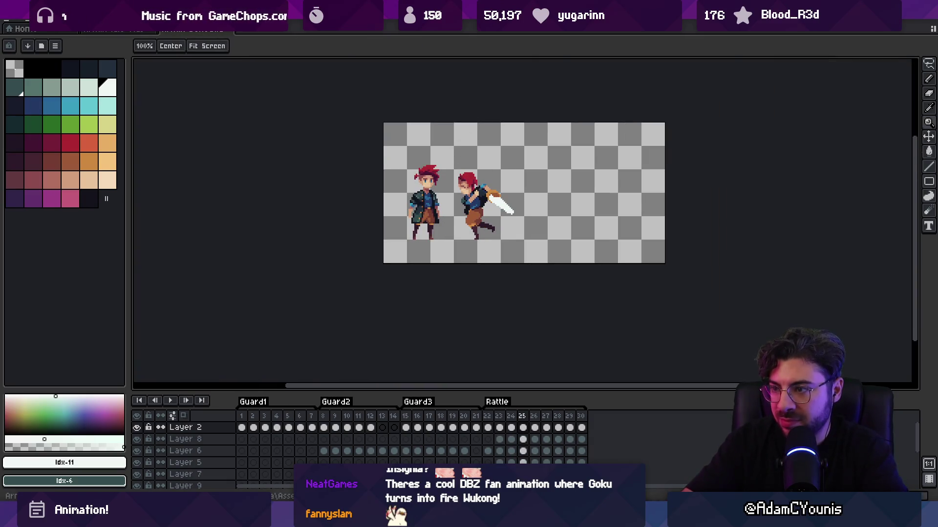
# Lasso the blade and rotate it about 10° clockwise with RotSprite
pyautogui.scroll(5, 511, 220)
pyautogui.press('q')
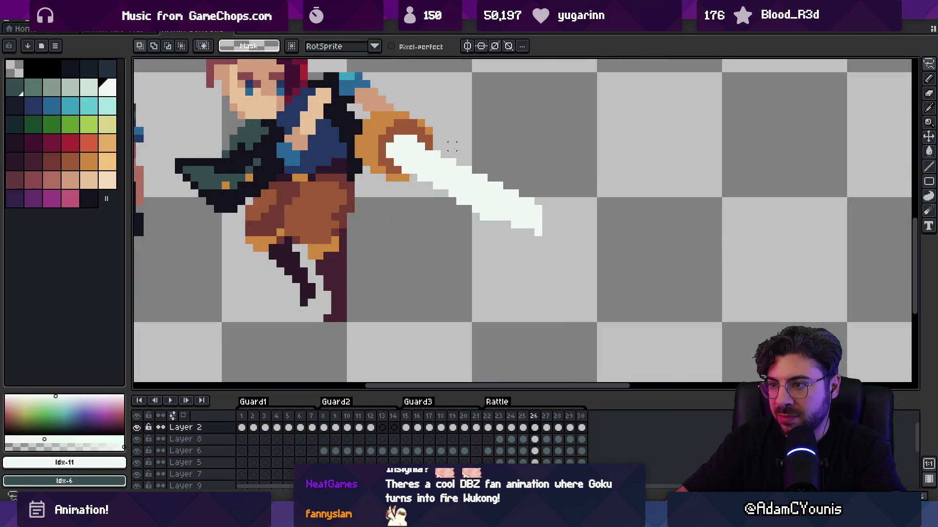
pyautogui.moveTo(369, 136)
pyautogui.mouseDown()
pyautogui.moveTo(442, 257)
pyautogui.moveTo(372, 139)
pyautogui.mouseUp()
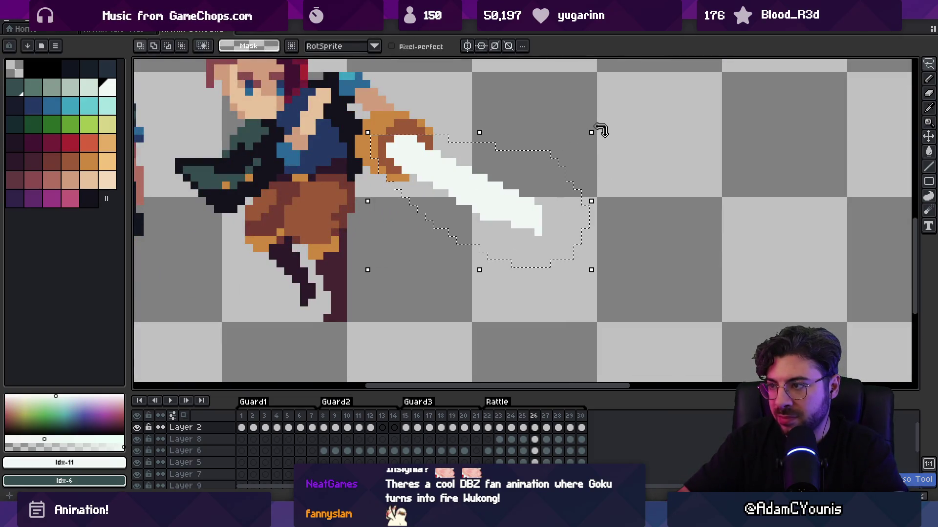
pyautogui.moveTo(602, 130); pyautogui.dragTo(610, 169)
pyautogui.press('Return')
# Repaint the blade's jagged pixels, commit the reselected blade, and play then stop the animation
pyautogui.press('b')
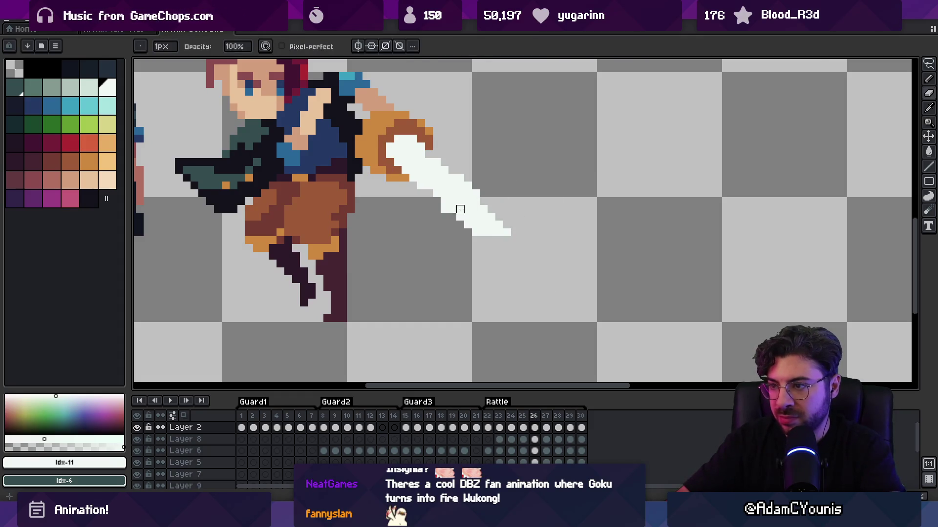
pyautogui.click(468, 217)
pyautogui.click(430, 191)
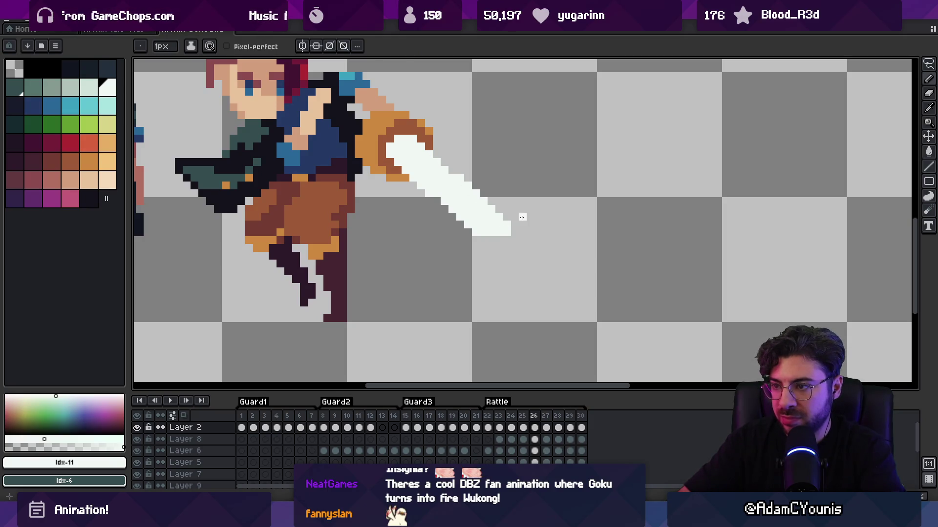
pyautogui.press('q')
pyautogui.moveTo(459, 166); pyautogui.dragTo(503, 213)
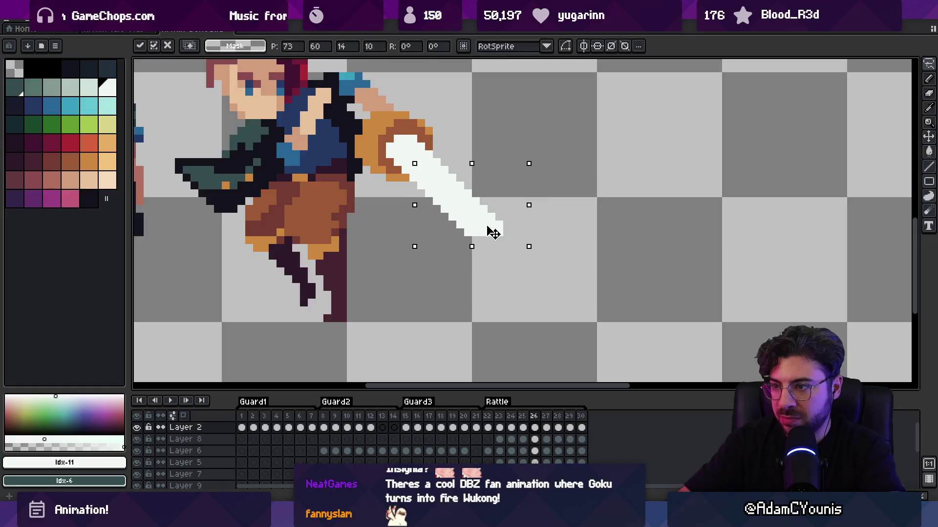
pyautogui.press('Return')
pyautogui.press('z')
pyautogui.press('-')
pyautogui.press('-')
pyautogui.press('-')
pyautogui.press('Return')
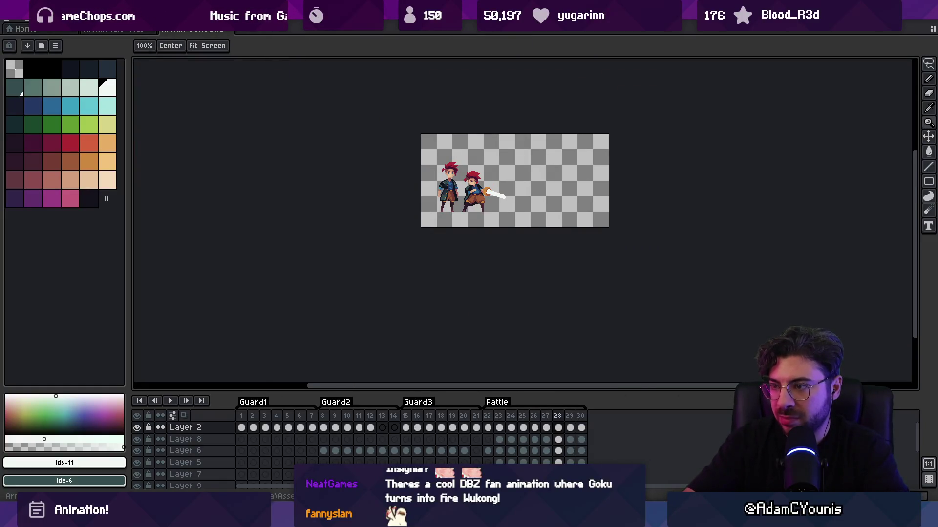
# Fill the gaps in frame 28's blade with white, then step on and replay the swing
pyautogui.scroll(4, 498, 190)
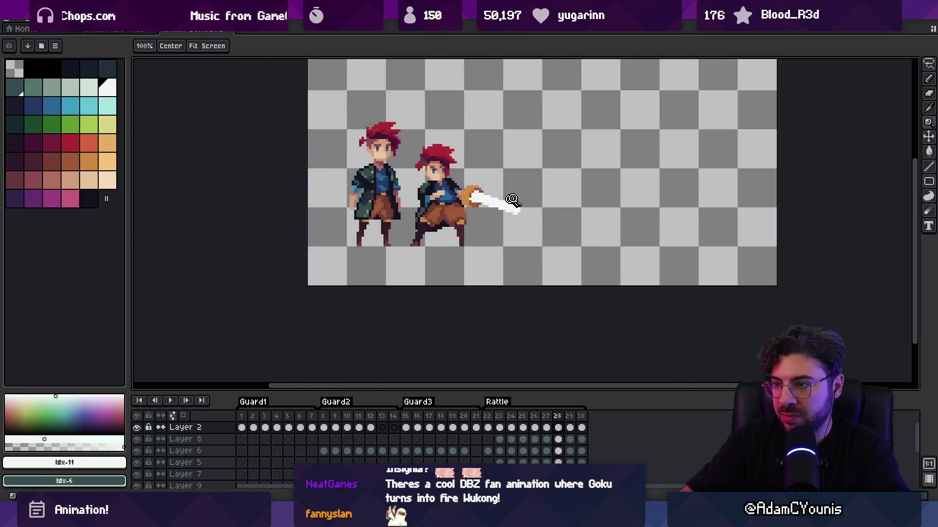
pyautogui.press('b')
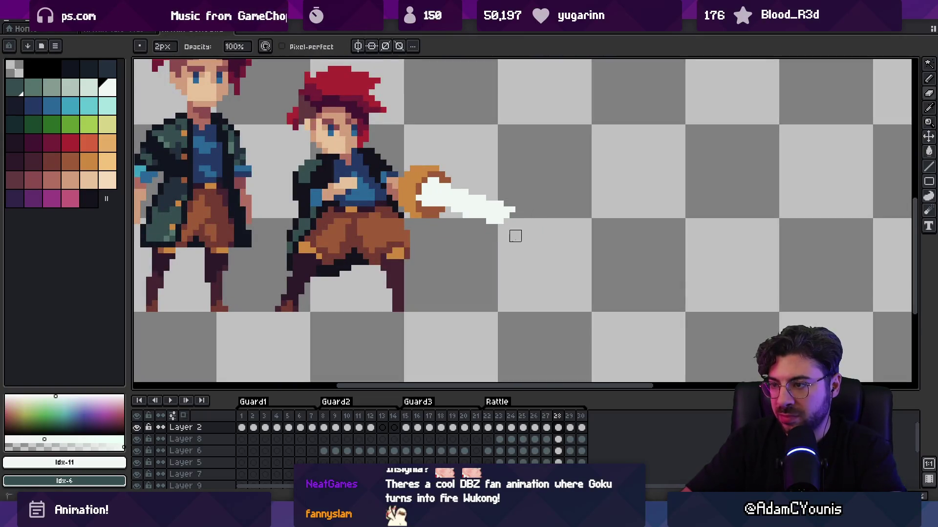
pyautogui.moveTo(474, 213); pyautogui.dragTo(444, 211)
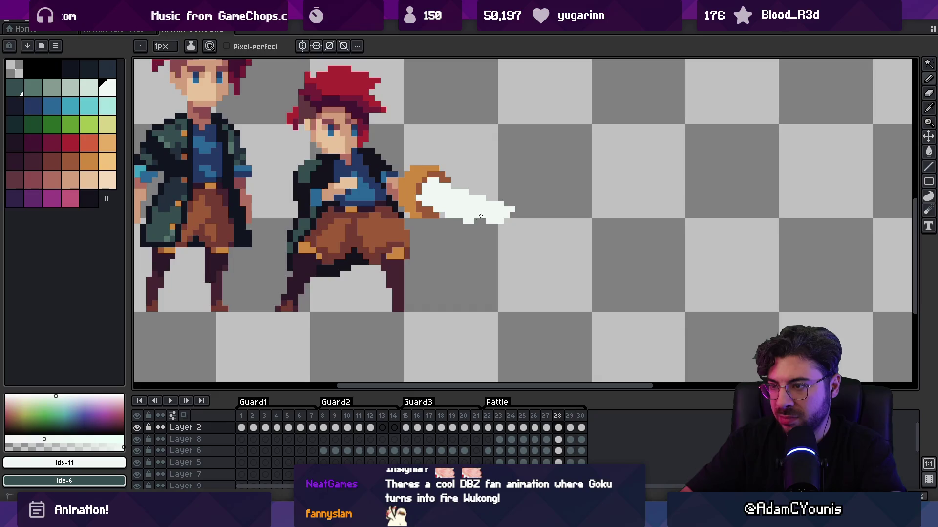
pyautogui.press('e')
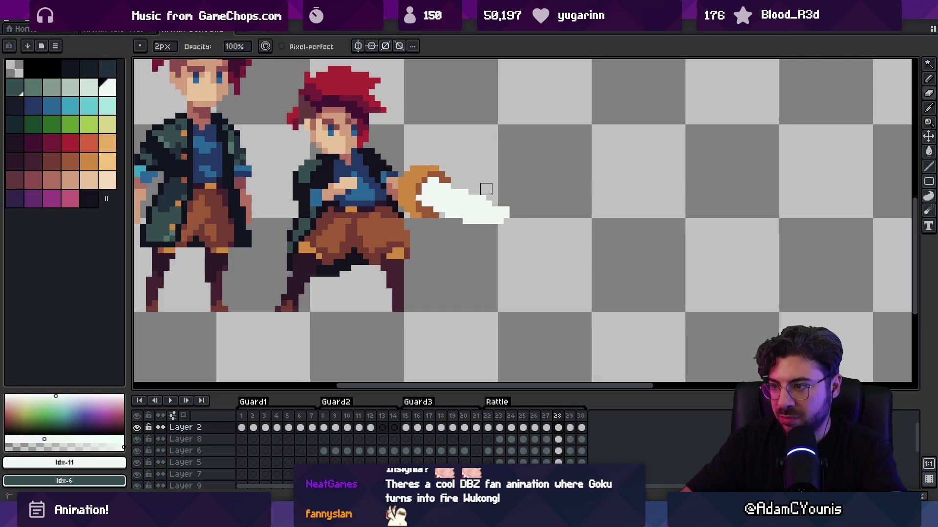
pyautogui.press('z')
pyautogui.scroll(-5, 513, 203)
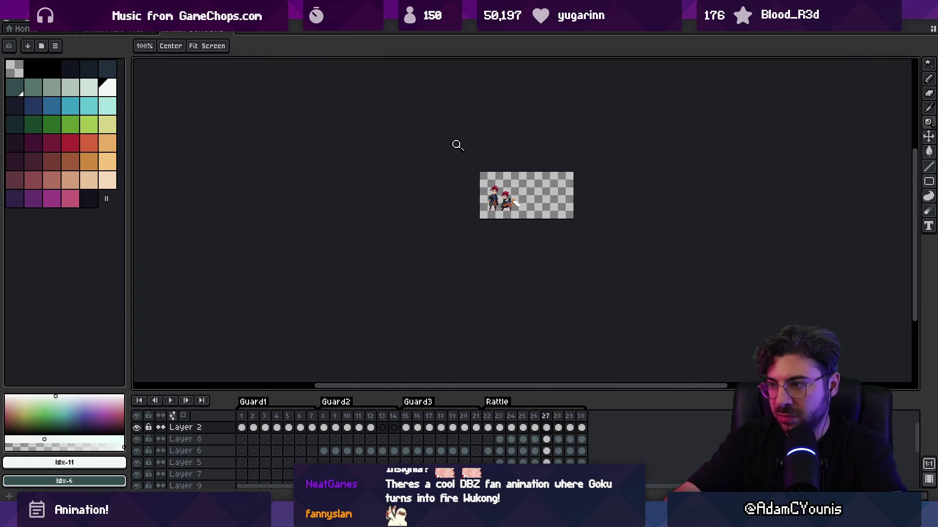
pyautogui.press('Right')
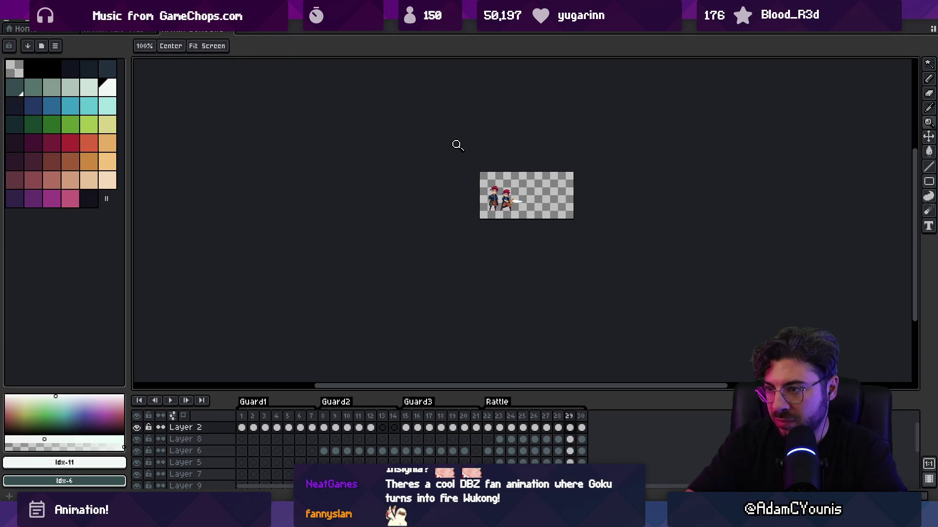
pyautogui.press('Return')
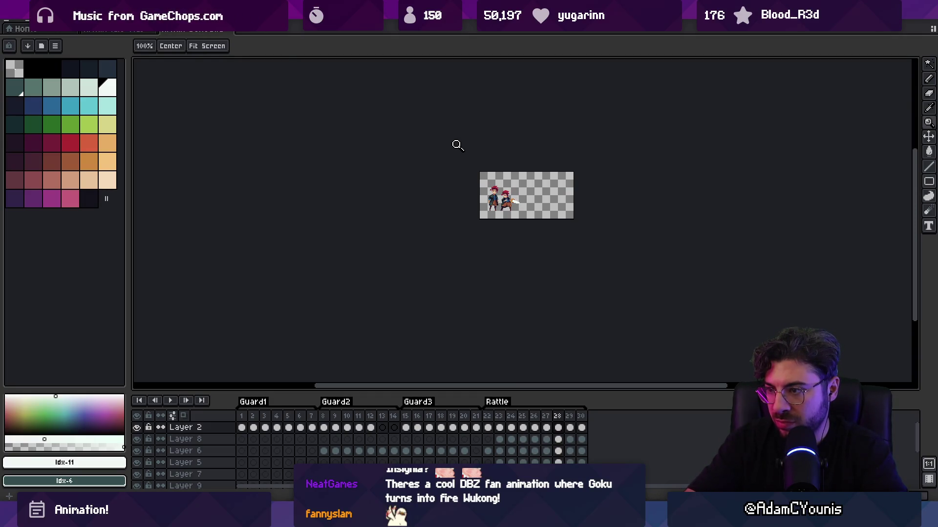
pyautogui.scroll(5, 519, 208)
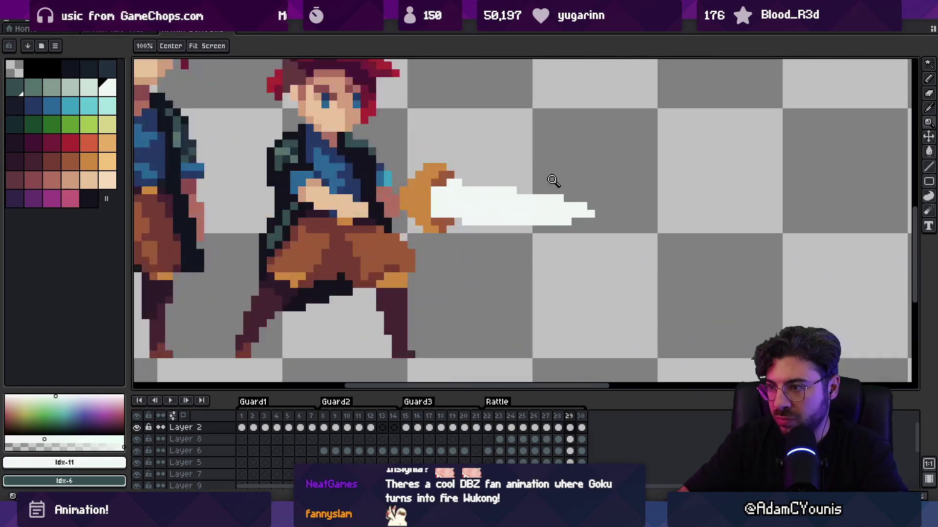
# Reshape the lower edge pixels of frame 29's blade with the 1px pencil
pyautogui.press('b')
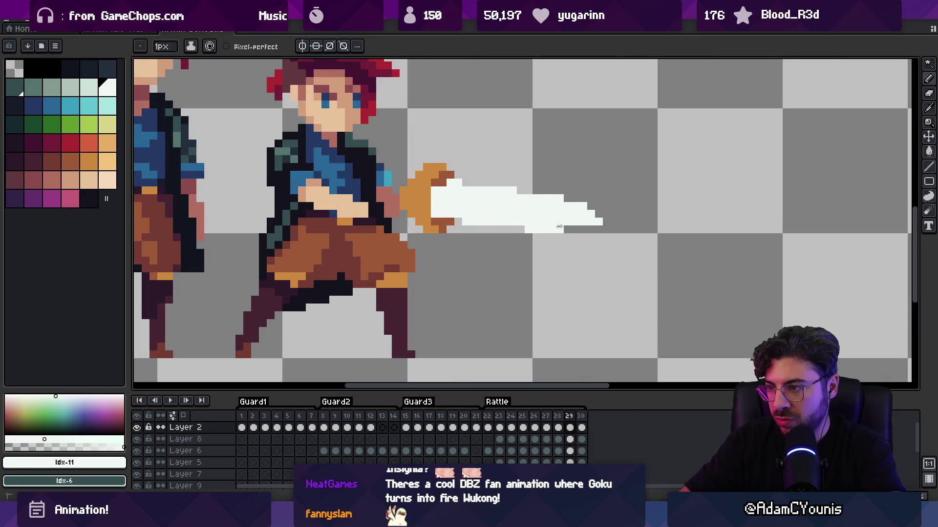
pyautogui.press('e')
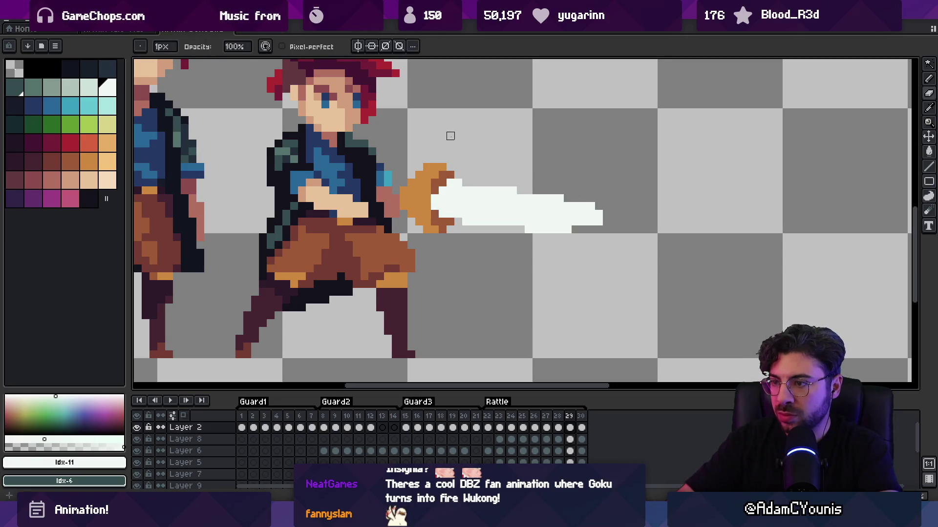
pyautogui.press('b')
pyautogui.moveTo(512, 222); pyautogui.dragTo(519, 227)
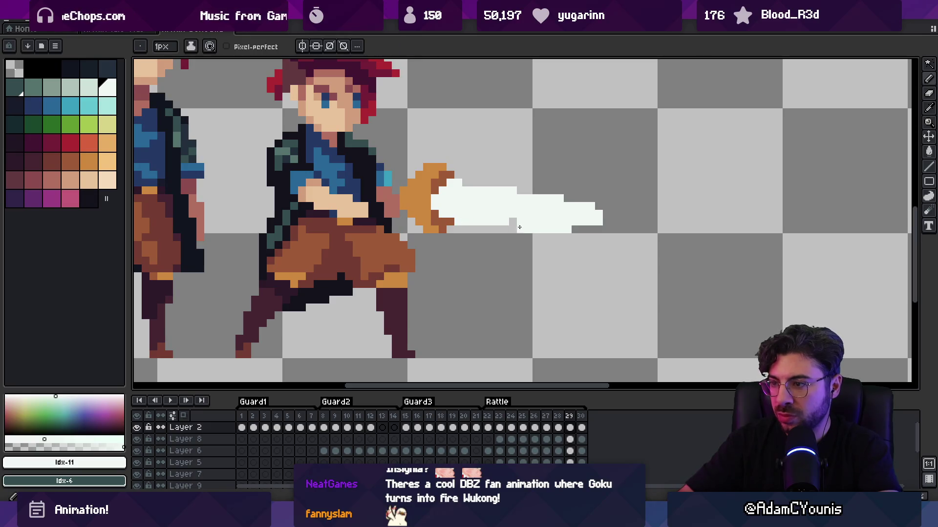
# Zoom out, play the attack, and pan to centre both characters
pyautogui.press('z')
pyautogui.scroll(-4, 481, 164)
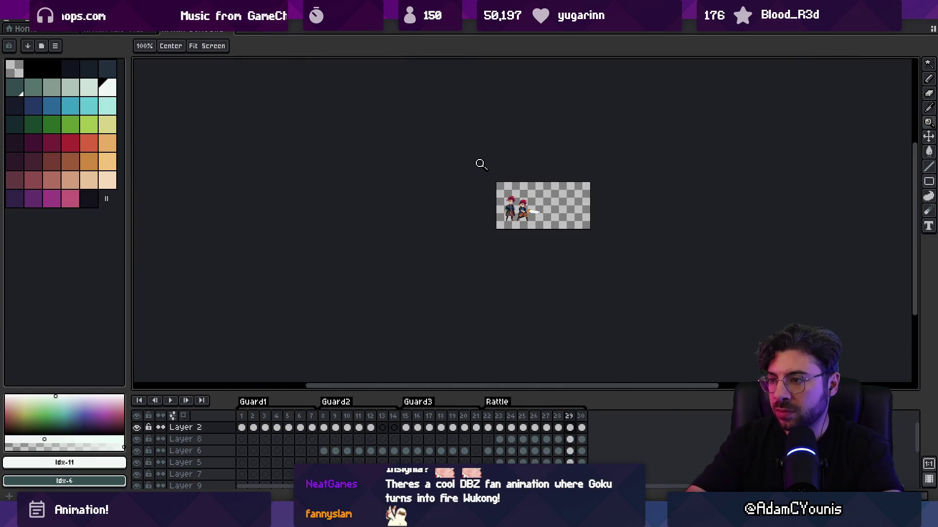
pyautogui.press('Return')
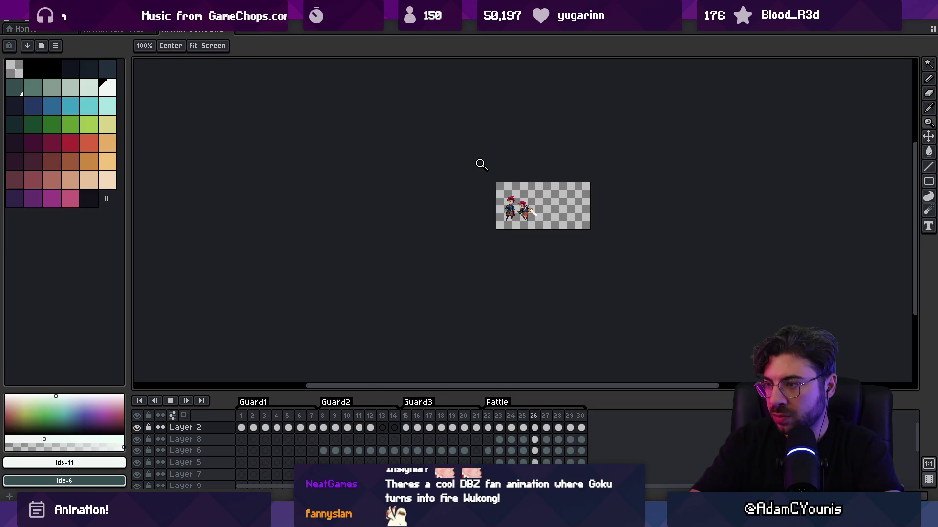
pyautogui.scroll(2, 508, 215)
pyautogui.moveTo(587, 187); pyautogui.dragTo(446, 260)
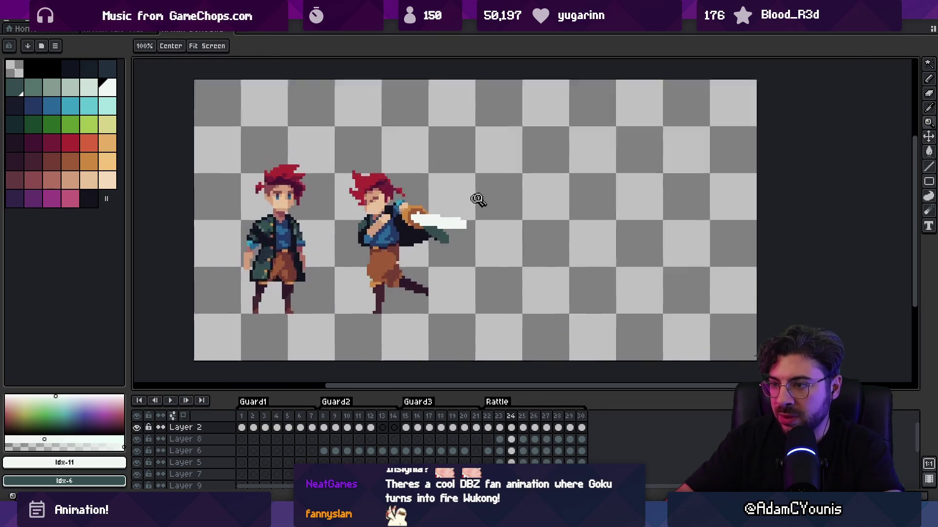
# Paint sampled skin-tone pixels onto the arm near the hilt on frame 24 and replay the attack
pyautogui.scroll(3, 477, 199)
pyautogui.press('m')
pyautogui.click(386, 236)
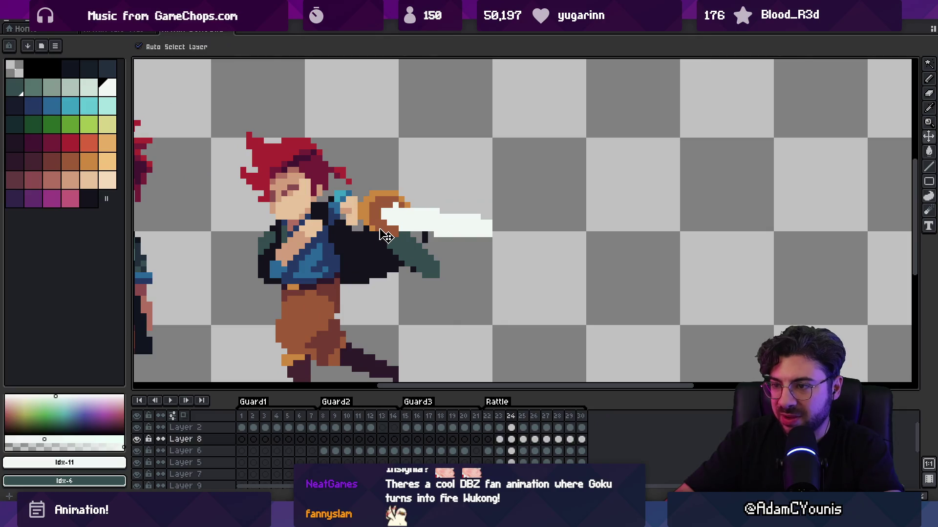
pyautogui.click(358, 225)
pyautogui.press('b')
pyautogui.keyDown('alt'); pyautogui.click(352, 216); pyautogui.keyUp('alt')
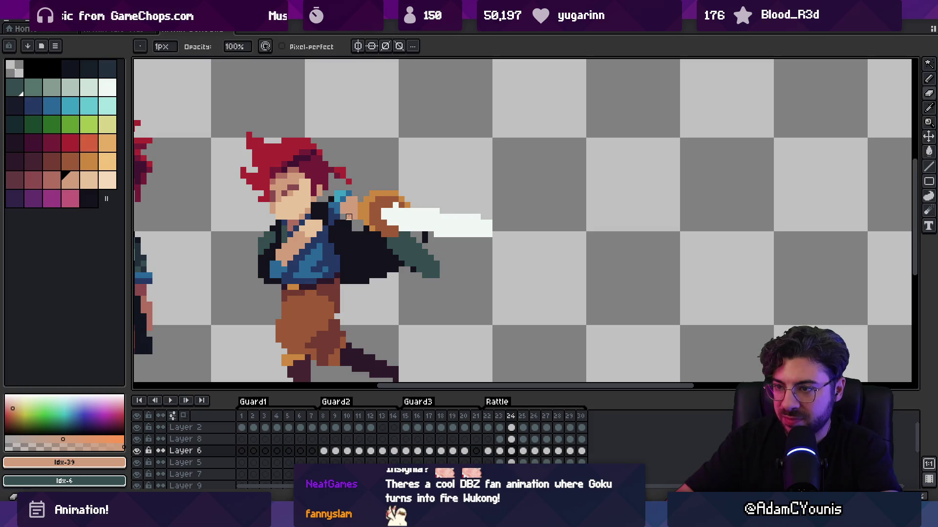
pyautogui.click(349, 217)
pyautogui.click(359, 200)
pyautogui.press('Return')
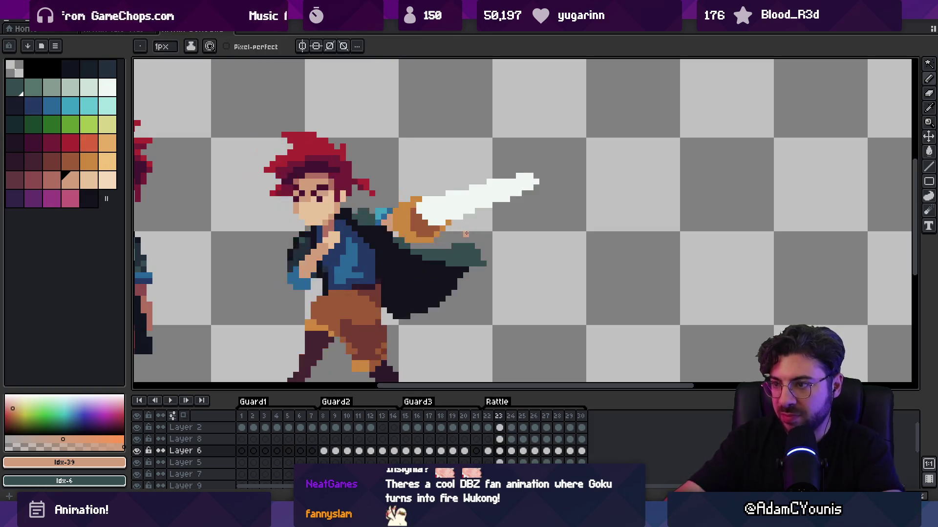
pyautogui.press('Return')
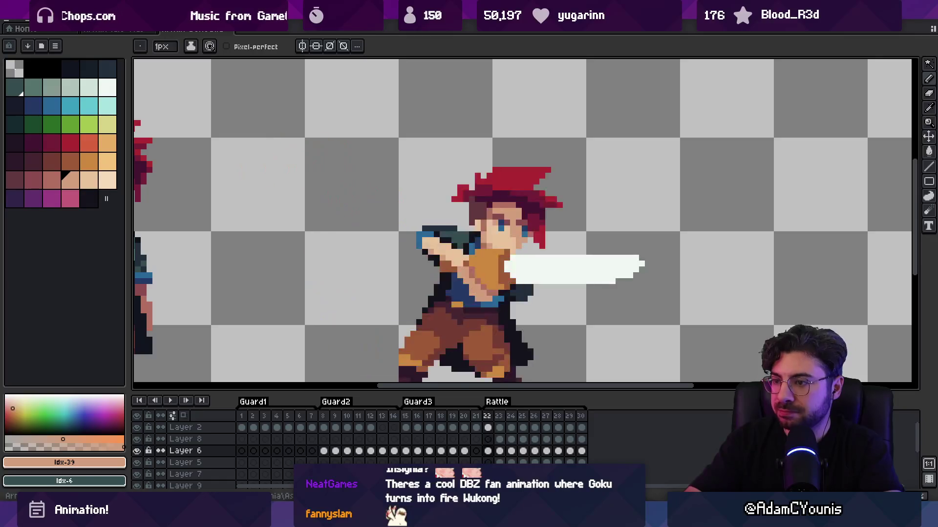
# Select the black cape layer and adjust its shading with the eraser, teal and black
pyautogui.press('v')
pyautogui.click(420, 237)
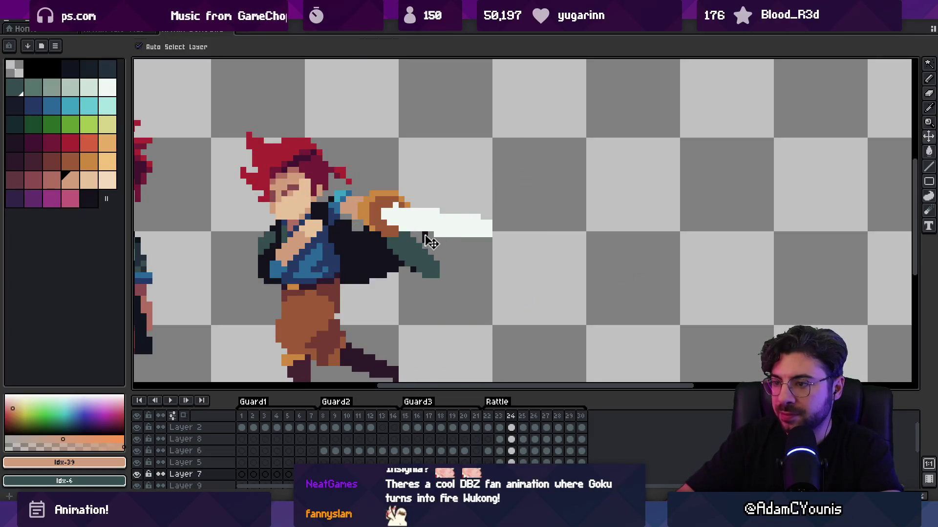
pyautogui.scroll(-2, 434, 226)
pyautogui.scroll(3, 394, 226)
pyautogui.keyDown('ctrl'); pyautogui.click(395, 225); pyautogui.keyUp('ctrl')
pyautogui.keyDown('alt'); pyautogui.click(395, 225); pyautogui.keyUp('alt')
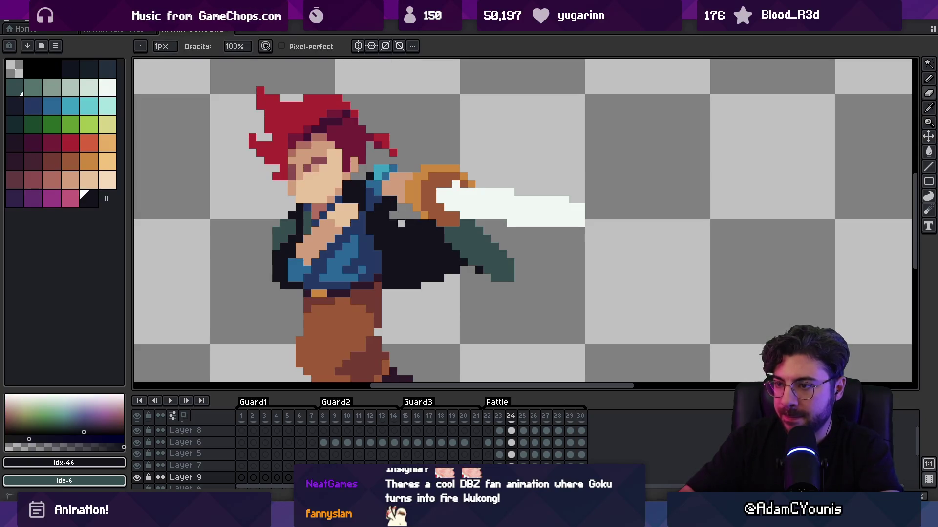
pyautogui.press('e')
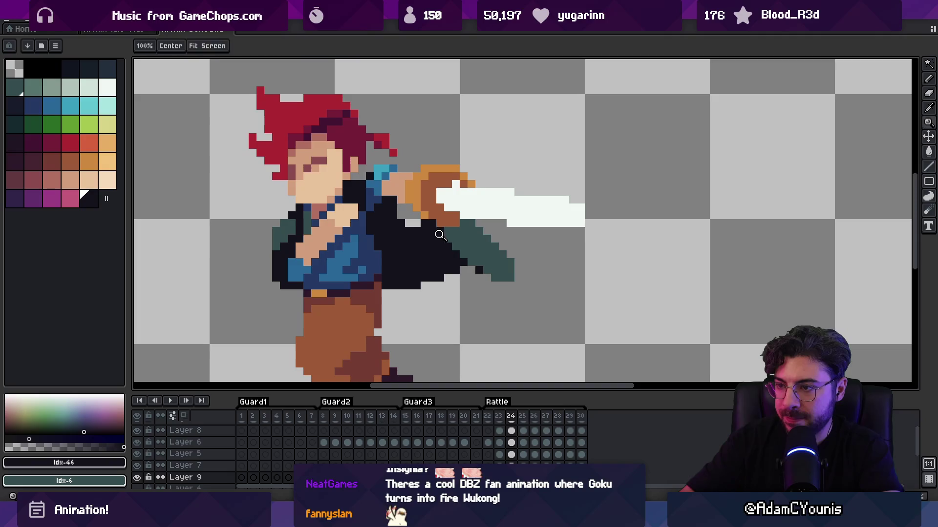
pyautogui.keyDown('alt'); pyautogui.click(450, 234); pyautogui.keyUp('alt')
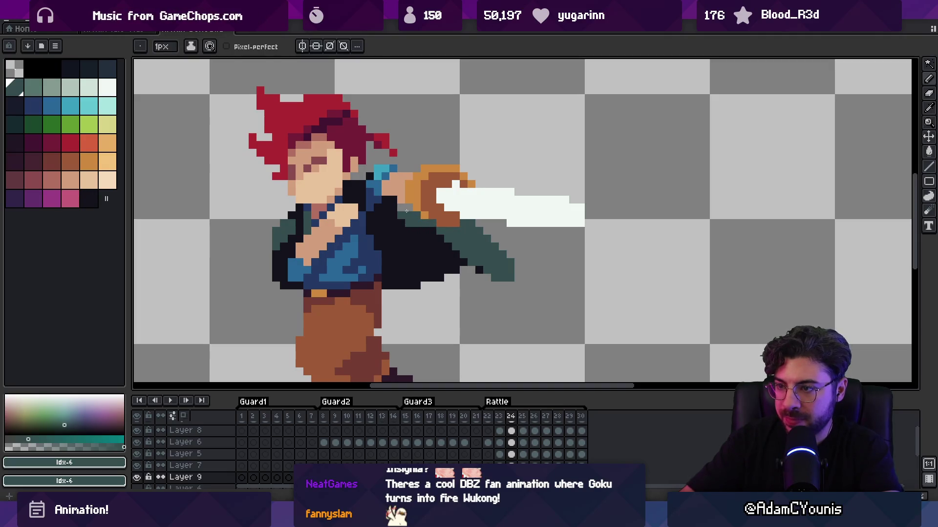
pyautogui.keyDown('alt'); pyautogui.click(412, 226); pyautogui.keyUp('alt')
pyautogui.press('z')
pyautogui.scroll(-5, 418, 168)
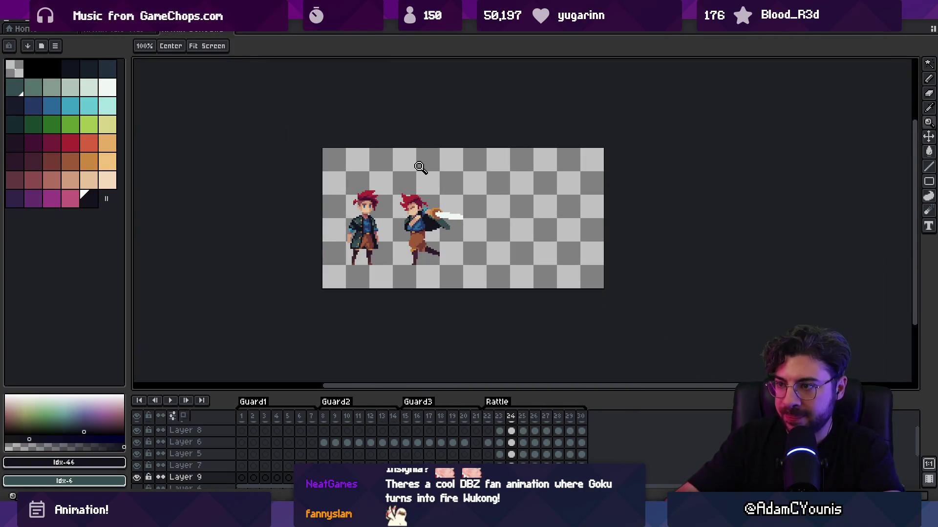
# On Layer 6, sample the shoulder's teal and switch to a darker teal drawing colour
pyautogui.scroll(5, 412, 227)
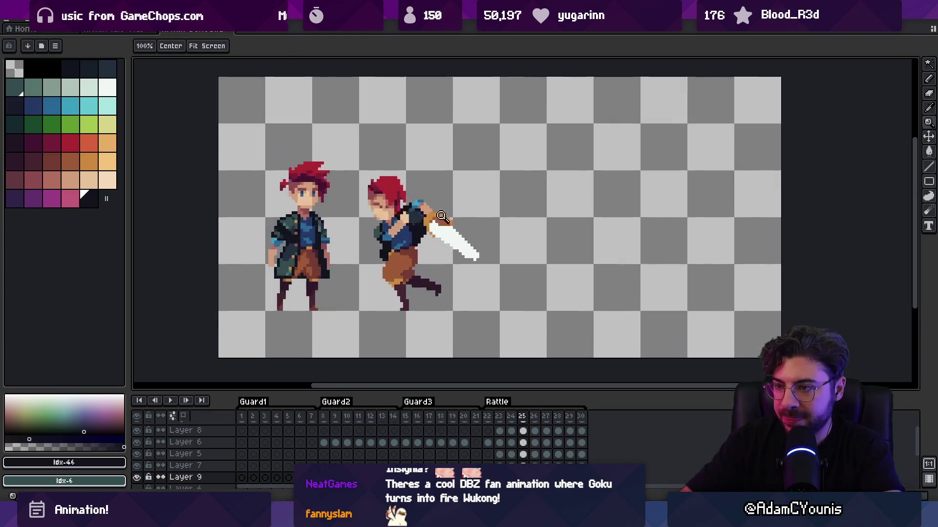
pyautogui.press('v')
pyautogui.click(436, 230)
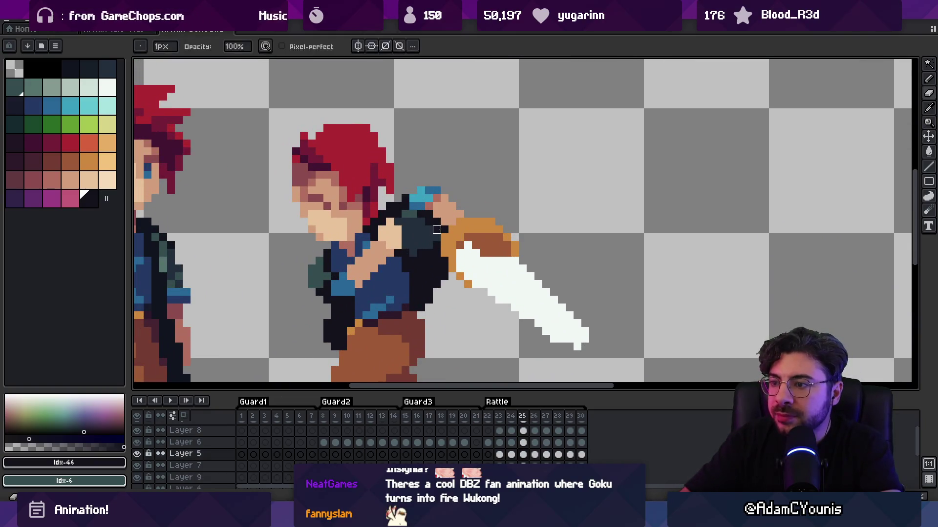
pyautogui.press('b')
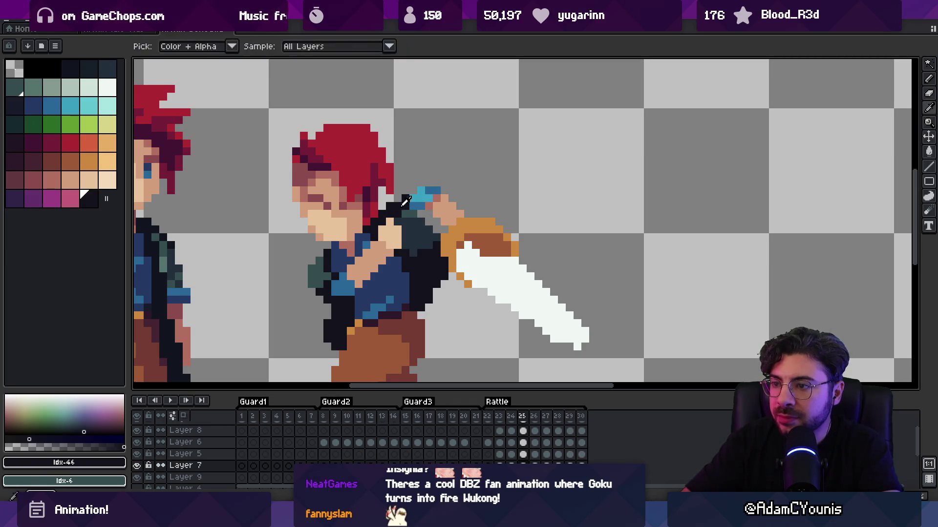
pyautogui.keyDown('ctrl'); pyautogui.click(421, 215); pyautogui.keyUp('ctrl')
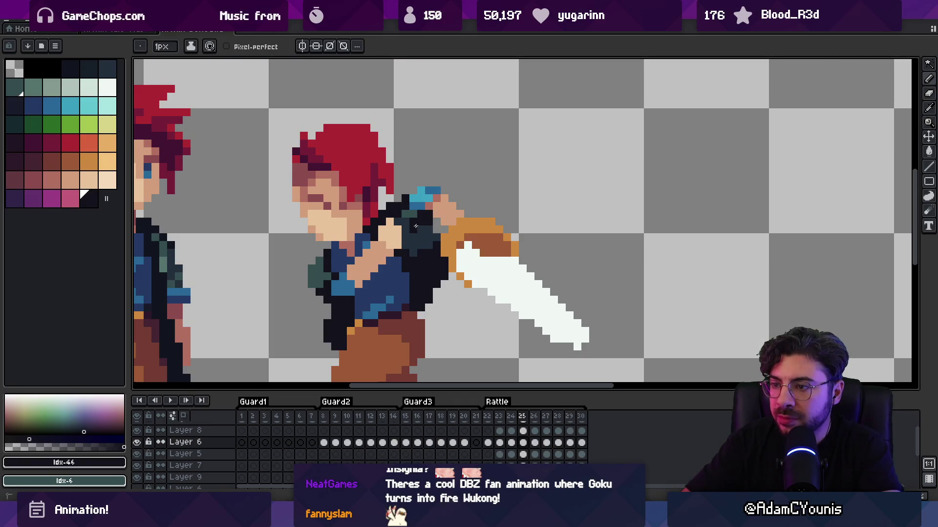
pyautogui.press('alt')
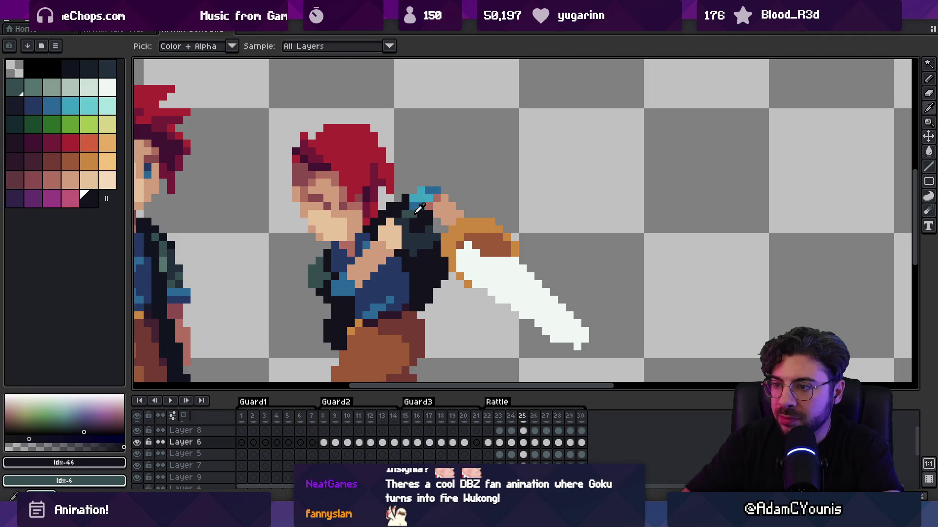
pyautogui.keyDown('alt'); pyautogui.click(419, 209); pyautogui.keyUp('alt')
pyautogui.keyDown('alt'); pyautogui.click(428, 254); pyautogui.keyUp('alt')
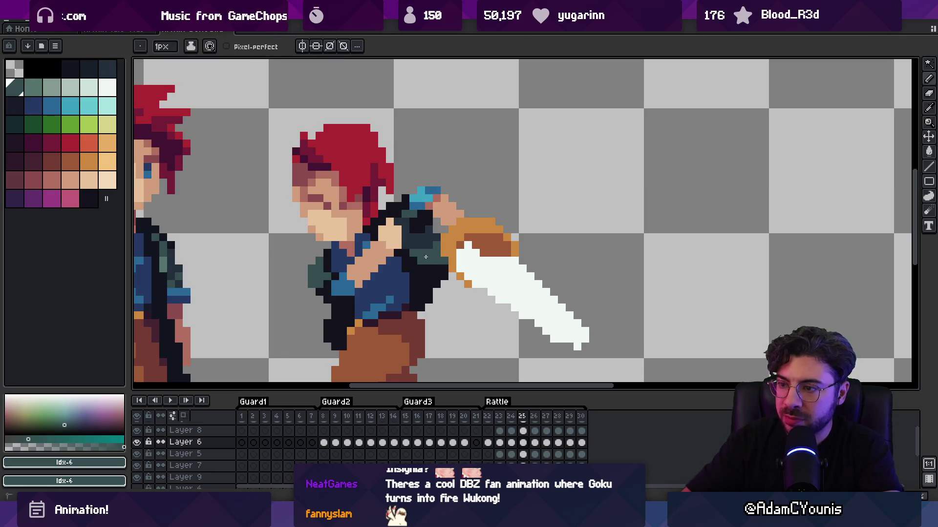
pyautogui.keyDown('alt'); pyautogui.click(434, 249); pyautogui.keyUp('alt')
# Fix the hand-grip pixels on the hand layer and Layer 6, then view the sprite small
pyautogui.keyDown('ctrl'); pyautogui.click(436, 240); pyautogui.keyUp('ctrl')
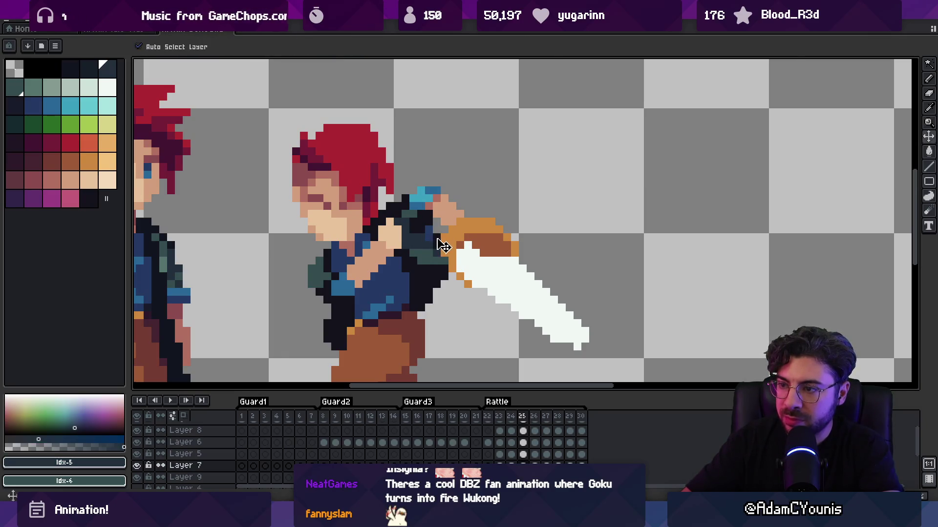
pyautogui.keyDown('ctrl'); pyautogui.click(437, 238); pyautogui.keyUp('ctrl')
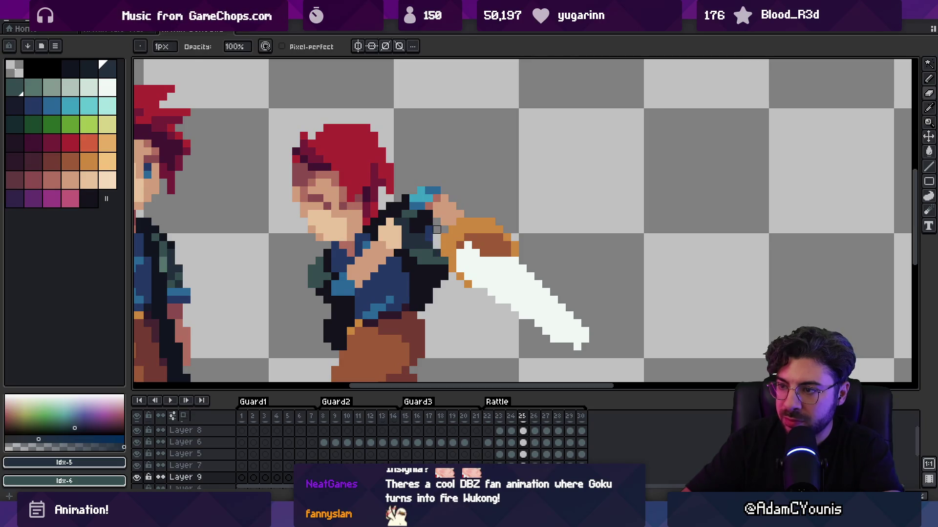
pyautogui.keyDown('ctrl'); pyautogui.click(435, 262); pyautogui.keyUp('ctrl')
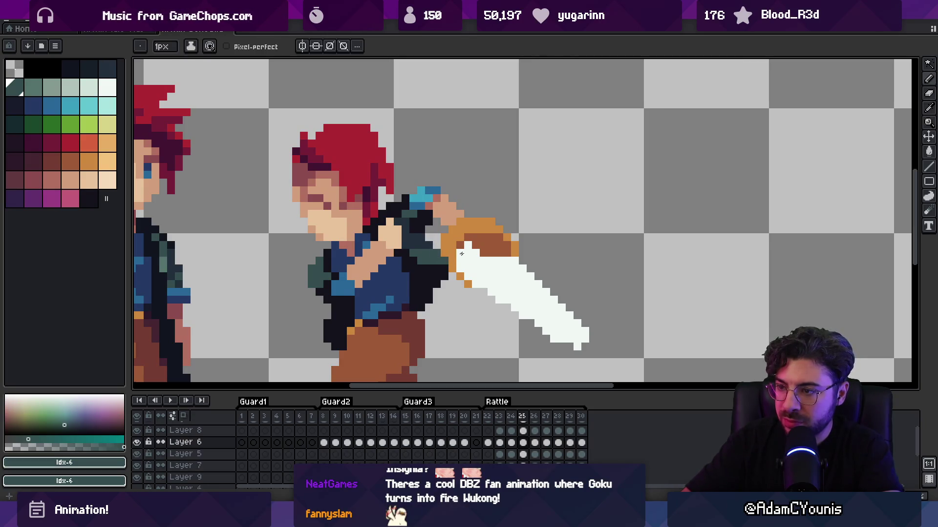
pyautogui.scroll(-5, 461, 253)
pyautogui.press('Return')
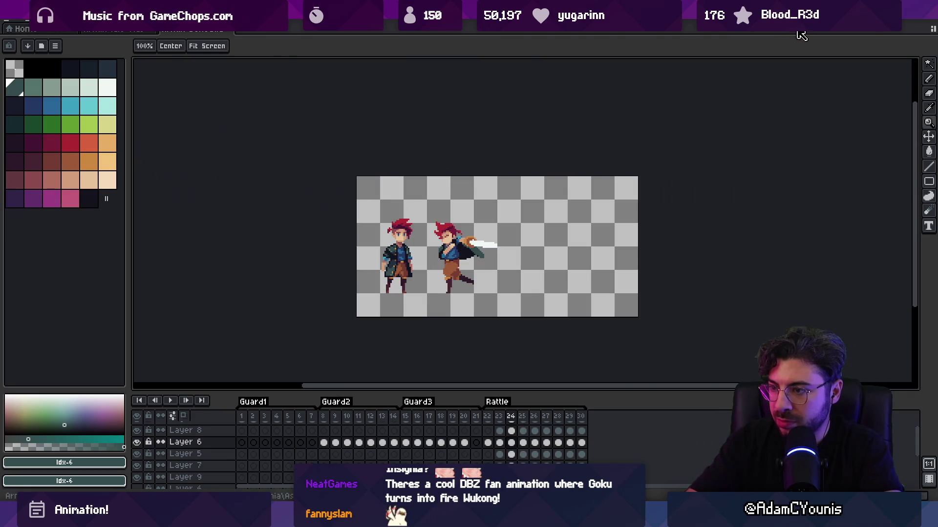
# Pick the dark teal cape colour and select the layer under the cape pixels
pyautogui.scroll(4, 459, 253)
pyautogui.keyDown('alt'); pyautogui.click(444, 242); pyautogui.keyUp('alt')
pyautogui.press('b')
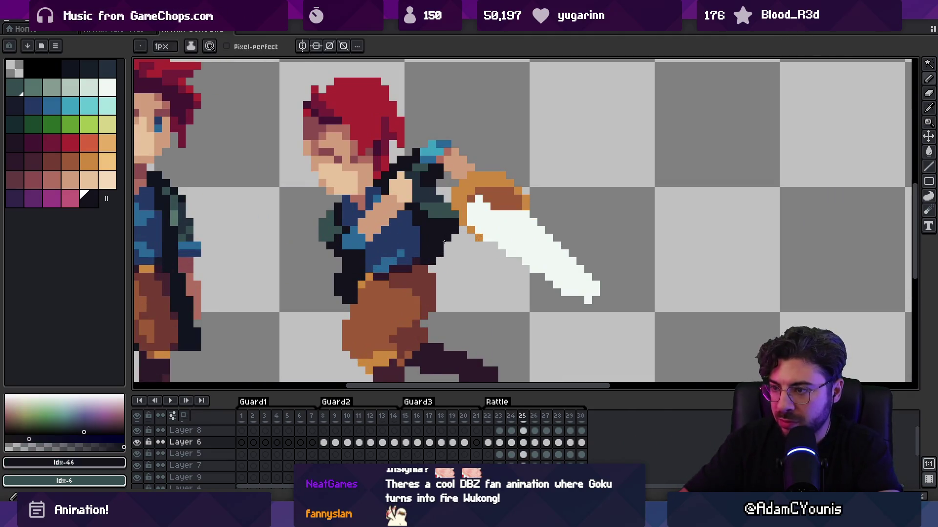
pyautogui.keyDown('alt'); pyautogui.click(460, 222); pyautogui.keyUp('alt')
pyautogui.scroll(-4, 483, 214)
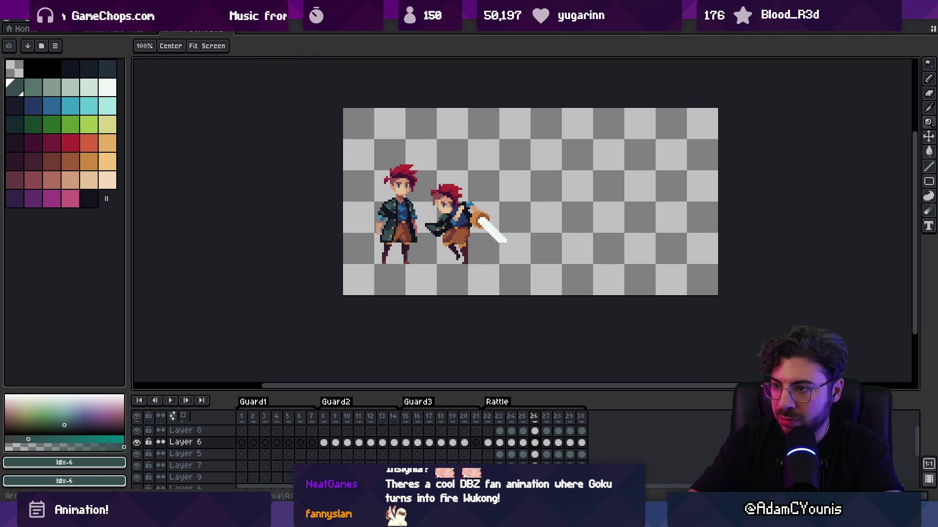
pyautogui.click(412, 228)
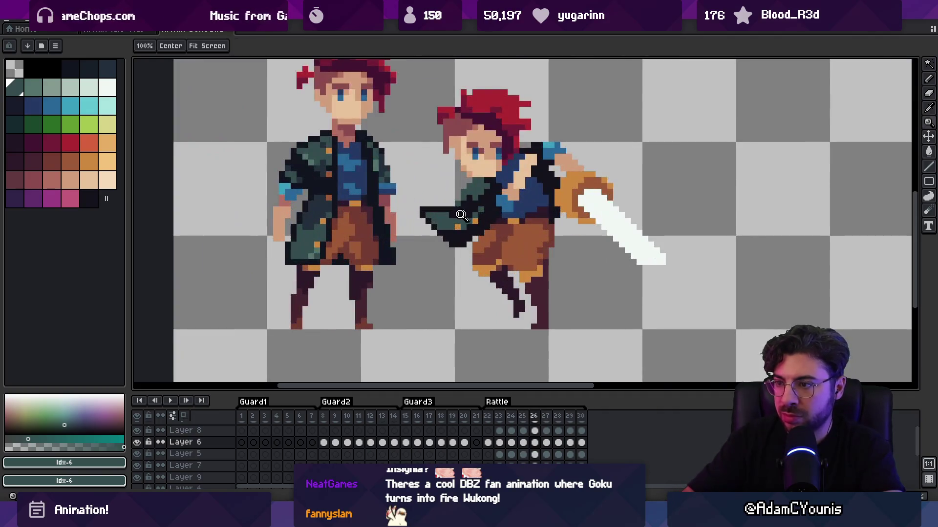
pyautogui.press('b')
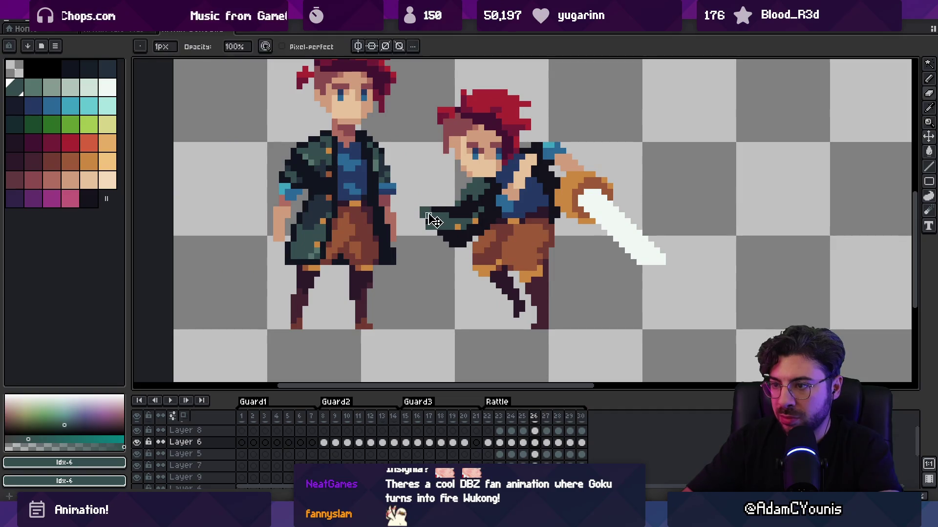
pyautogui.keyDown('ctrl'); pyautogui.click(432, 216); pyautogui.keyUp('ctrl')
pyautogui.keyDown('ctrl'); pyautogui.click(444, 215); pyautogui.keyUp('ctrl')
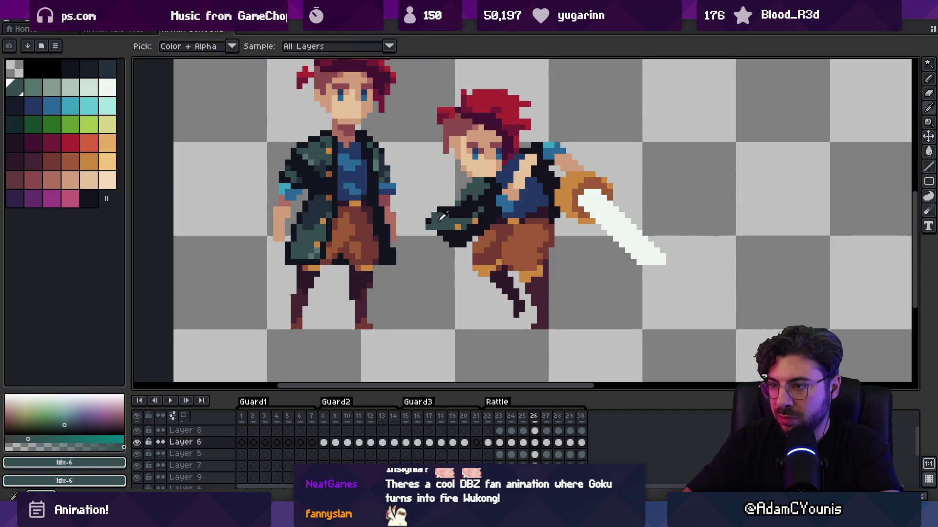
# Sample the cape colour from Layer 9 and select Layer 6, focusing on the cape and hand
pyautogui.press('z')
pyautogui.scroll(-3, 445, 211)
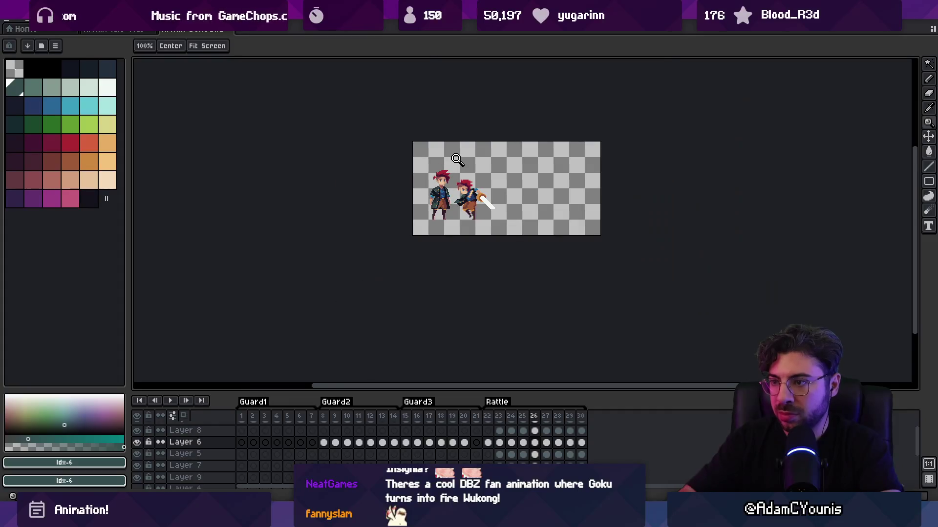
pyautogui.scroll(5, 414, 194)
pyautogui.press('b')
pyautogui.keyDown('alt'); pyautogui.click(428, 212); pyautogui.keyUp('alt')
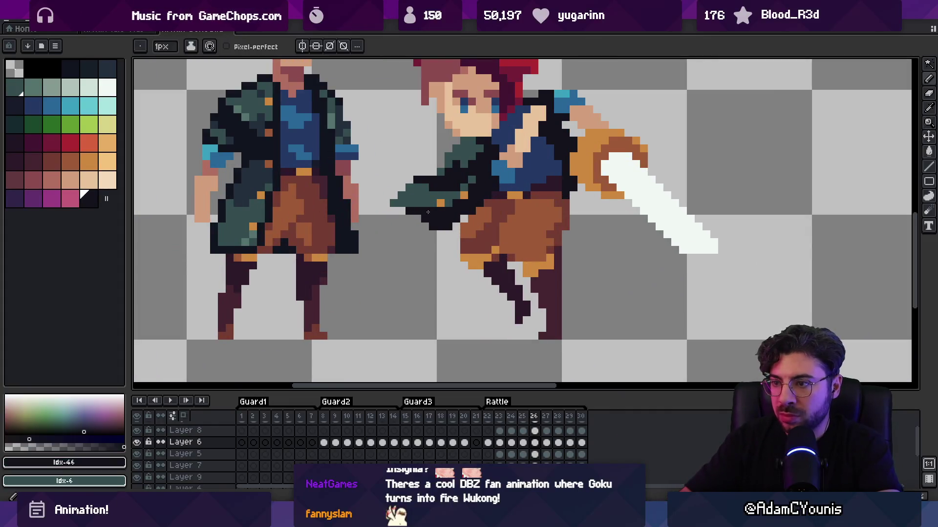
pyautogui.keyDown('ctrl'); pyautogui.click(414, 181); pyautogui.keyUp('ctrl')
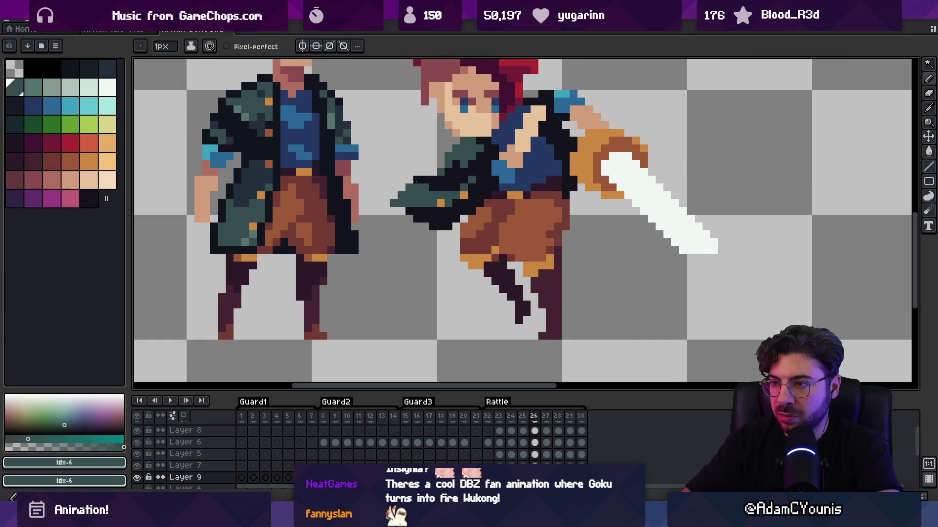
pyautogui.keyDown('ctrl'); pyautogui.click(426, 181); pyautogui.keyUp('ctrl')
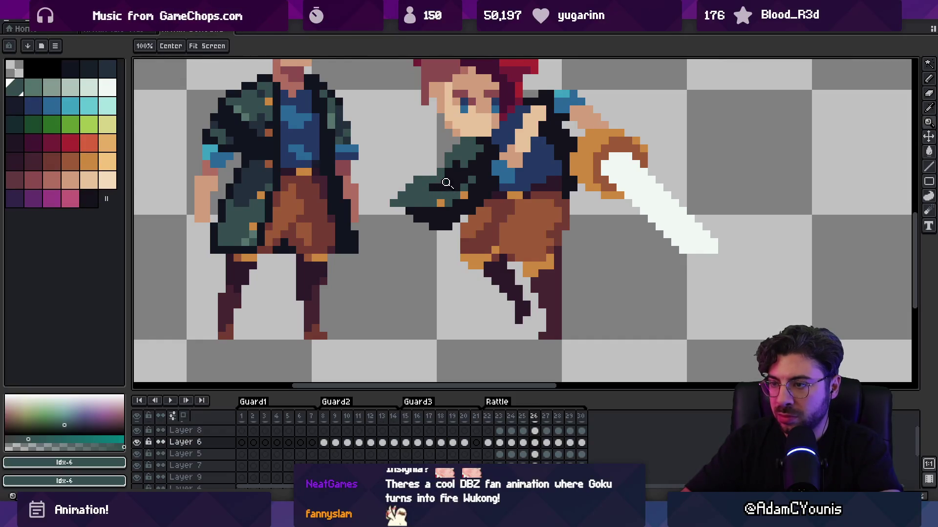
pyautogui.scroll(-3, 447, 182)
pyautogui.scroll(5, 446, 183)
pyautogui.keyDown('ctrl'); pyautogui.click(452, 188); pyautogui.keyUp('ctrl')
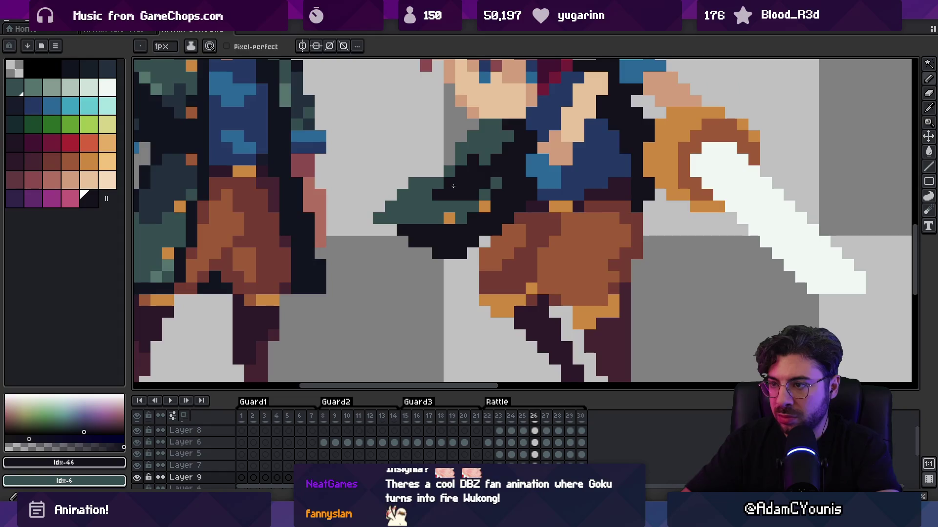
pyautogui.scroll(-5, 454, 186)
# Play the attack animation, then compare frames 25 and 26 to check the poses
pyautogui.press('Return')
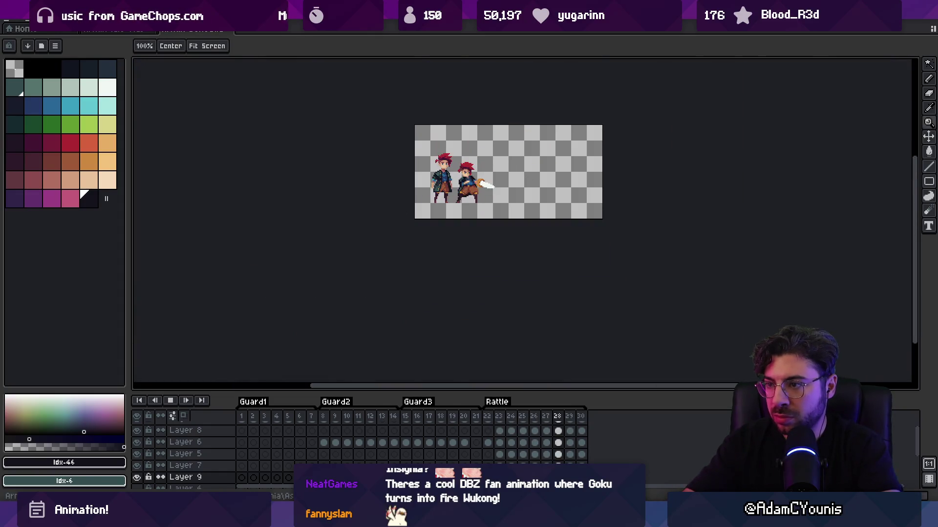
pyautogui.press('Return')
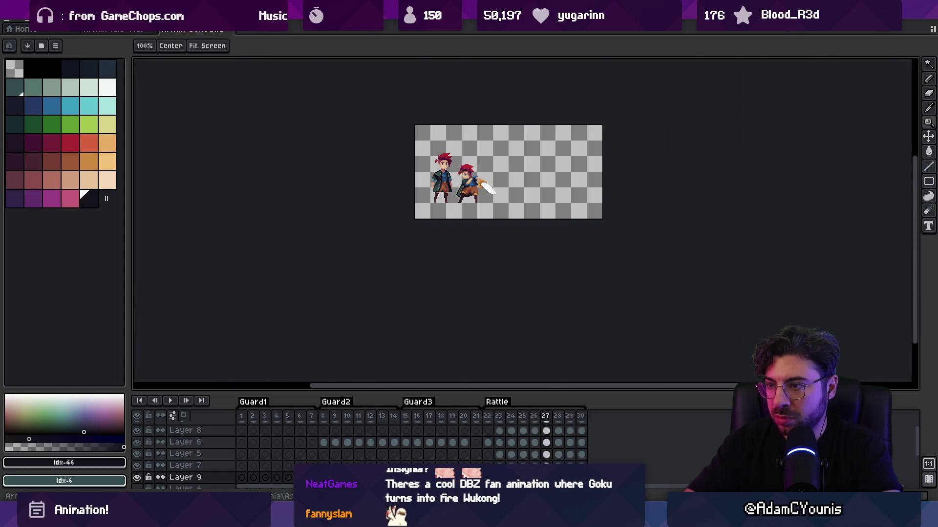
pyautogui.press('Left')
pyautogui.press('Up')
pyautogui.press('Up')
pyautogui.press('Up')
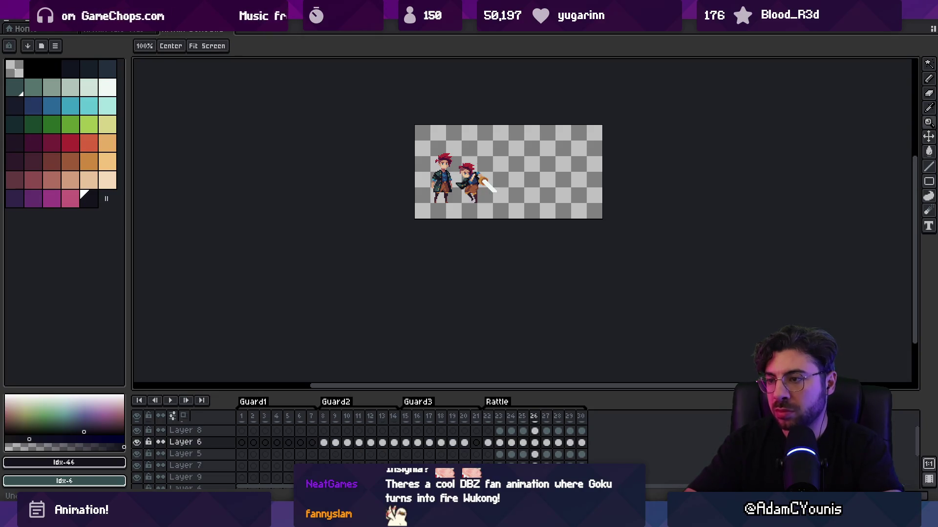
pyautogui.press('Left')
pyautogui.press('Right')
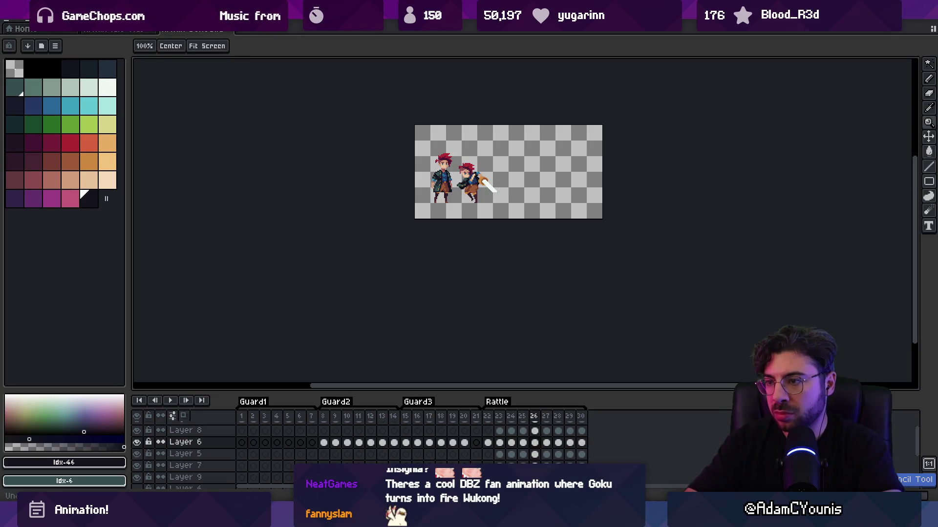
pyautogui.press('e')
pyautogui.press('Left')
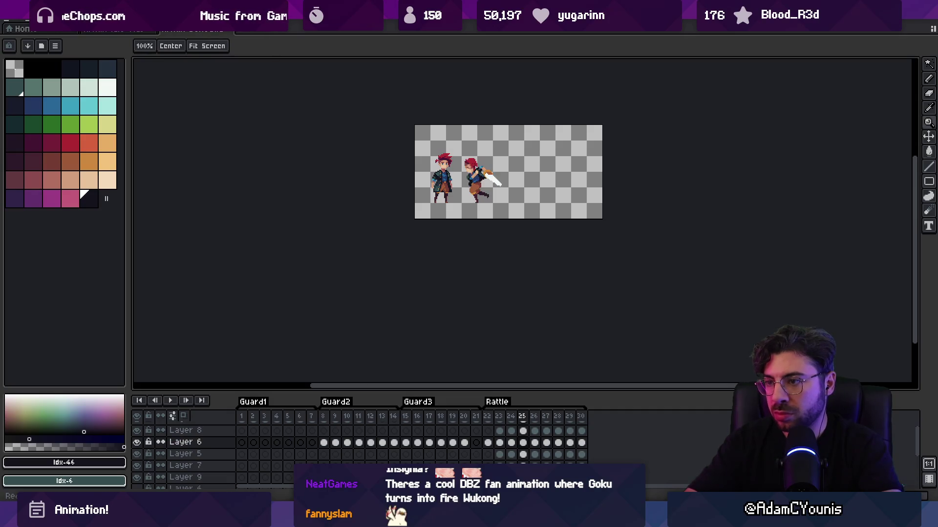
pyautogui.press('Left')
pyautogui.press('Right')
pyautogui.press('Right')
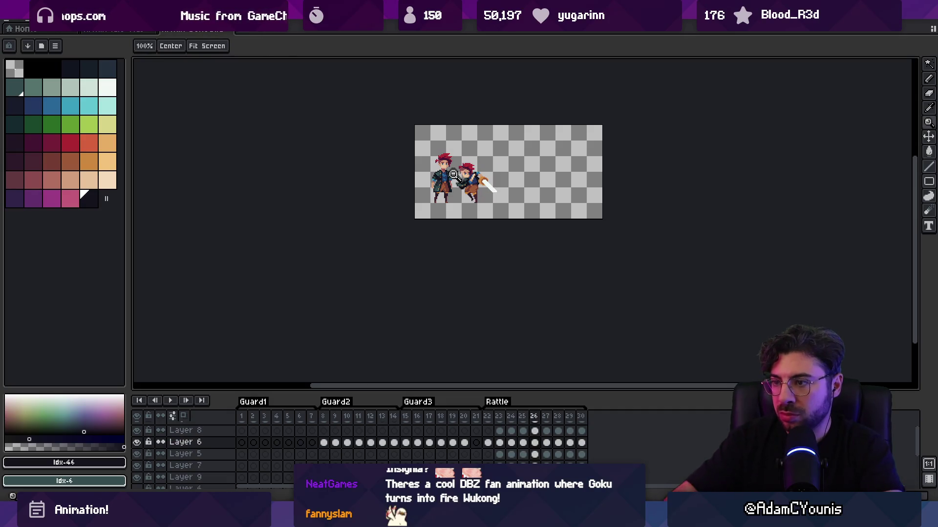
# Paint teal pixels on the cape tip beside the hand in frame 26
pyautogui.click(453, 174)
pyautogui.click(479, 210)
pyautogui.press('i')
pyautogui.click(473, 230)
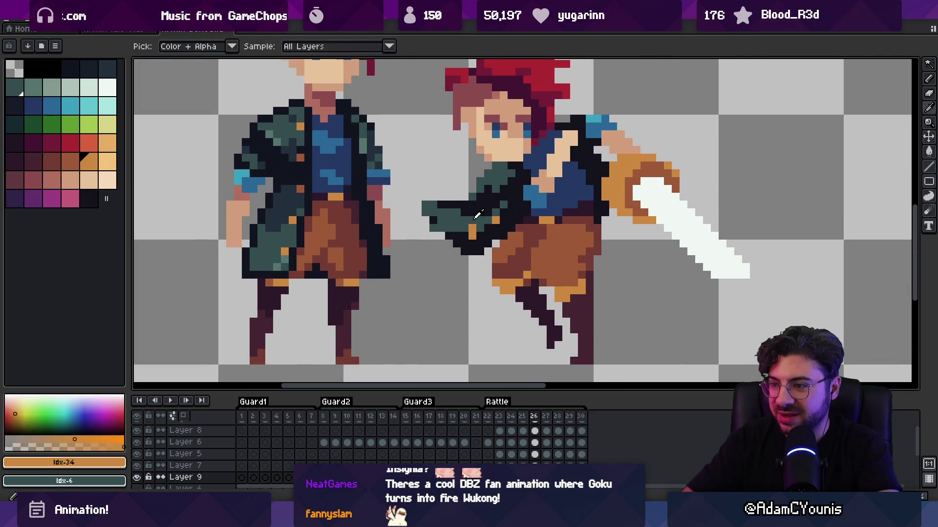
pyautogui.click(478, 215)
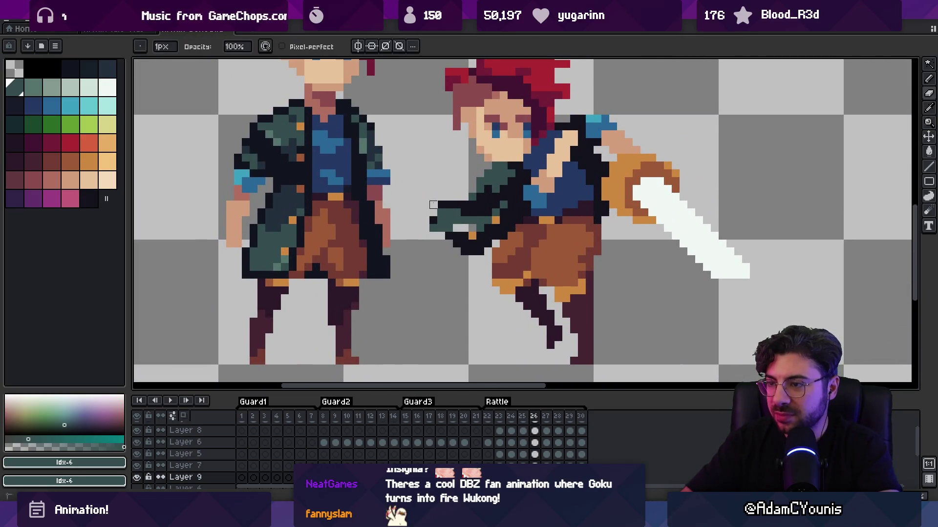
pyautogui.keyDown('ctrl'); pyautogui.click(441, 212); pyautogui.keyUp('ctrl')
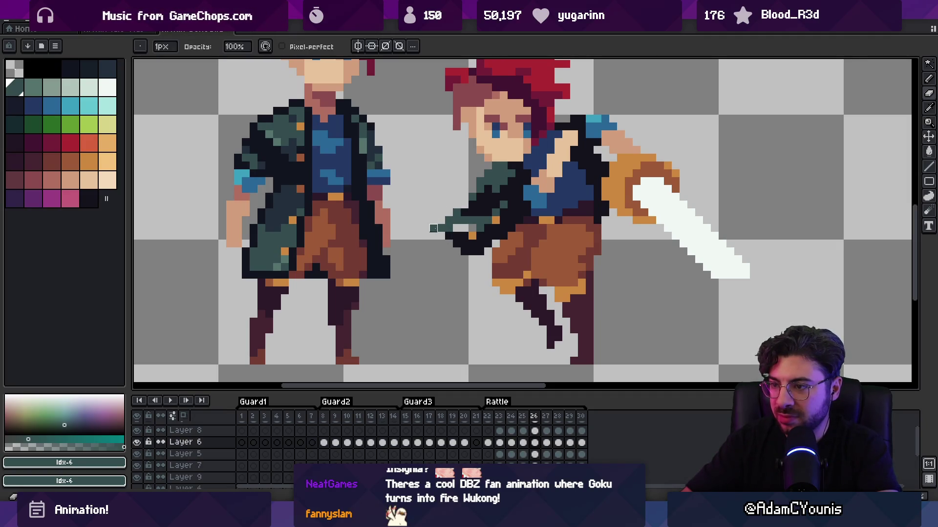
pyautogui.keyDown('alt'); pyautogui.click(465, 210); pyautogui.keyUp('alt')
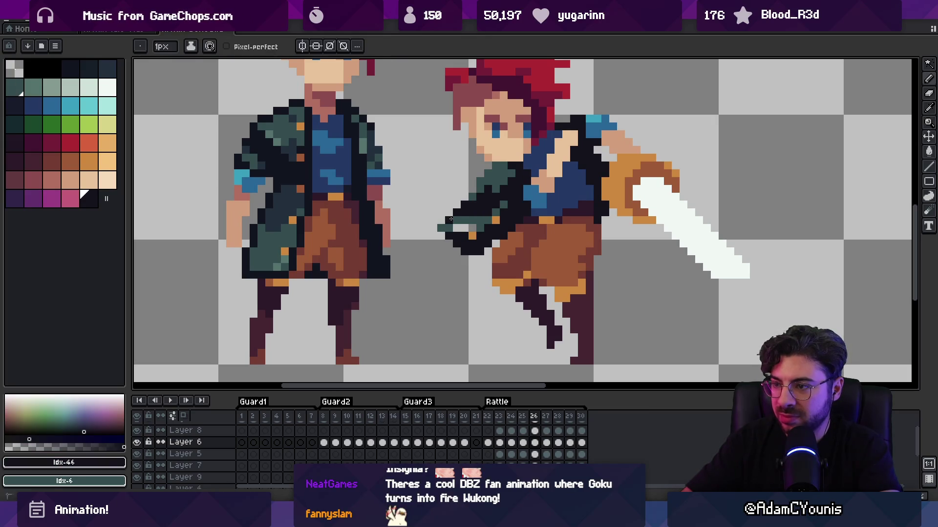
pyautogui.keyDown('alt'); pyautogui.click(461, 222); pyautogui.keyUp('alt')
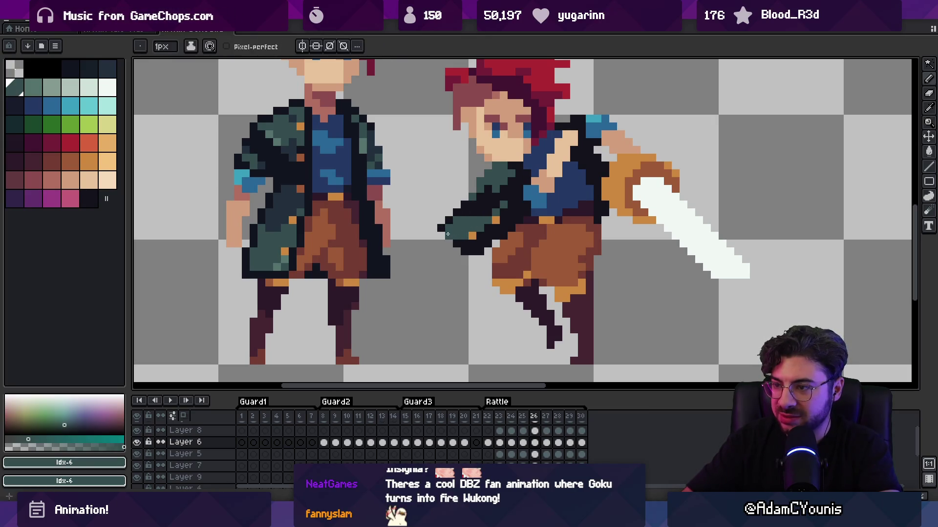
# Stop on frame 26 and undo then redo the last pose change
pyautogui.press('z')
pyautogui.scroll(-4, 422, 214)
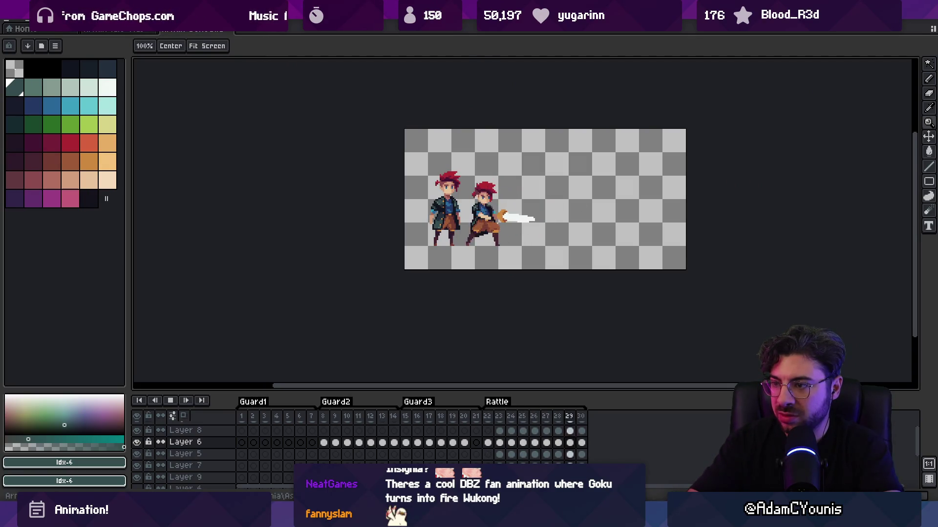
pyautogui.press('Return')
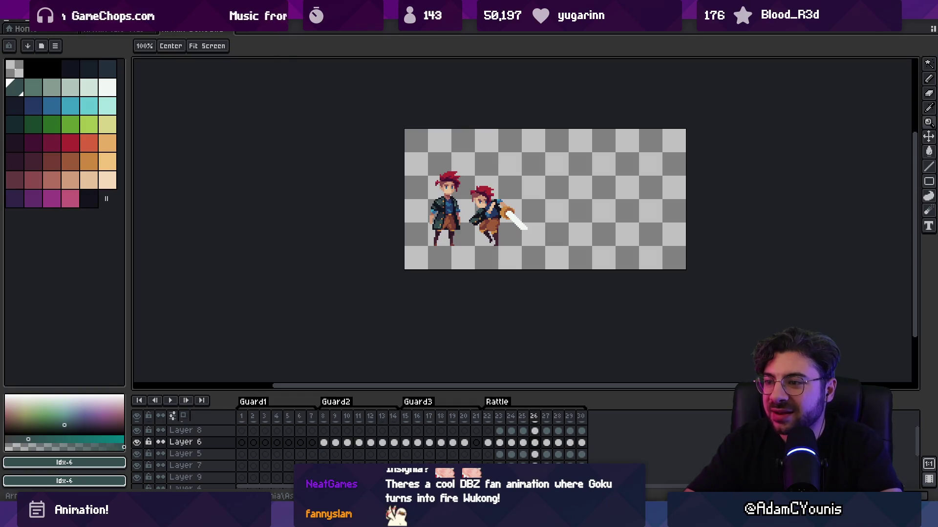
pyautogui.hotkey('ctrl', 'z')
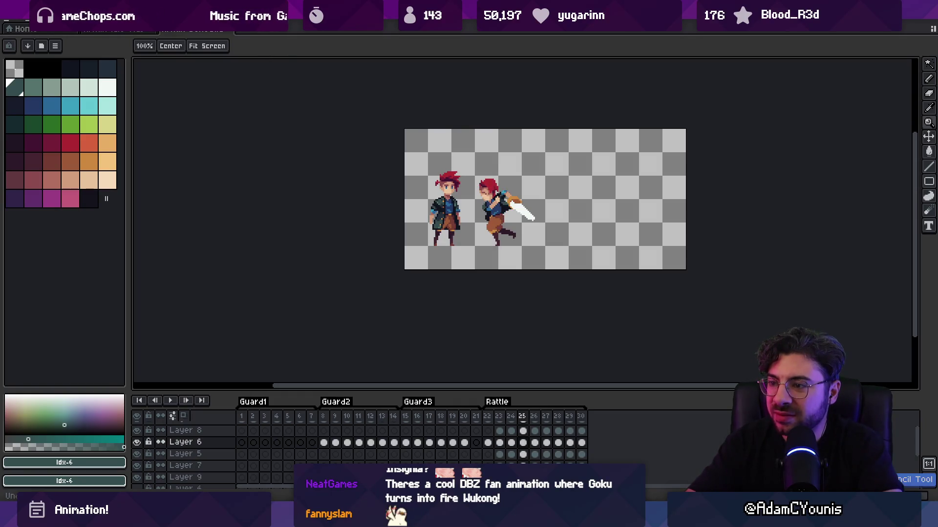
pyautogui.hotkey('ctrl', 'y')
# Paint the arm's end and a stray orange pixel teal, then select the arm's layer
pyautogui.scroll(5, 451, 196)
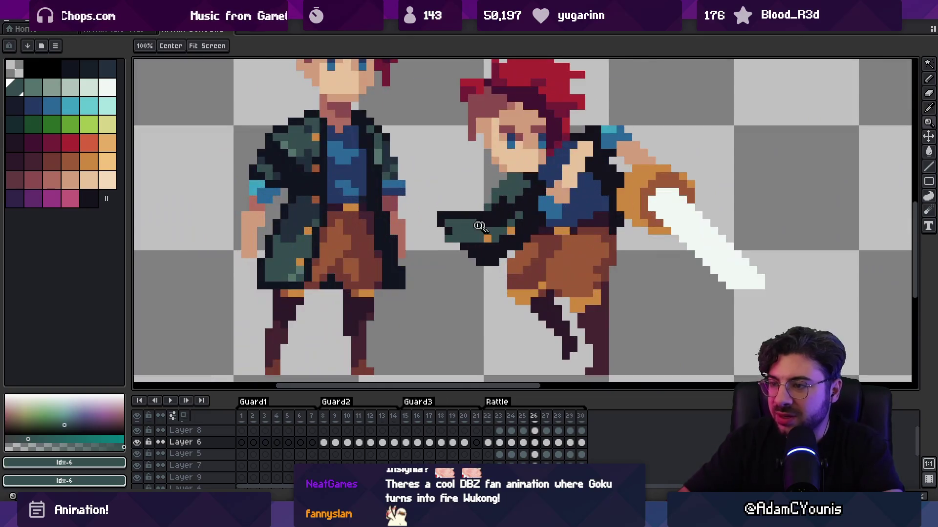
pyautogui.press('b')
pyautogui.click(471, 208)
pyautogui.keyDown('alt'); pyautogui.click(487, 208); pyautogui.keyUp('alt')
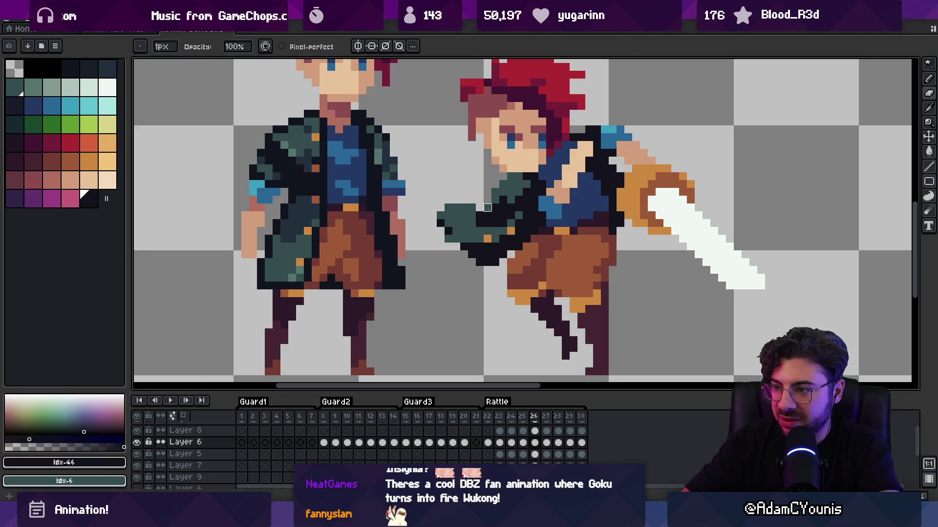
pyautogui.keyDown('alt'); pyautogui.click(499, 233); pyautogui.keyUp('alt')
pyautogui.click(488, 239)
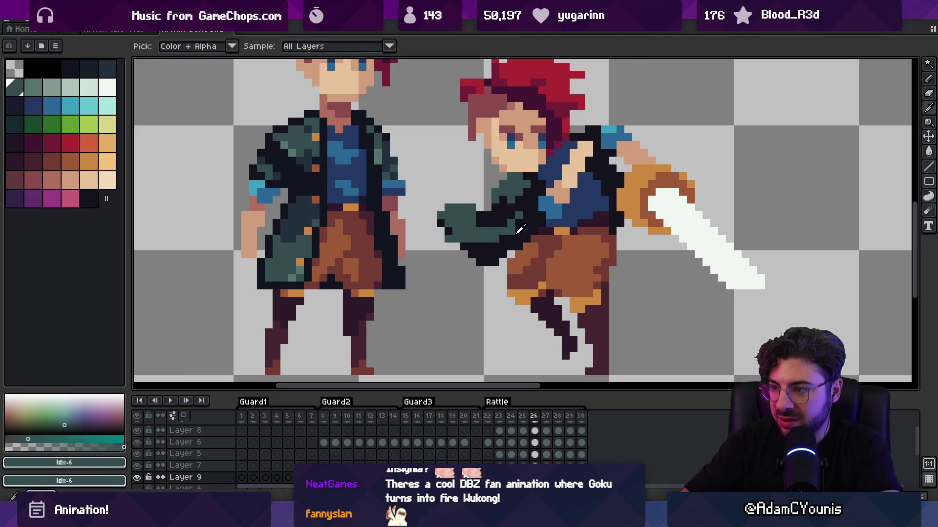
pyautogui.keyDown('alt'); pyautogui.click(520, 230); pyautogui.keyUp('alt')
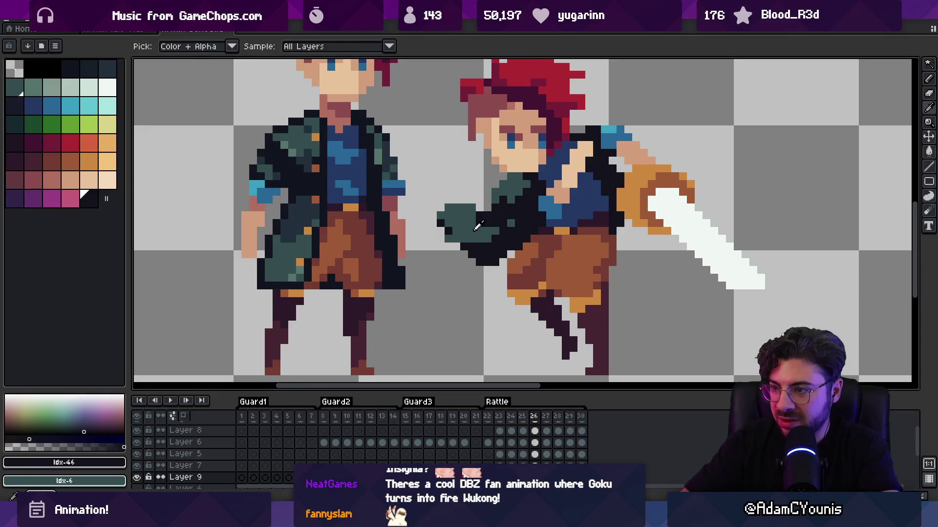
pyautogui.keyDown('alt'); pyautogui.click(453, 231); pyautogui.keyUp('alt')
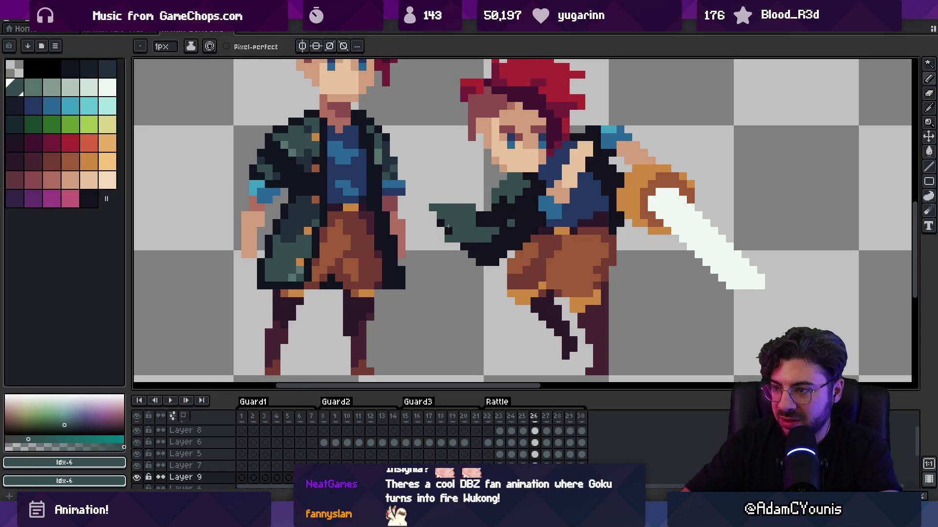
pyautogui.keyDown('alt'); pyautogui.click(440, 224); pyautogui.keyUp('alt')
pyautogui.keyDown('alt'); pyautogui.click(446, 227); pyautogui.keyUp('alt')
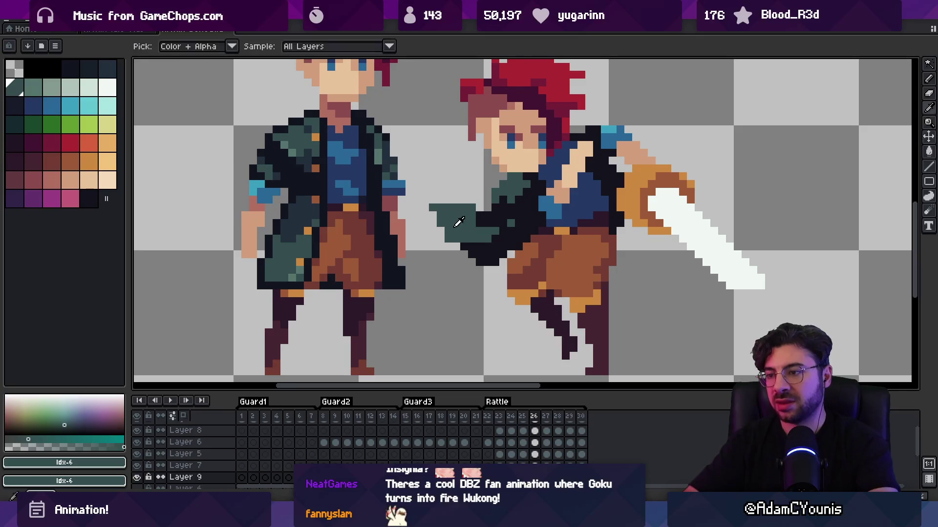
# Repaint the dark arm pixels teal with the Pencil
pyautogui.press('z')
pyautogui.scroll(-5, 481, 198)
pyautogui.scroll(5, 489, 219)
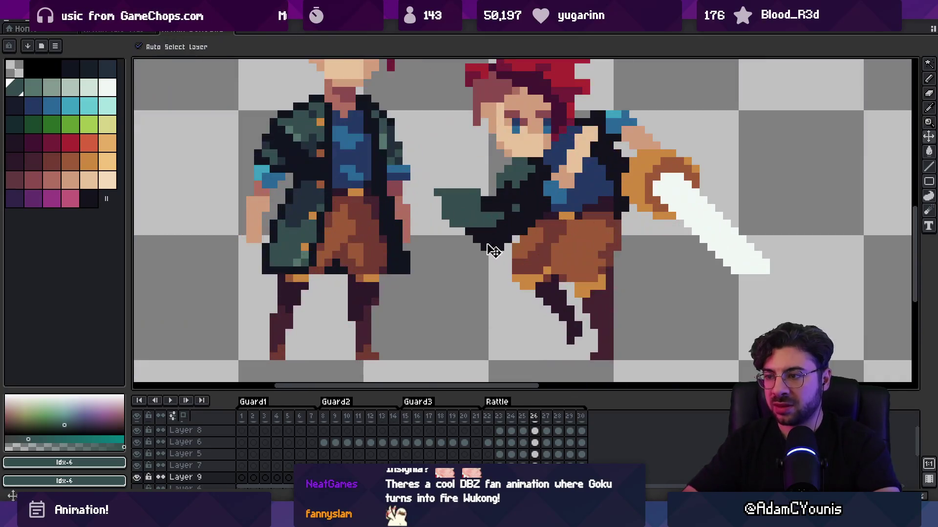
pyautogui.press('b')
pyautogui.click(476, 239)
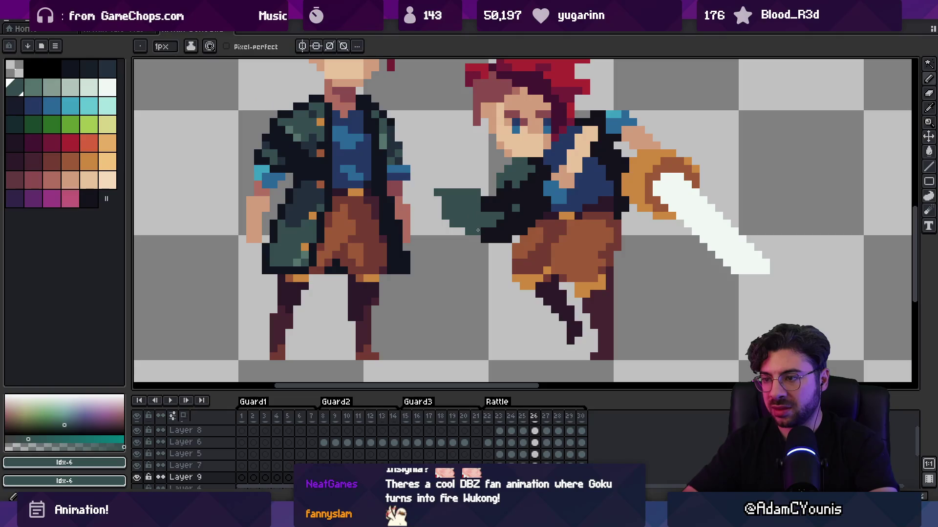
# Replay the attack animation and return to frame 26
pyautogui.press('z')
pyautogui.scroll(-5, 426, 170)
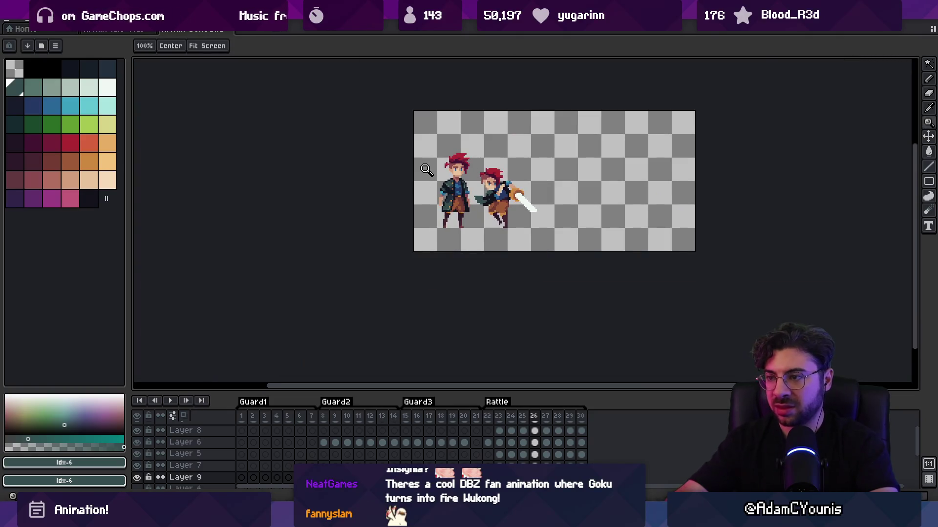
pyautogui.press('Return')
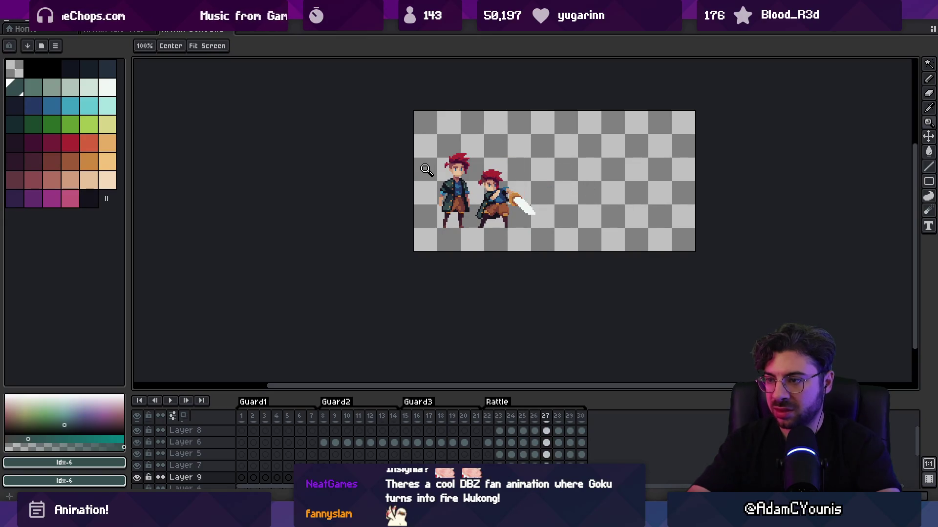
pyautogui.press('Return')
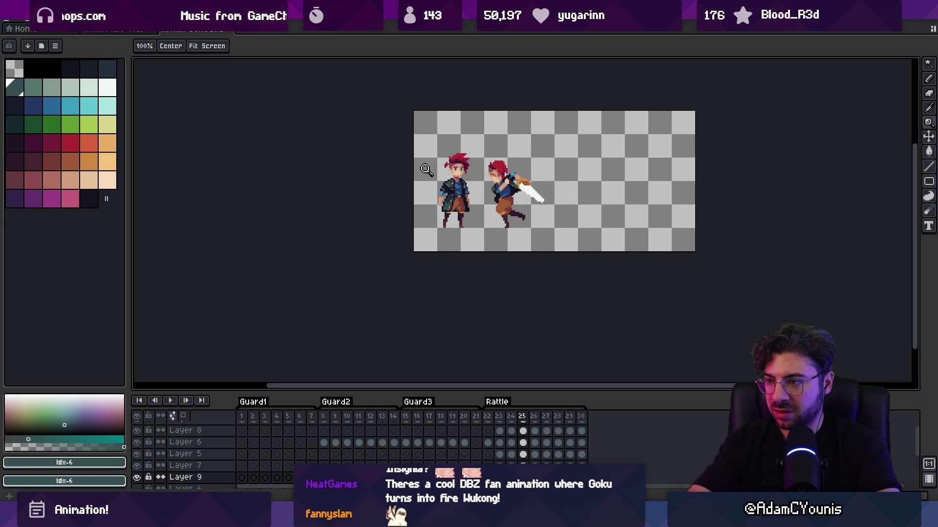
pyautogui.press('Right')
# Sample the hand pixels and their layer, then replay the attack, stopping on frame 26
pyautogui.scroll(3, 490, 200)
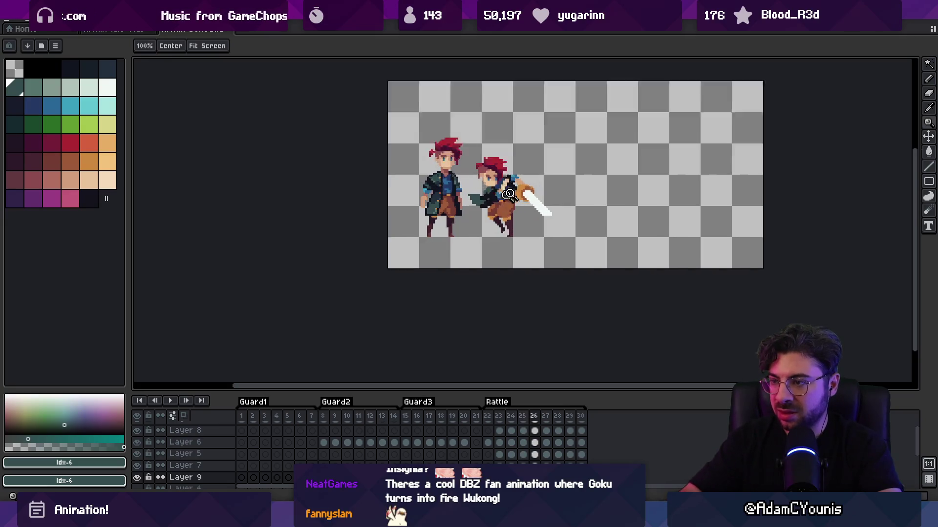
pyautogui.press('b')
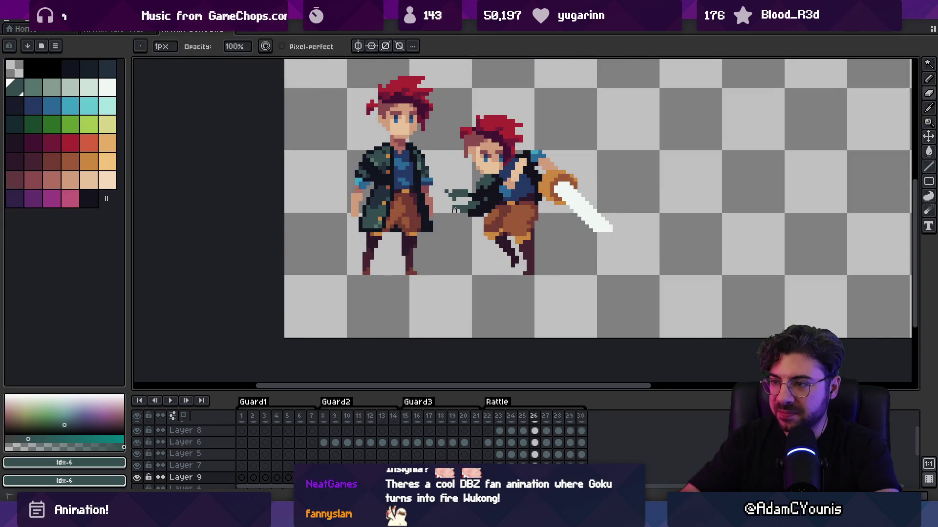
pyautogui.keyDown('ctrl'); pyautogui.click(454, 195); pyautogui.keyUp('ctrl')
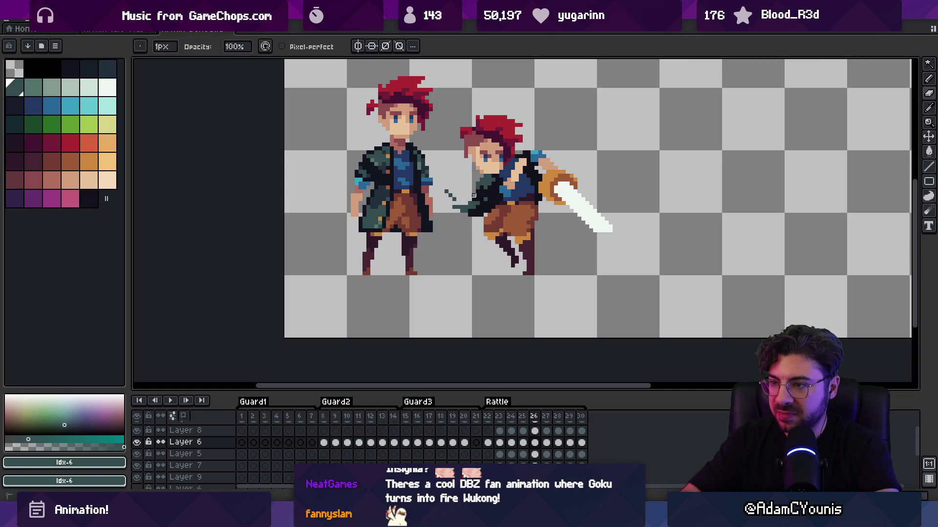
pyautogui.scroll(1, 469, 195)
pyautogui.keyDown('ctrl'); pyautogui.click(446, 189); pyautogui.keyUp('ctrl')
pyautogui.scroll(-3, 440, 124)
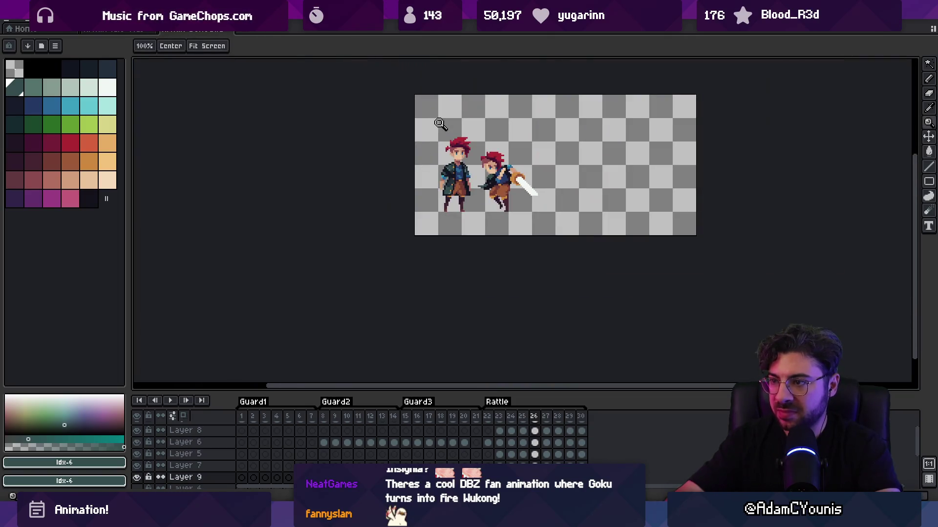
pyautogui.press('Return')
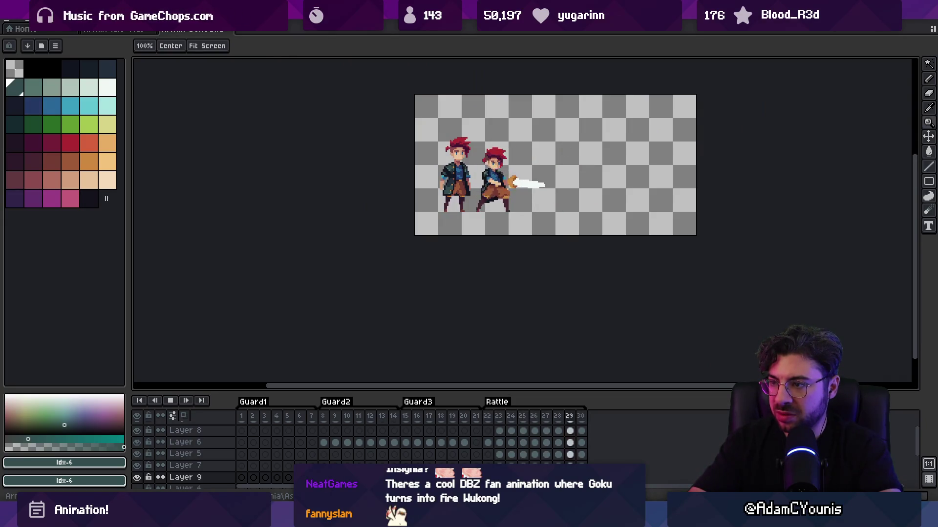
pyautogui.press('Return')
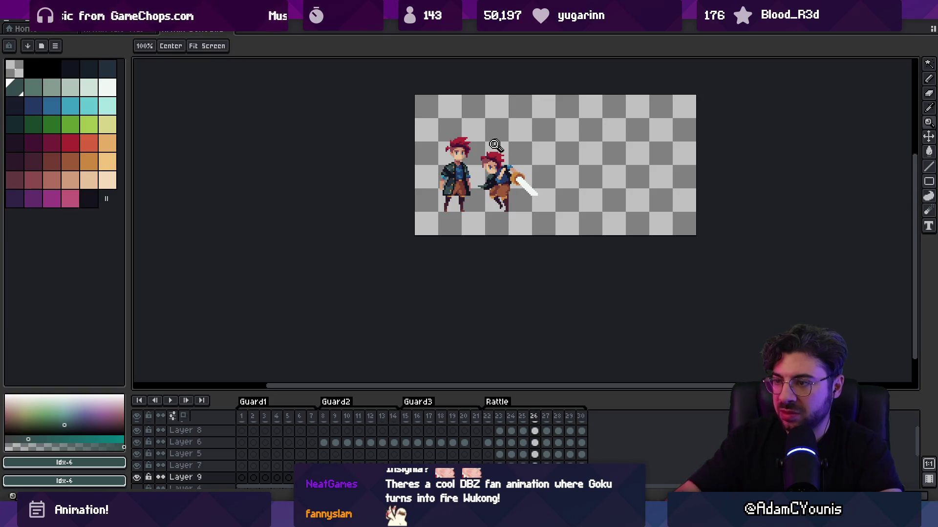
# Shift the swordsman's Layer 6 pixels slightly left with the Move tool
pyautogui.click(494, 145)
pyautogui.click(494, 146)
pyautogui.press('v')
pyautogui.moveTo(477, 203); pyautogui.dragTo(467, 204)
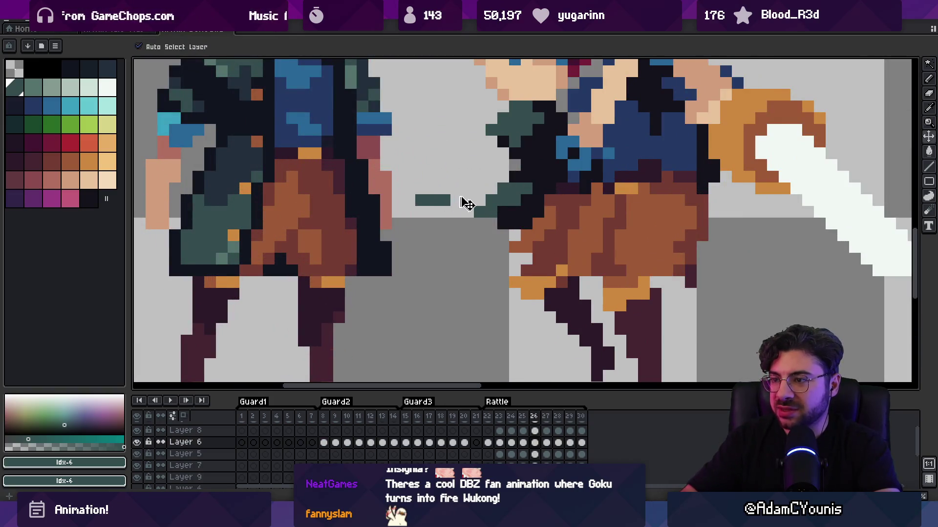
# Undo the accidental shift and add a teal pixel under the sleeve
pyautogui.hotkey('ctrl', 'z')
pyautogui.keyDown('ctrl'); pyautogui.click(490, 204); pyautogui.keyUp('ctrl')
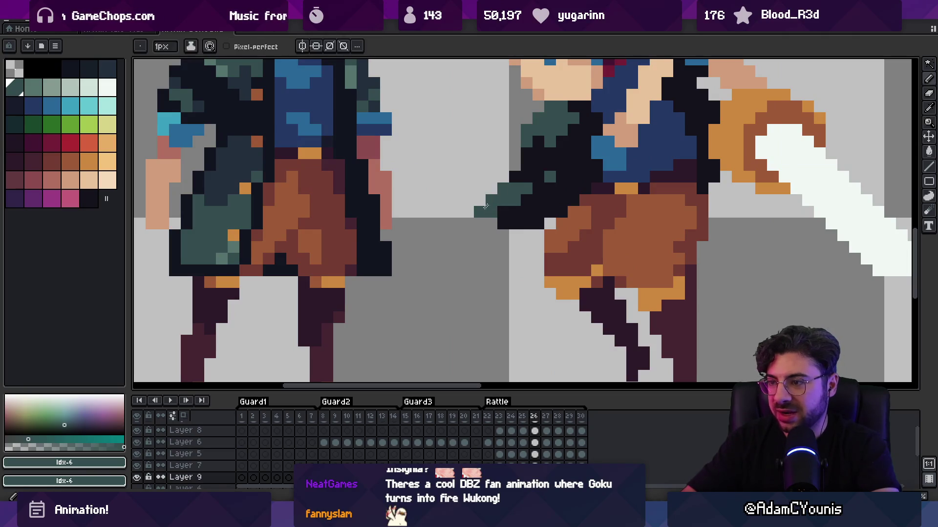
pyautogui.click(479, 247)
pyautogui.keyDown('alt'); pyautogui.click(513, 222); pyautogui.keyUp('alt')
pyautogui.scroll(-5, 550, 218)
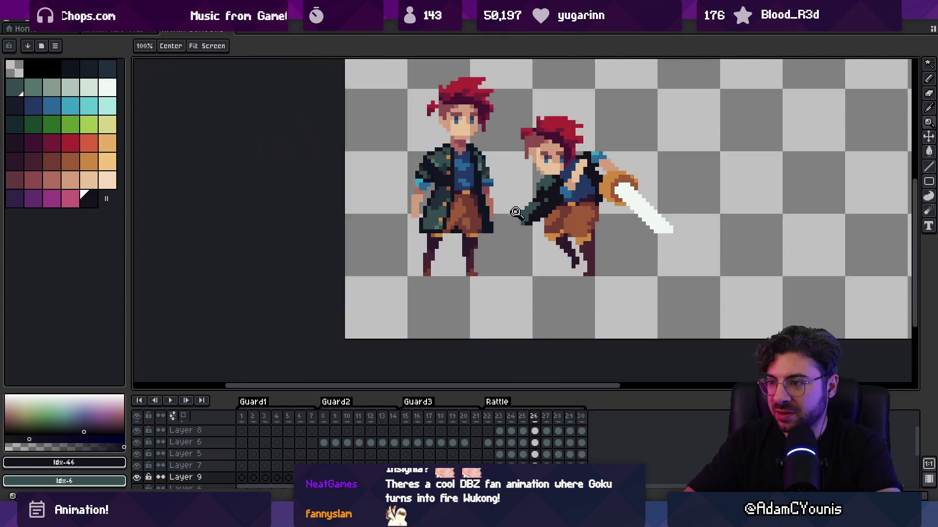
pyautogui.scroll(5, 538, 201)
pyautogui.scroll(-4, 540, 179)
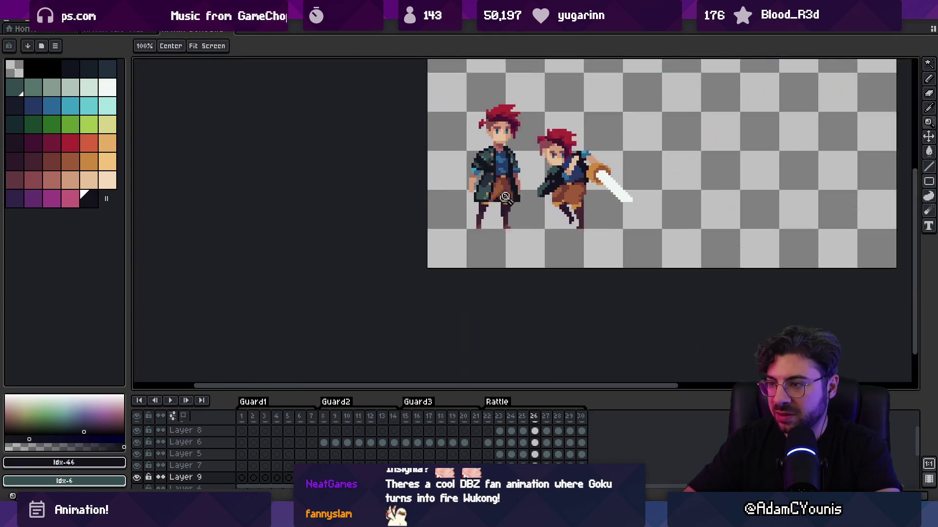
pyautogui.scroll(6, 534, 191)
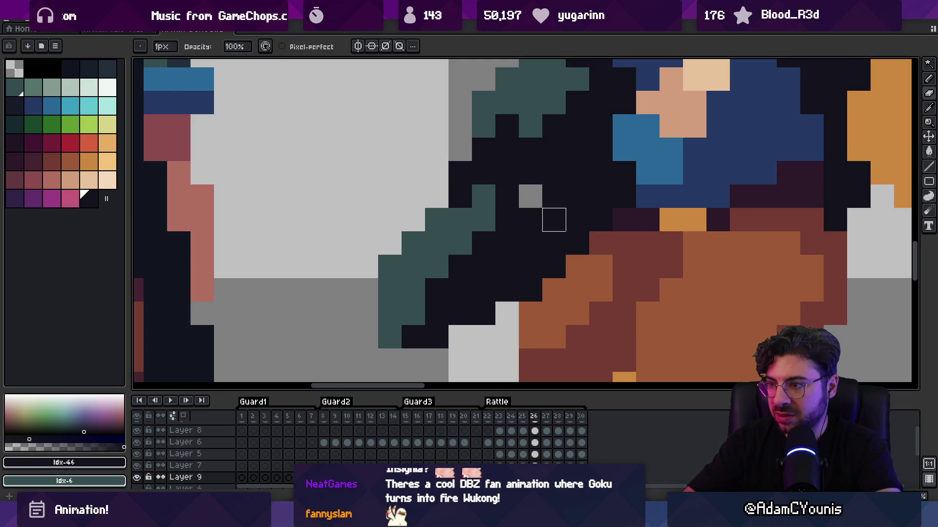
pyautogui.scroll(-4, 549, 209)
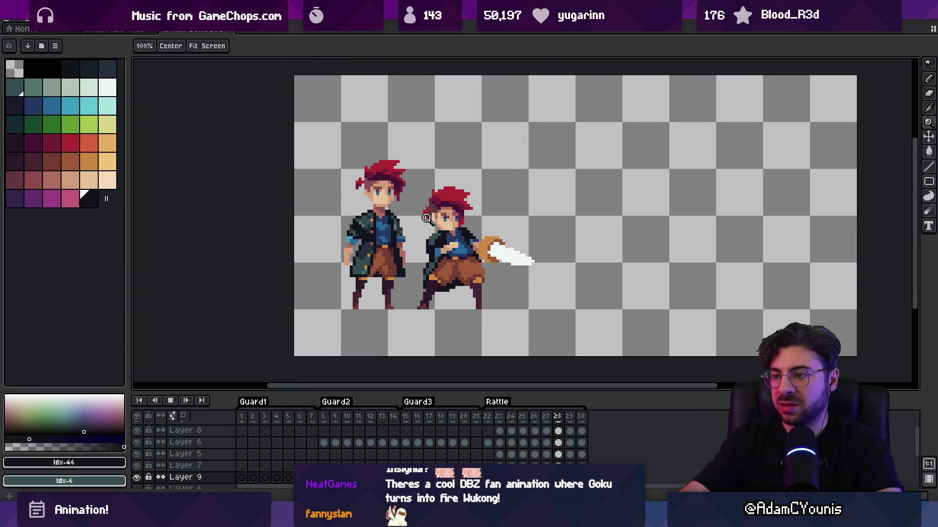
pyautogui.scroll(-3, 491, 176)
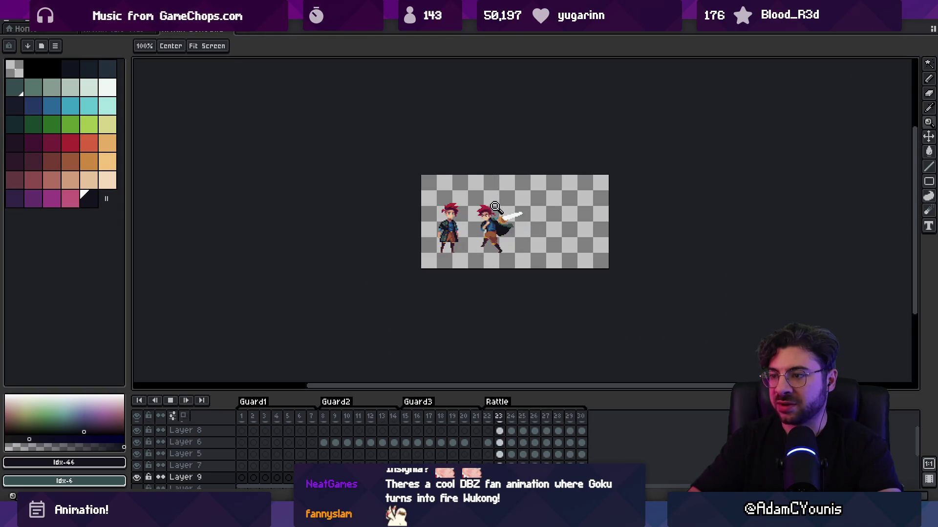
pyautogui.press('Return')
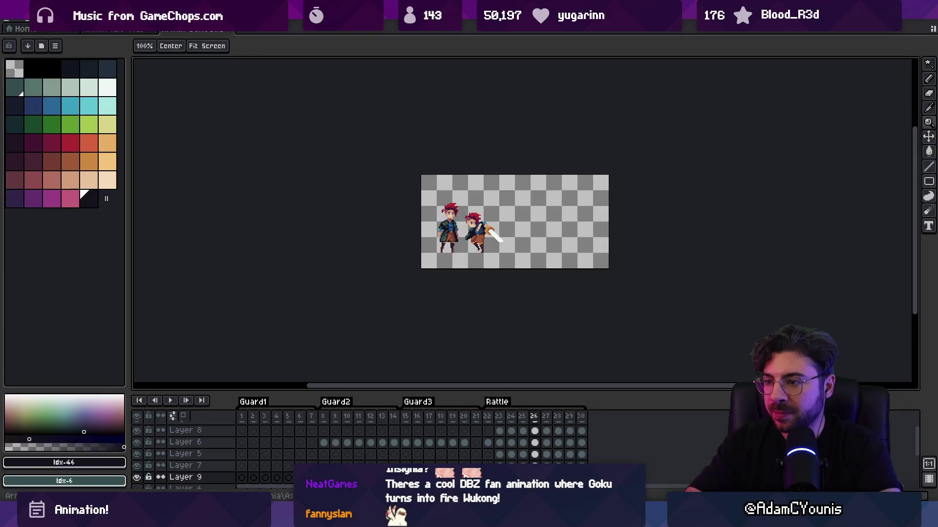
# Paint a dark pants-hem pixel with the orange sampled from the hem
pyautogui.scroll(5, 470, 233)
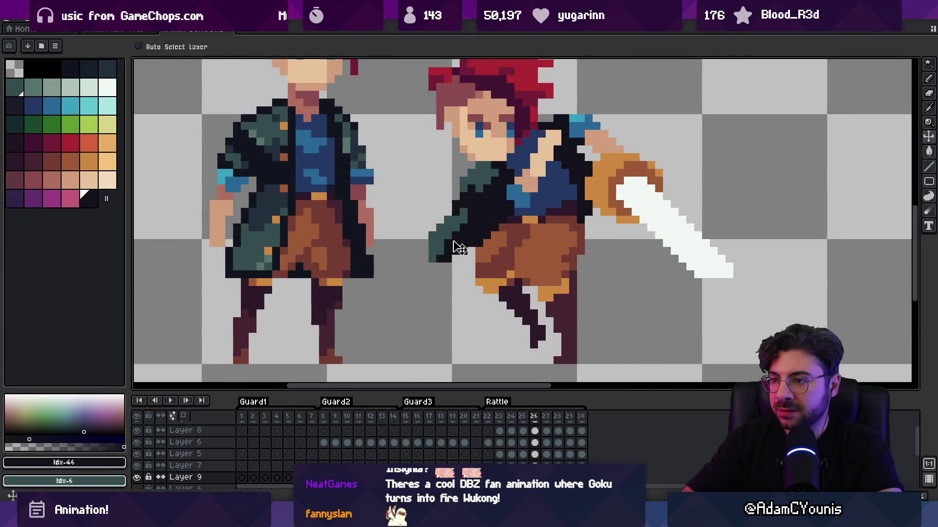
pyautogui.keyDown('alt'); pyautogui.click(485, 264); pyautogui.keyUp('alt')
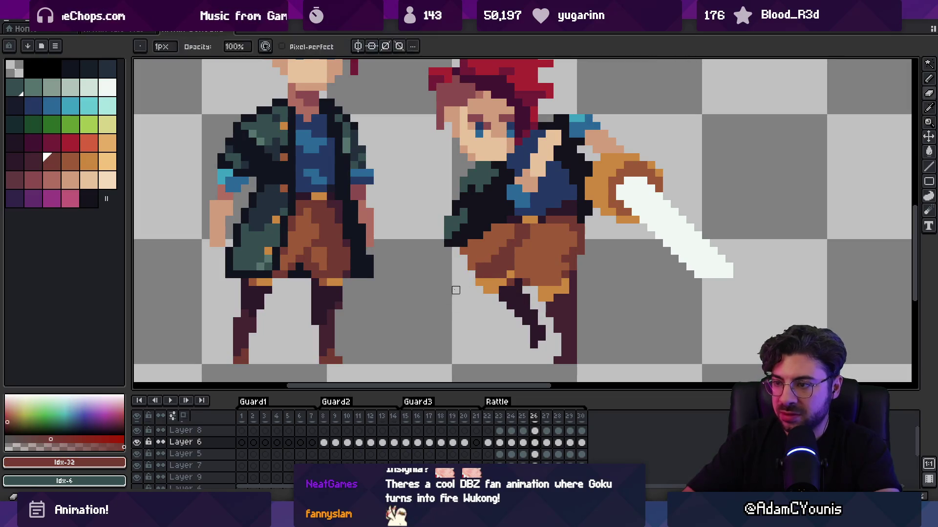
pyautogui.press('z')
pyautogui.moveTo(466, 260); pyautogui.dragTo(429, 196)
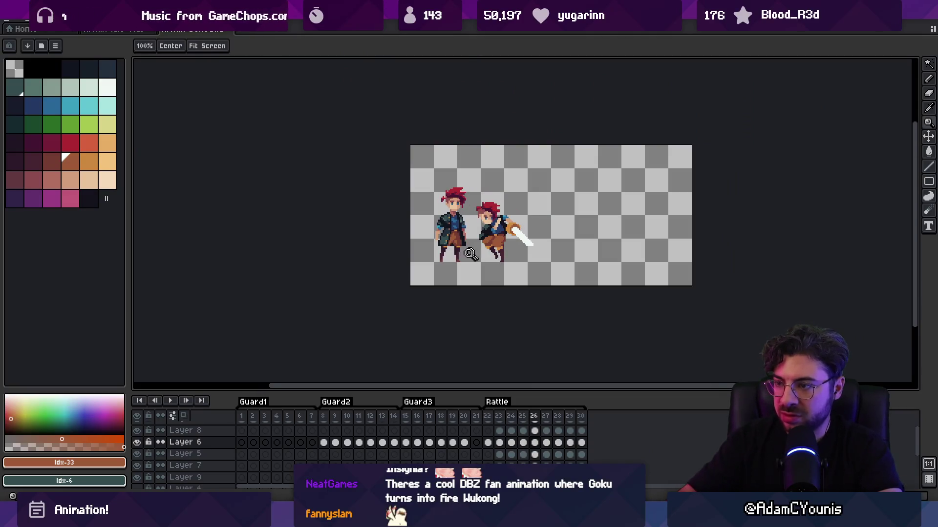
pyautogui.moveTo(468, 254); pyautogui.dragTo(488, 247)
pyautogui.press('i')
pyautogui.click(497, 281)
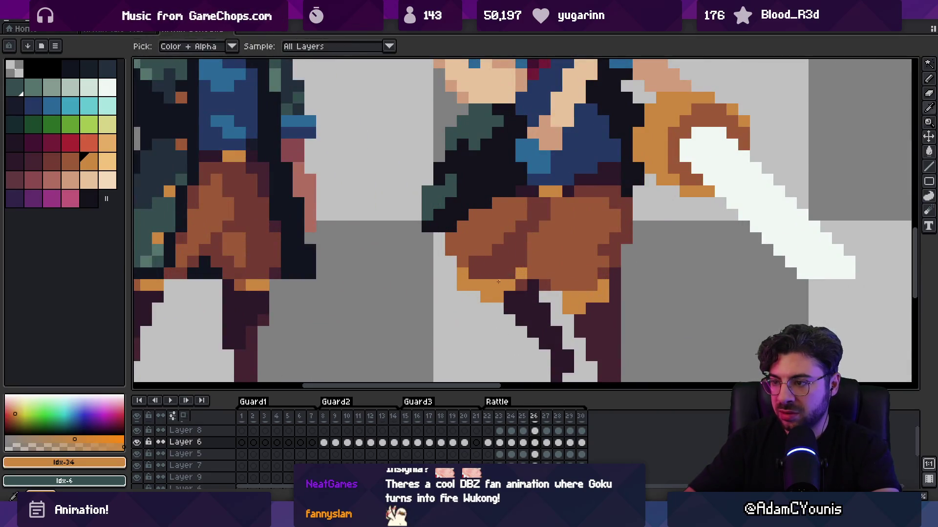
pyautogui.press('b')
pyautogui.click(501, 278)
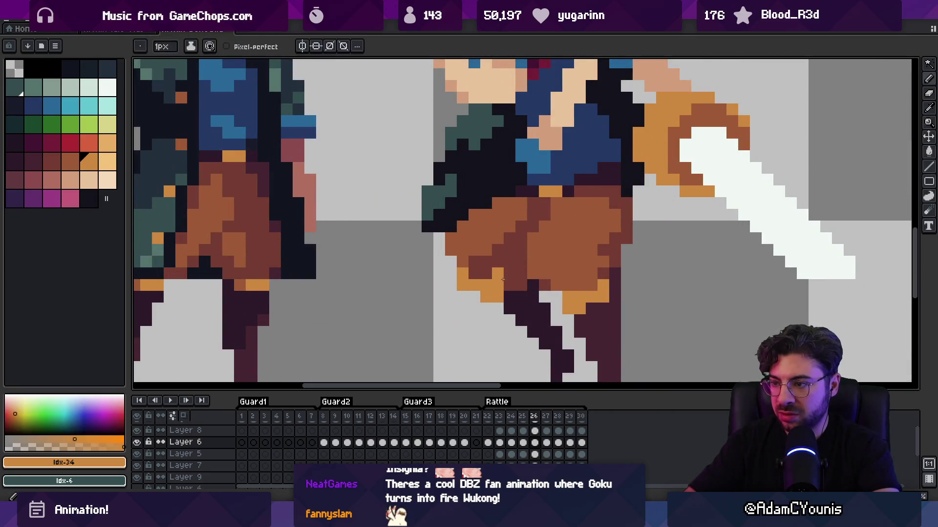
# Repaint two hem pixels dark maroon and play the attack animation
pyautogui.keyDown('alt'); pyautogui.click(511, 288); pyautogui.keyUp('alt')
pyautogui.click(489, 297)
pyautogui.click(499, 285)
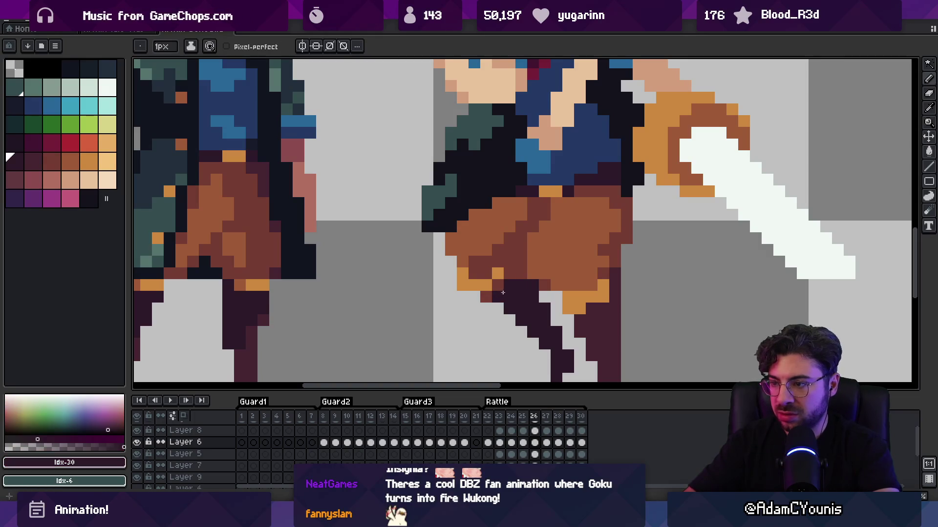
pyautogui.press('z')
pyautogui.scroll(-5, 517, 318)
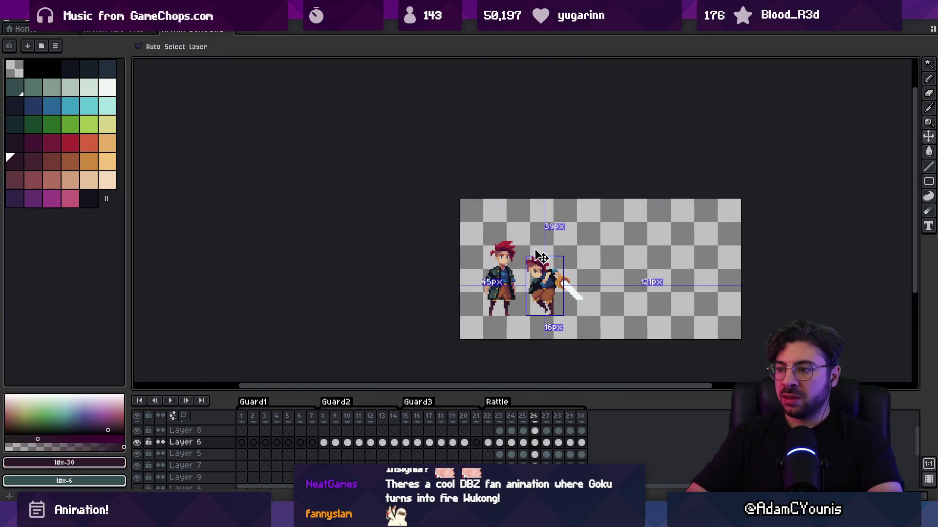
pyautogui.scroll(1, 559, 288)
pyautogui.press('Return')
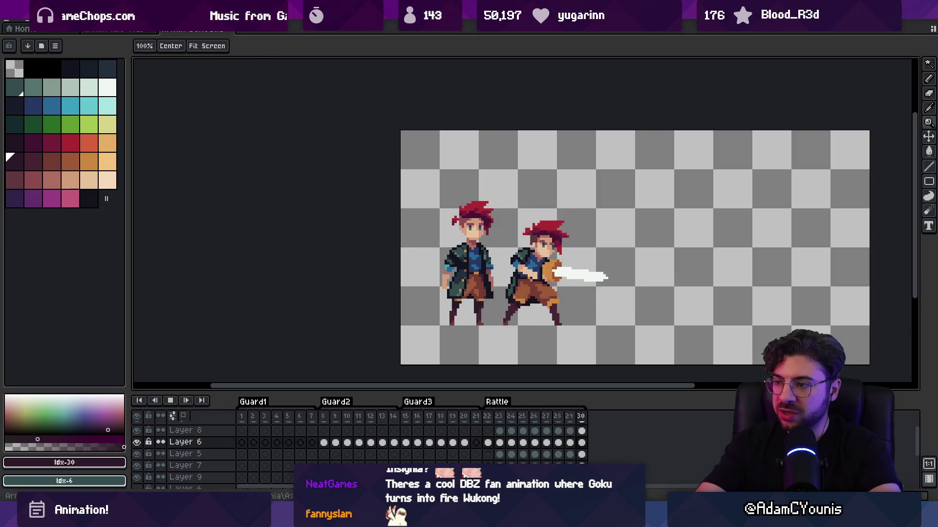
# On frame 23, paint a navy pixel on the swordsman's chest
pyautogui.press('Return')
pyautogui.press('Left')
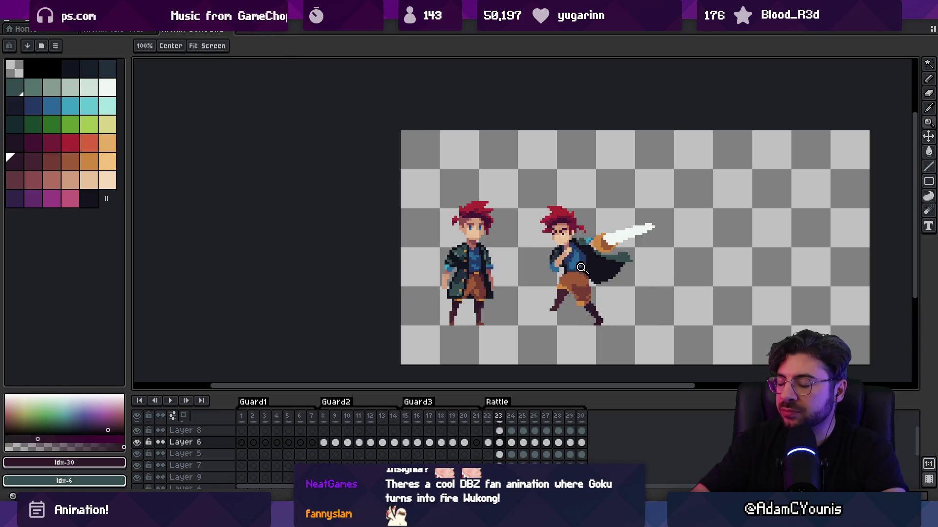
pyautogui.scroll(5, 580, 267)
pyautogui.press('b')
pyautogui.keyDown('alt'); pyautogui.click(444, 224); pyautogui.keyUp('alt')
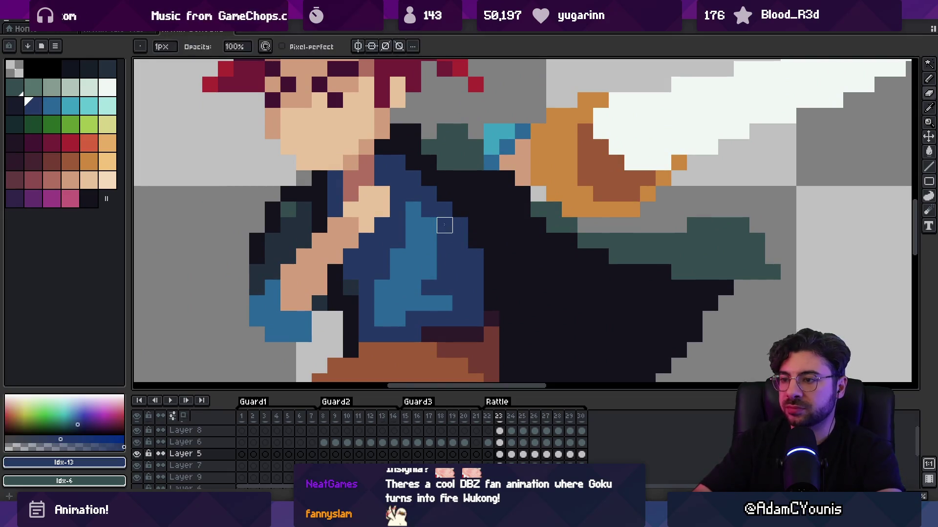
pyautogui.click(454, 215)
# On frame 24, paint a column of dark teal into the cape
pyautogui.scroll(-3, 469, 180)
pyautogui.press('Right')
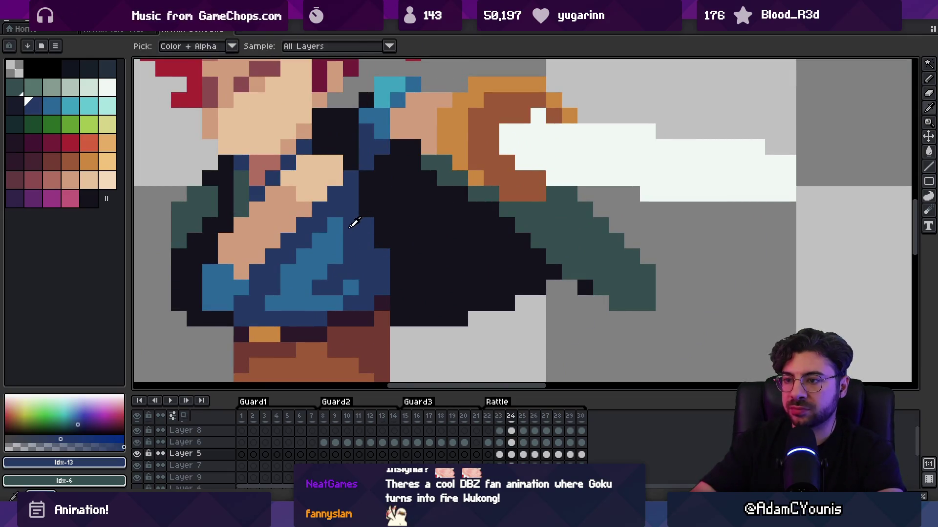
pyautogui.scroll(-2, 366, 236)
pyautogui.scroll(1, 371, 235)
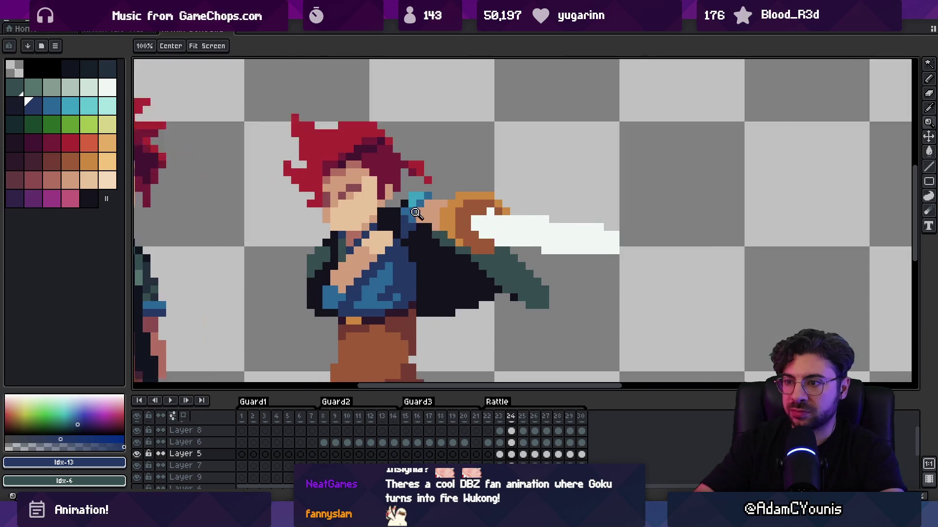
pyautogui.scroll(2, 391, 234)
pyautogui.keyDown('alt'); pyautogui.click(392, 233); pyautogui.keyUp('alt')
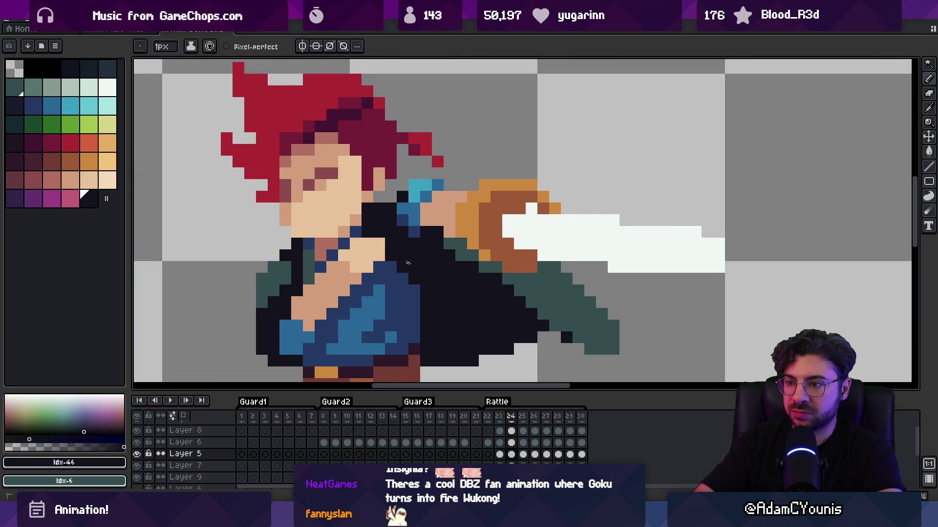
pyautogui.keyDown('alt'); pyautogui.click(398, 230); pyautogui.keyUp('alt')
pyautogui.moveTo(374, 216); pyautogui.dragTo(378, 229)
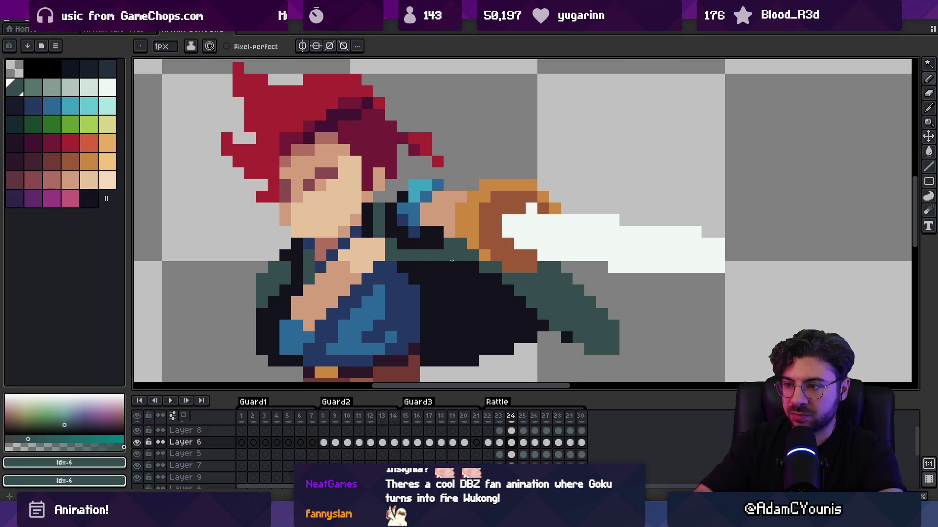
# Pick the dark teal and zoom in on the sword and cape tip
pyautogui.keyDown('alt'); pyautogui.click(445, 248); pyautogui.keyUp('alt')
pyautogui.press('z')
pyautogui.press('1')
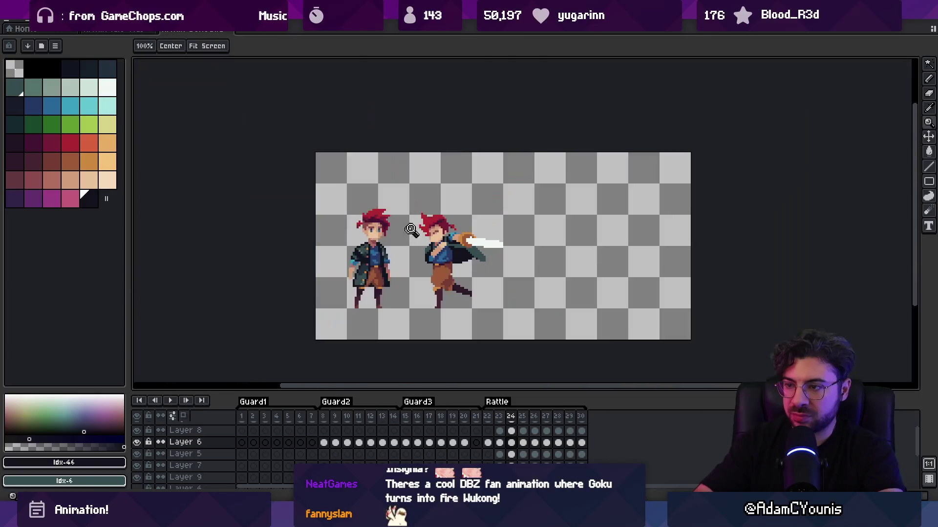
pyautogui.click(455, 228)
pyautogui.keyDown('alt'); pyautogui.click(506, 257); pyautogui.keyUp('alt')
pyautogui.press('b')
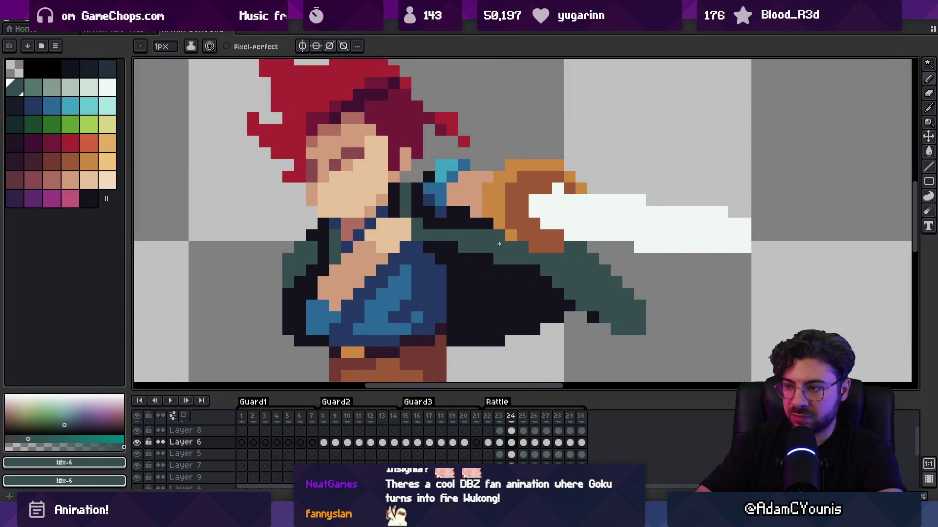
pyautogui.press('z')
pyautogui.press('1')
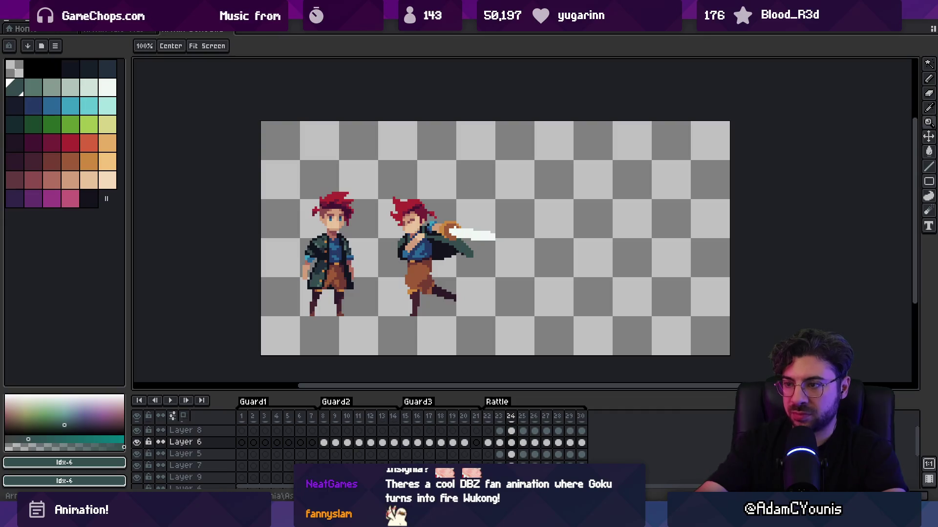
pyautogui.click(463, 259)
pyautogui.keyDown('ctrl'); pyautogui.click(454, 236); pyautogui.keyUp('ctrl')
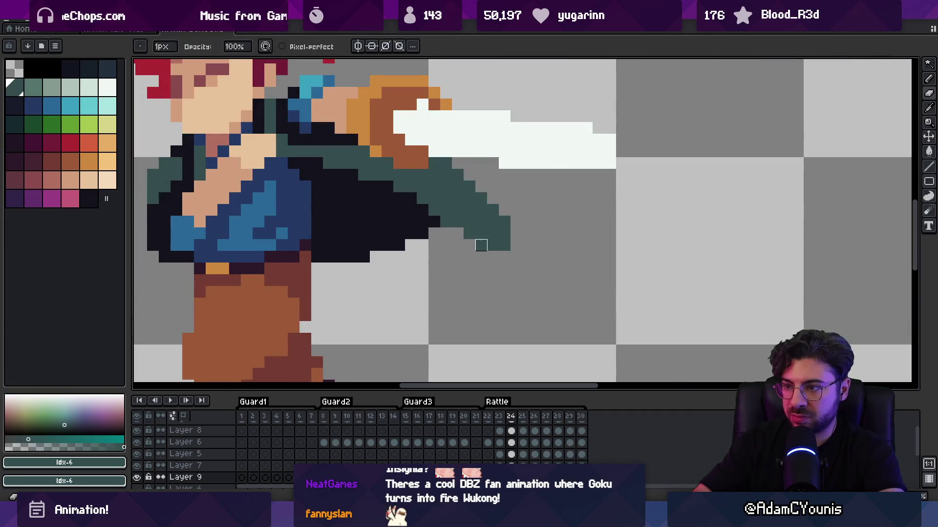
pyautogui.press('1')
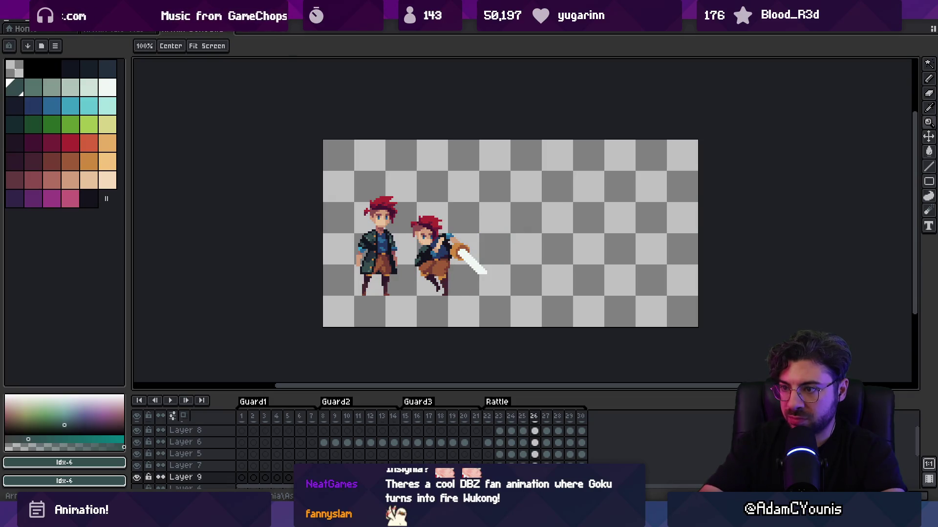
# Blacken the blue pixels beside the sword hand with the near-black outline colour
pyautogui.scroll(5, 459, 248)
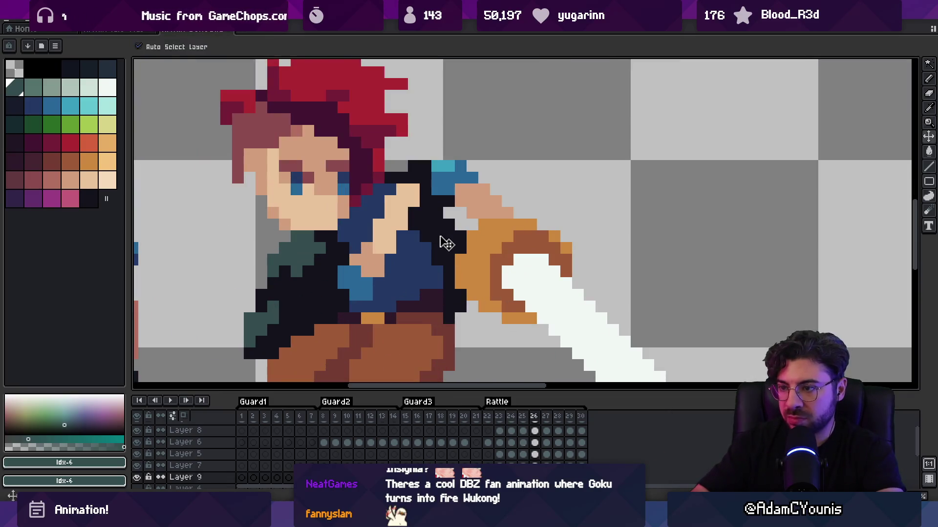
pyautogui.keyDown('alt'); pyautogui.click(444, 243); pyautogui.keyUp('alt')
pyautogui.press('b')
pyautogui.moveTo(425, 235); pyautogui.dragTo(449, 270)
pyautogui.moveTo(413, 236)
pyautogui.mouseDown()
pyautogui.moveTo(413, 248)
pyautogui.moveTo(452, 278)
pyautogui.mouseUp()
# Redraw teal pixels along the sword arm and play the attack animation
pyautogui.keyDown('alt'); pyautogui.click(422, 245); pyautogui.keyUp('alt')
pyautogui.click(449, 282)
pyautogui.keyDown('alt'); pyautogui.click(430, 273); pyautogui.keyUp('alt')
pyautogui.keyDown('alt'); pyautogui.click(448, 277); pyautogui.keyUp('alt')
pyautogui.press('z')
pyautogui.scroll(-5, 409, 201)
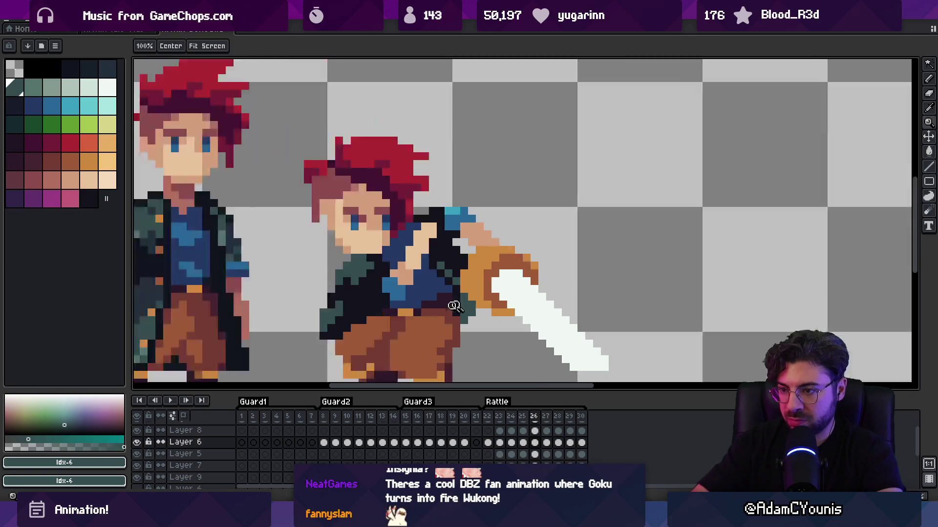
pyautogui.press('Return')
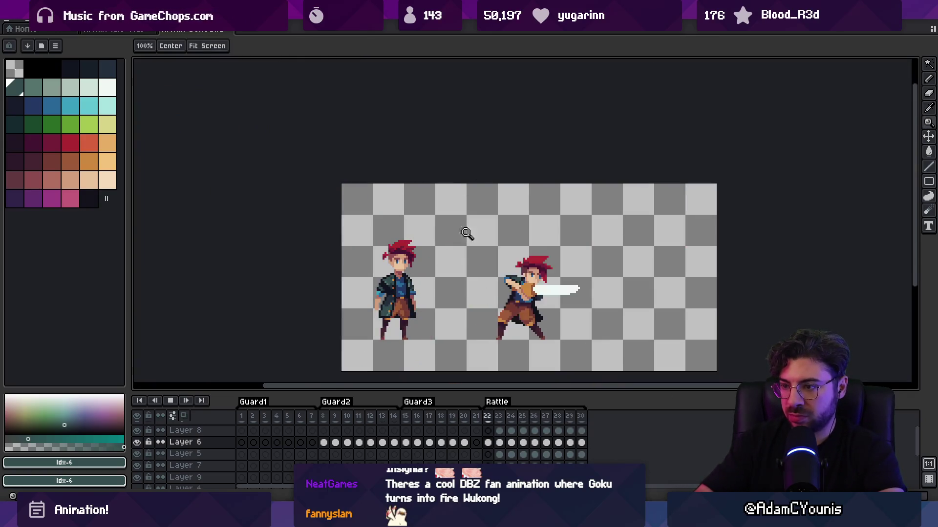
# On frame 24, sample the collar blue and paint a salmon skin pixel at the sword hand
pyautogui.scroll(-2, 469, 232)
pyautogui.scroll(2, 483, 247)
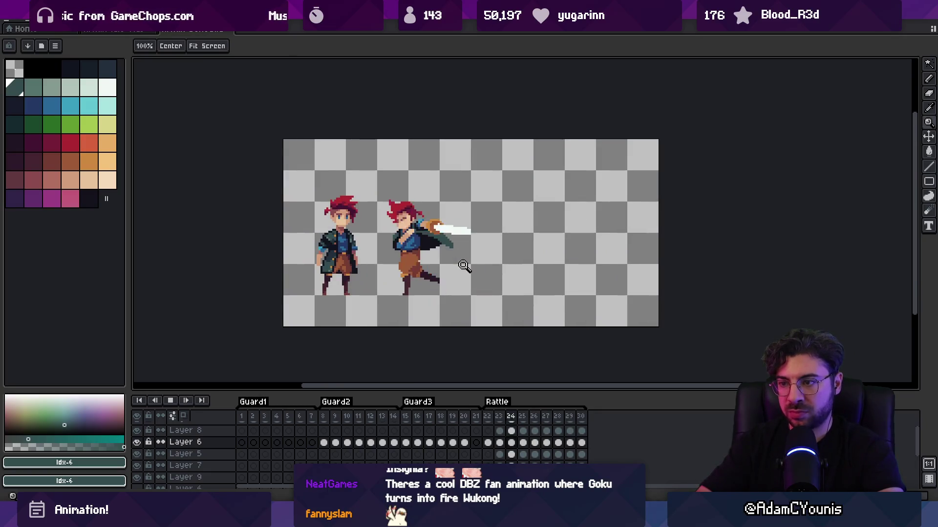
pyautogui.click(452, 246)
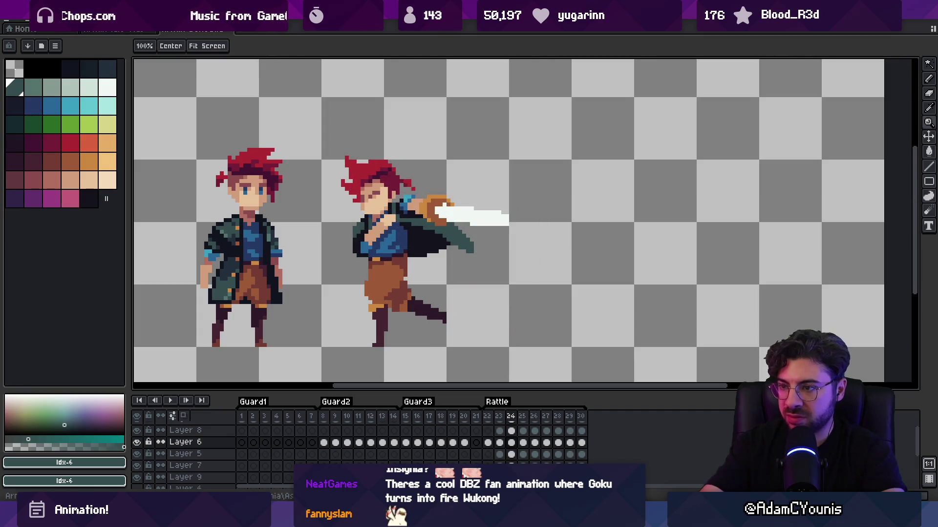
pyautogui.scroll(3, 398, 212)
pyautogui.press('i')
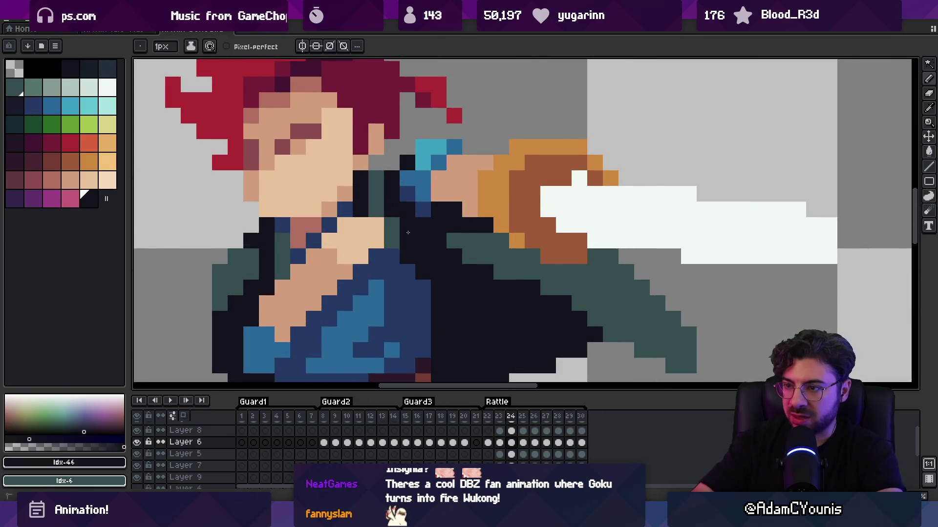
pyautogui.press('alt')
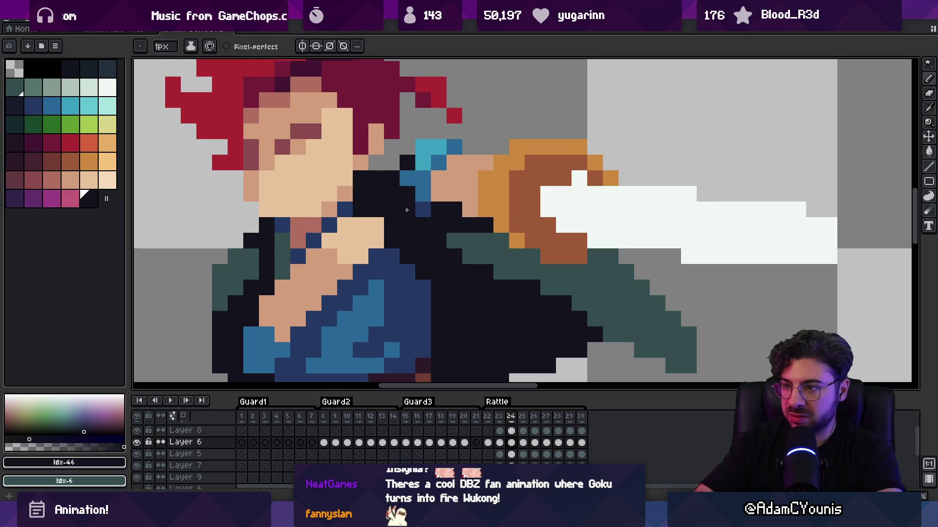
pyautogui.keyDown('alt'); pyautogui.click(414, 179); pyautogui.keyUp('alt')
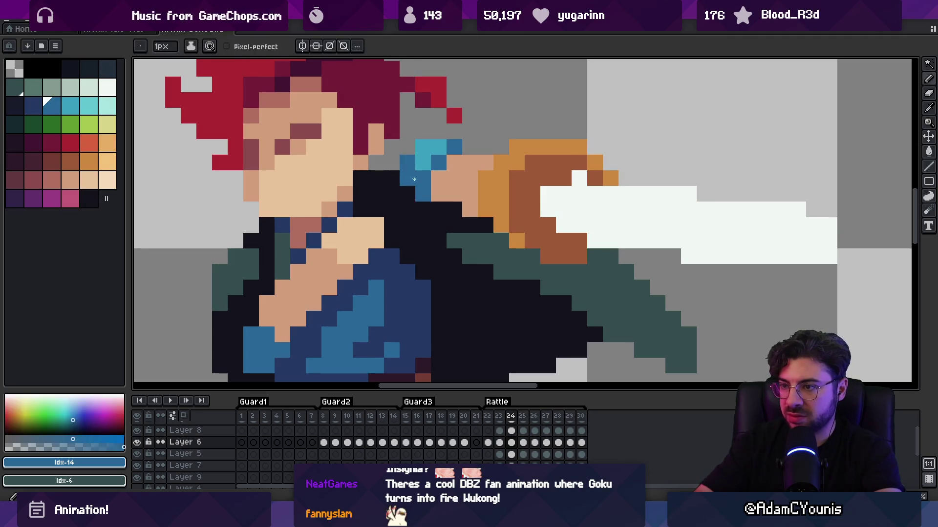
pyautogui.keyDown('alt'); pyautogui.click(461, 163); pyautogui.keyUp('alt')
pyautogui.keyDown('alt'); pyautogui.click(306, 229); pyautogui.keyUp('alt')
pyautogui.click(439, 179)
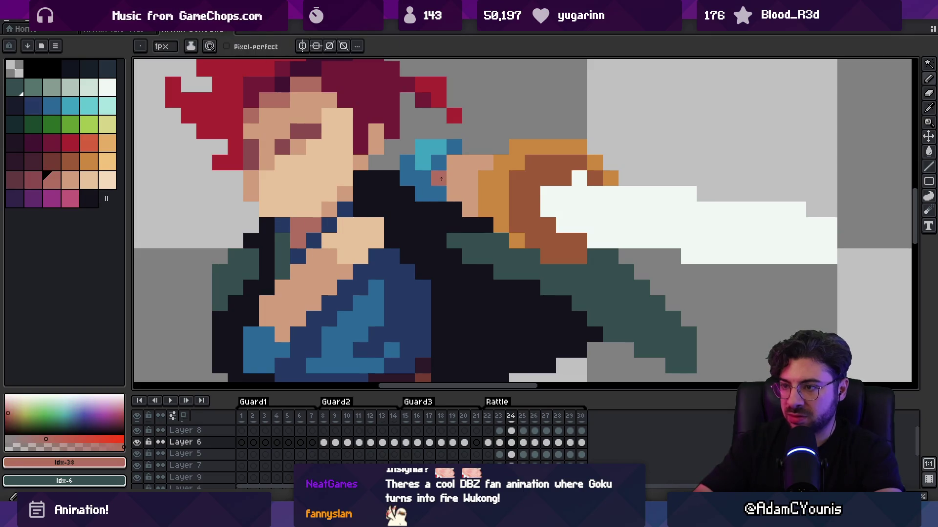
pyautogui.press('Right')
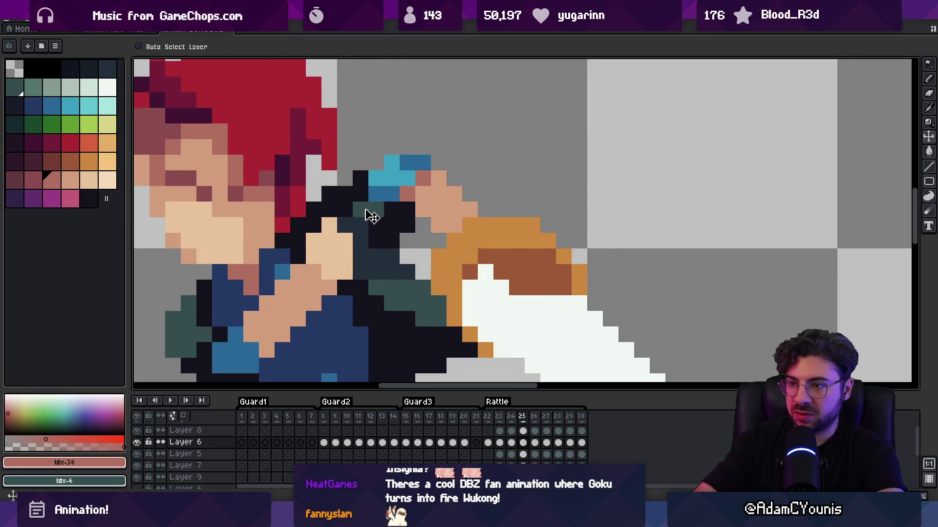
# On frame 25, paint a teal pixel near the collar and a near-black pixel on the chest
pyautogui.keyDown('ctrl'); pyautogui.click(367, 211); pyautogui.keyUp('ctrl')
pyautogui.keyDown('alt'); pyautogui.click(362, 203); pyautogui.keyUp('alt')
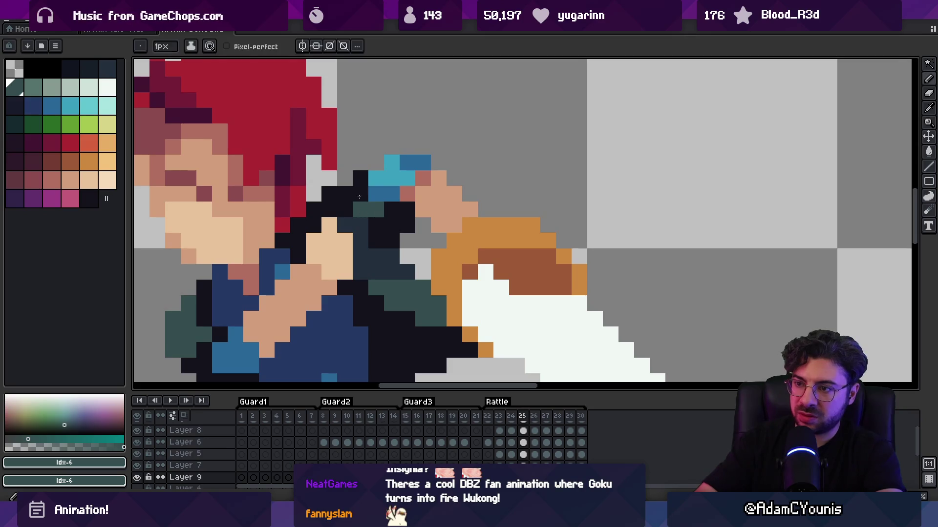
pyautogui.keyDown('ctrl'); pyautogui.click(361, 208); pyautogui.keyUp('ctrl')
pyautogui.press('b')
pyautogui.click(360, 194)
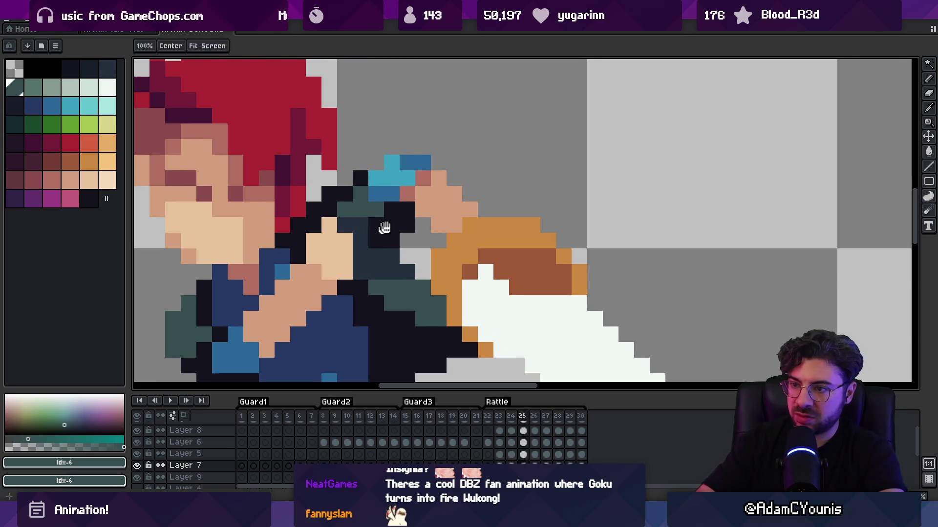
pyautogui.keyDown('alt'); pyautogui.click(387, 215); pyautogui.keyUp('alt')
pyautogui.keyDown('ctrl'); pyautogui.click(375, 219); pyautogui.keyUp('ctrl')
pyautogui.click(374, 219)
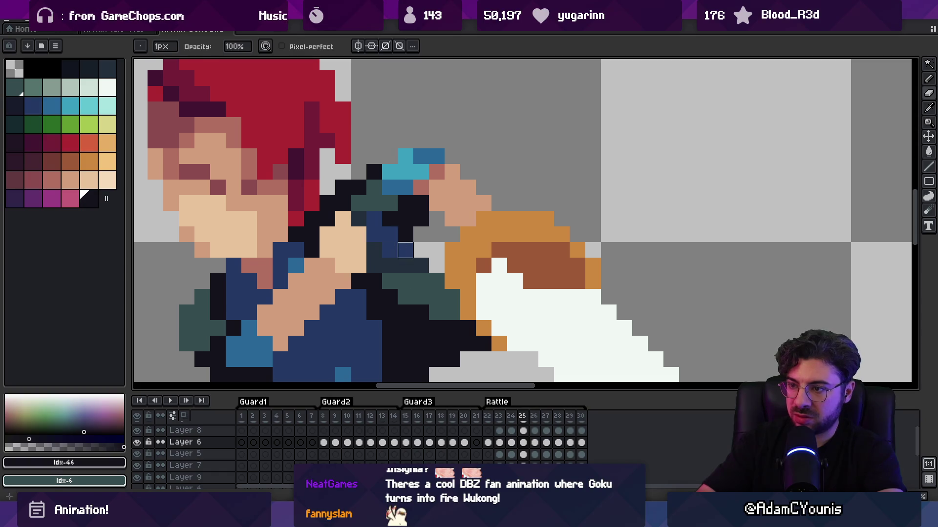
# Paint black pixels over the teal on the swordsman's chest
pyautogui.press('e')
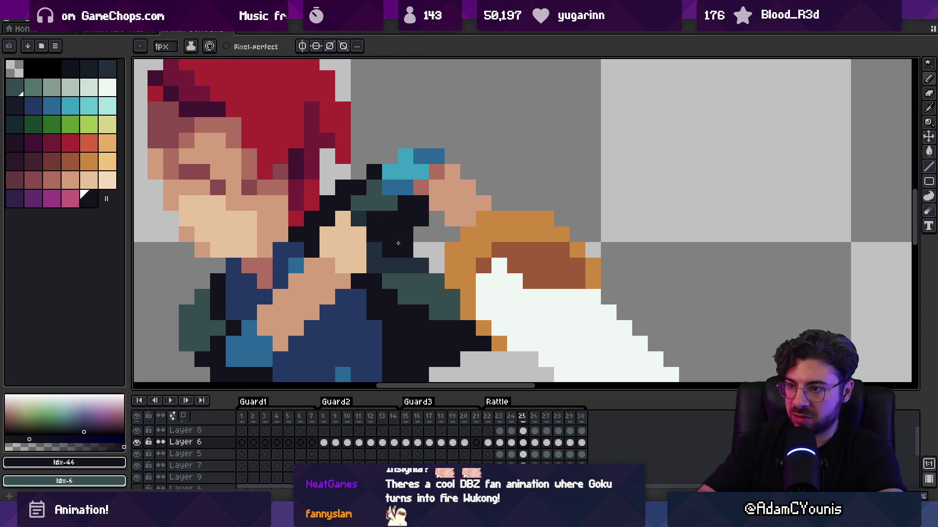
pyautogui.keyDown('alt'); pyautogui.click(408, 266); pyautogui.keyUp('alt')
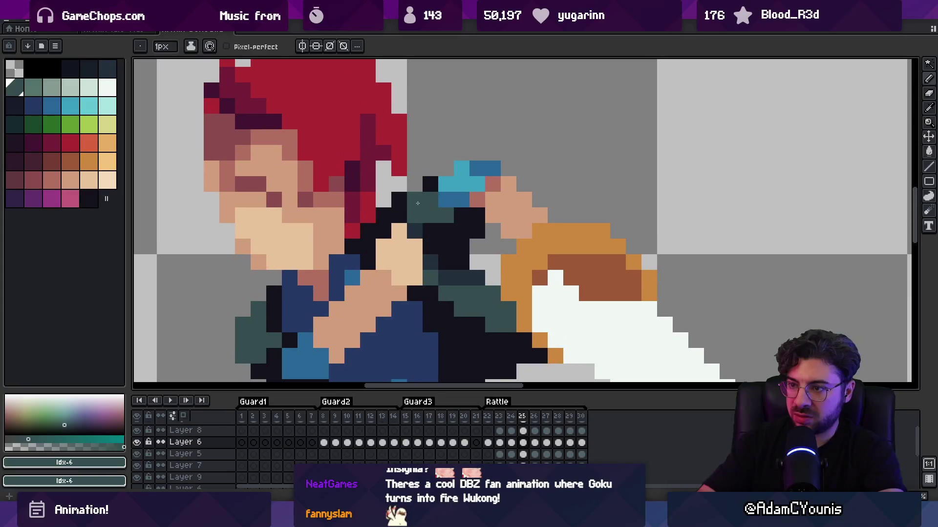
pyautogui.press('m')
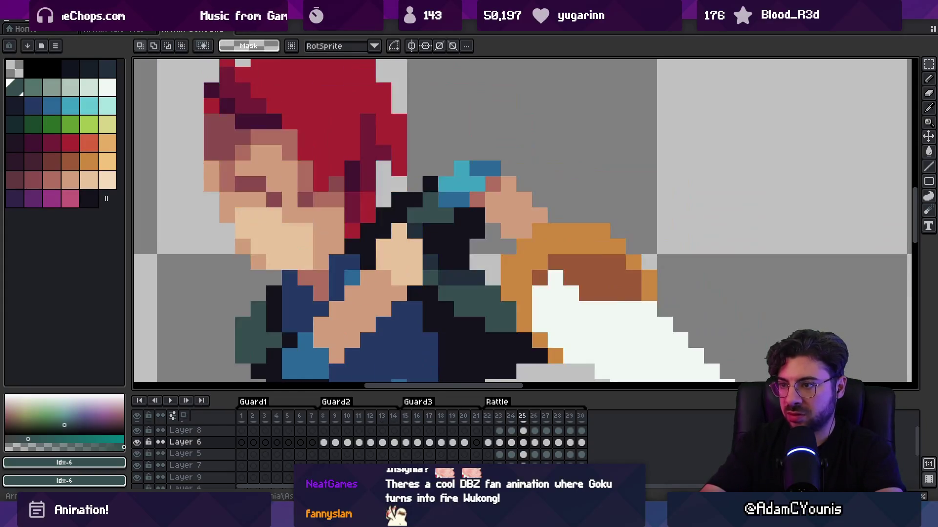
pyautogui.press('b')
pyautogui.keyDown('alt'); pyautogui.click(412, 211); pyautogui.keyUp('alt')
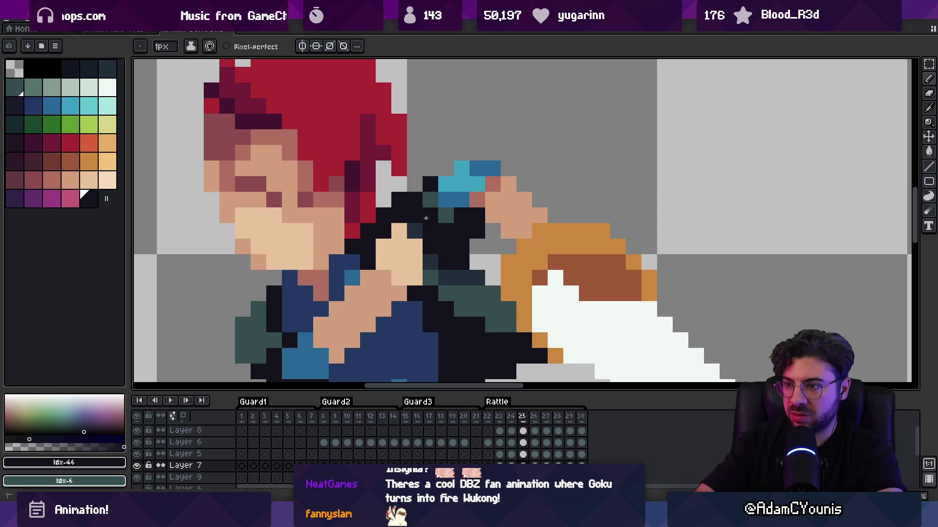
pyautogui.keyDown('alt'); pyautogui.click(414, 231); pyautogui.keyUp('alt')
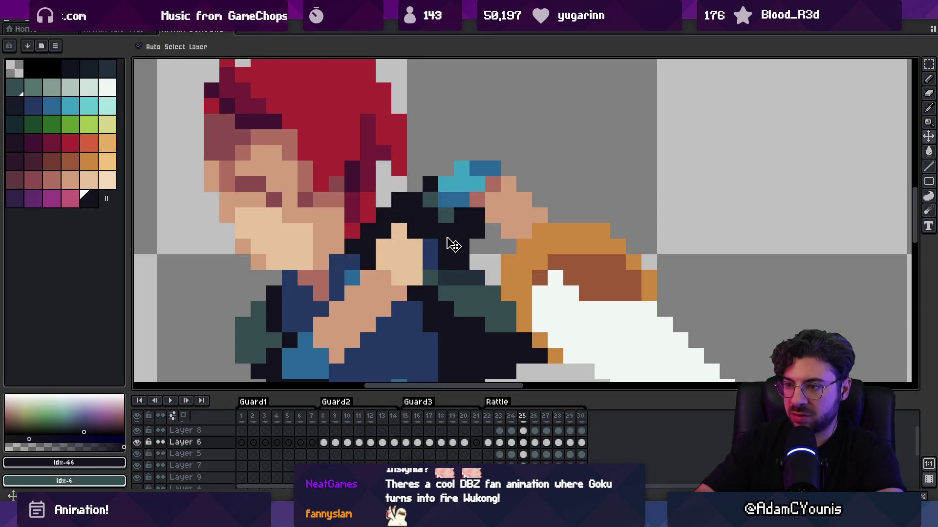
pyautogui.scroll(-5, 440, 239)
# Darken a navy chest pixel to black on frame 25, comparing with neighbouring frames
pyautogui.press('Right')
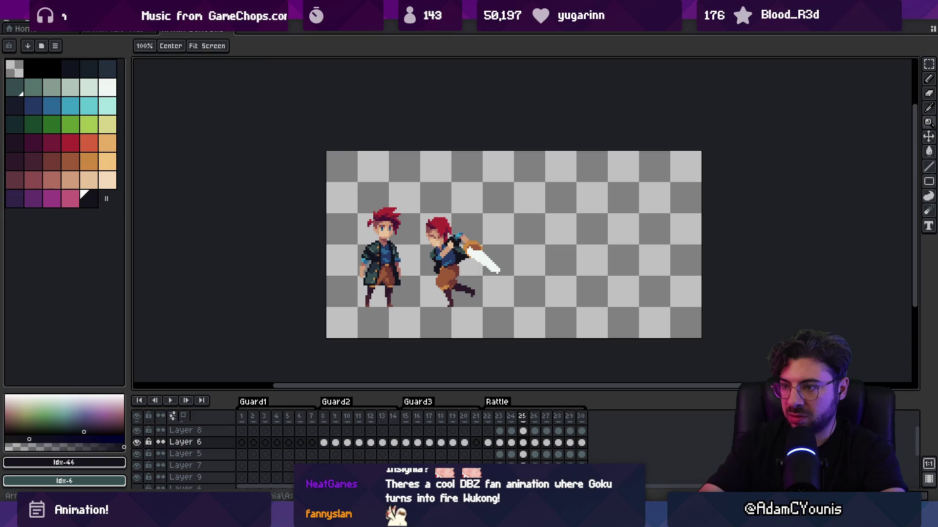
pyautogui.press('Left')
pyautogui.press('Left')
pyautogui.press('Right')
pyautogui.press('Right')
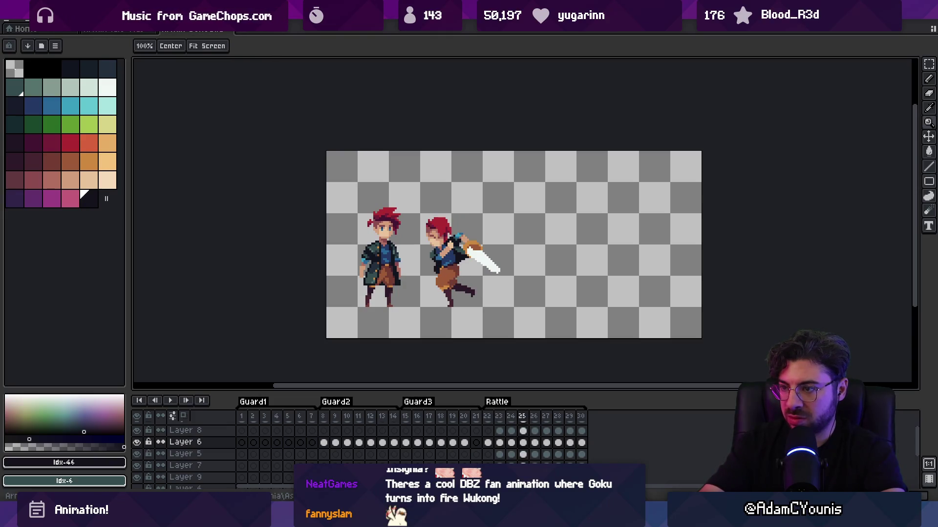
pyautogui.scroll(5, 409, 200)
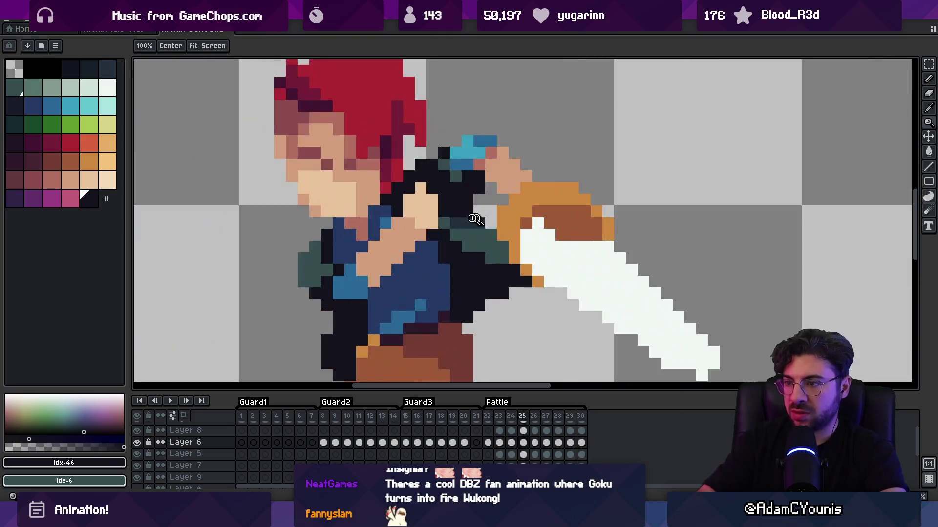
pyautogui.keyDown('ctrl'); pyautogui.click(431, 200); pyautogui.keyUp('ctrl')
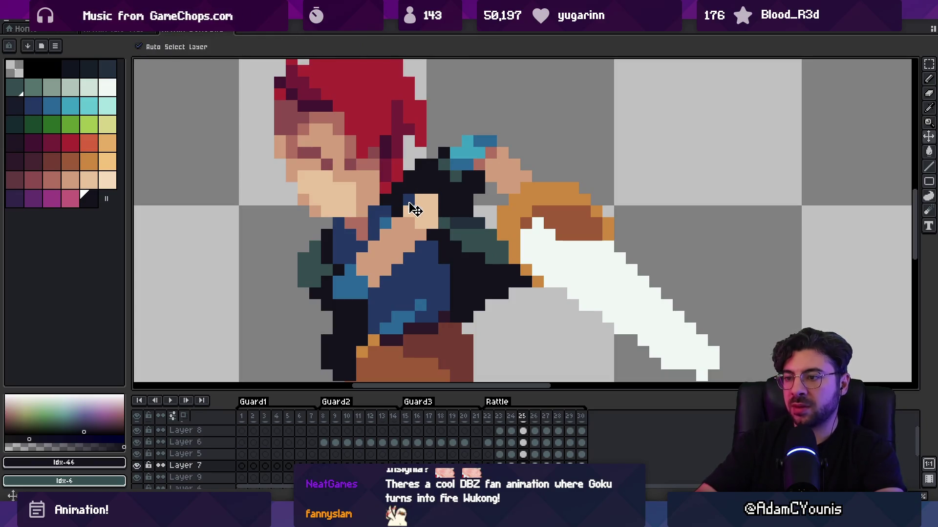
pyautogui.click(410, 203)
pyautogui.press('alt')
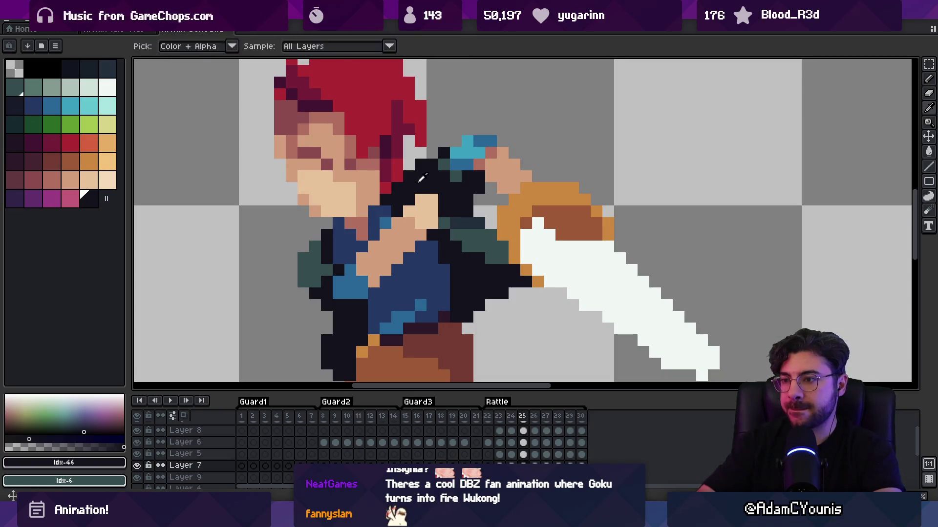
pyautogui.press('Left')
pyautogui.press('Right')
pyautogui.press('Left')
pyautogui.press('Right')
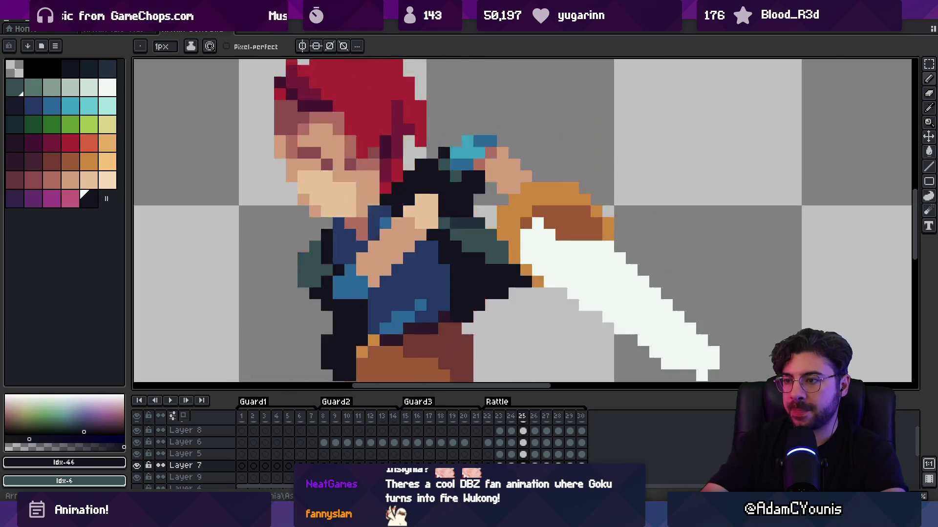
# On frame 26, sample the arm's skin tone and play the attack to review
pyautogui.press('Right')
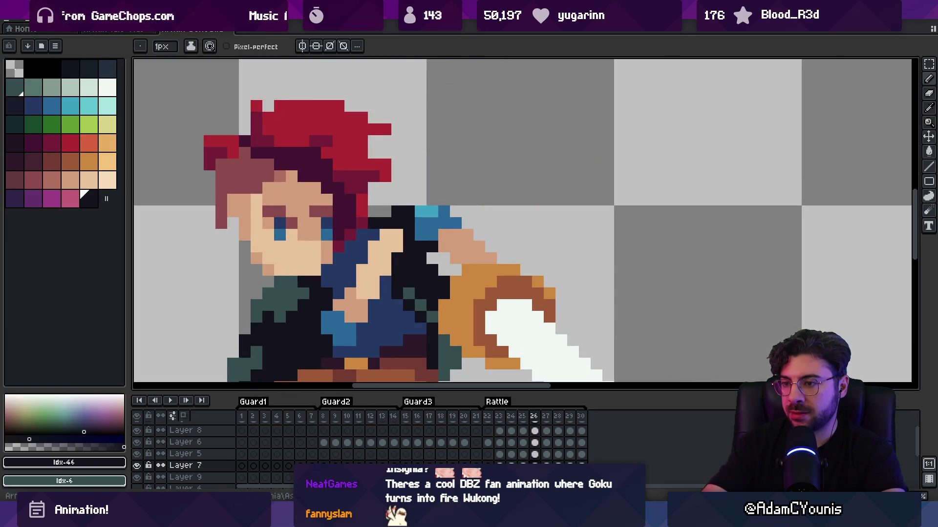
pyautogui.moveTo(368, 304); pyautogui.dragTo(393, 262)
pyautogui.keyDown('alt'); pyautogui.click(394, 263); pyautogui.keyUp('alt')
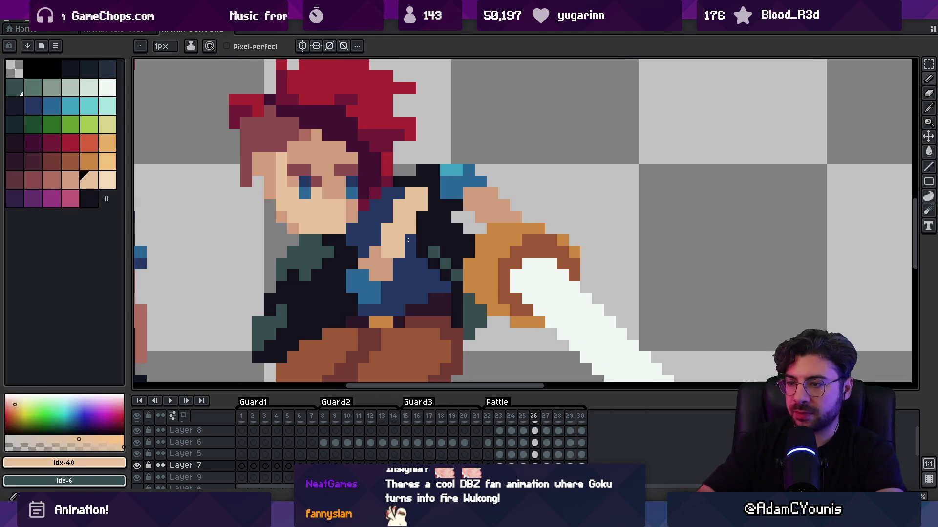
pyautogui.keyDown('ctrl'); pyautogui.click(393, 263); pyautogui.keyUp('ctrl')
pyautogui.scroll(-5, 393, 262)
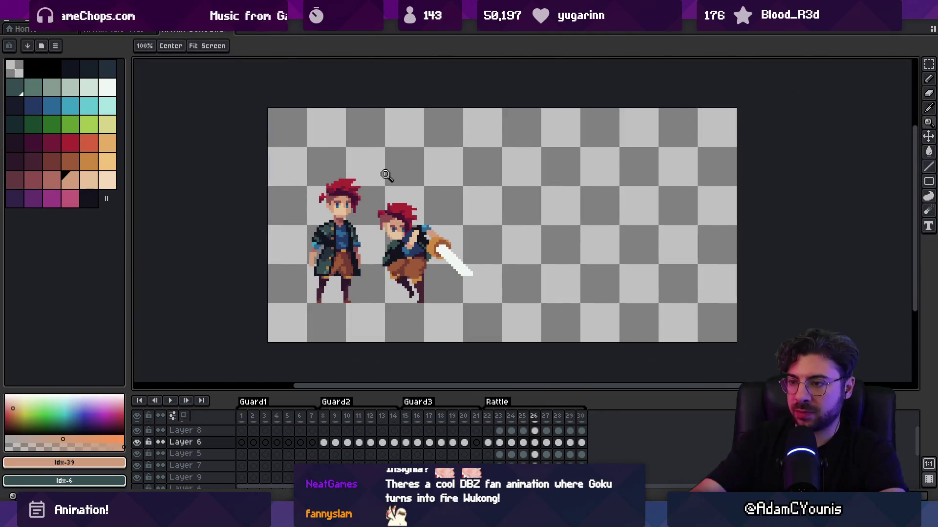
pyautogui.press('Return')
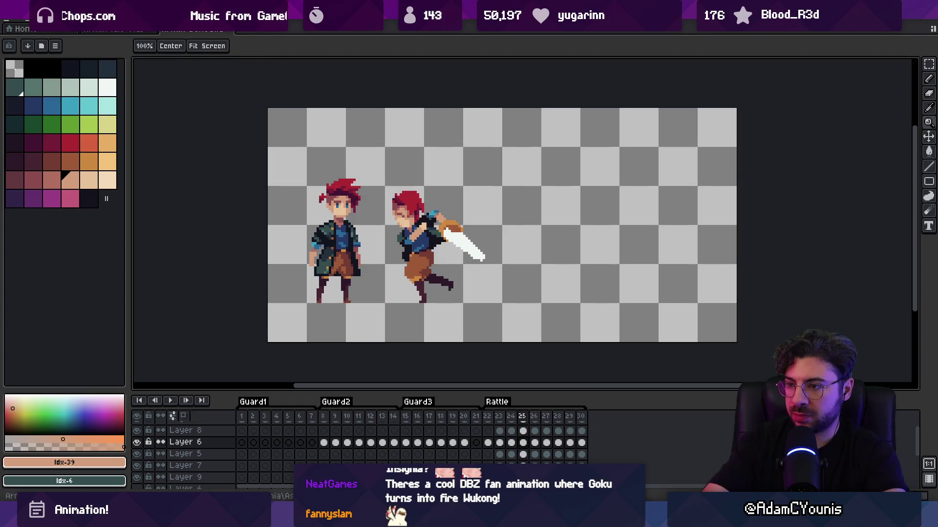
pyautogui.scroll(5, 434, 189)
# Pick the dark teal and darkest outline colours and touch up the sword arm pixels
pyautogui.press('v')
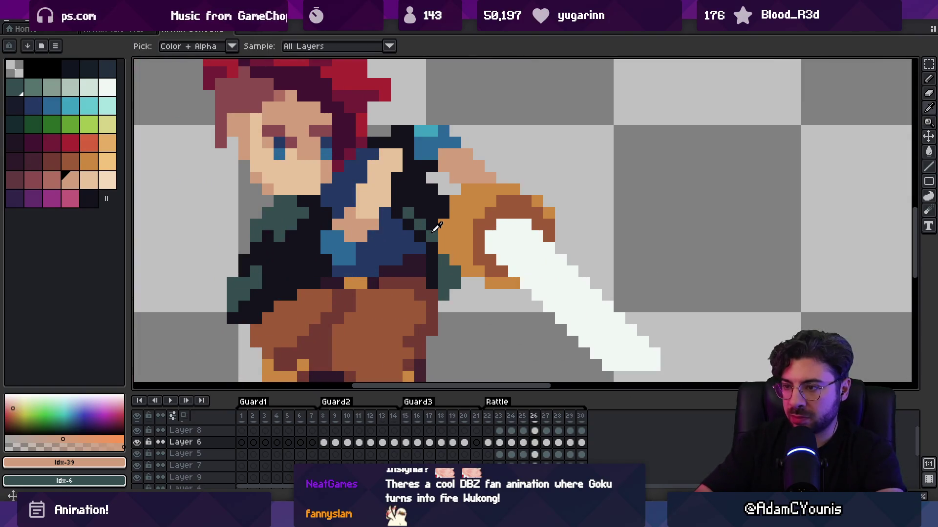
pyautogui.keyDown('alt'); pyautogui.click(272, 230); pyautogui.keyUp('alt')
pyautogui.press('[')
pyautogui.press('b')
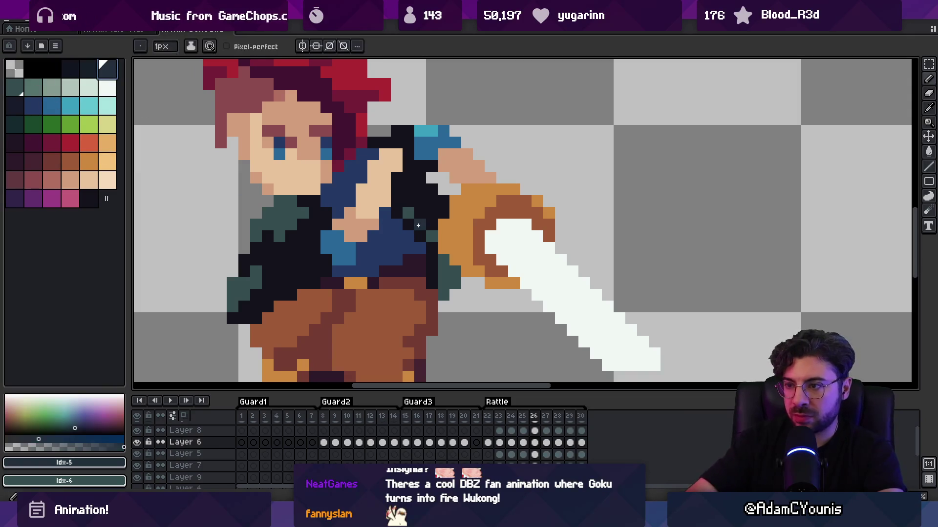
pyautogui.scroll(-3, 442, 212)
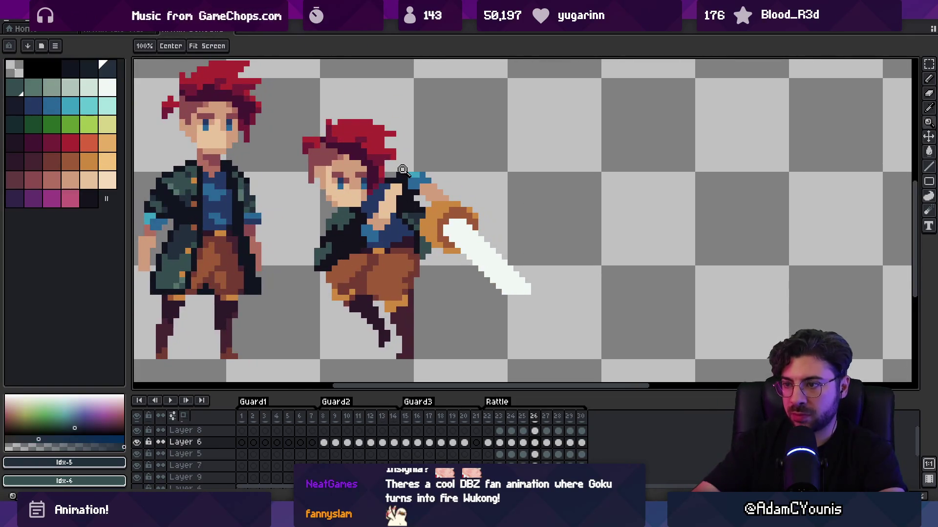
pyautogui.press('m')
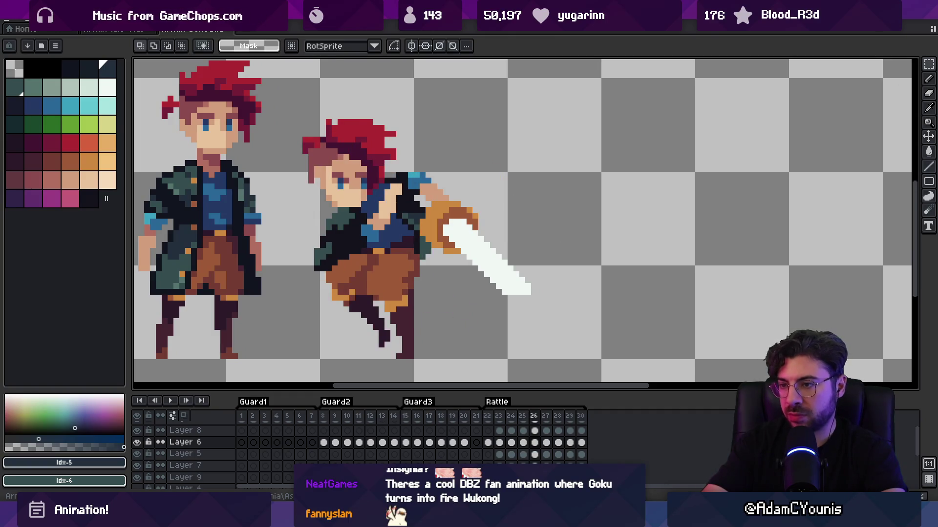
pyautogui.press('b')
pyautogui.scroll(3, 446, 226)
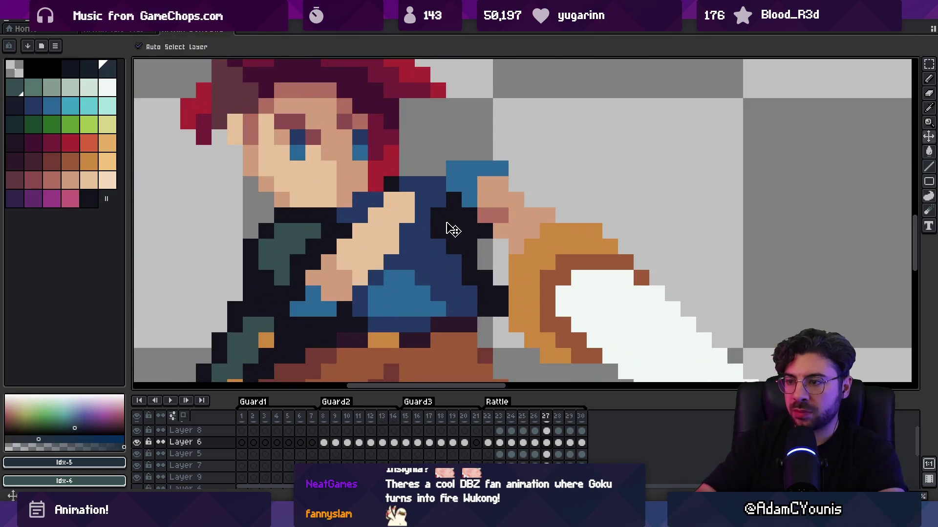
# Fill the gap between the hair and blue shoulder with black, then continue to the next frame
pyautogui.keyDown('alt'); pyautogui.click(431, 180); pyautogui.keyUp('alt')
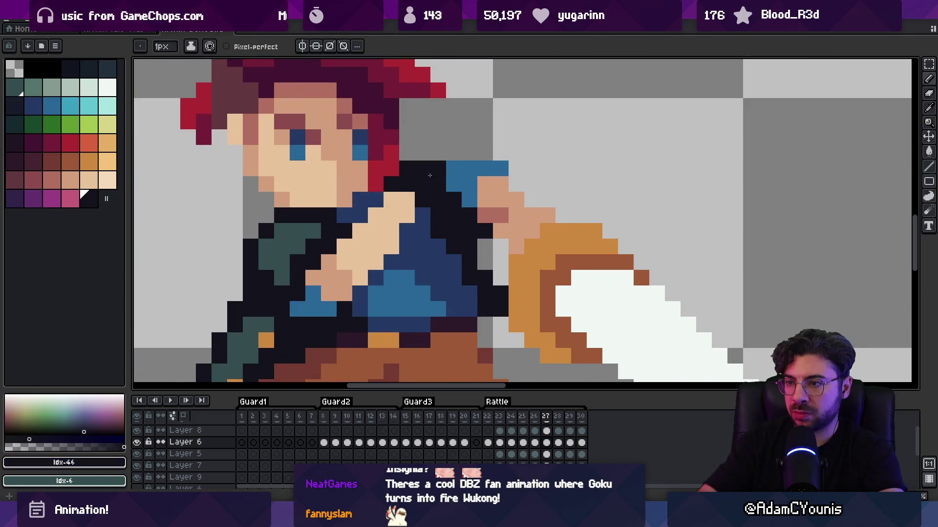
pyautogui.press('z')
pyautogui.scroll(-4, 424, 161)
pyautogui.scroll(3, 451, 147)
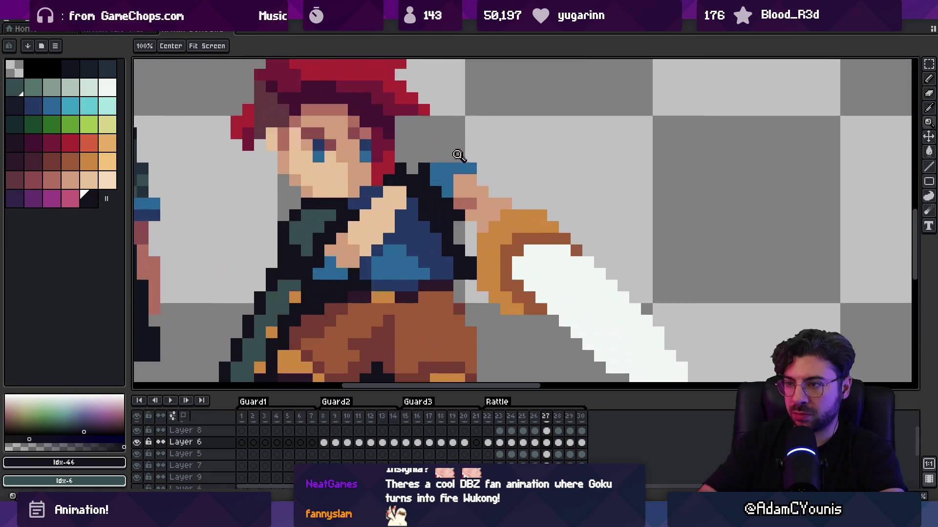
pyautogui.scroll(-3, 400, 160)
pyautogui.press('Right')
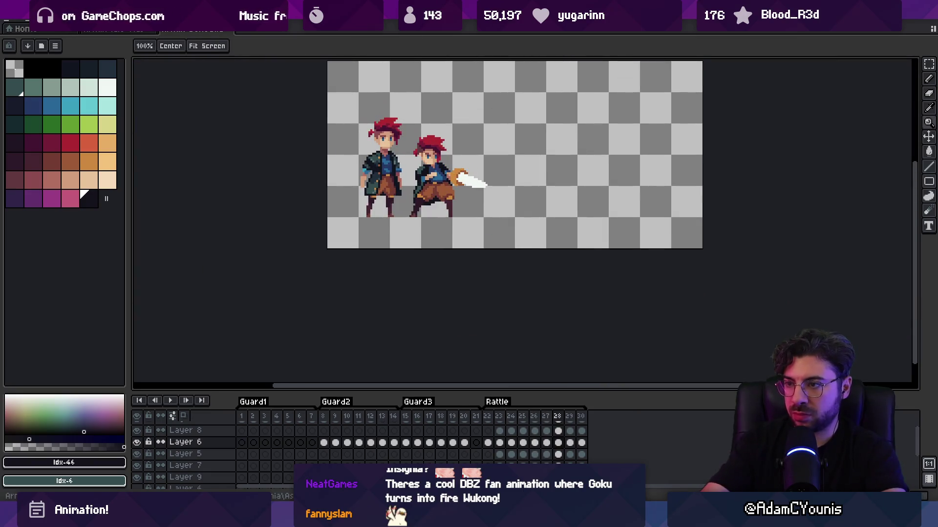
# On frame 28, inspect the torso while switching between Layer 5 and Layer 6
pyautogui.scroll(3, 447, 166)
pyautogui.press('b')
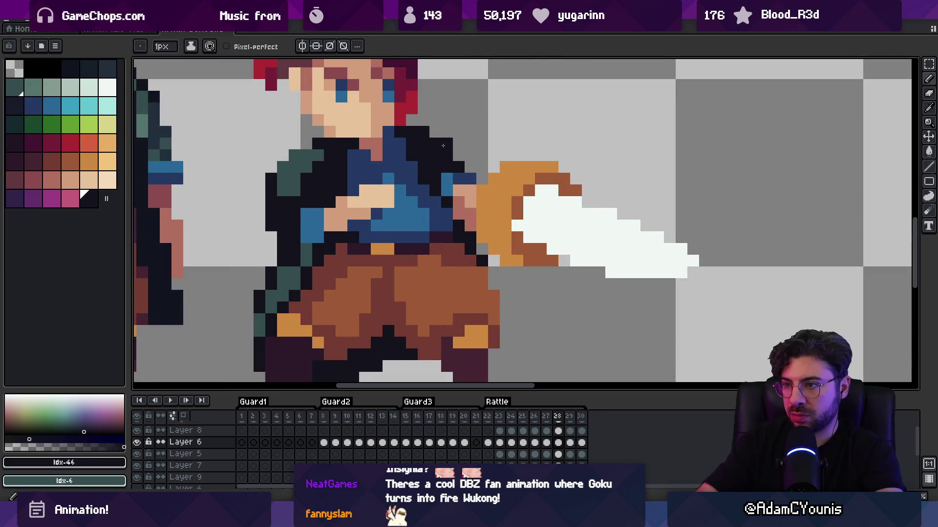
pyautogui.moveTo(447, 152); pyautogui.dragTo(456, 188)
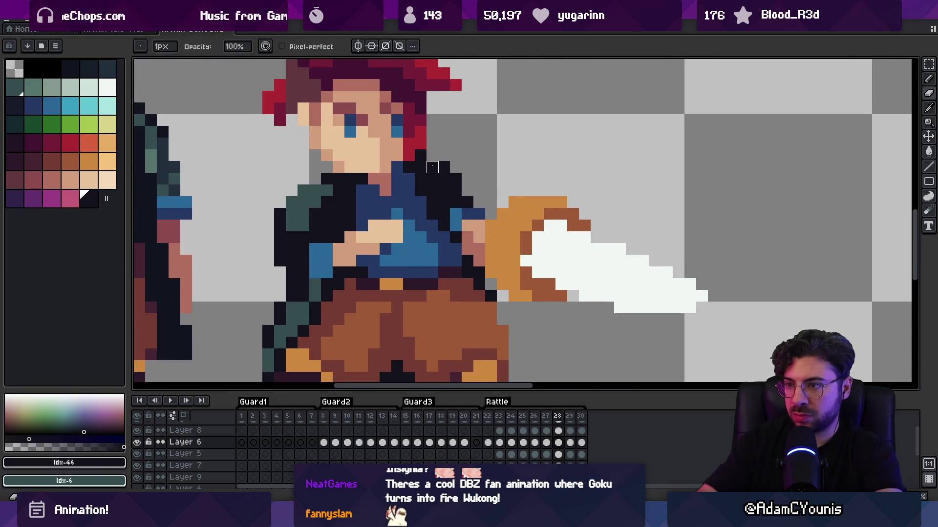
pyautogui.keyDown('ctrl'); pyautogui.click(452, 142); pyautogui.keyUp('ctrl')
pyautogui.press('z')
pyautogui.scroll(-3, 464, 156)
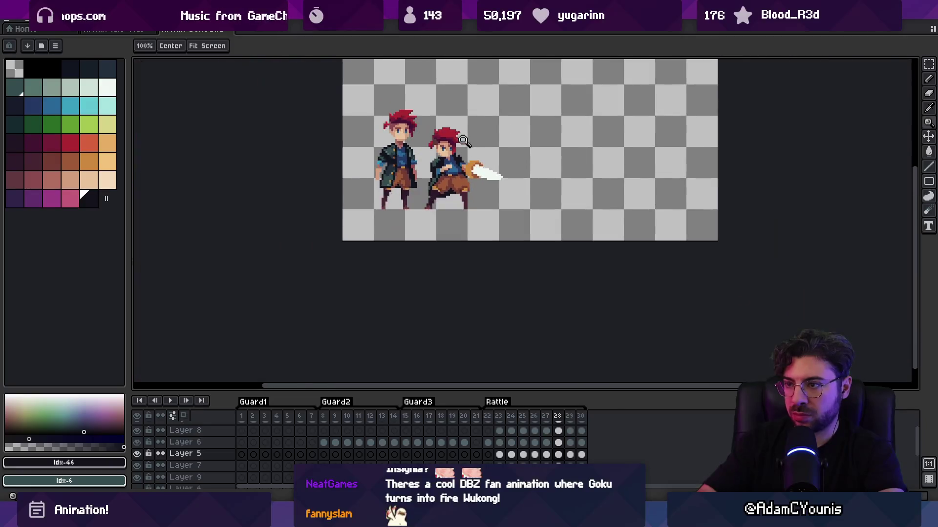
pyautogui.scroll(3, 467, 160)
pyautogui.keyDown('ctrl'); pyautogui.click(454, 165); pyautogui.keyUp('ctrl')
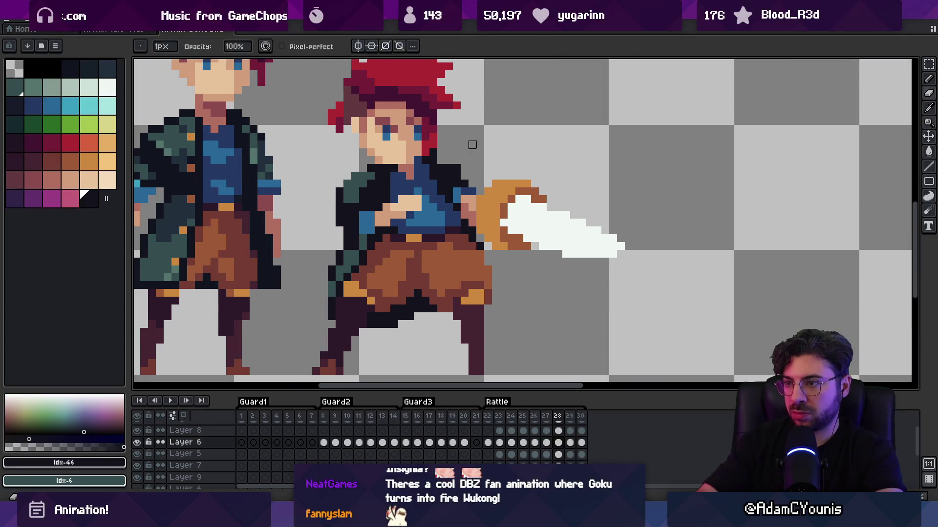
pyautogui.scroll(-3, 440, 137)
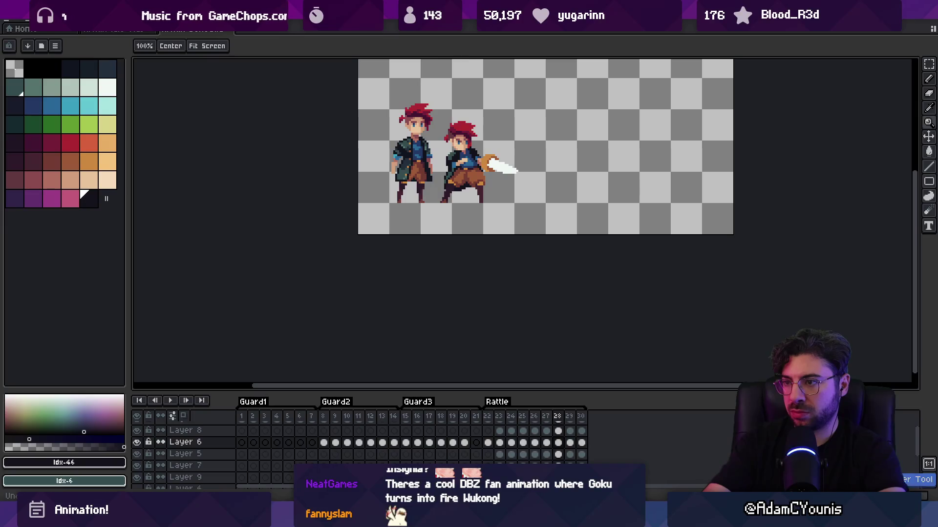
# On frame 29, sample the jacket's dark teal and near-black outline colours
pyautogui.press('Right')
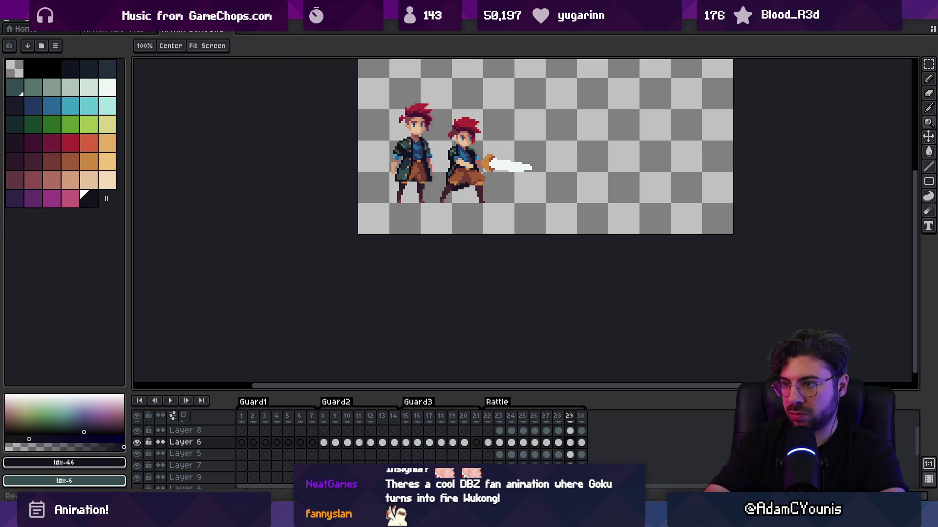
pyautogui.scroll(3, 461, 136)
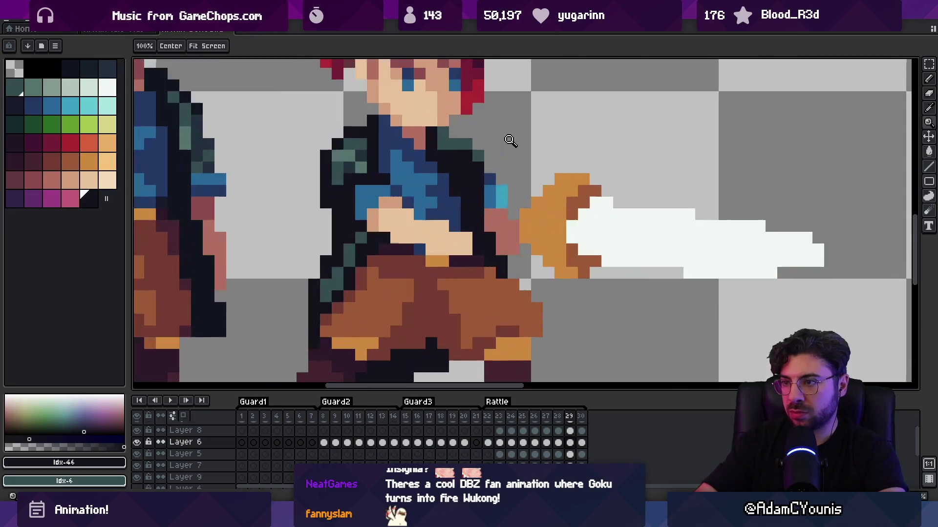
pyautogui.press('i')
pyautogui.click(464, 144)
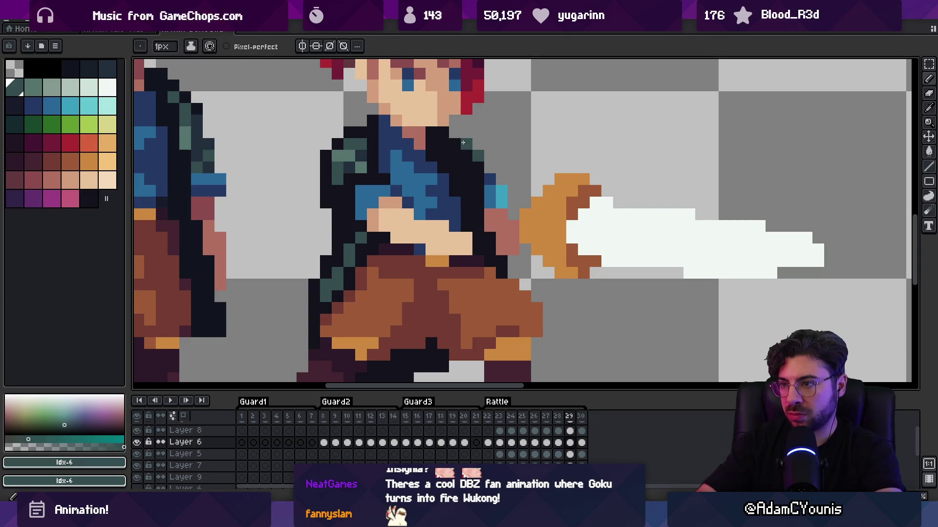
pyautogui.keyDown('alt'); pyautogui.click(460, 172); pyautogui.keyUp('alt')
pyautogui.press('z')
pyautogui.scroll(-10, 456, 126)
pyautogui.scroll(5, 469, 145)
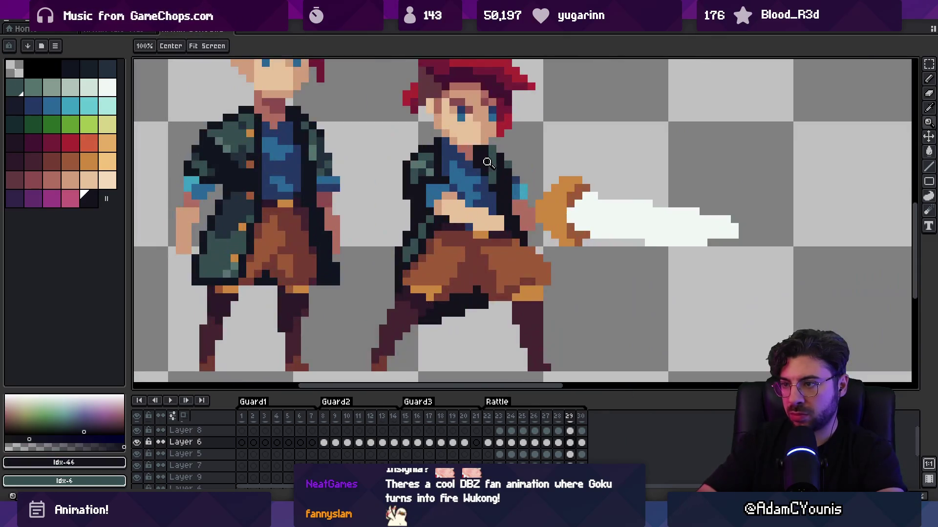
pyautogui.press('b')
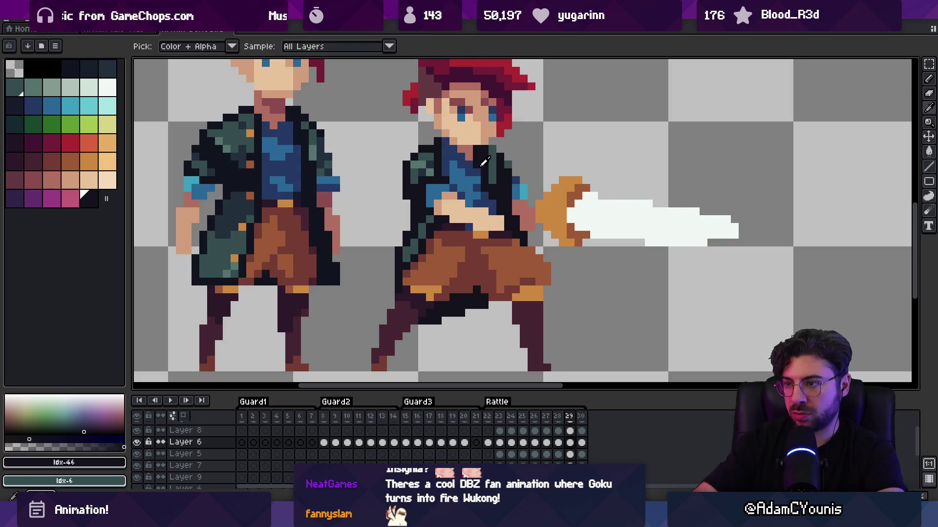
# Recolour shirt and jacket pixels, then zoom out and play the attack beside the idle character
pyautogui.keyDown('alt'); pyautogui.click(486, 195); pyautogui.keyUp('alt')
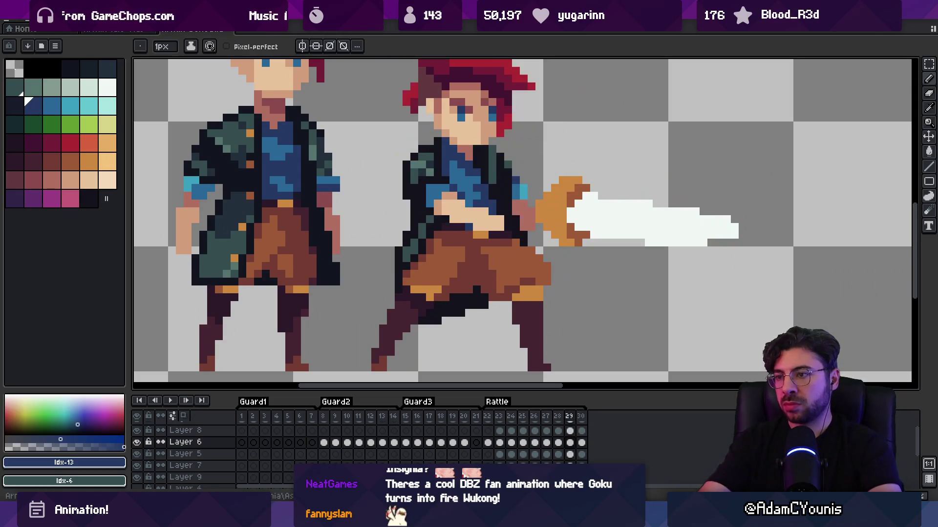
pyautogui.keyDown('alt'); pyautogui.click(430, 162); pyautogui.keyUp('alt')
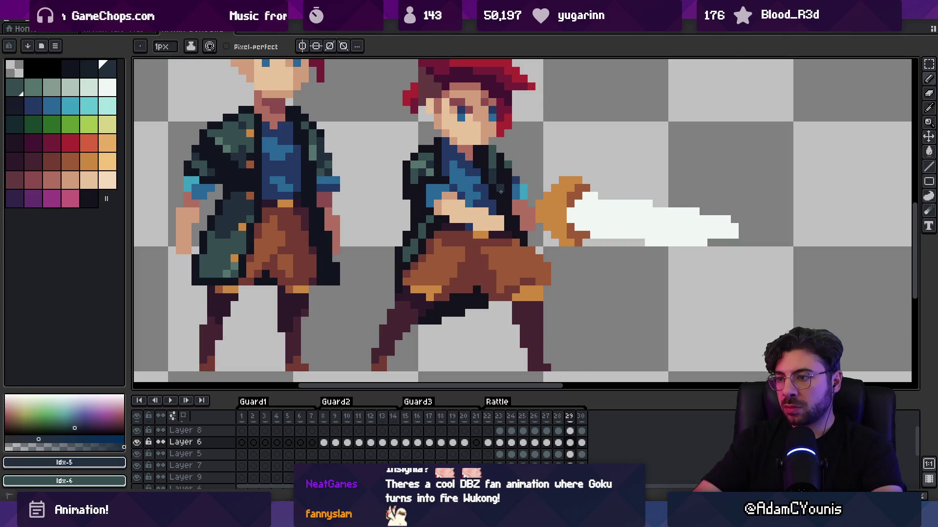
pyautogui.press('z')
pyautogui.press('-')
pyautogui.press('-')
pyautogui.press('Return')
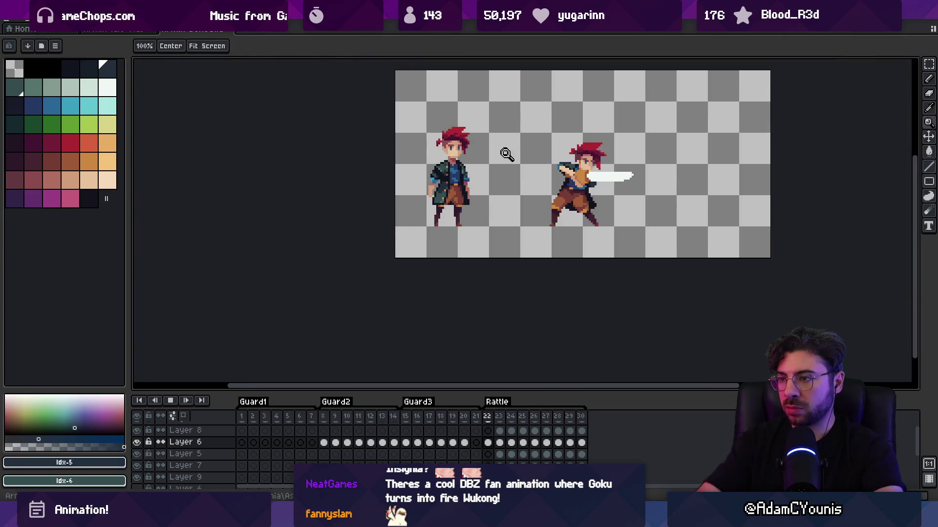
# Stop the playback and move to frame 23 of the attack
pyautogui.scroll(-1, 506, 154)
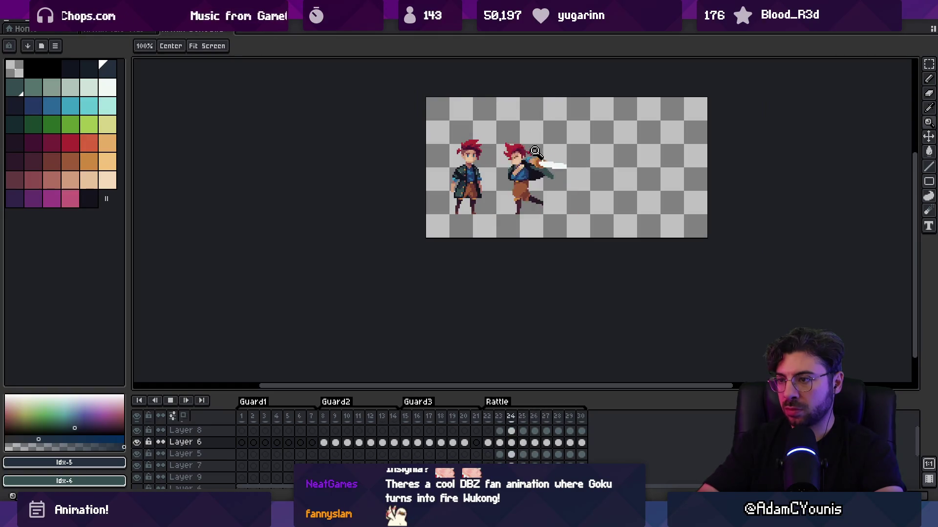
pyautogui.press('Return')
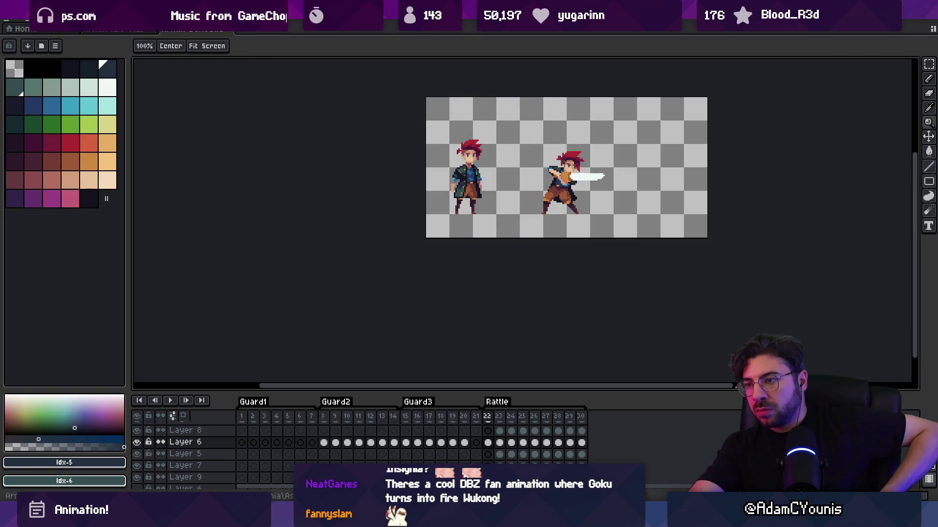
pyautogui.press('Right')
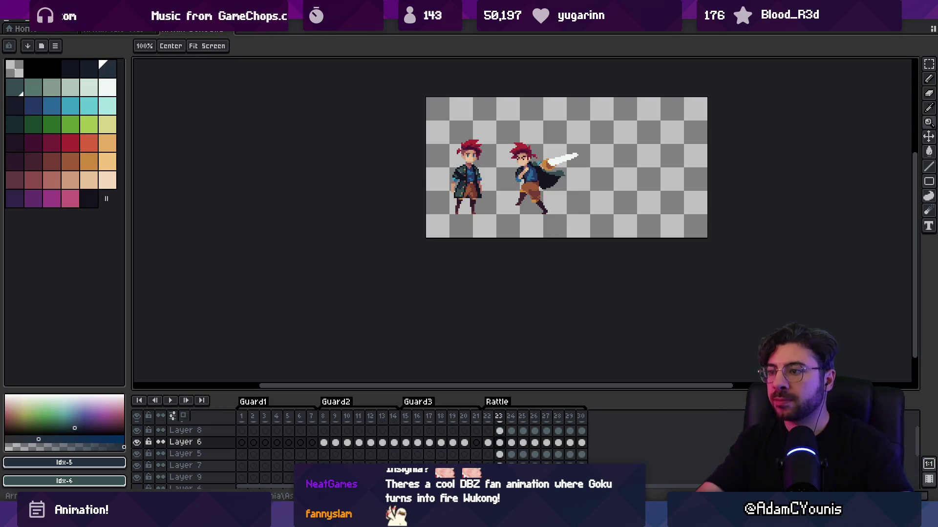
pyautogui.scroll(5, 557, 182)
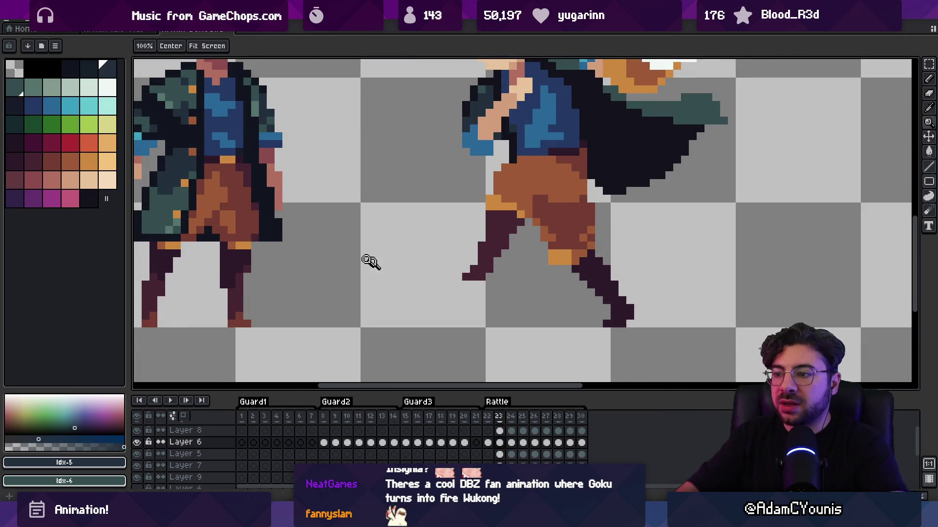
# Merge Layer 6 down into Layer 5
pyautogui.press('b')
pyautogui.keyDown('alt'); pyautogui.click(534, 208); pyautogui.keyUp('alt')
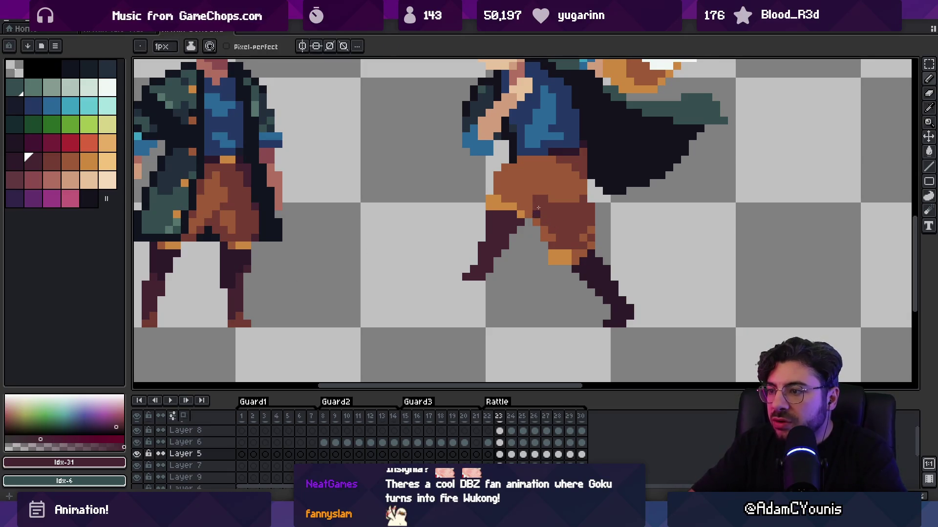
pyautogui.keyDown('ctrl'); pyautogui.click(540, 207); pyautogui.keyUp('ctrl')
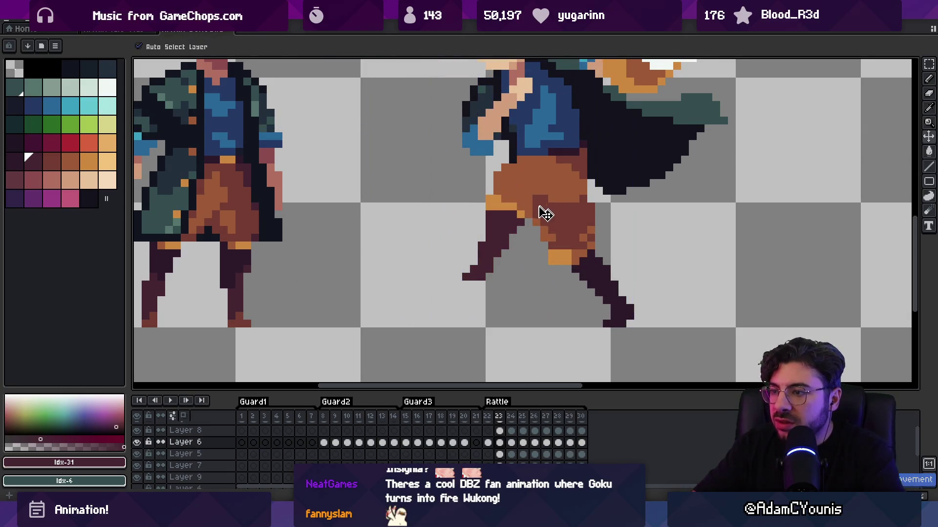
pyautogui.scroll(-4, 527, 207)
pyautogui.keyDown('ctrl'); pyautogui.click(526, 207); pyautogui.keyUp('ctrl')
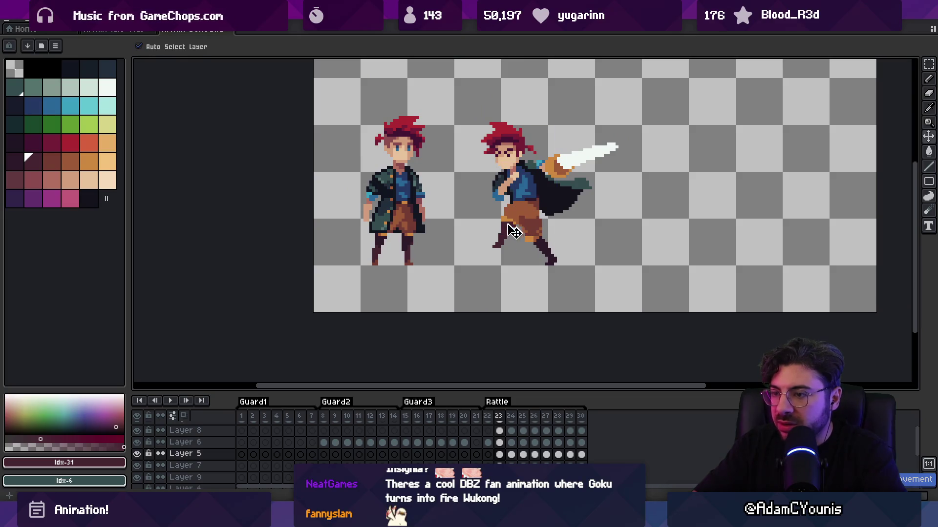
pyautogui.keyDown('ctrl'); pyautogui.click(517, 224); pyautogui.keyUp('ctrl')
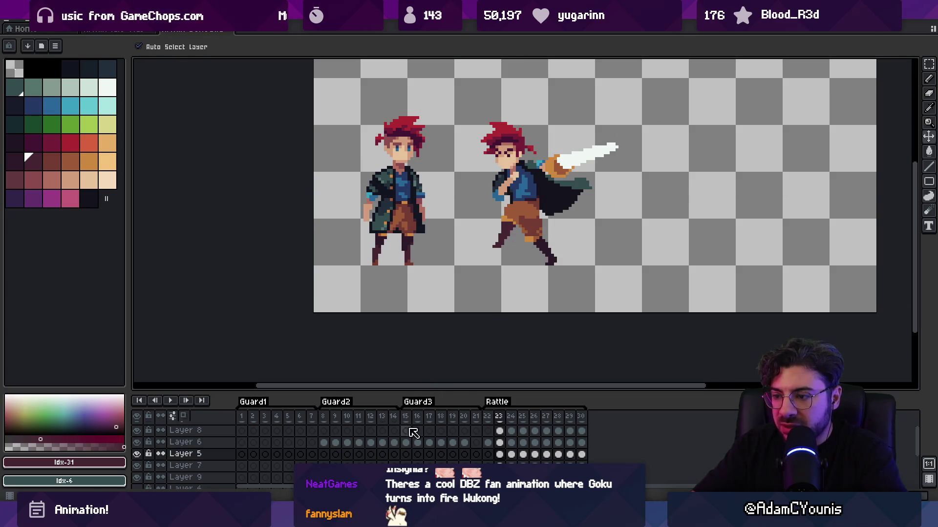
pyautogui.click(225, 445)
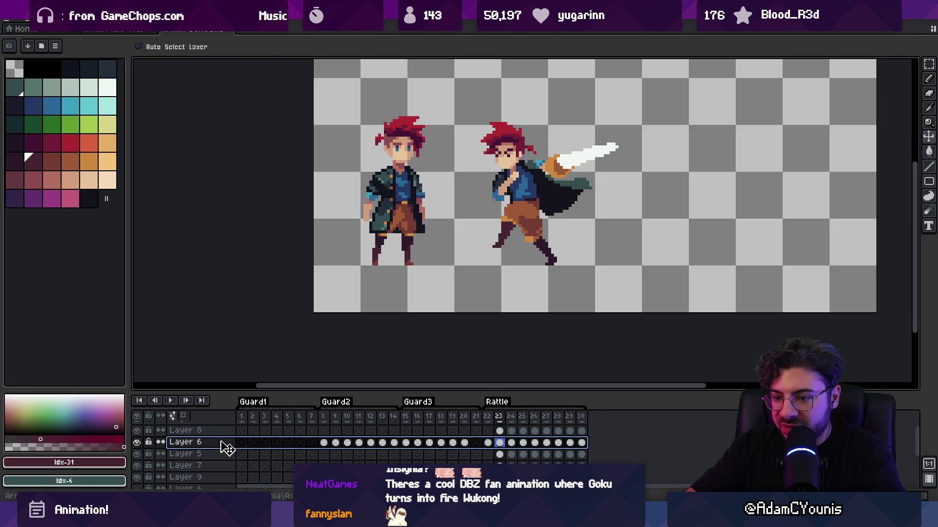
pyautogui.rightClick(225, 445)
pyautogui.click(246, 474)
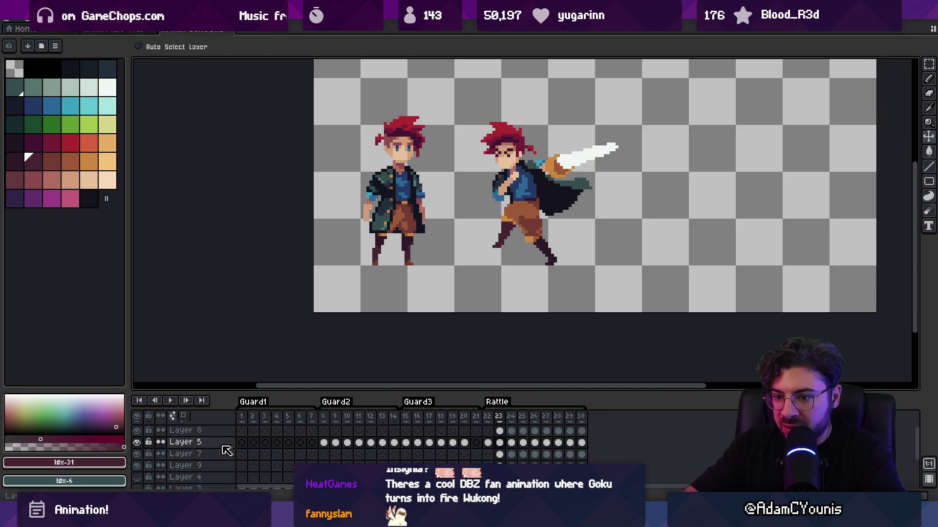
pyautogui.click(137, 442)
pyautogui.click(137, 442)
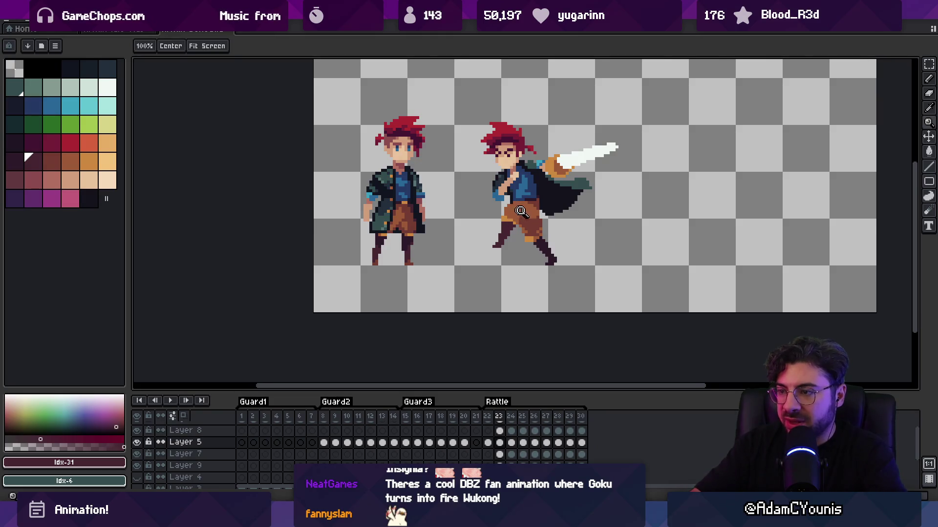
pyautogui.scroll(4, 383, 237)
# Pick the darker pants shade from the canvas with the pencil active
pyautogui.press('b')
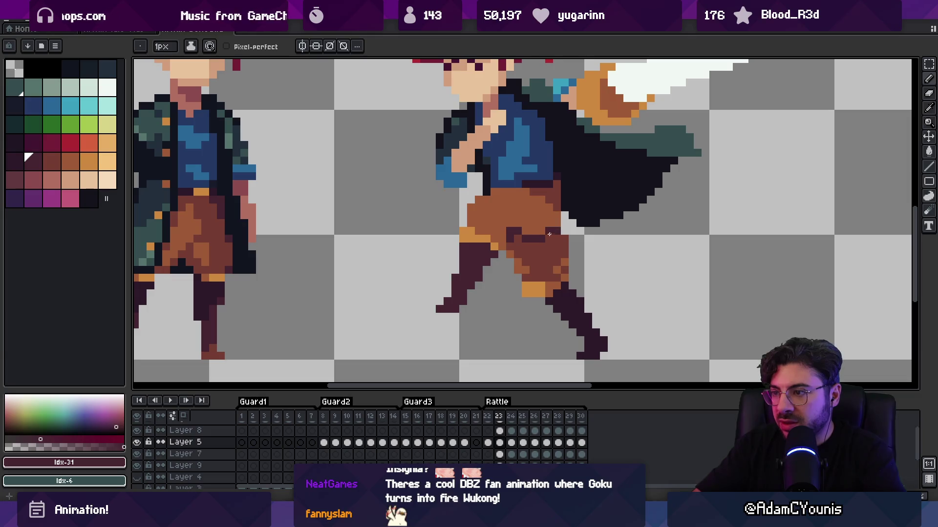
pyautogui.press('z')
pyautogui.scroll(-5, 549, 235)
pyautogui.scroll(5, 556, 213)
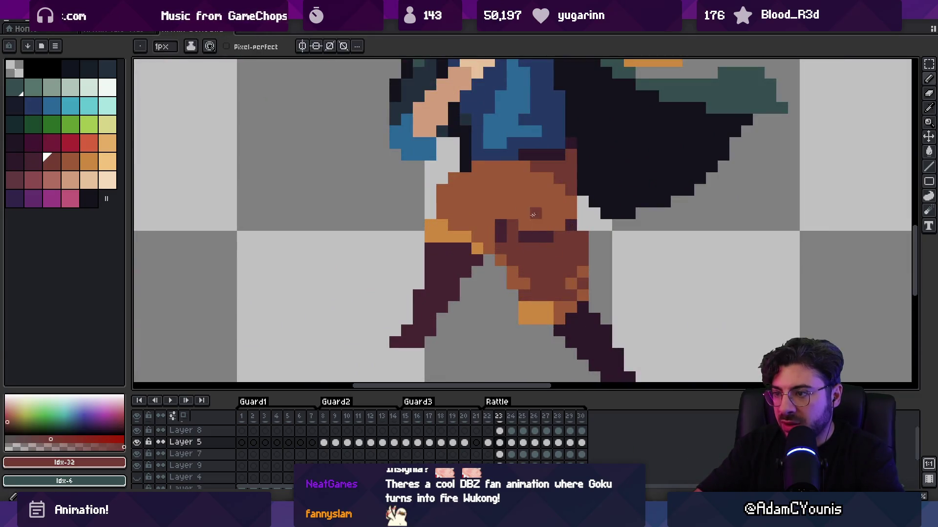
pyautogui.scroll(-5, 536, 234)
pyautogui.scroll(3, 584, 195)
pyautogui.scroll(1, 584, 195)
pyautogui.press('b')
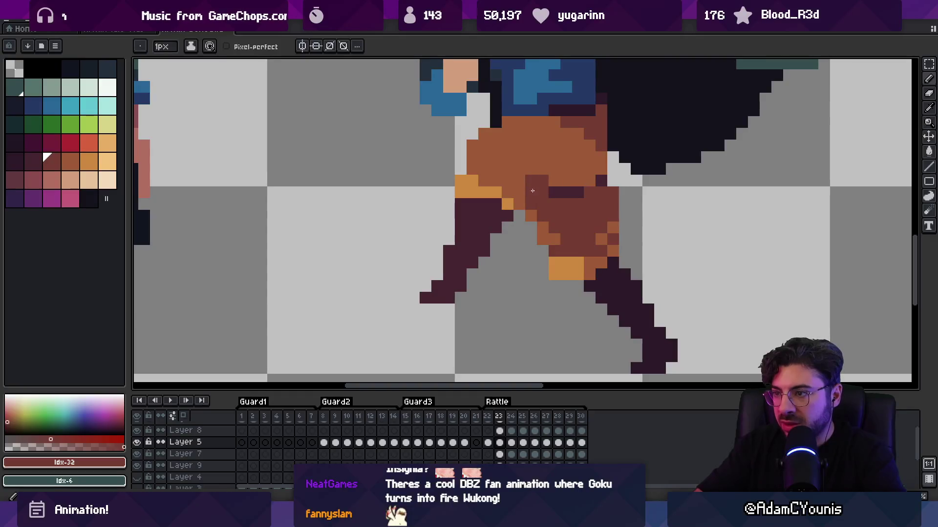
pyautogui.keyDown('alt'); pyautogui.click(527, 203); pyautogui.keyUp('alt')
pyautogui.press('z')
pyautogui.scroll(-4, 547, 243)
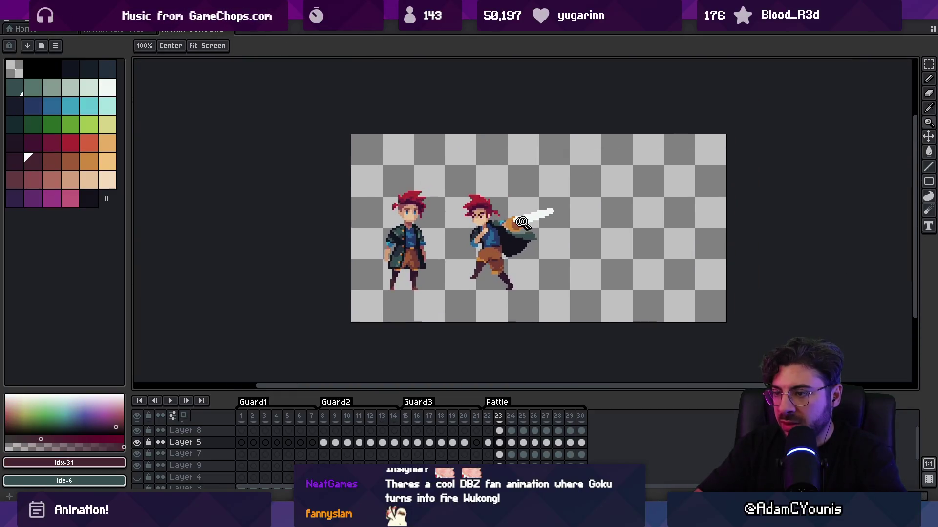
pyautogui.scroll(1, 547, 243)
# Step forward through frames 24 to 26, checking both characters at each
pyautogui.press('.')
pyautogui.scroll(5, 442, 272)
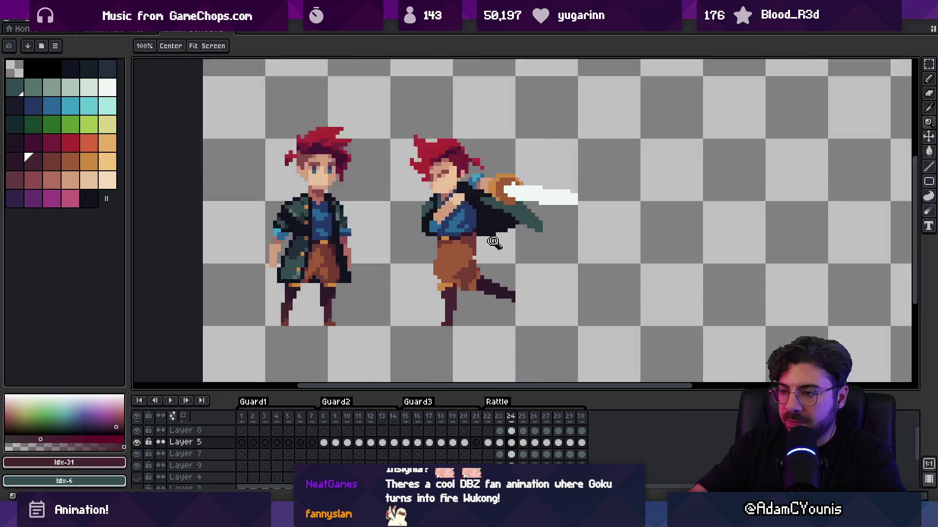
pyautogui.press('b')
pyautogui.press('z')
pyautogui.scroll(-4, 476, 228)
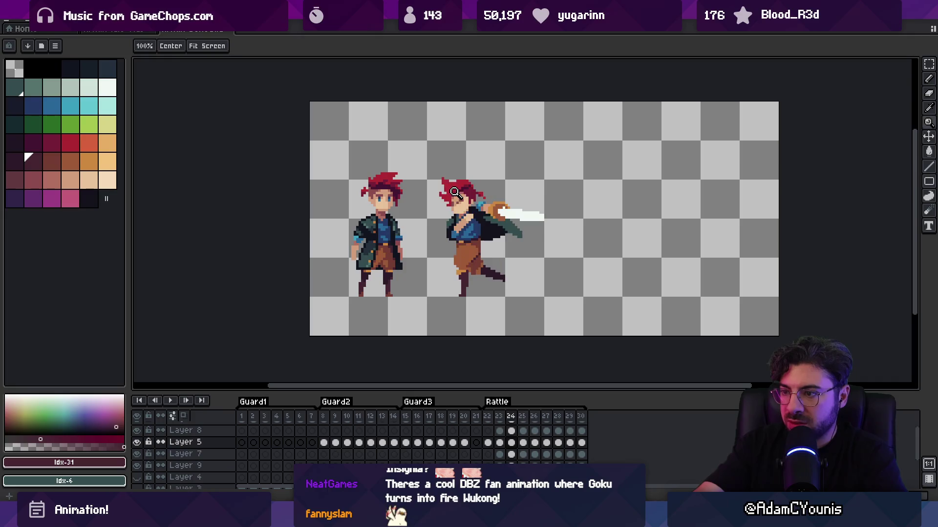
pyautogui.press('.')
pyautogui.scroll(5, 466, 277)
pyautogui.press('b')
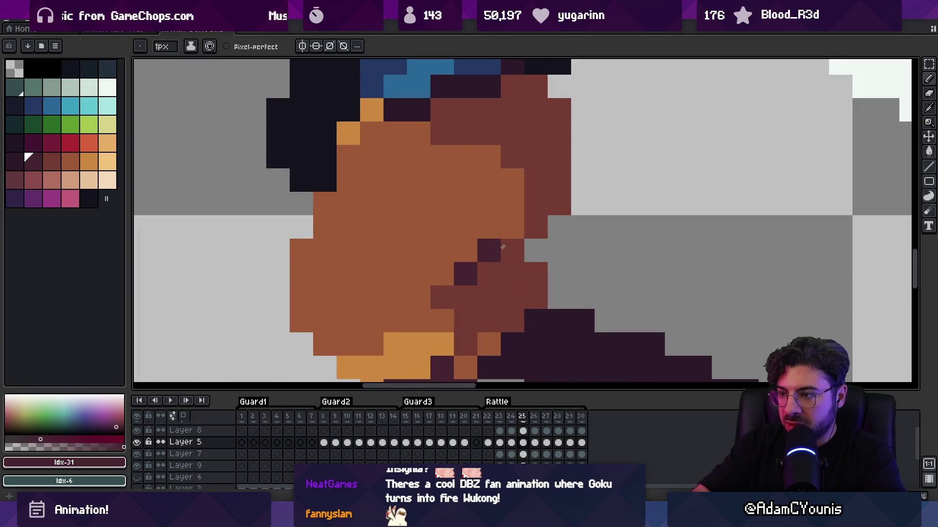
pyautogui.press('z')
pyautogui.scroll(-4, 461, 210)
pyautogui.press('.')
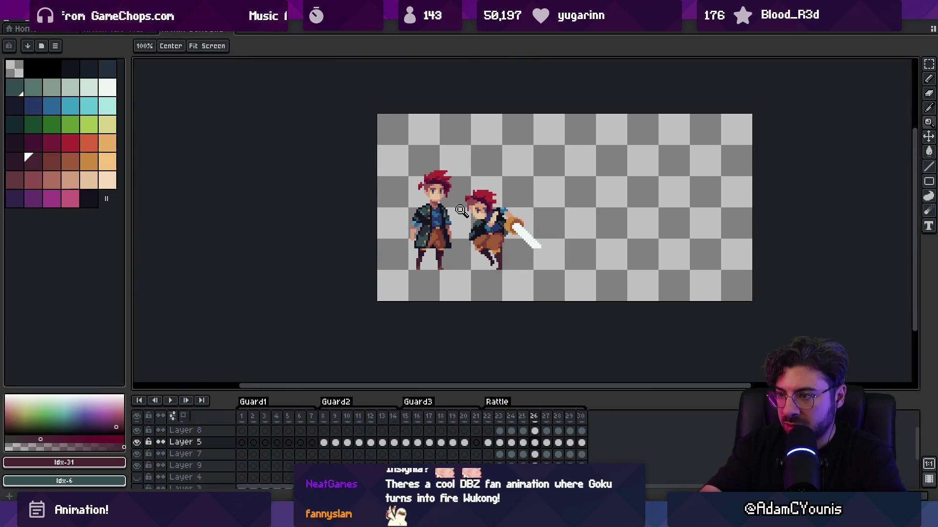
pyautogui.scroll(4, 486, 231)
# Sample the brown and orange pants colours and add an orange highlight pixel near the knee
pyautogui.press('i')
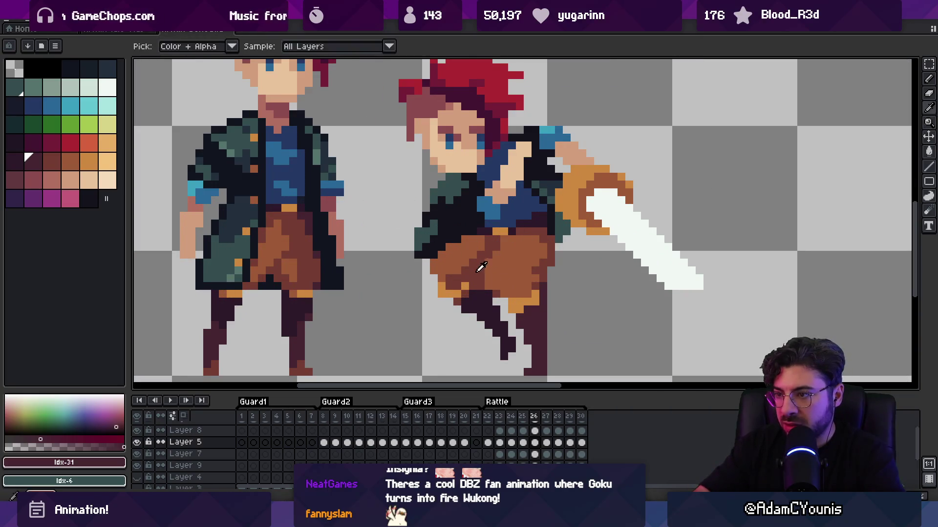
pyautogui.click(481, 266)
pyautogui.press('b')
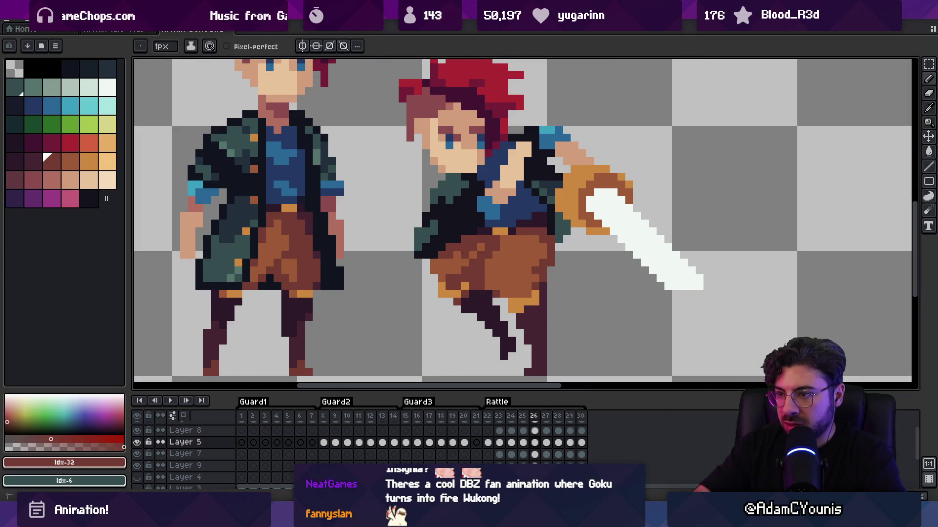
pyautogui.press('z')
pyautogui.scroll(-4, 458, 186)
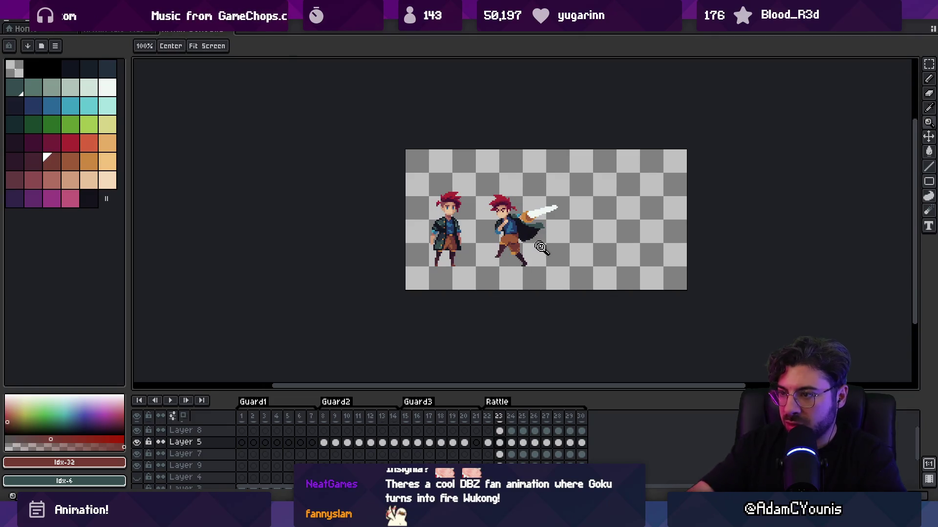
pyautogui.scroll(4, 464, 219)
pyautogui.press('b')
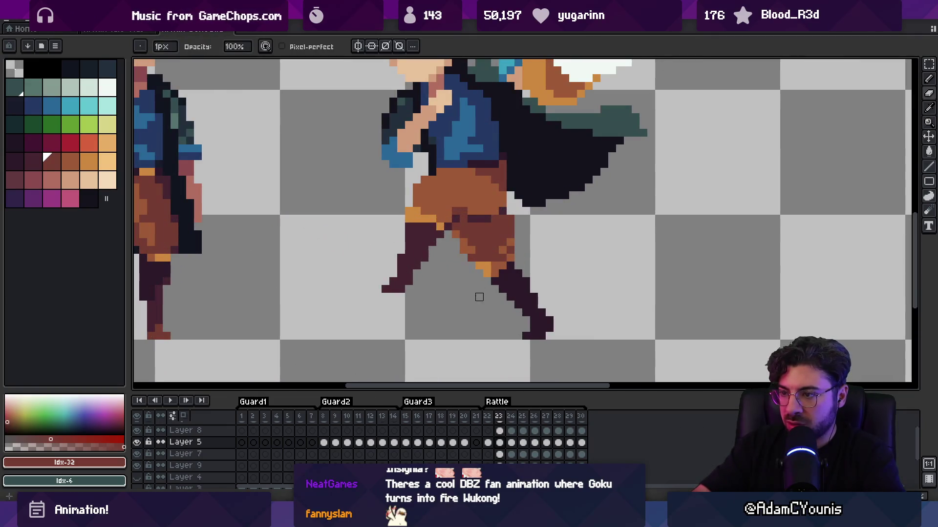
pyautogui.keyDown('alt'); pyautogui.click(491, 268); pyautogui.keyUp('alt')
pyautogui.keyDown('alt'); pyautogui.click(496, 256); pyautogui.keyUp('alt')
pyautogui.keyDown('alt'); pyautogui.click(493, 263); pyautogui.keyUp('alt')
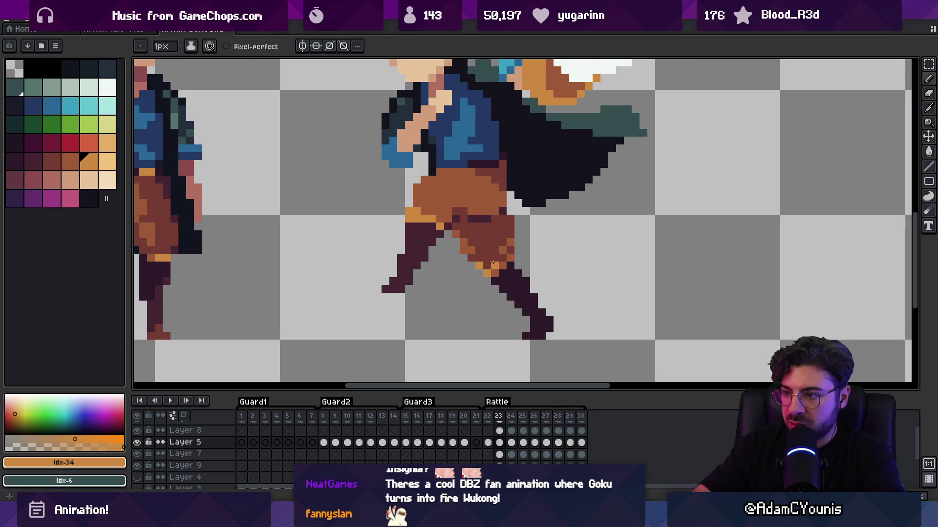
pyautogui.click(499, 256)
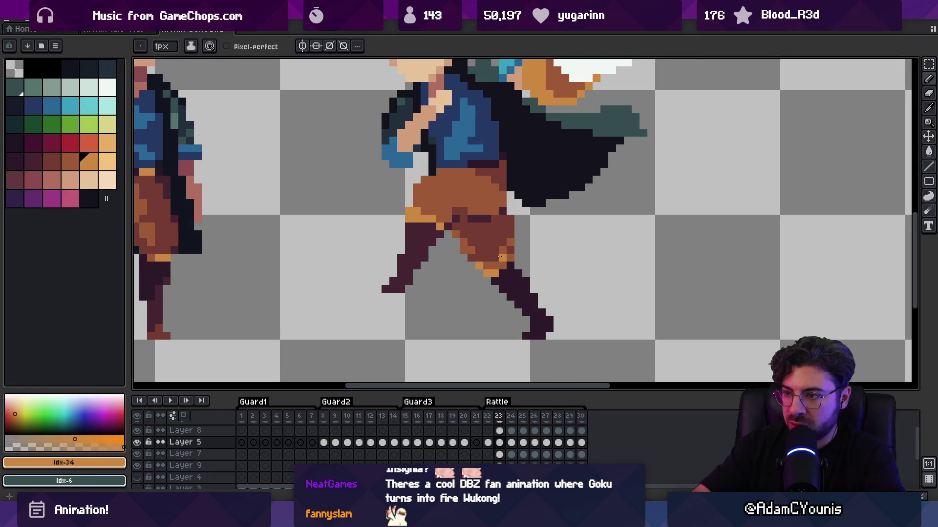
pyautogui.press('z')
pyautogui.scroll(-4, 473, 214)
pyautogui.scroll(4, 505, 239)
# Pick a mid-brown pants shade and play the animation to review
pyautogui.press('b')
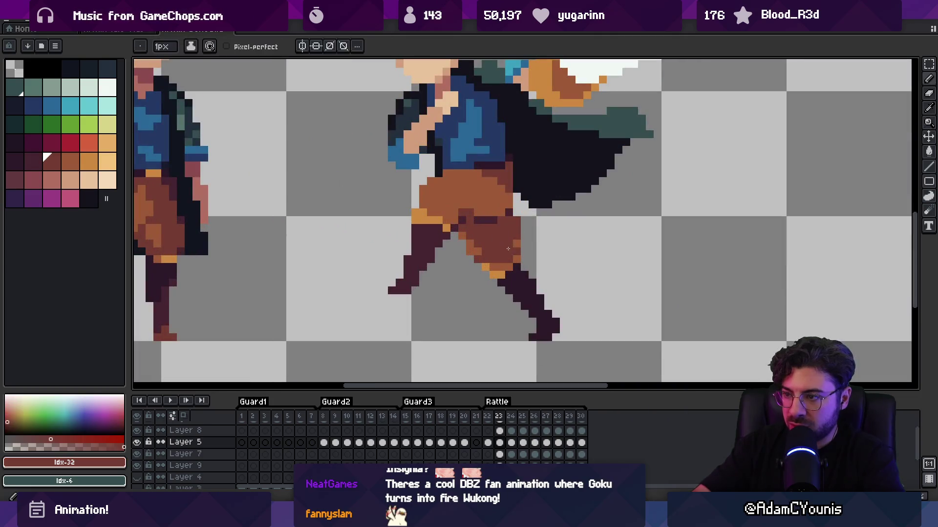
pyautogui.keyDown('alt'); pyautogui.click(484, 254); pyautogui.keyUp('alt')
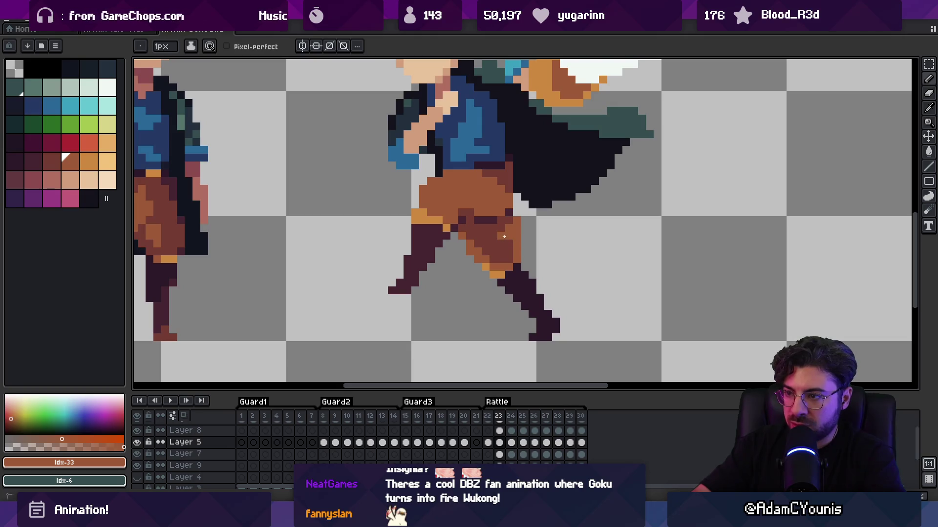
pyautogui.press('z')
pyautogui.scroll(-4, 517, 235)
pyautogui.press('Return')
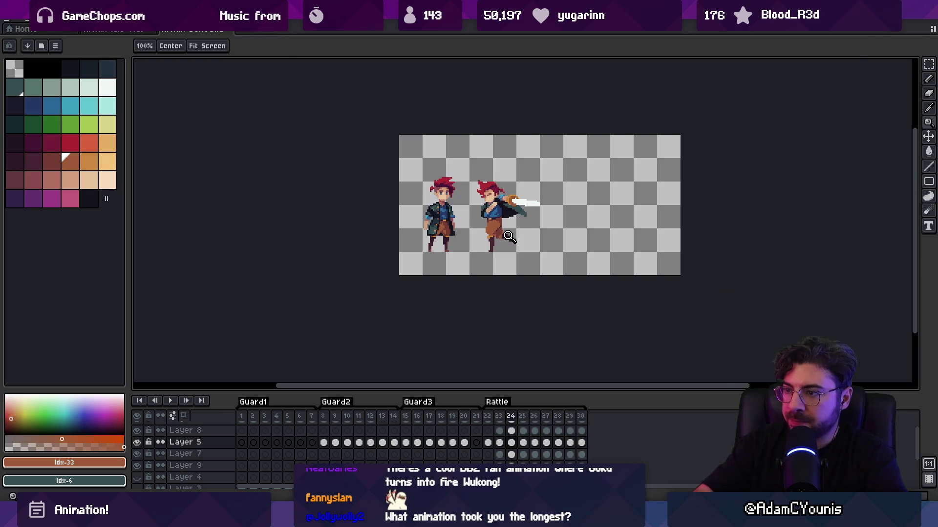
# Sample the darker and lighter pants browns, then replay the animation
pyautogui.scroll(4, 509, 236)
pyautogui.keyDown('alt'); pyautogui.click(481, 220); pyautogui.keyUp('alt')
pyautogui.press('b')
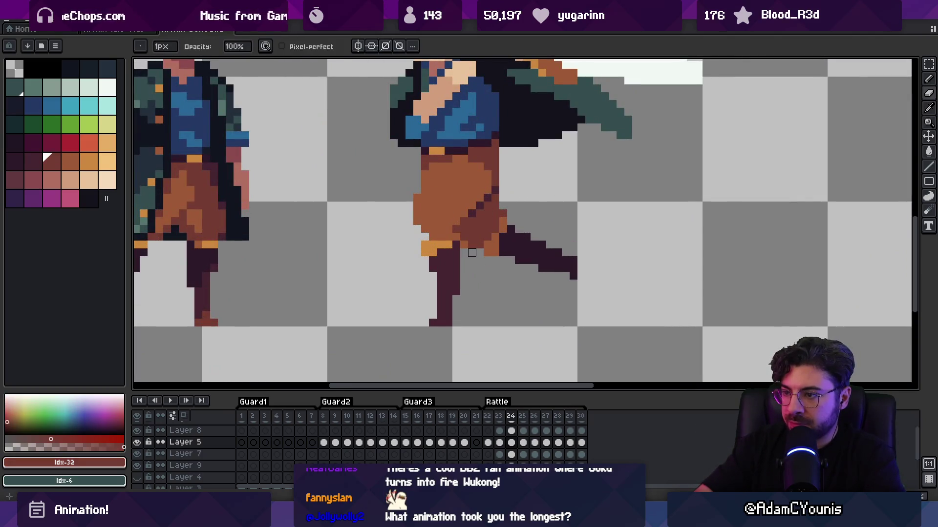
pyautogui.press('alt')
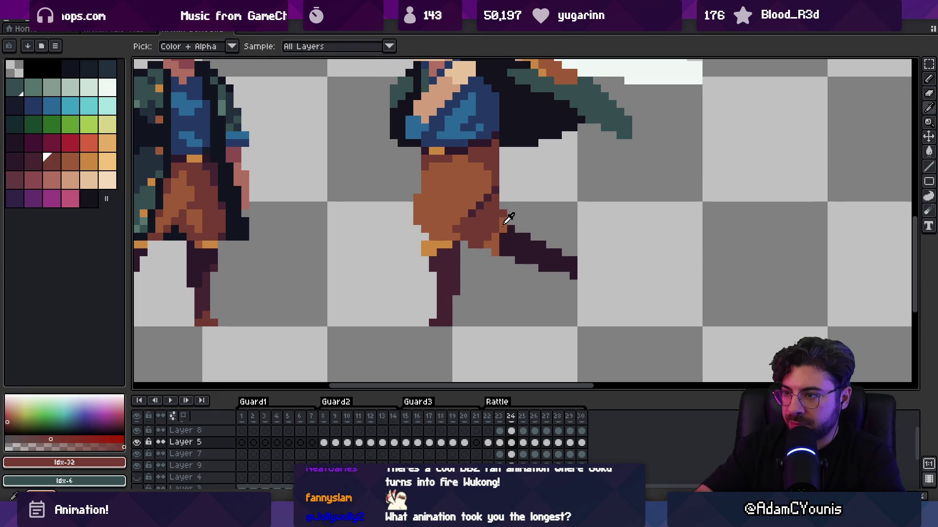
pyautogui.keyDown('alt'); pyautogui.click(500, 215); pyautogui.keyUp('alt')
pyautogui.keyDown('alt'); pyautogui.click(502, 215); pyautogui.keyUp('alt')
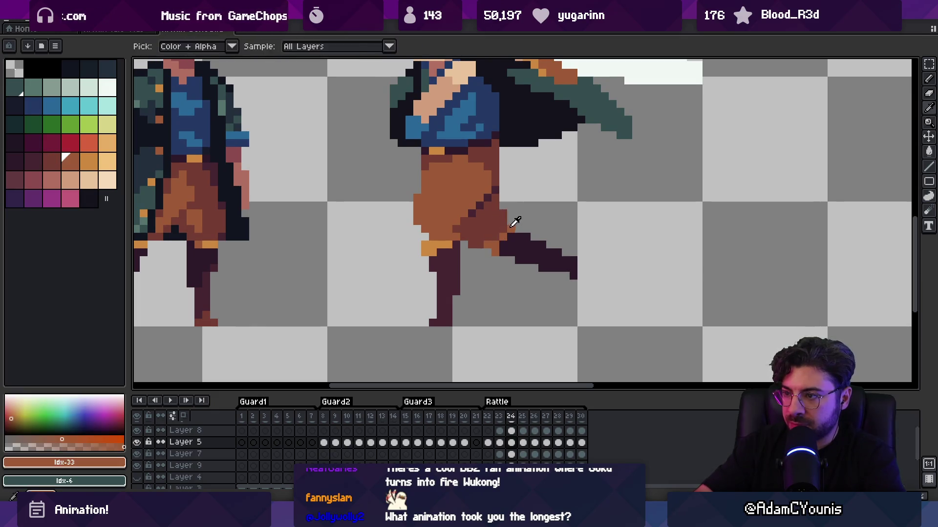
pyautogui.keyDown('alt'); pyautogui.click(494, 217); pyautogui.keyUp('alt')
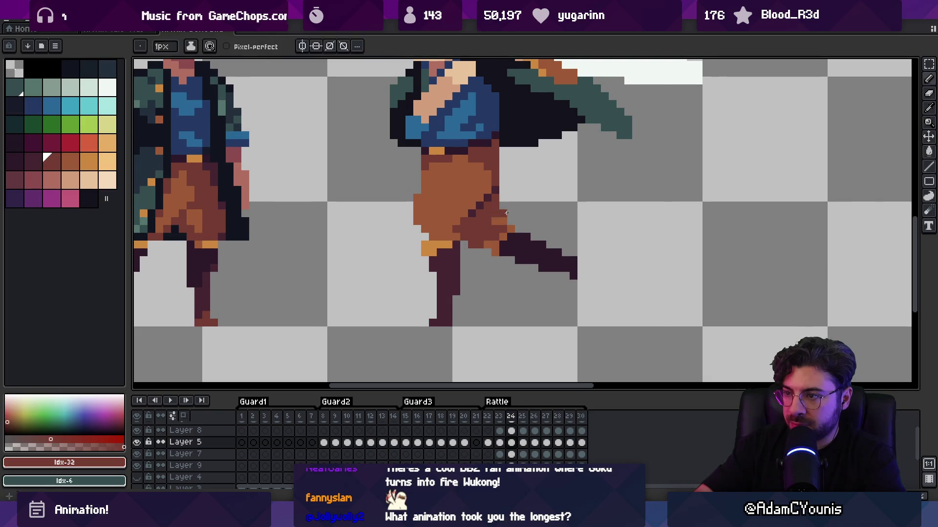
pyautogui.scroll(-4, 460, 180)
pyautogui.press('m')
pyautogui.press('Return')
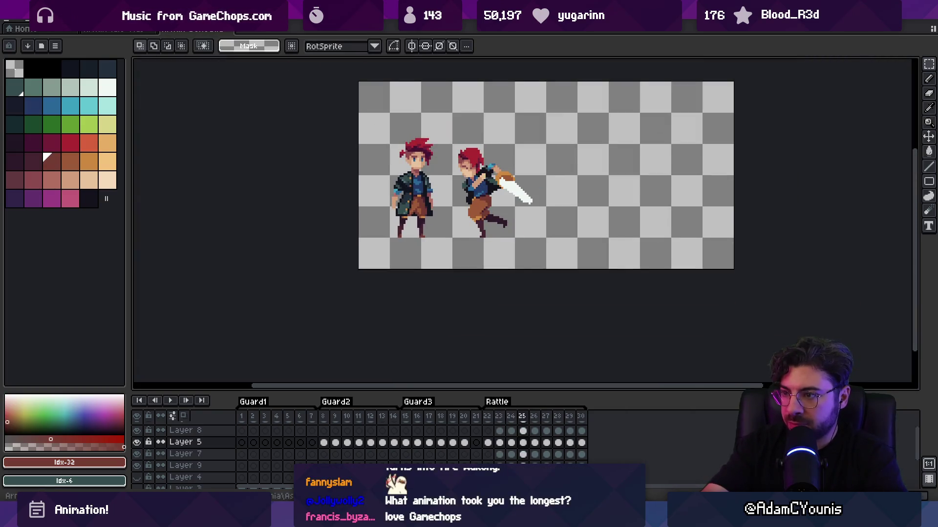
# Add a lighter orange pixel at the pant hem and play the attack animation
pyautogui.press('b')
pyautogui.scroll(4, 479, 198)
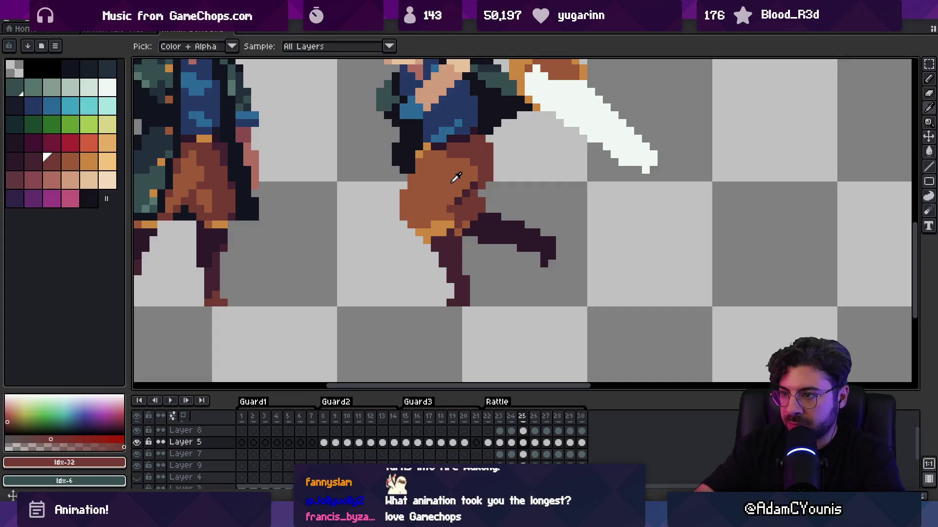
pyautogui.keyDown('alt'); pyautogui.click(479, 198); pyautogui.keyUp('alt')
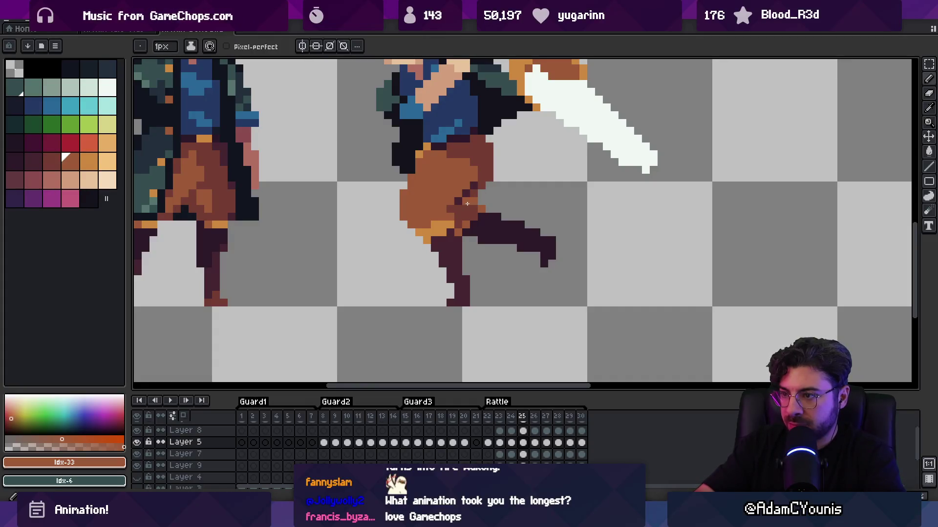
pyautogui.scroll(-5, 499, 193)
pyautogui.scroll(7, 508, 190)
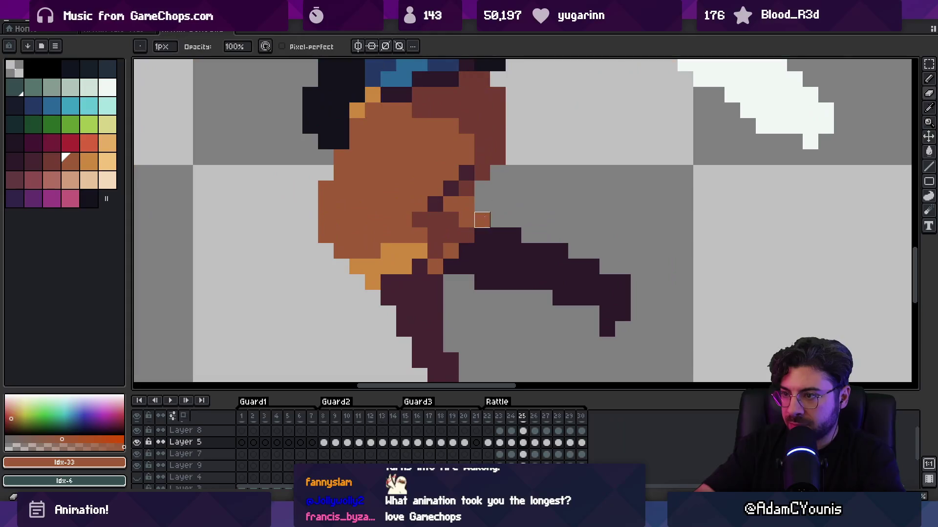
pyautogui.keyDown('alt'); pyautogui.click(419, 252); pyautogui.keyUp('alt')
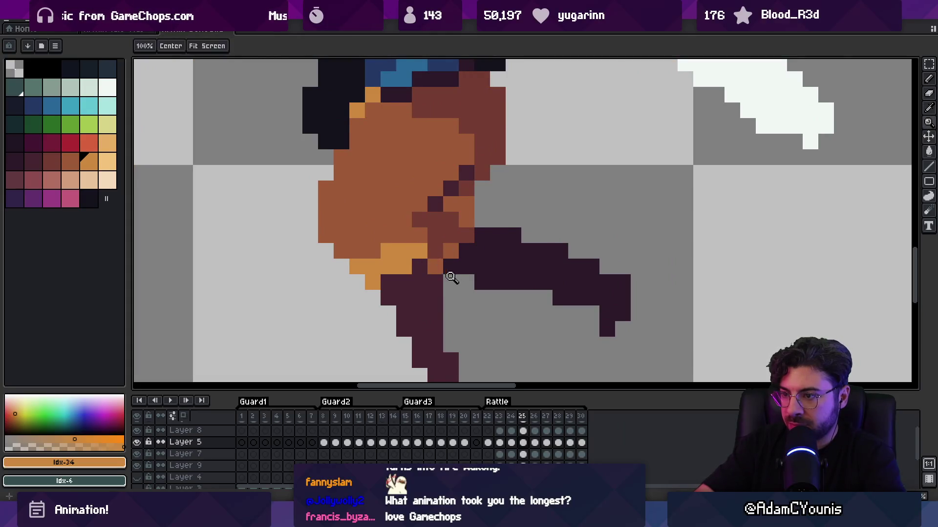
pyautogui.keyDown('alt'); pyautogui.click(442, 262); pyautogui.keyUp('alt')
pyautogui.click(452, 279)
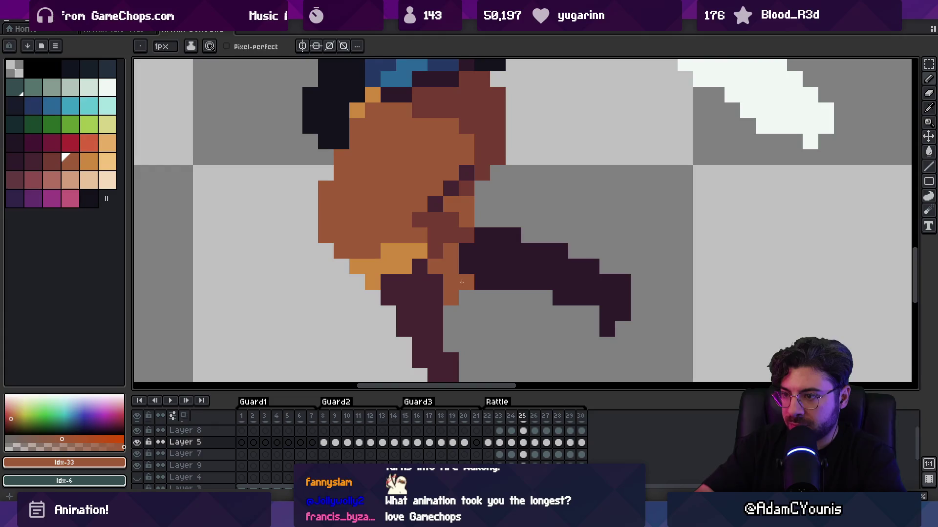
pyautogui.press(']')
pyautogui.click(457, 283)
pyautogui.scroll(-5, 456, 208)
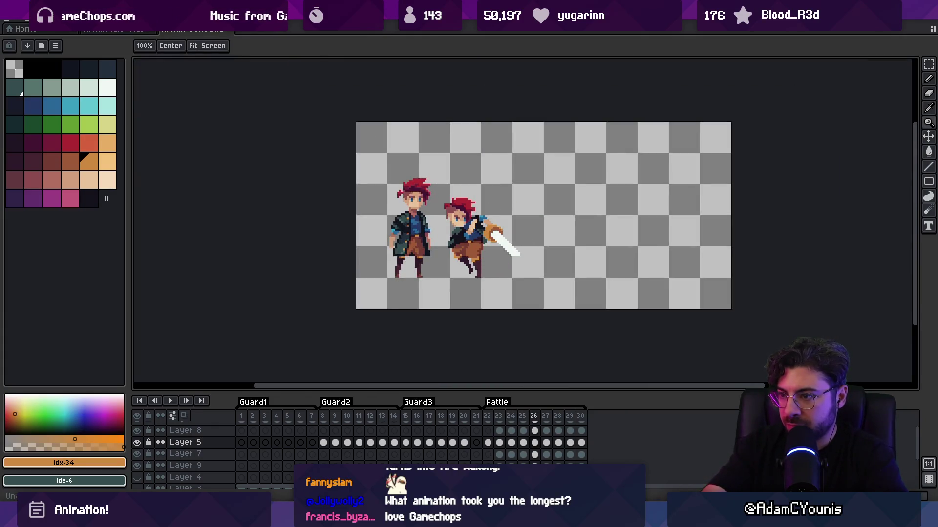
pyautogui.press('Return')
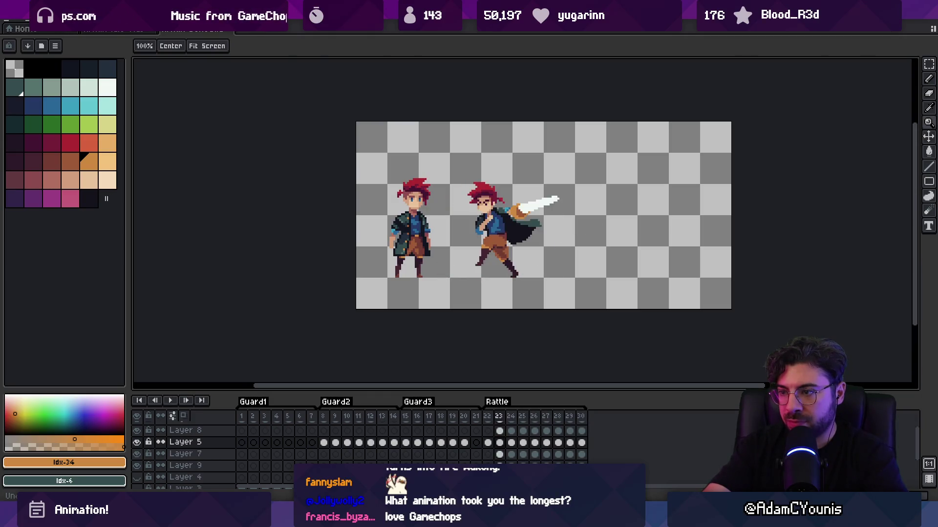
# On frame 23, draw a dark maroon crease across the brown shorts and replay the attack
pyautogui.press('Return')
pyautogui.scroll(8, 507, 242)
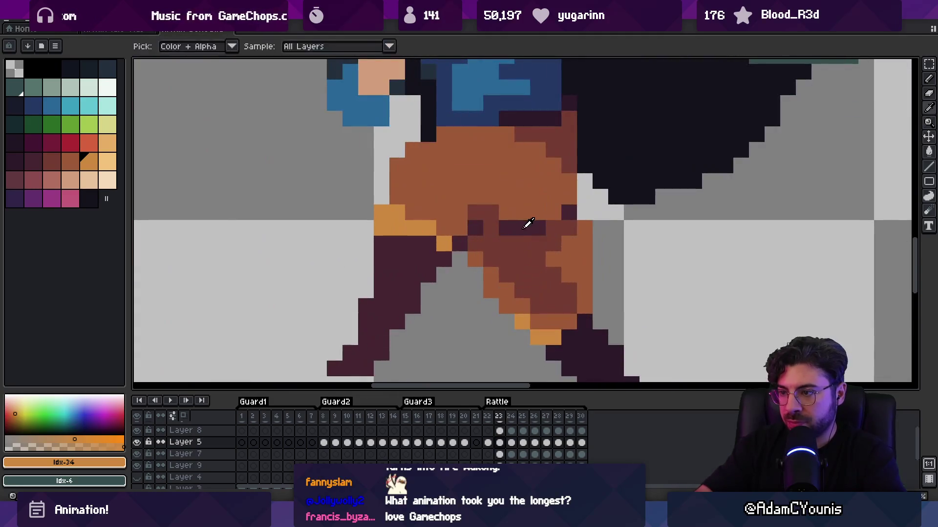
pyautogui.keyDown('alt'); pyautogui.click(568, 220); pyautogui.keyUp('alt')
pyautogui.click(557, 216)
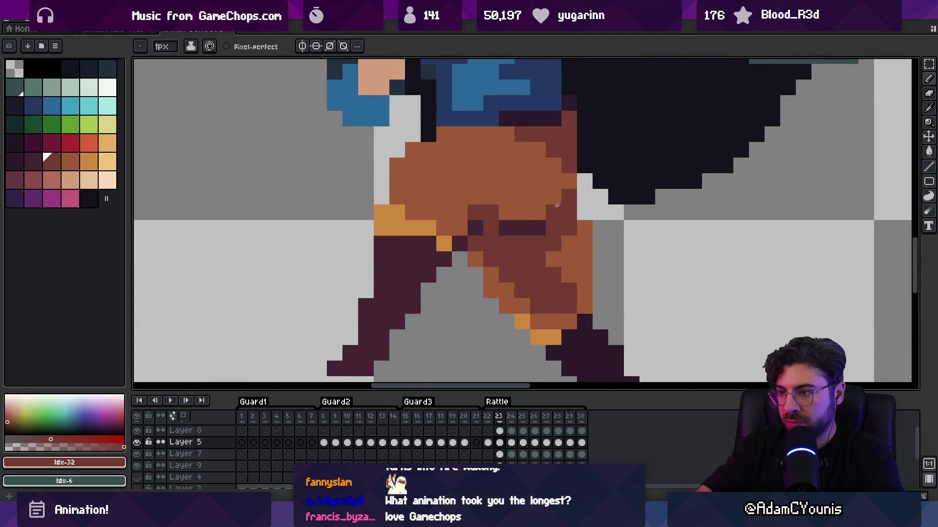
pyautogui.press('alt')
pyautogui.keyDown('alt'); pyautogui.click(507, 223); pyautogui.keyUp('alt')
pyautogui.click(493, 224)
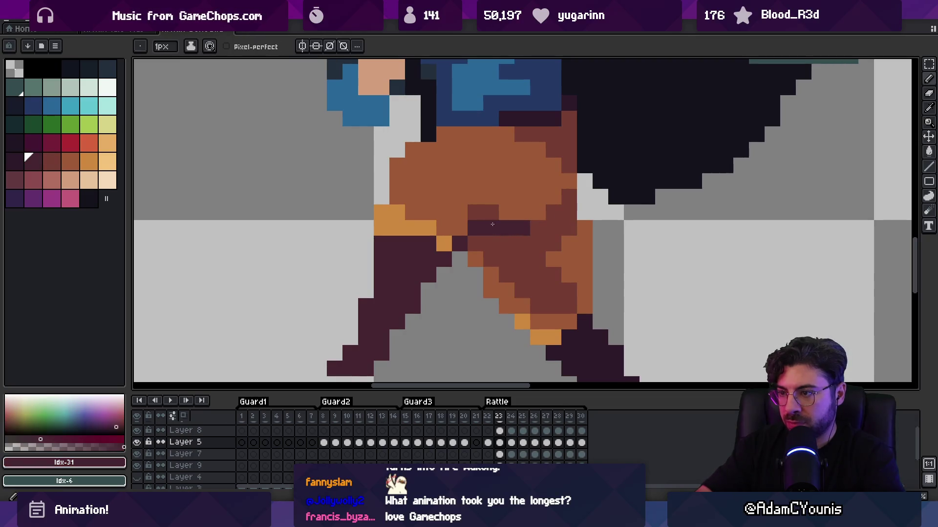
pyautogui.keyDown('alt'); pyautogui.click(498, 198); pyautogui.keyUp('alt')
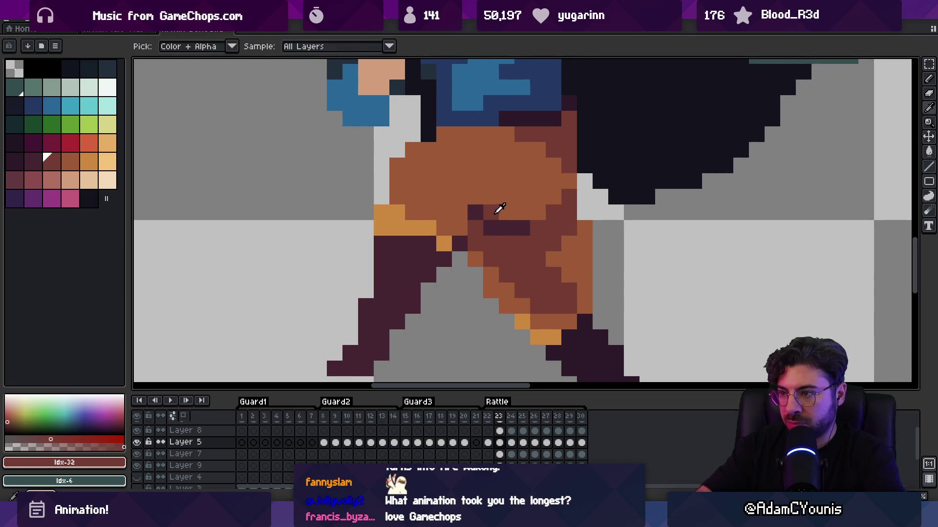
pyautogui.scroll(-2, 518, 205)
pyautogui.scroll(-4, 517, 206)
pyautogui.press('Return')
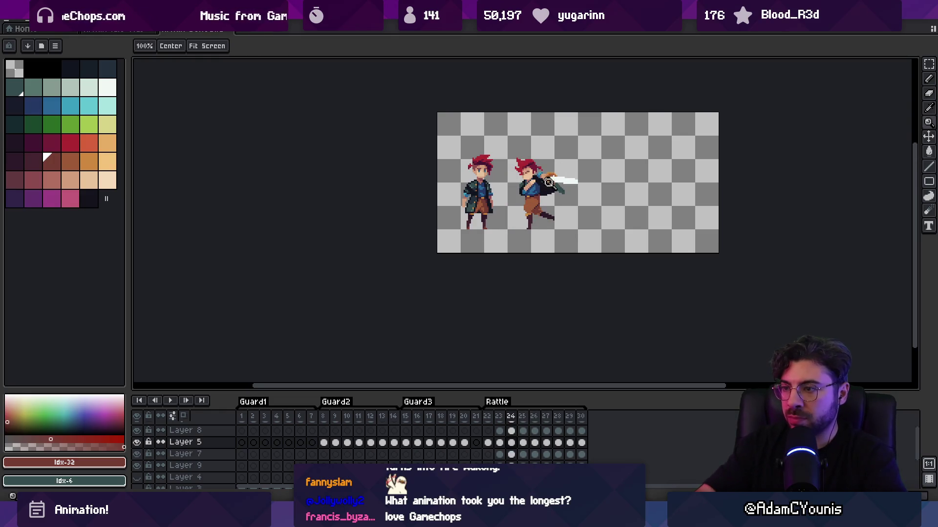
# Add dark-brown shading pixels to the pants in frames 24 and 25
pyautogui.scroll(5, 538, 203)
pyautogui.moveTo(538, 204); pyautogui.dragTo(462, 269)
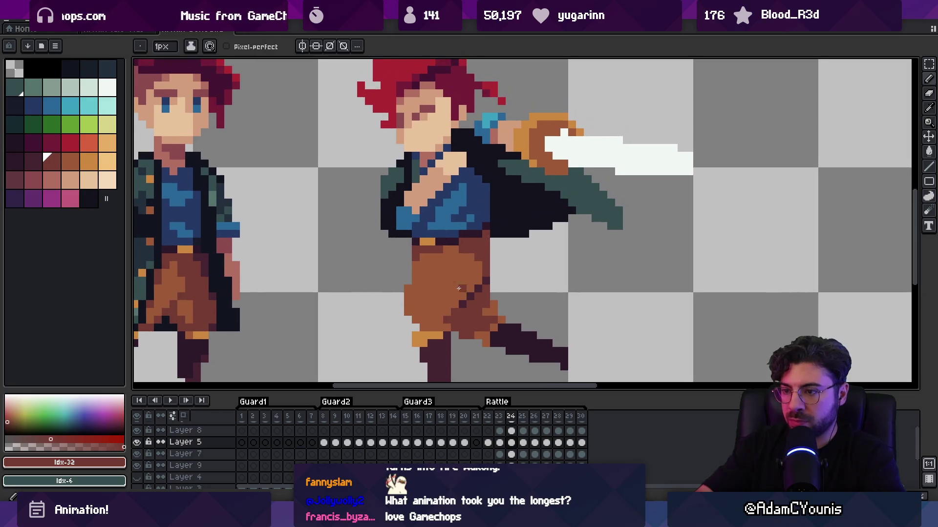
pyautogui.click(446, 296)
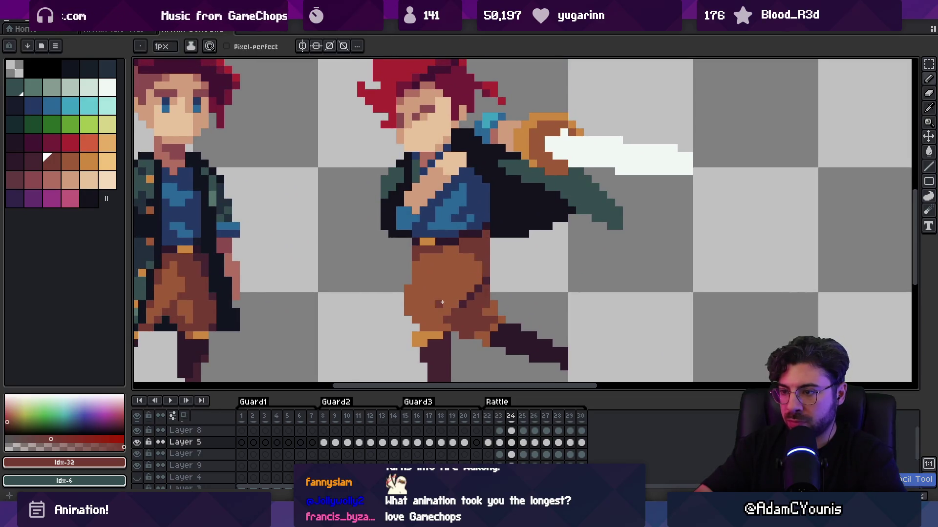
pyautogui.press('Right')
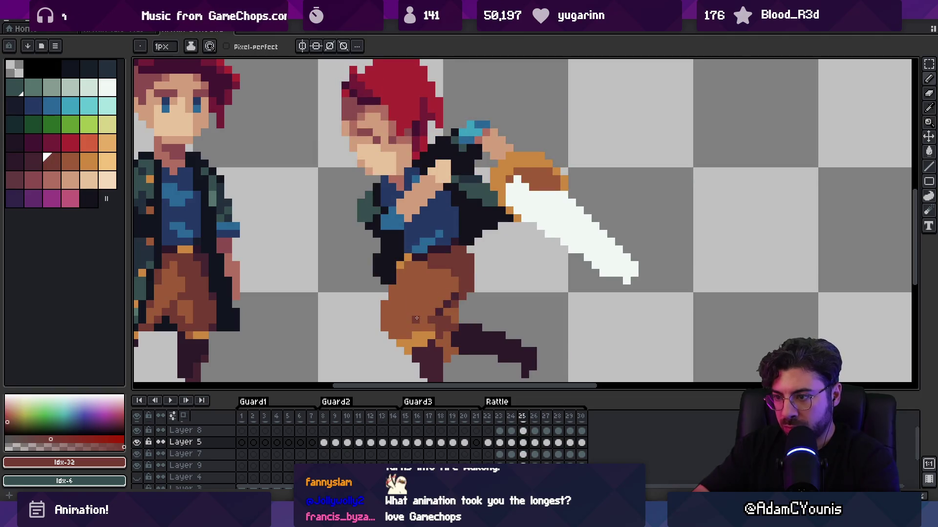
pyautogui.click(420, 313)
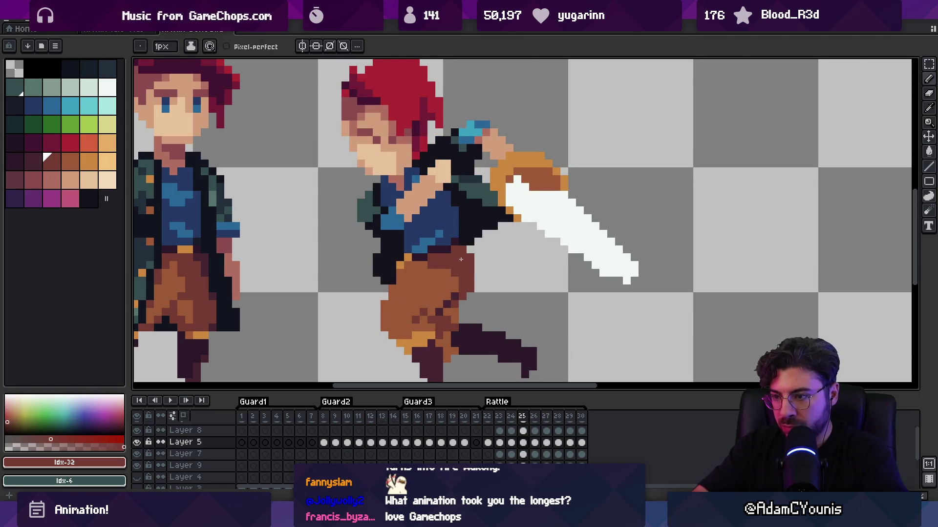
# Flip back and forth between frames to compare poses, ending on the last frame
pyautogui.press('Left')
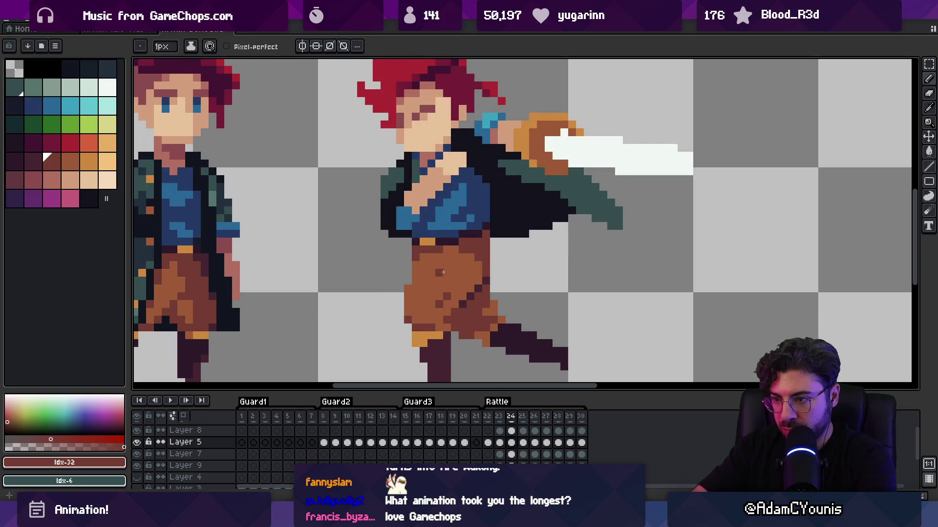
pyautogui.press('Right')
pyautogui.press('Right')
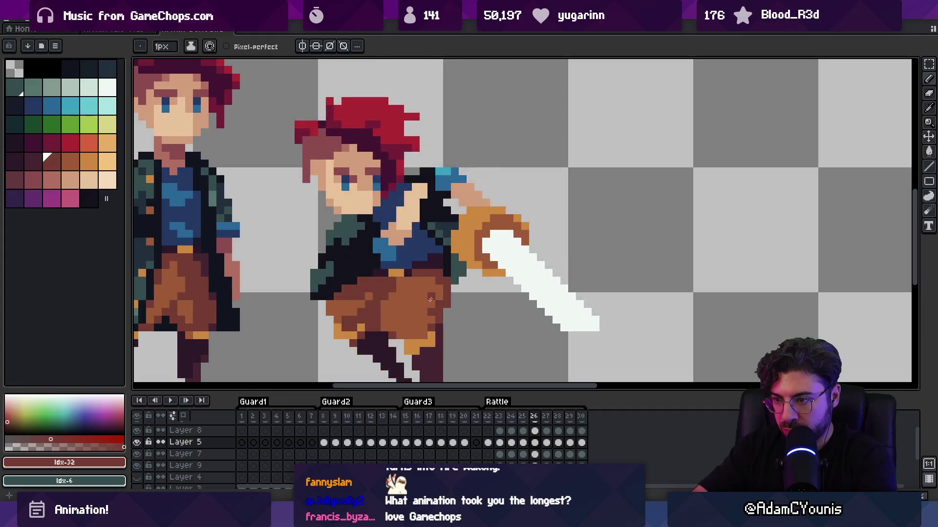
pyautogui.press('Left')
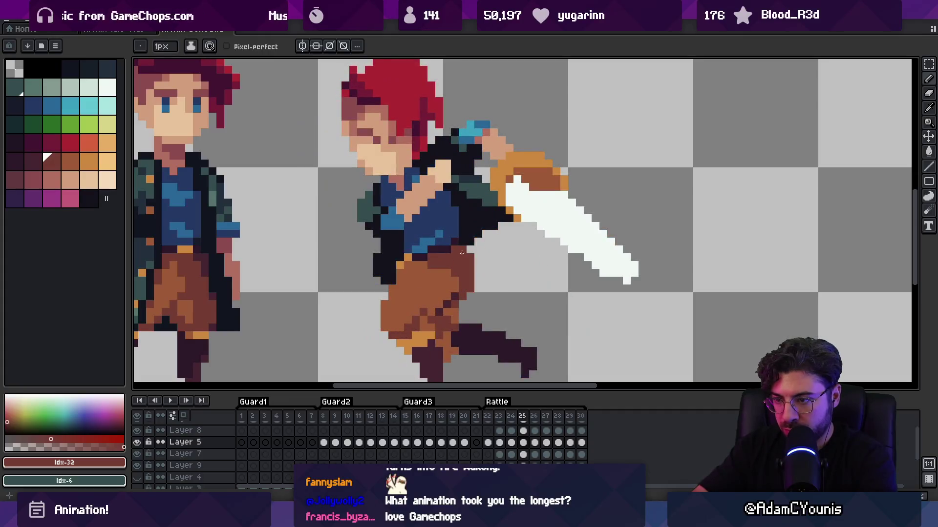
pyautogui.press('Left')
pyautogui.press('Right')
pyautogui.press('Right')
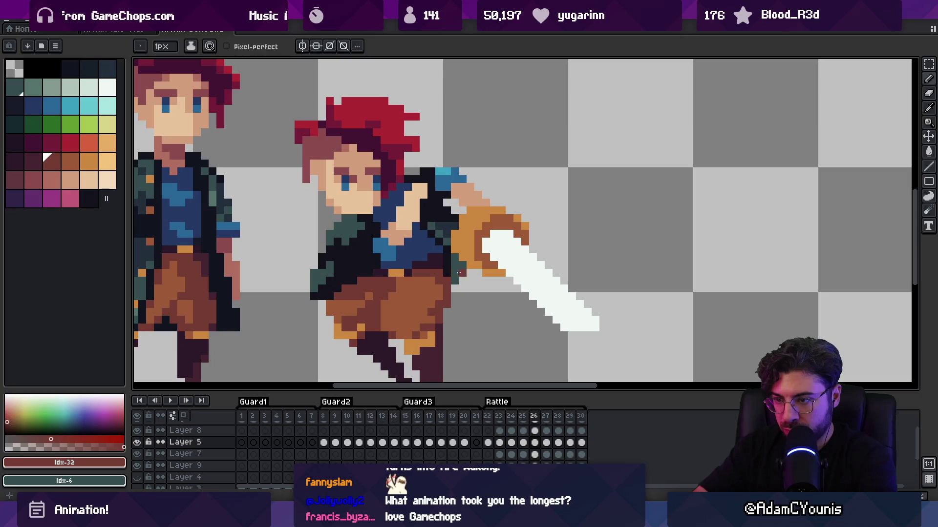
pyautogui.press('Left')
pyautogui.press('Left')
pyautogui.press('Right')
pyautogui.press('Right')
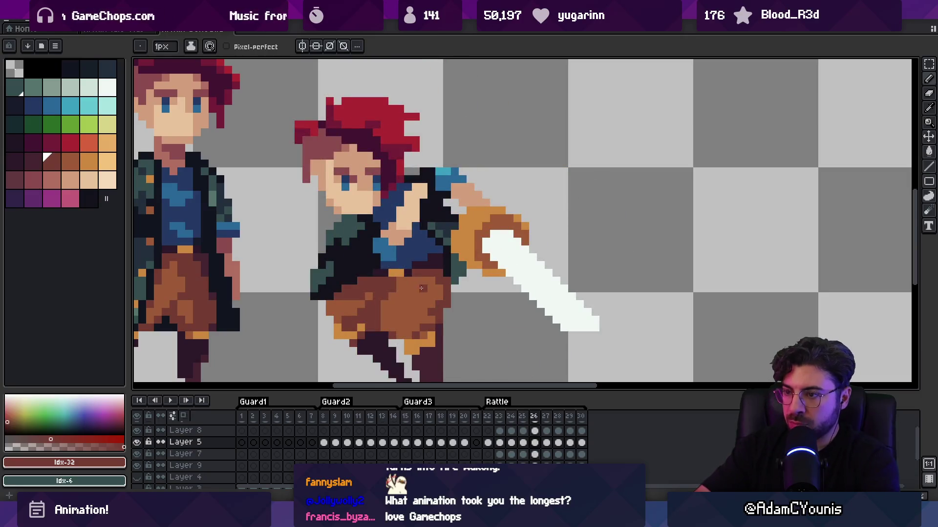
pyautogui.press('Right')
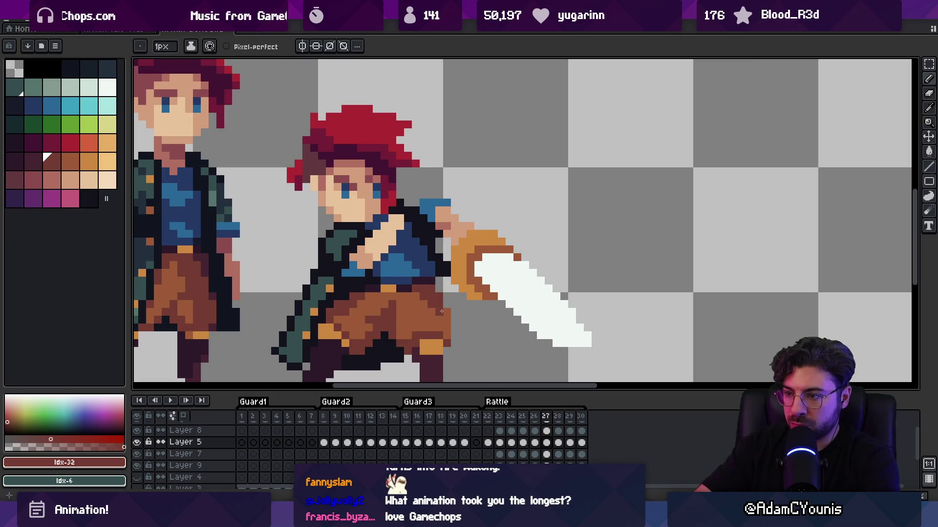
pyautogui.press('Right')
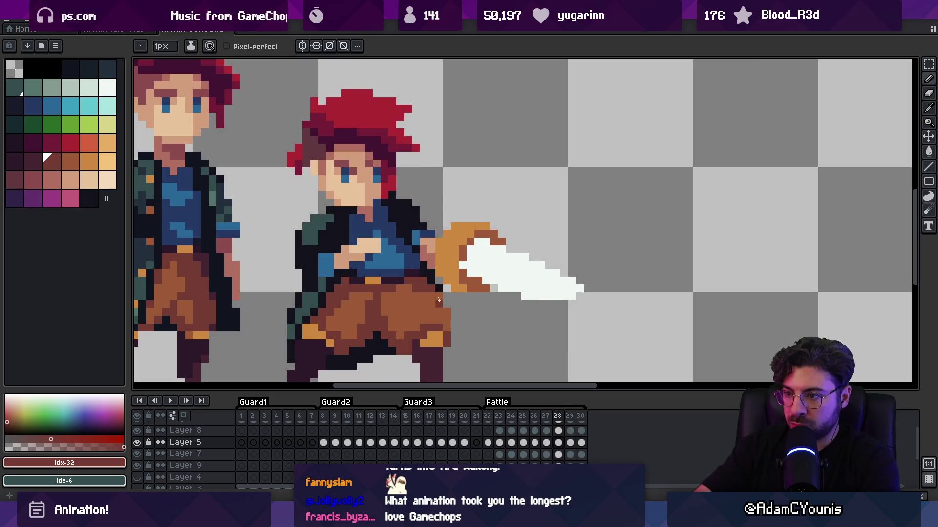
pyautogui.press('Right')
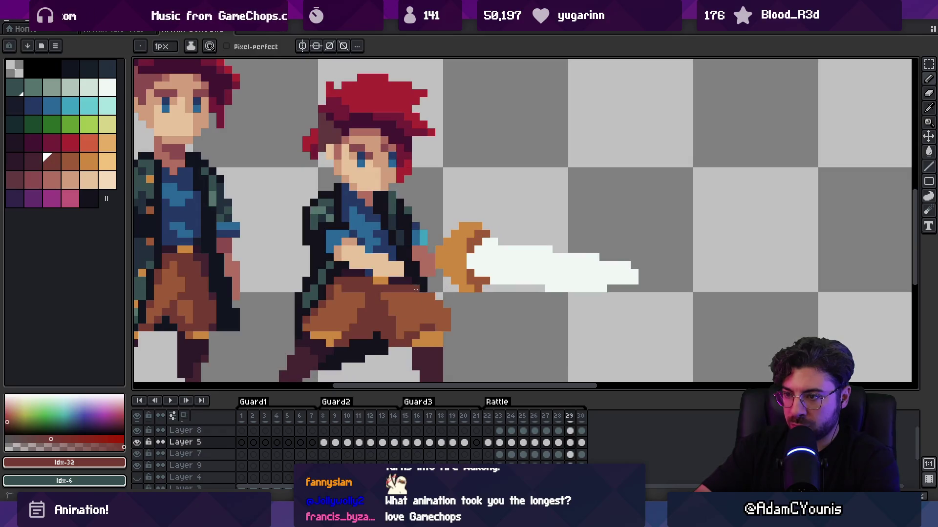
pyautogui.press('Right')
pyautogui.press('Right')
# Zoom out, center both characters, and play the full attack beside the idle character
pyautogui.scroll(-1, 430, 274)
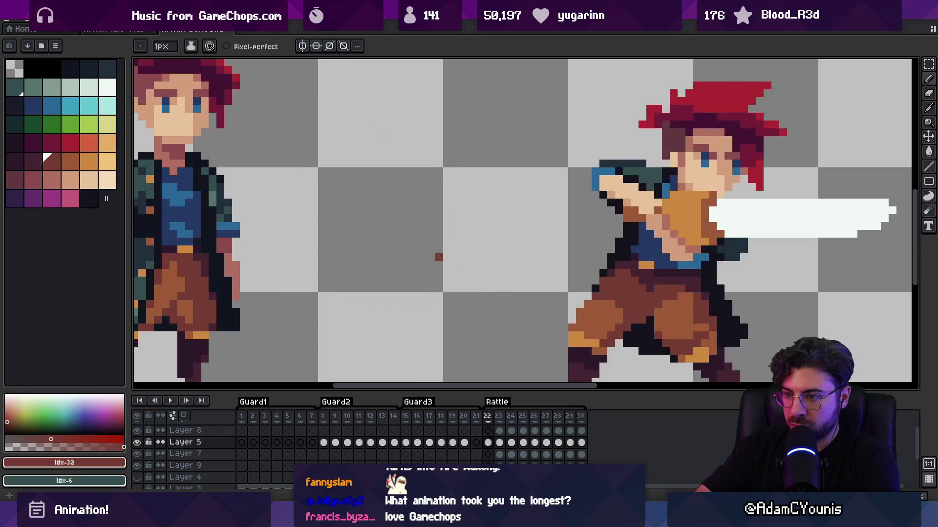
pyautogui.scroll(-1, 418, 264)
pyautogui.moveTo(417, 264); pyautogui.dragTo(400, 271)
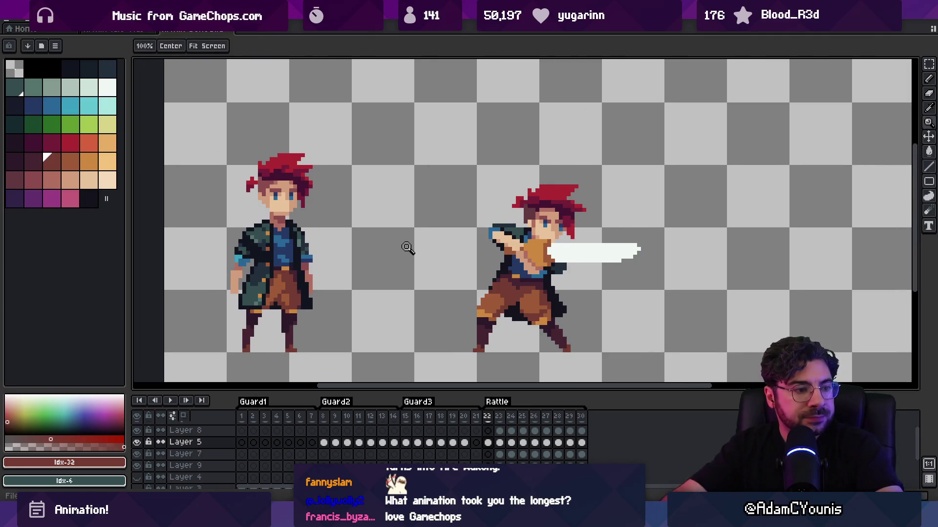
pyautogui.press('Return')
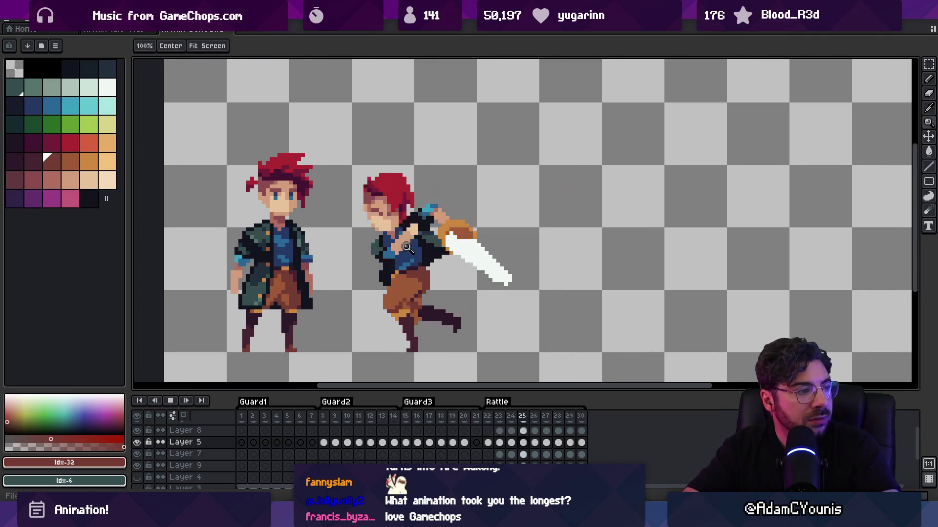